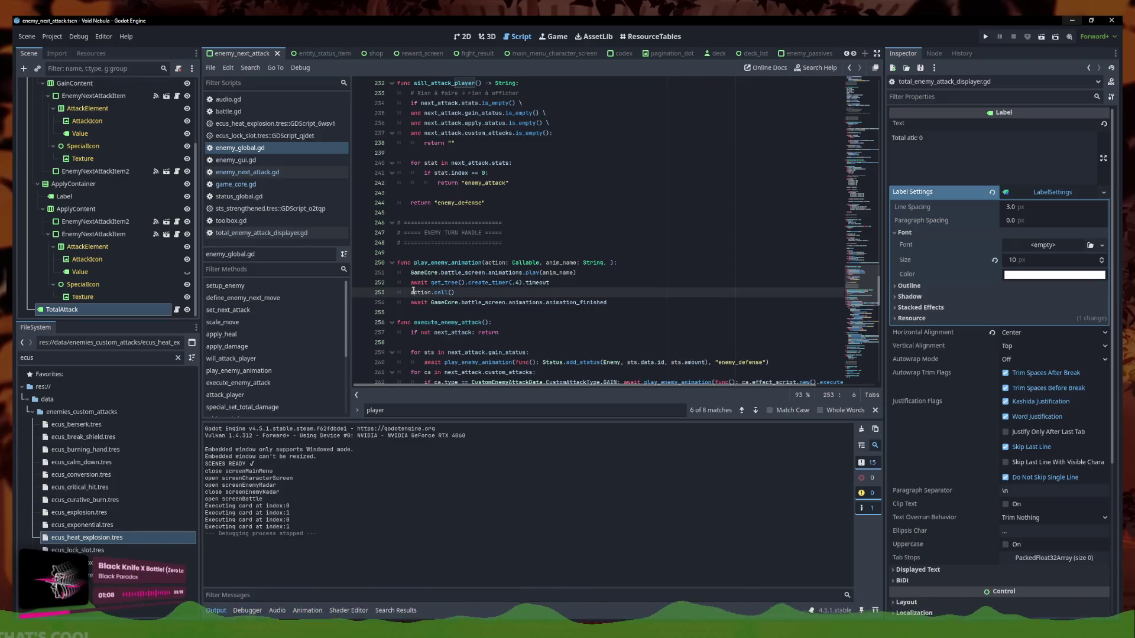
Add 'await' before action.call() on line 253 of enemy_global.gd.
{"action": "type", "text": "ait"}
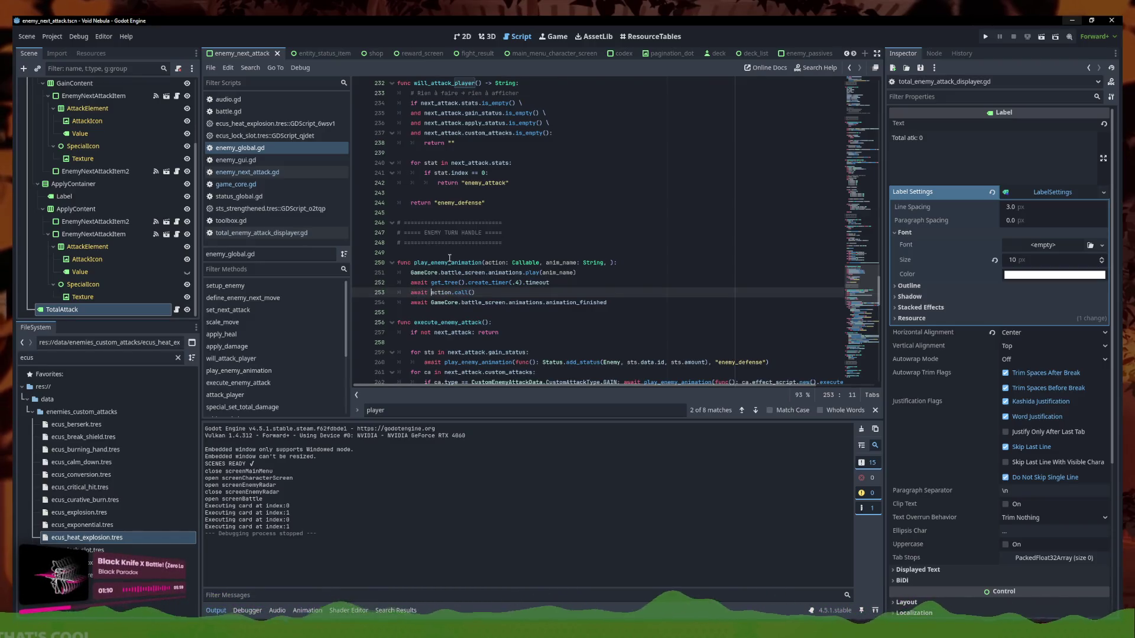
{"action": "scroll", "coordinate": [446, 307], "scroll_direction": "down", "scroll_amount": 10}
{"action": "scroll", "coordinate": [446, 345], "scroll_direction": "down", "scroll_amount": 3}
{"action": "scroll", "coordinate": [449, 296], "scroll_direction": "up", "scroll_amount": 3}
Remove the await before attack_player() on line 281, save, and run the project.
{"action": "left_click", "coordinate": [456, 243]}
{"action": "key", "text": "BackSpace"}
{"action": "key", "text": "BackSpace"}
{"action": "key", "text": "BackSpace"}
{"action": "key", "text": "BackSpace"}
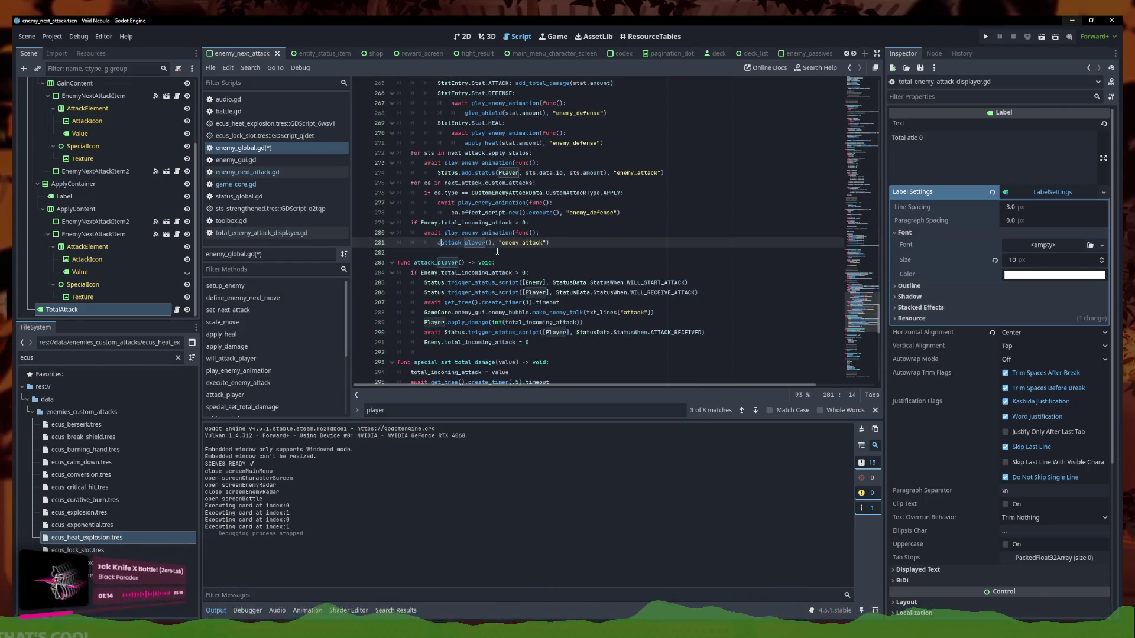
{"action": "key", "text": "ctrl+s"}
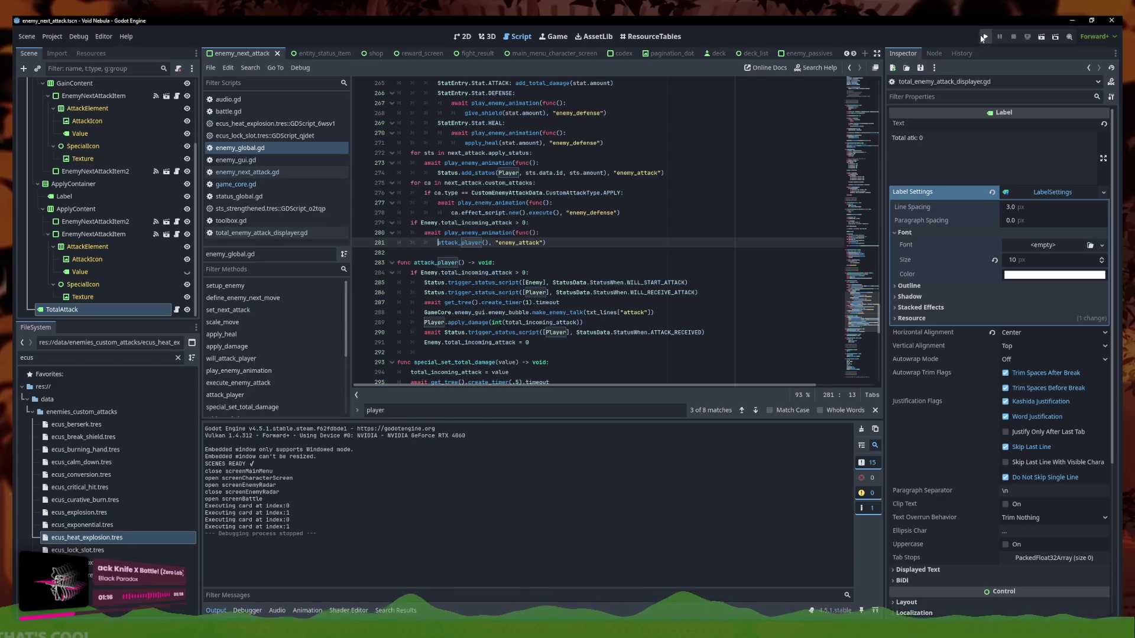
{"action": "left_click", "coordinate": [985, 37]}
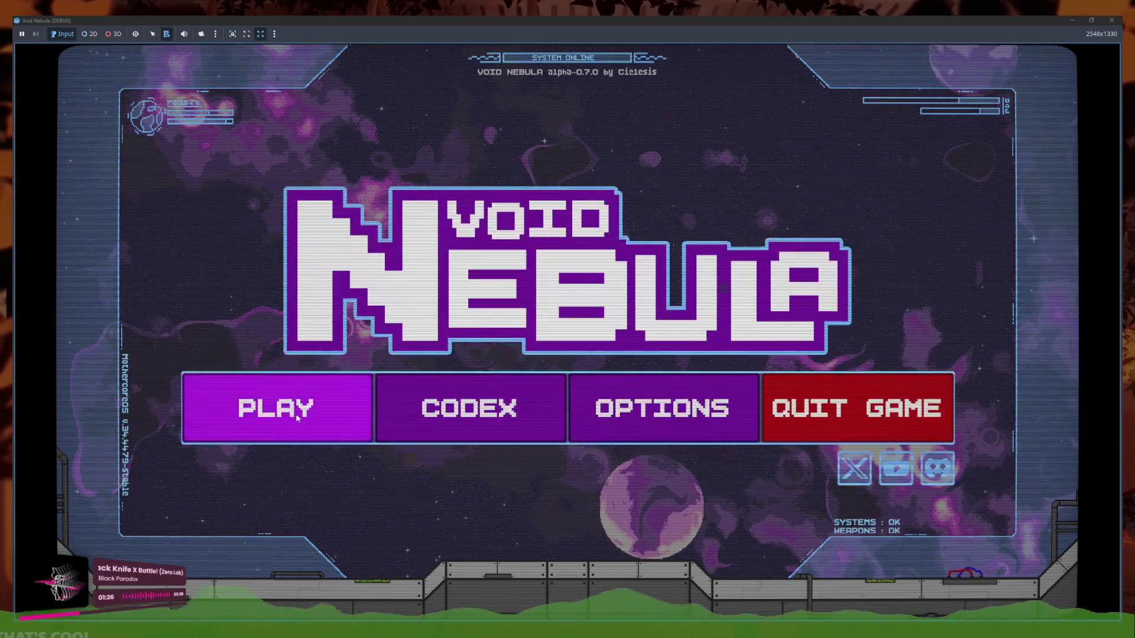
Start a Faceless run, engage an enemy, and play Midas Shield and Plurality on turn one.
{"action": "left_click", "coordinate": [297, 418]}
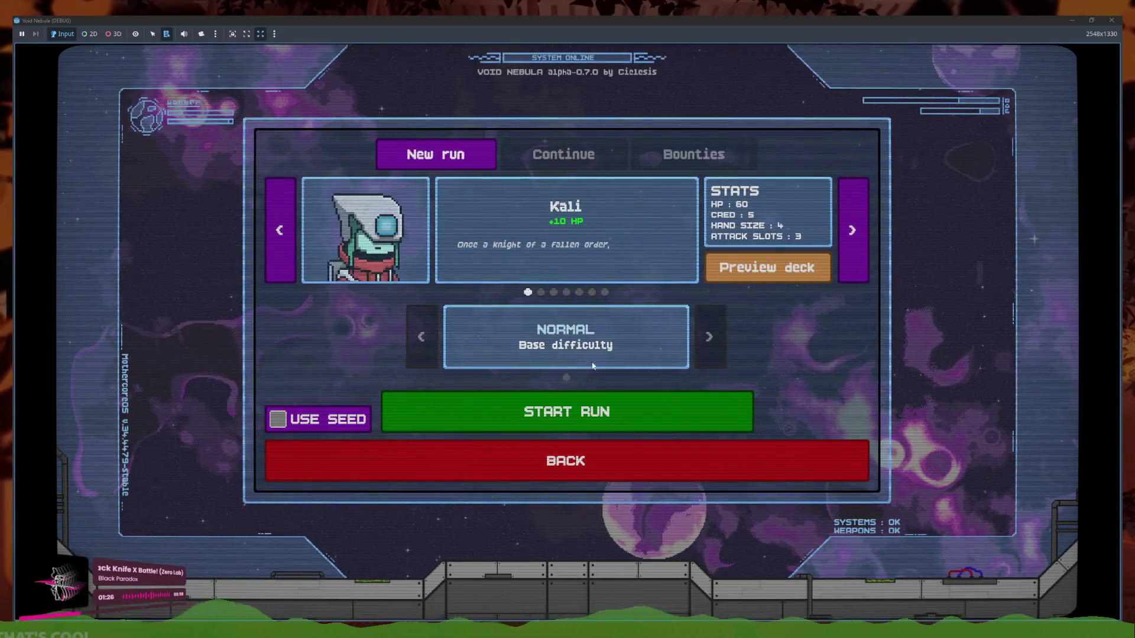
{"action": "left_click", "coordinate": [604, 399]}
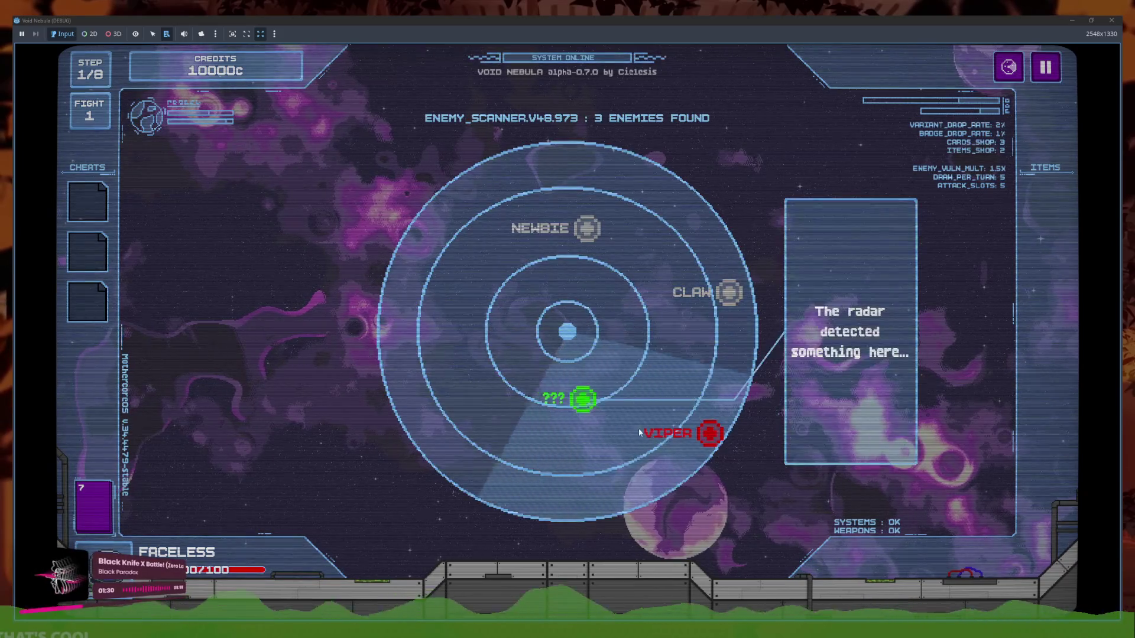
{"action": "left_click", "coordinate": [638, 430]}
{"action": "left_click", "coordinate": [727, 555]}
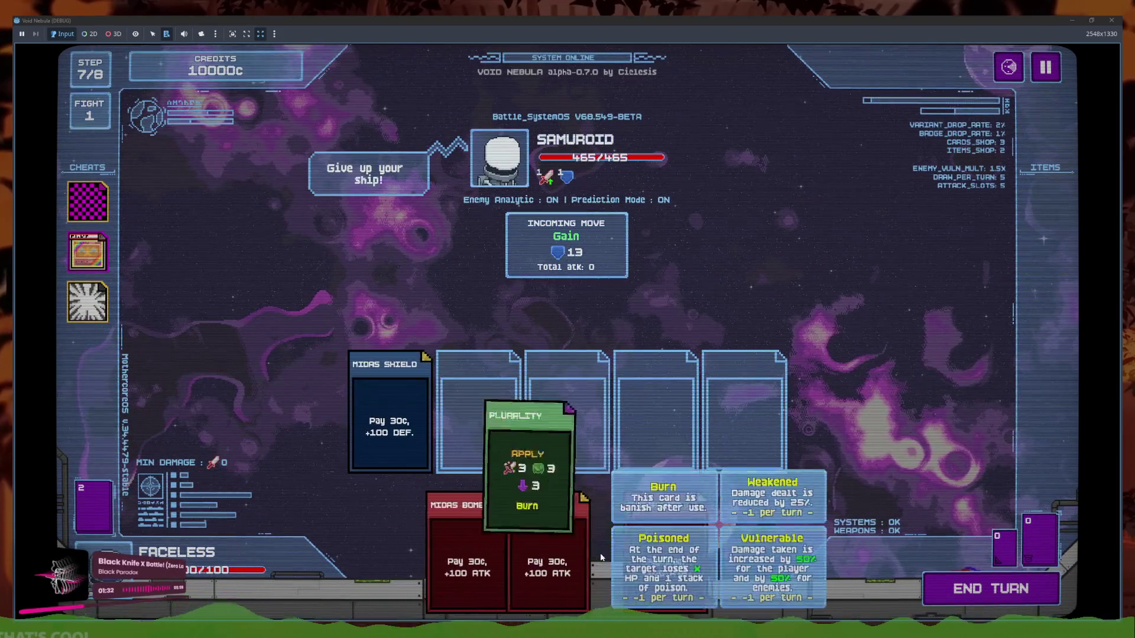
{"action": "left_click", "coordinate": [565, 485]}
{"action": "left_click", "coordinate": [954, 576]}
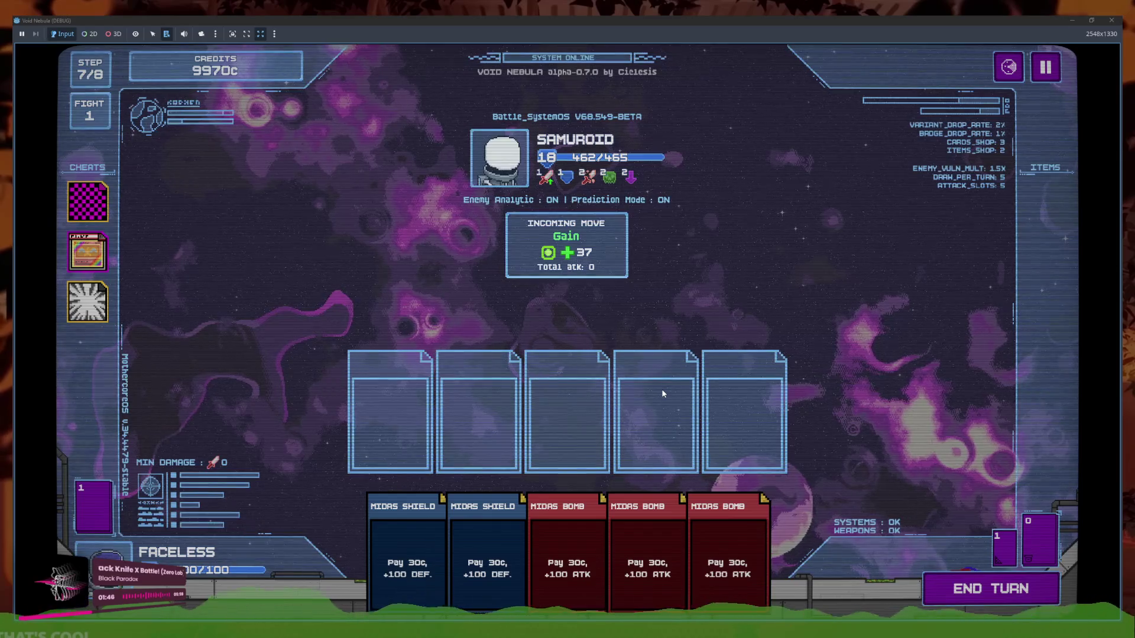
Play a Midas Shield card on each of two more turns, then stop the game.
{"action": "left_click", "coordinate": [408, 561]}
{"action": "key", "text": "space"}
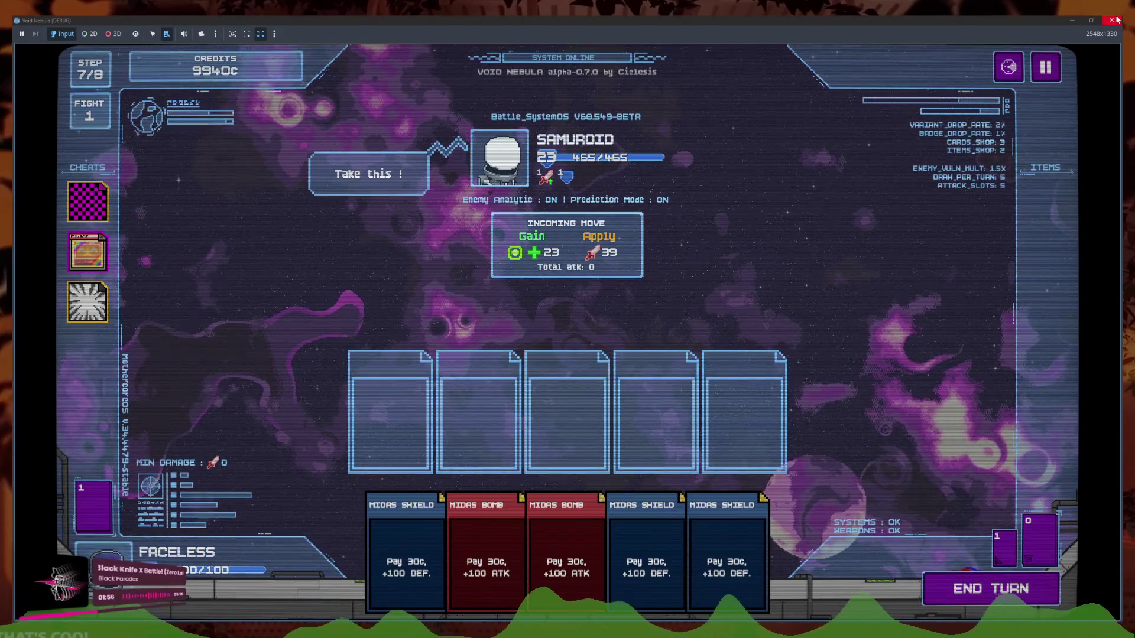
{"action": "left_click", "coordinate": [714, 556]}
{"action": "key", "text": "space"}
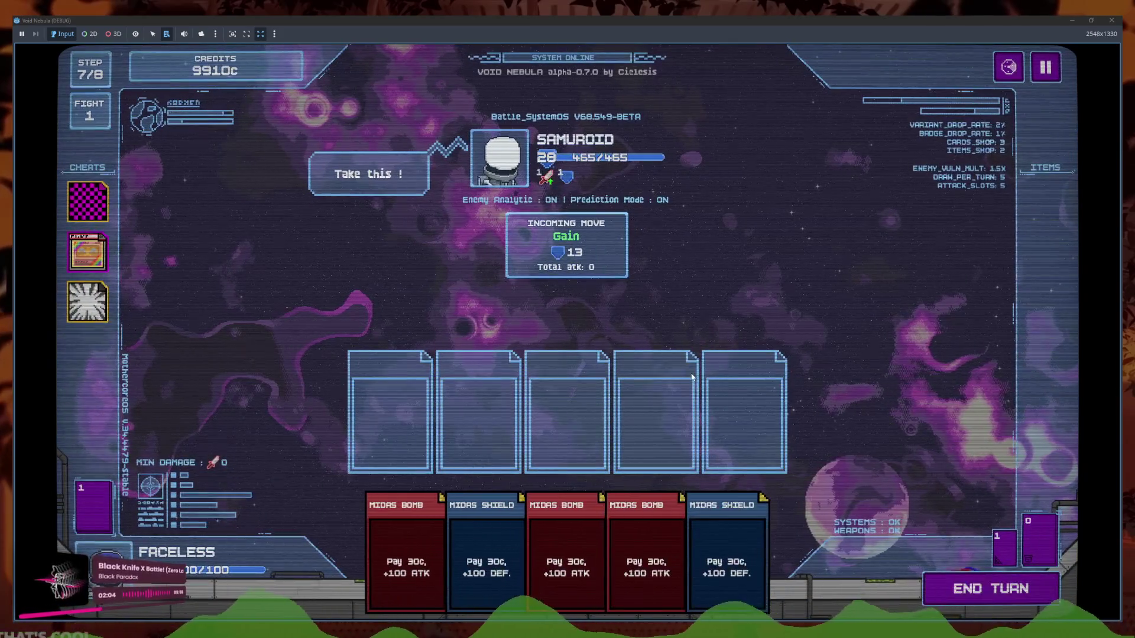
{"action": "key", "text": "F8"}
{"action": "left_click", "coordinate": [569, 236]}
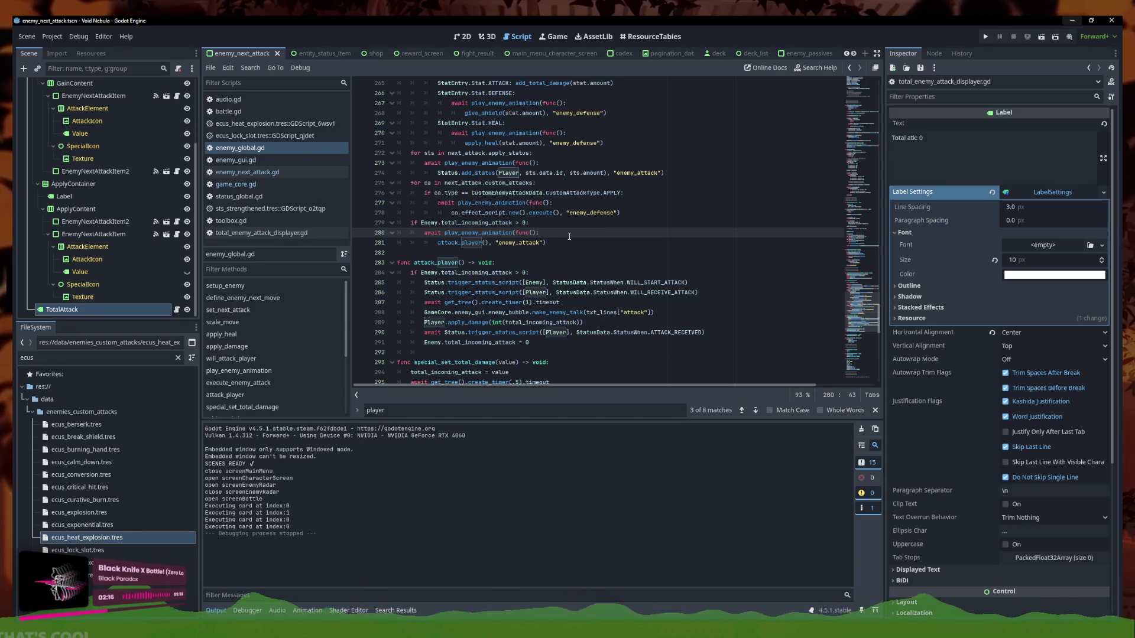
{"action": "scroll", "coordinate": [569, 237], "scroll_direction": "up", "scroll_amount": 8}
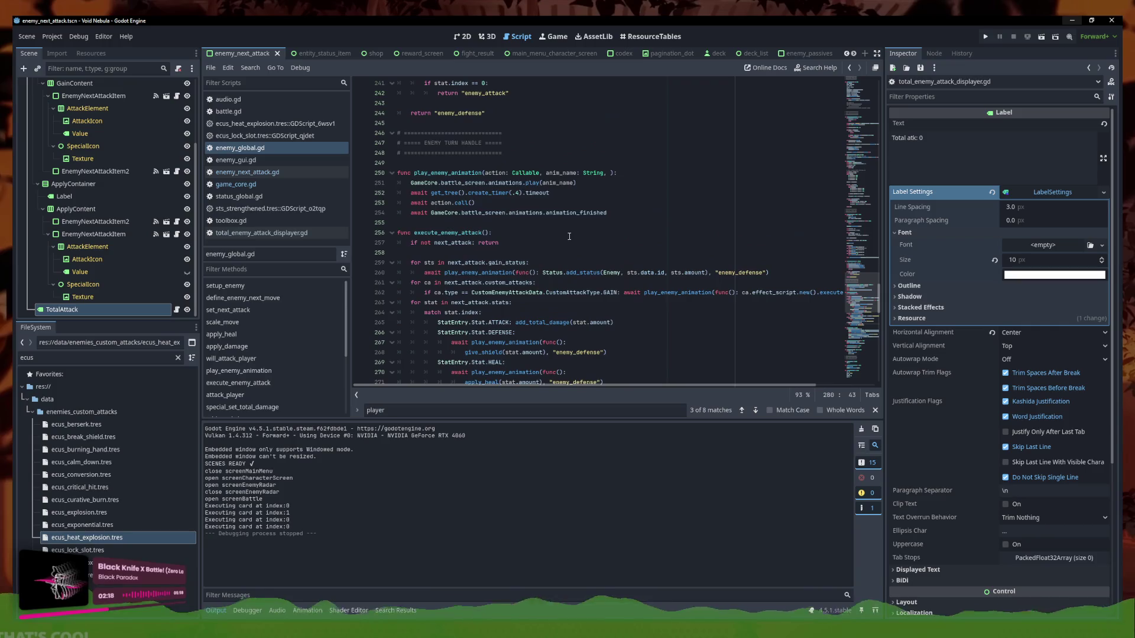
{"action": "left_click", "coordinate": [623, 212]}
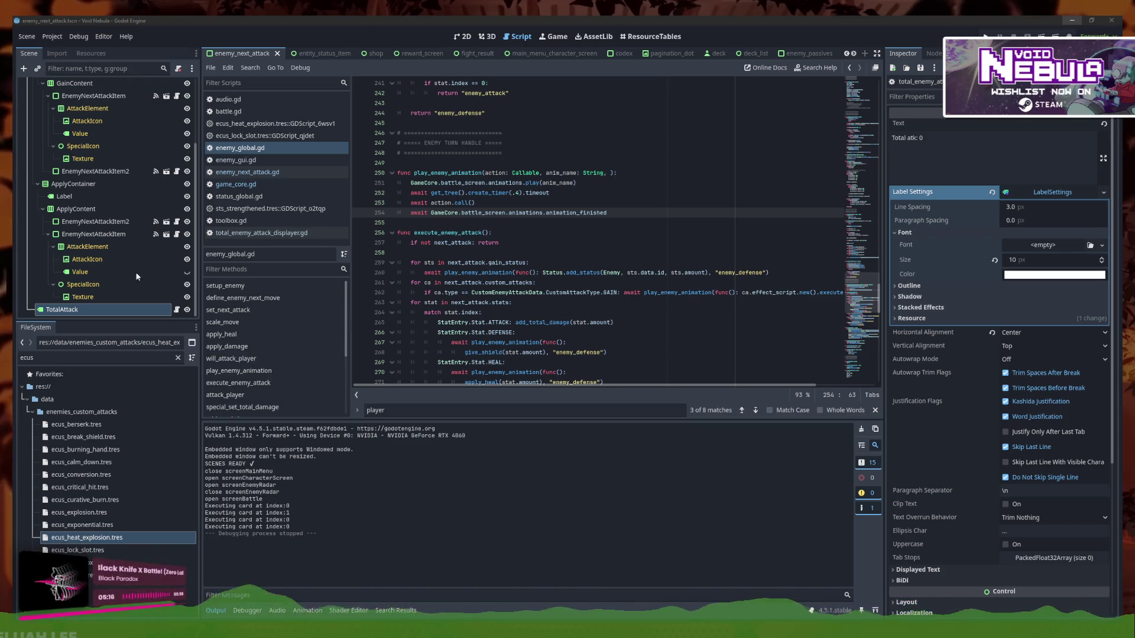
{"action": "left_click", "coordinate": [662, 222]}
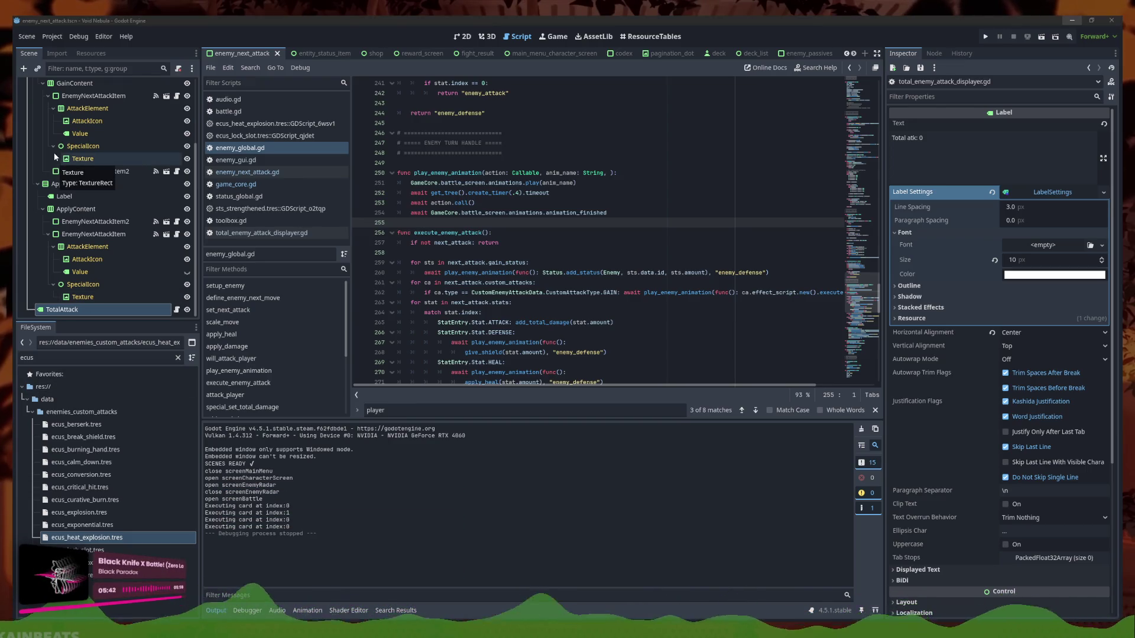
{"action": "left_click", "coordinate": [563, 253]}
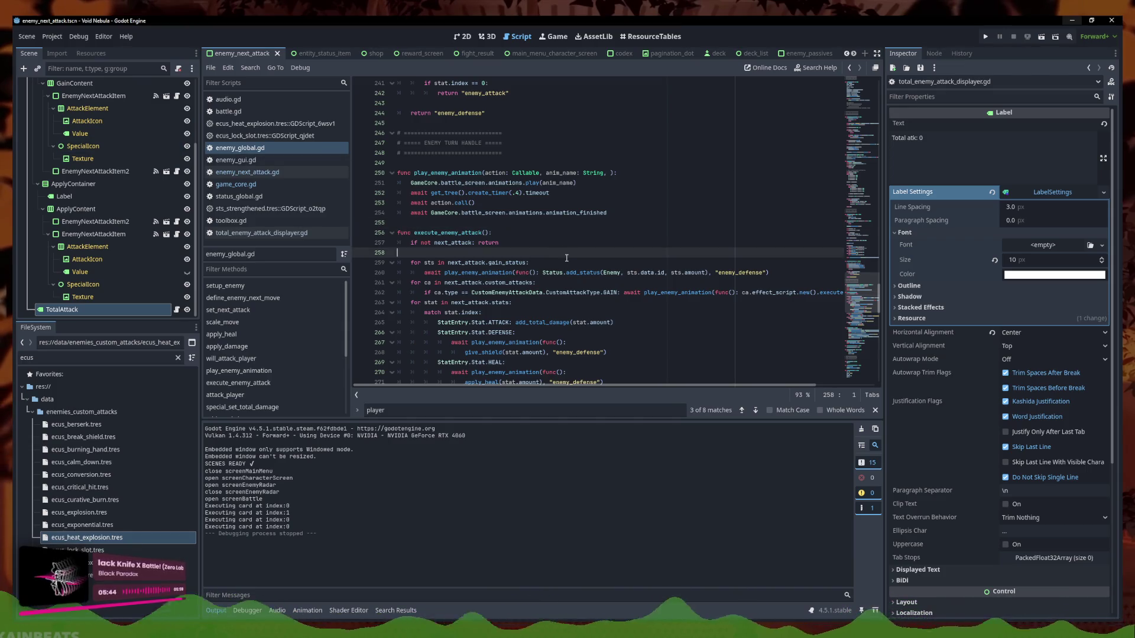
{"action": "left_click", "coordinate": [466, 38]}
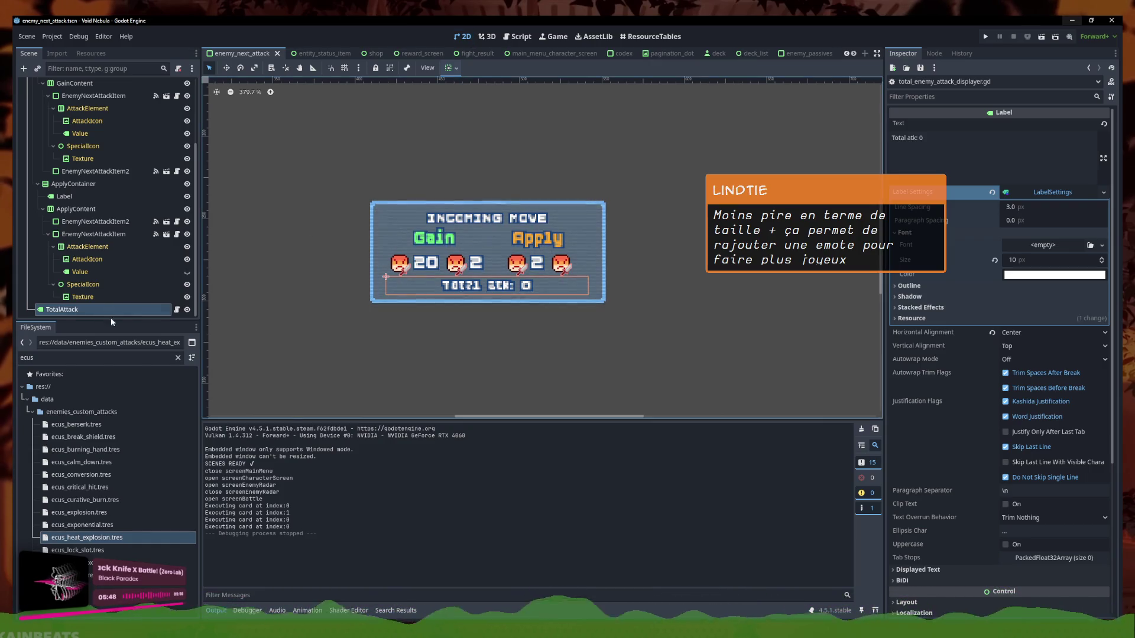
Toggle TotalAttack's visibility off and on, deselect it, and return to enemy_global.gd.
{"action": "double_click", "coordinate": [180, 313]}
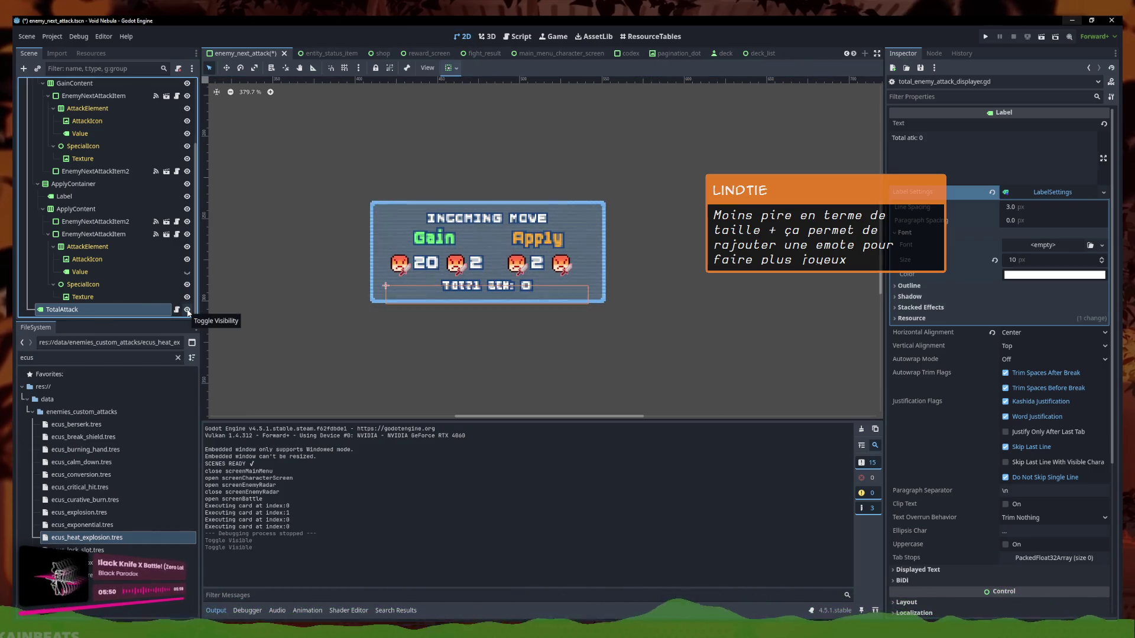
{"action": "left_click", "coordinate": [304, 299]}
{"action": "key", "text": "ctrl+F3"}
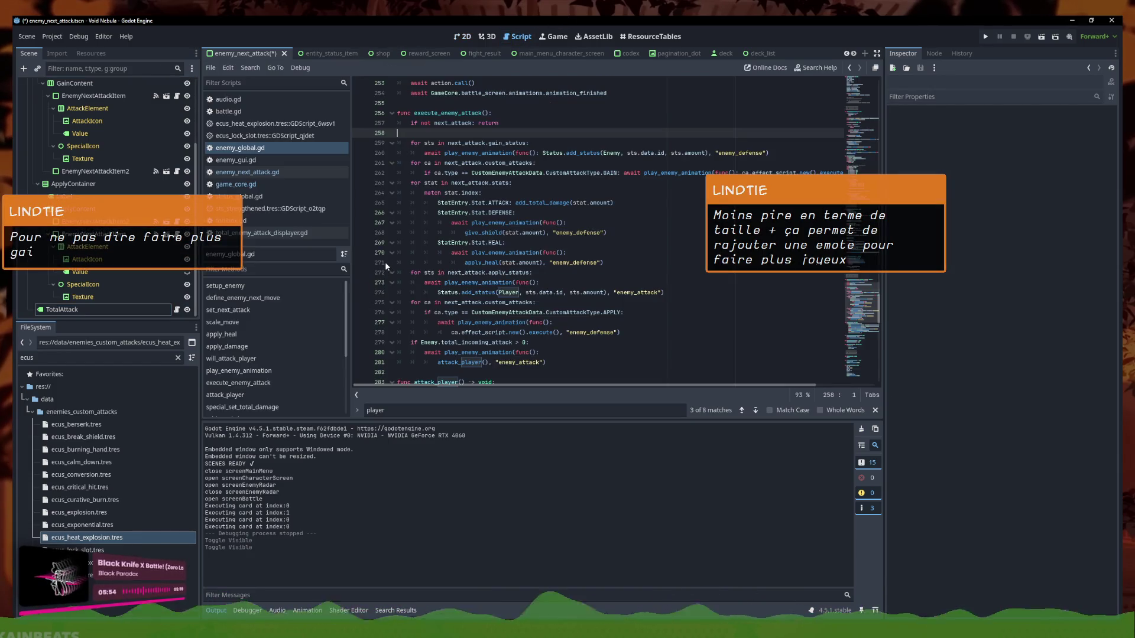
Review the custom-attacks code on lines 254–278 of enemy_global.gd, then open enemy_gui.gd.
{"action": "left_click", "coordinate": [516, 301]}
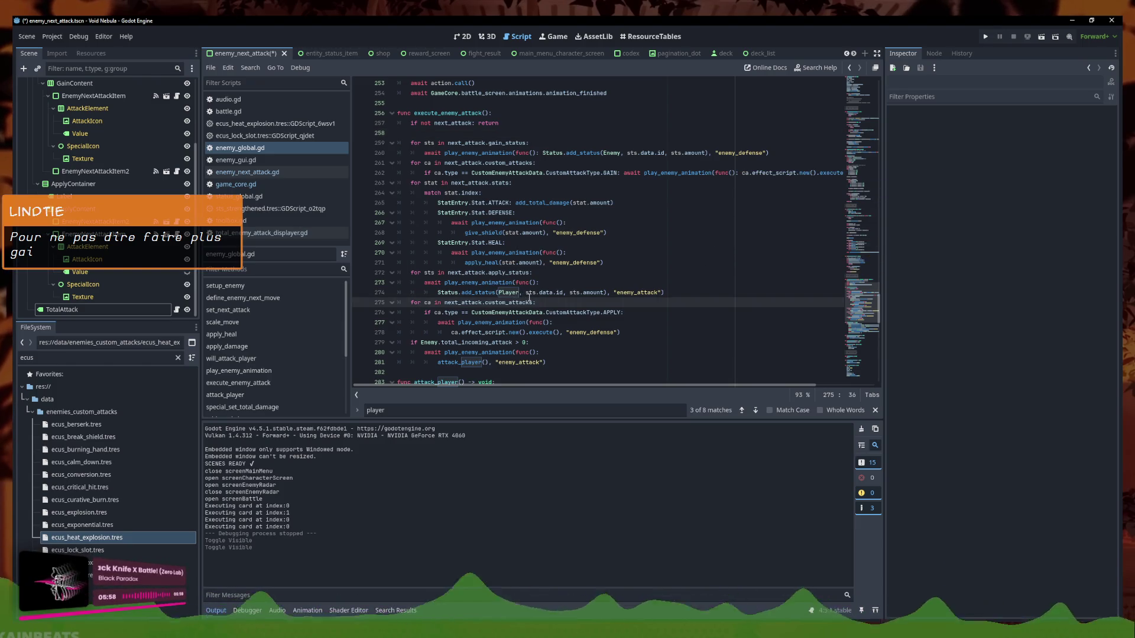
{"action": "left_click", "coordinate": [551, 292]}
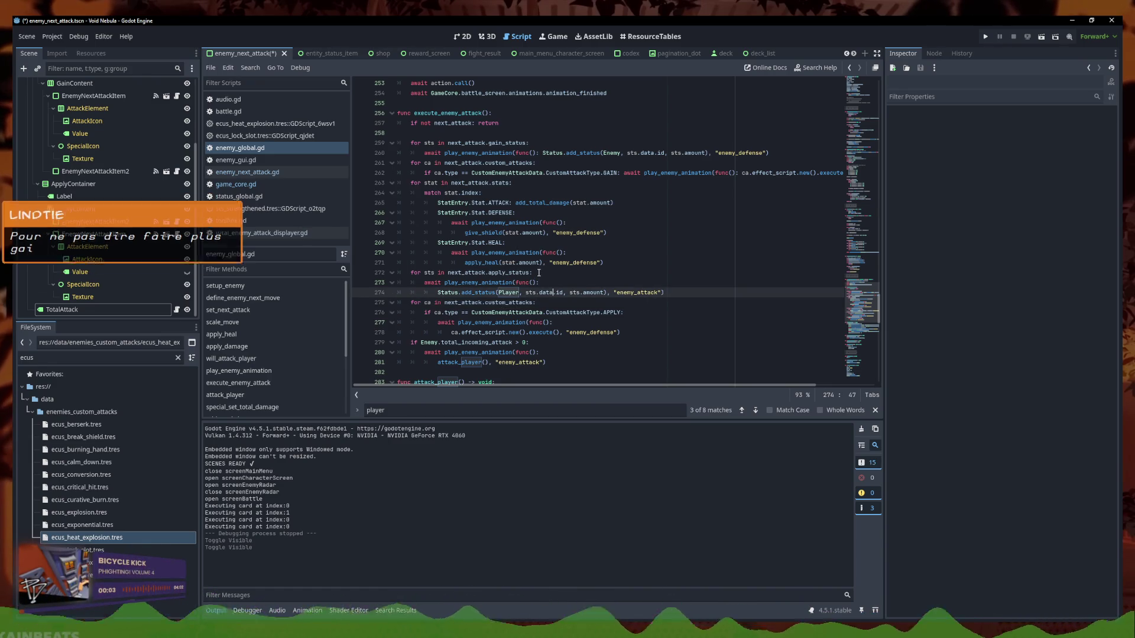
{"action": "scroll", "coordinate": [544, 273], "scroll_direction": "down", "scroll_amount": 2}
{"action": "left_click", "coordinate": [648, 272]}
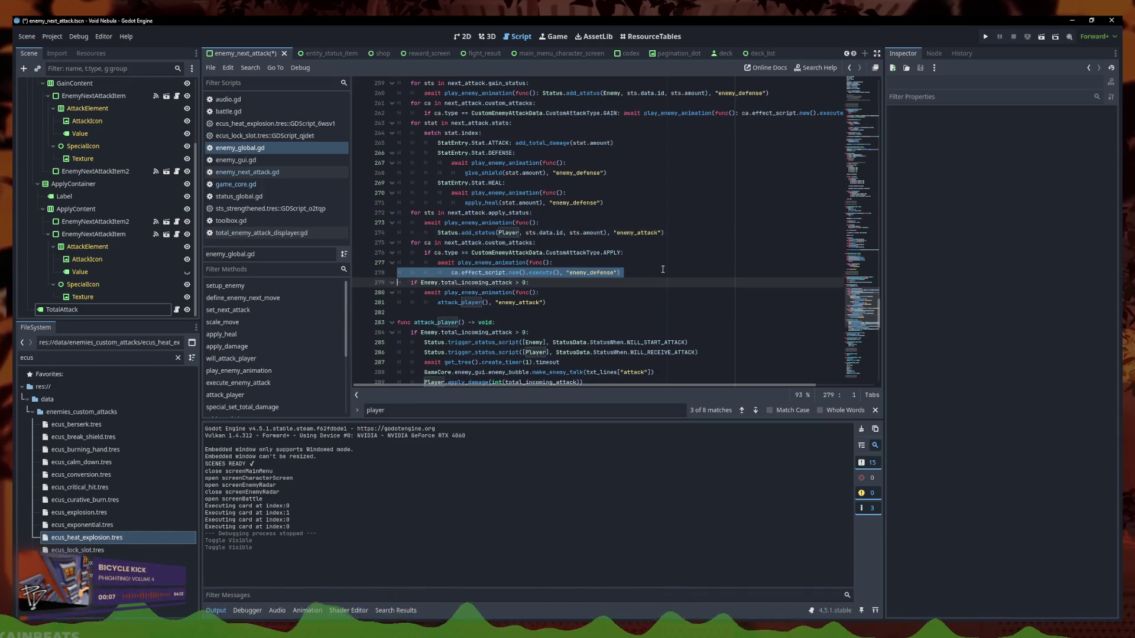
{"action": "left_click", "coordinate": [670, 237]}
{"action": "scroll", "coordinate": [669, 237], "scroll_direction": "up", "scroll_amount": 2}
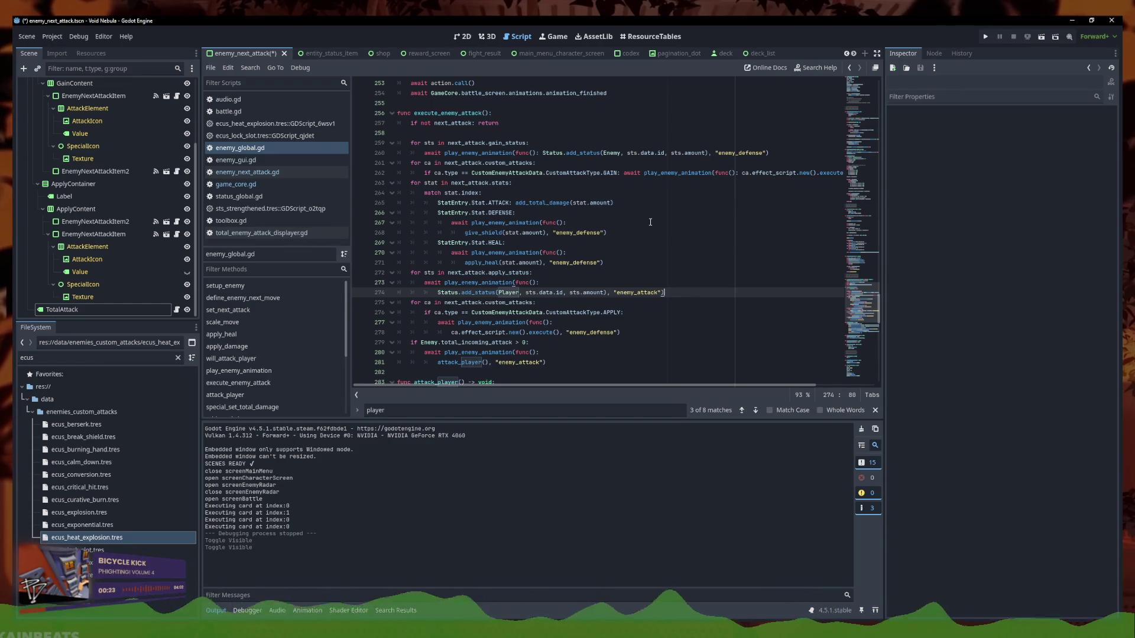
{"action": "scroll", "coordinate": [650, 222], "scroll_direction": "up", "scroll_amount": 5}
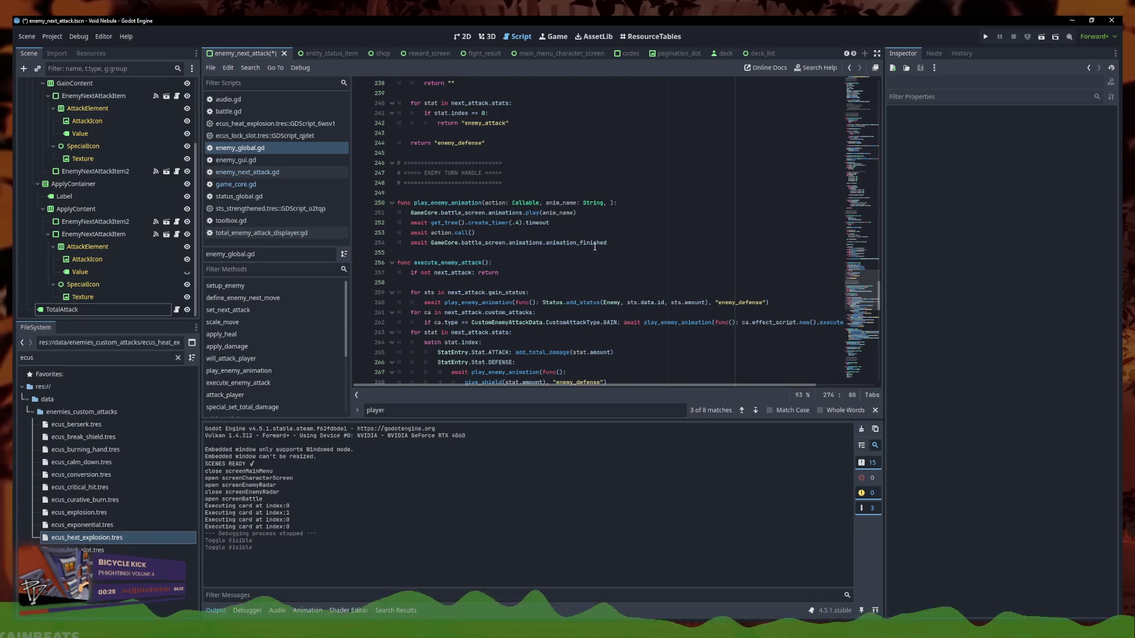
{"action": "left_click", "coordinate": [622, 242]}
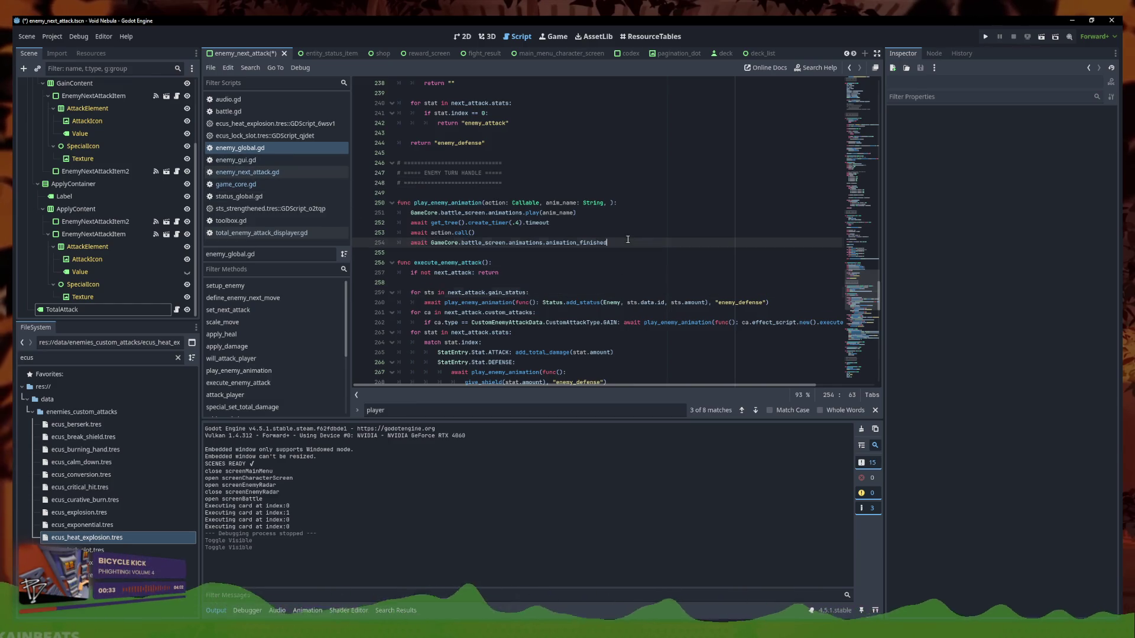
{"action": "left_click", "coordinate": [238, 163]}
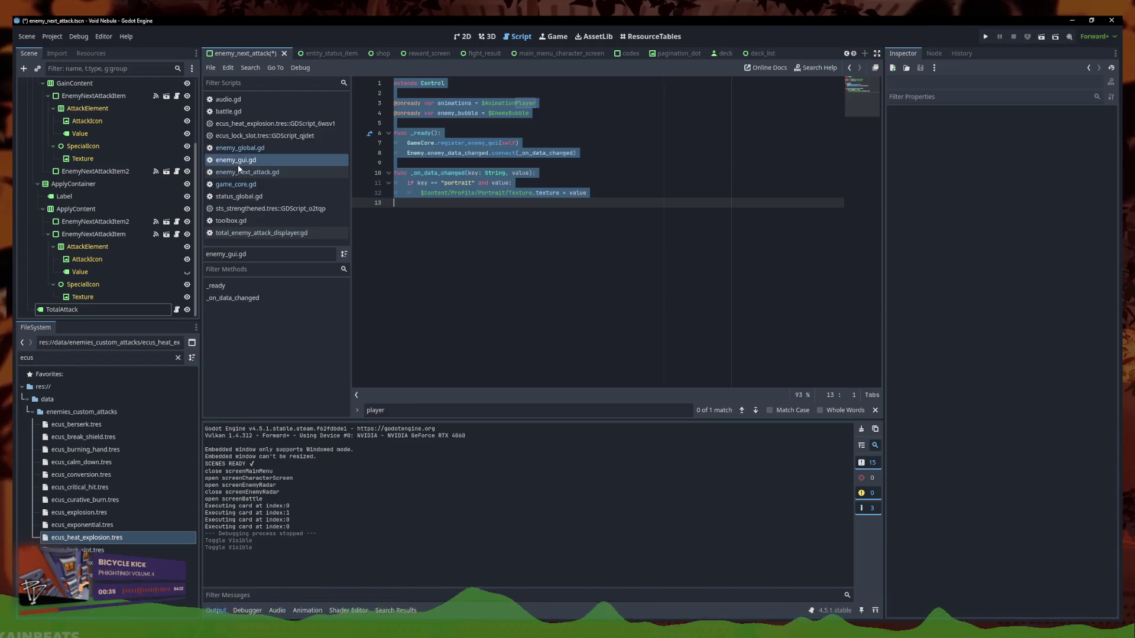
From the next-attack panel's 2D view, open the EnemyNextAttackItem scene and its root node options.
{"action": "left_click", "coordinate": [290, 173]}
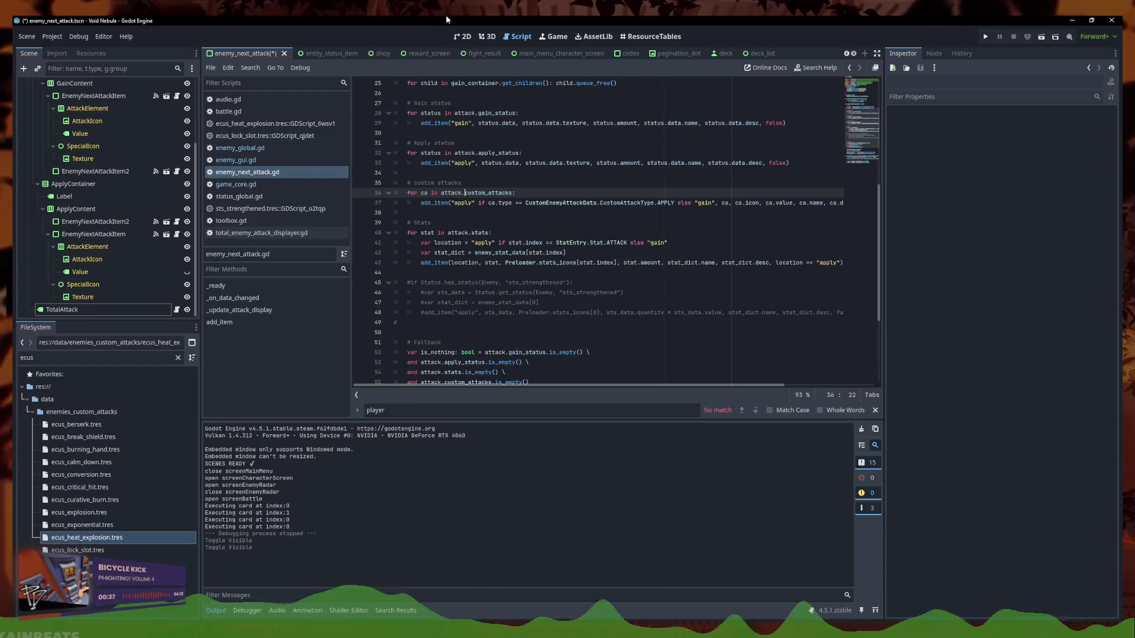
{"action": "left_click", "coordinate": [462, 37]}
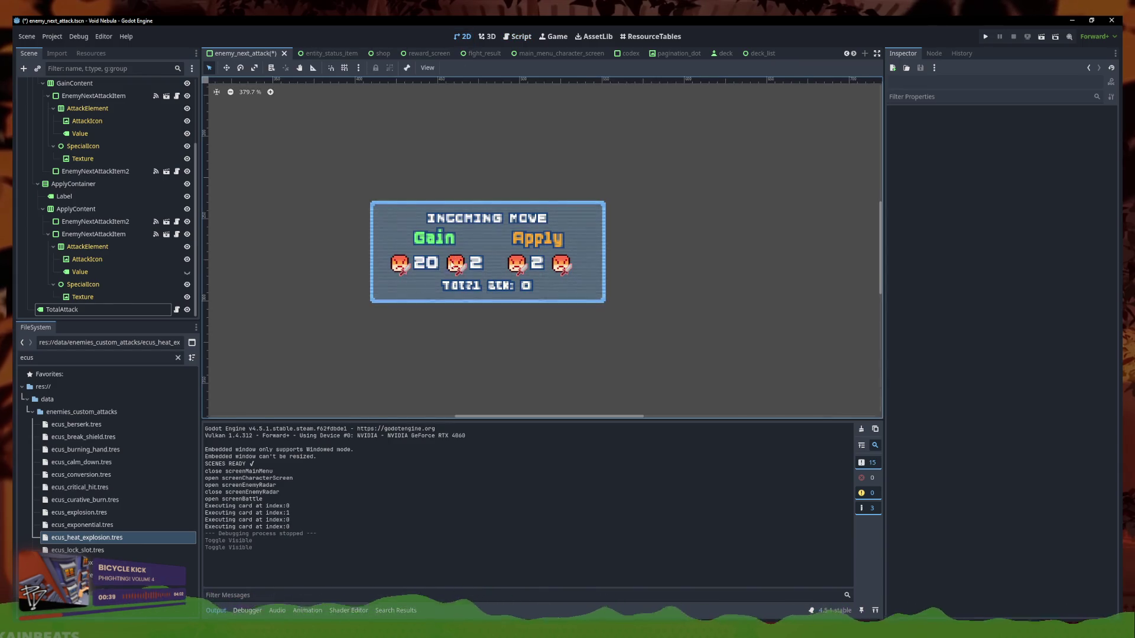
{"action": "left_click", "coordinate": [430, 272]}
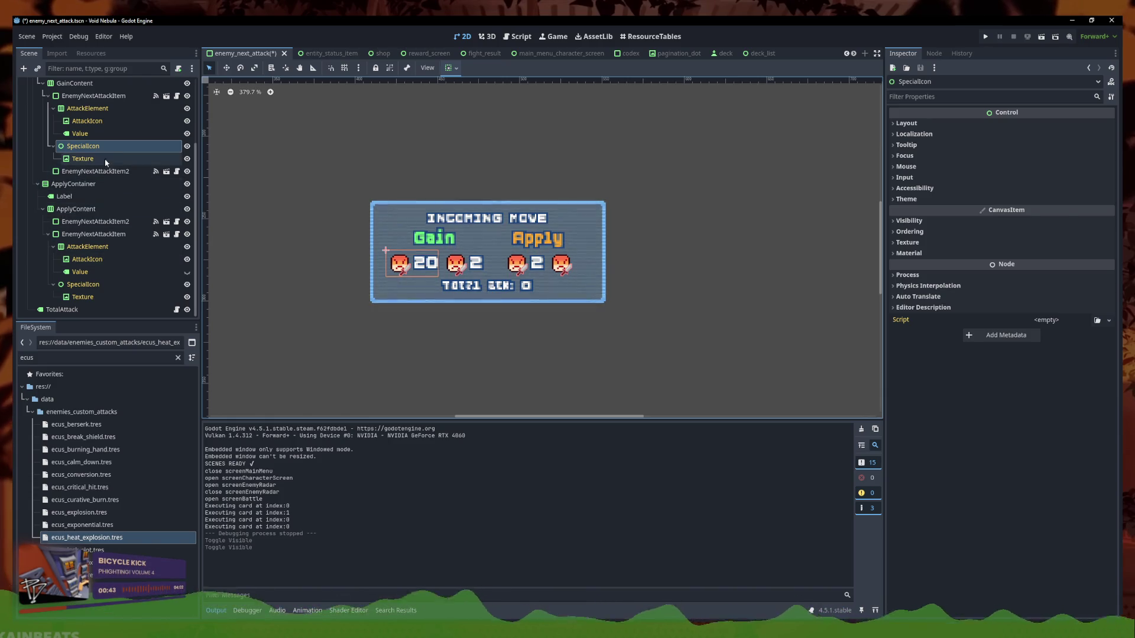
{"action": "left_click", "coordinate": [122, 247]}
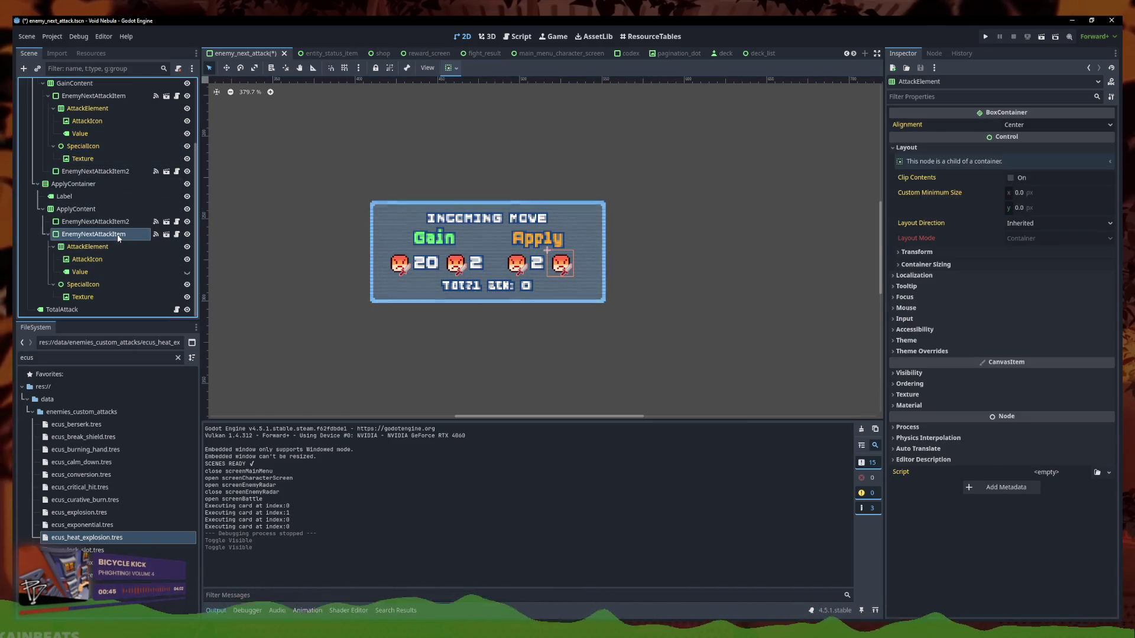
{"action": "left_click", "coordinate": [166, 234]}
{"action": "right_click", "coordinate": [88, 84]}
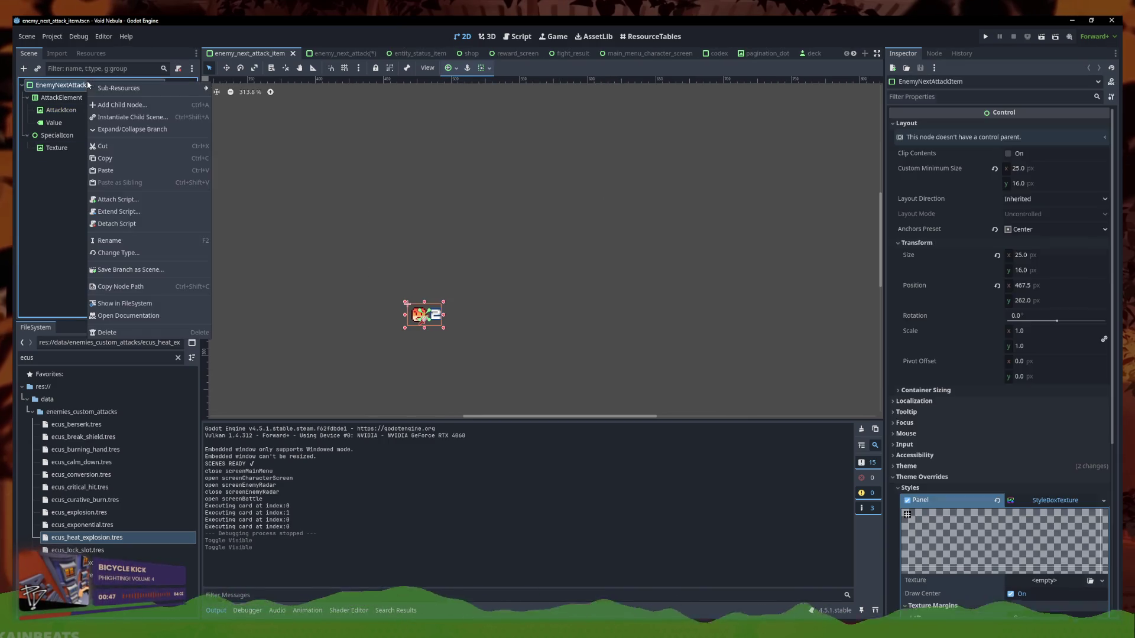
Create a new animation named 'activate' and inspect its length field.
{"action": "left_click", "coordinate": [109, 104]}
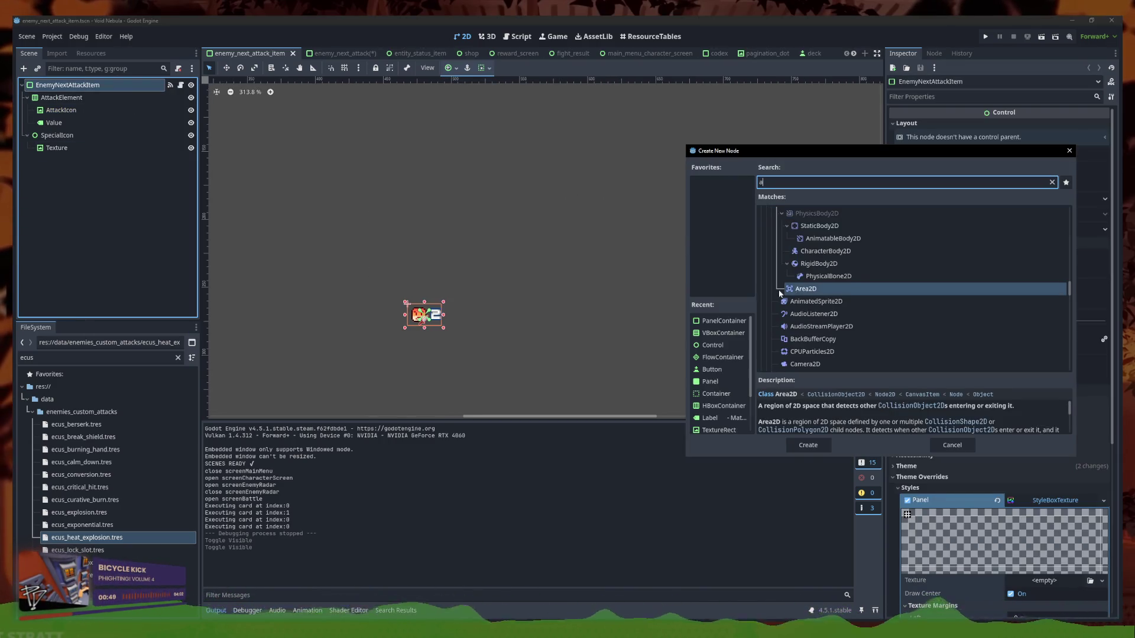
{"action": "key", "text": "Escape"}
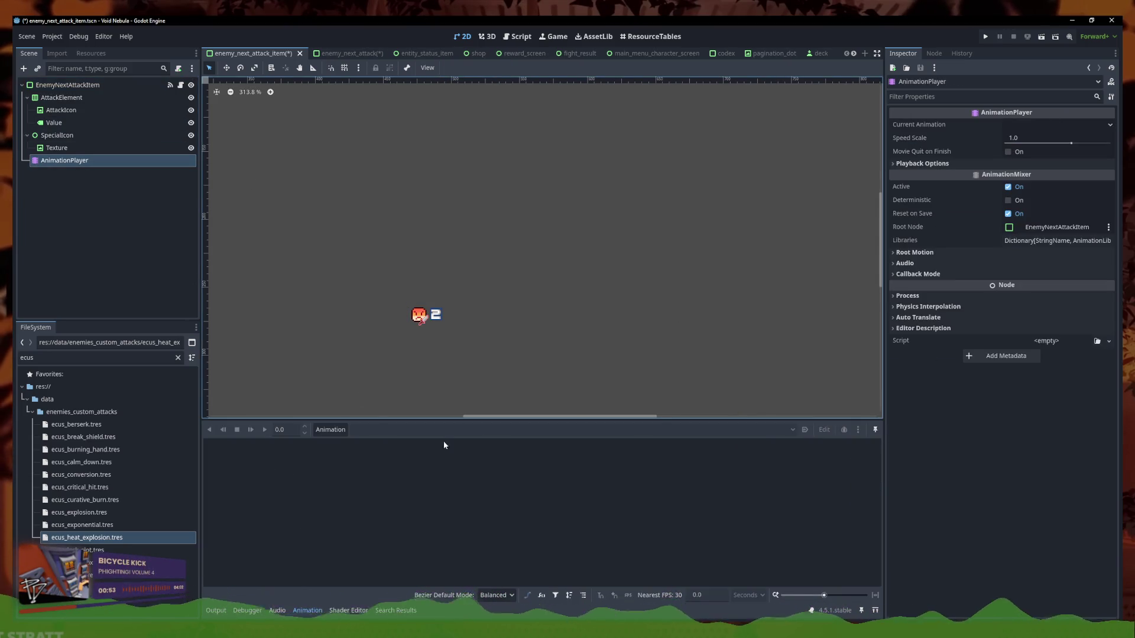
{"action": "left_click", "coordinate": [330, 430]}
{"action": "left_click", "coordinate": [345, 442]}
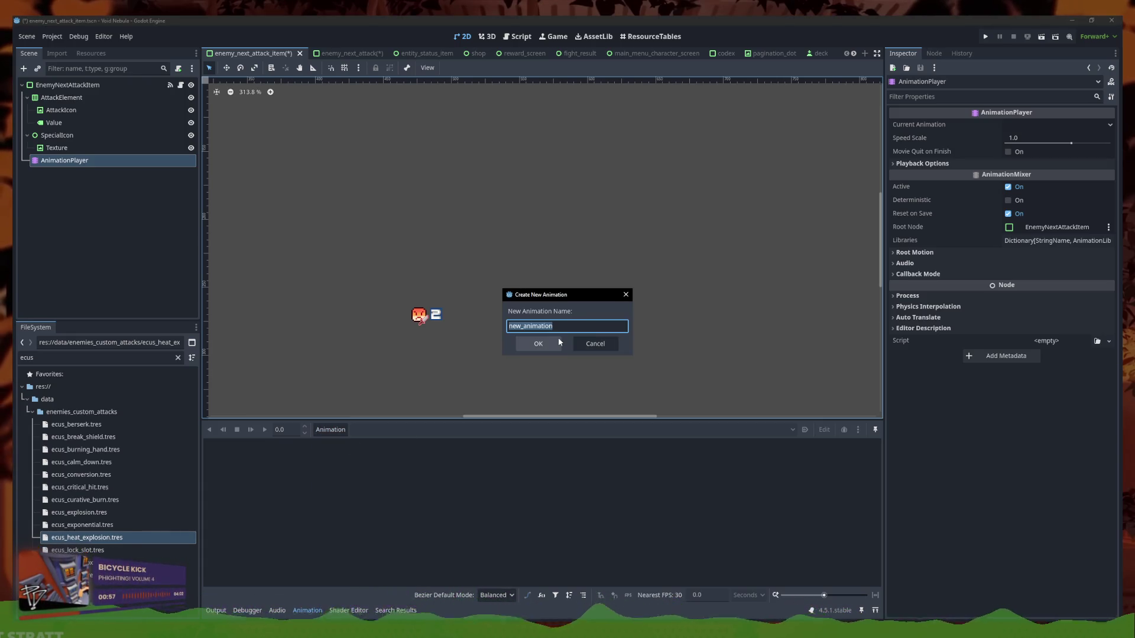
{"action": "type", "text": "activate"}
{"action": "left_click", "coordinate": [559, 341]}
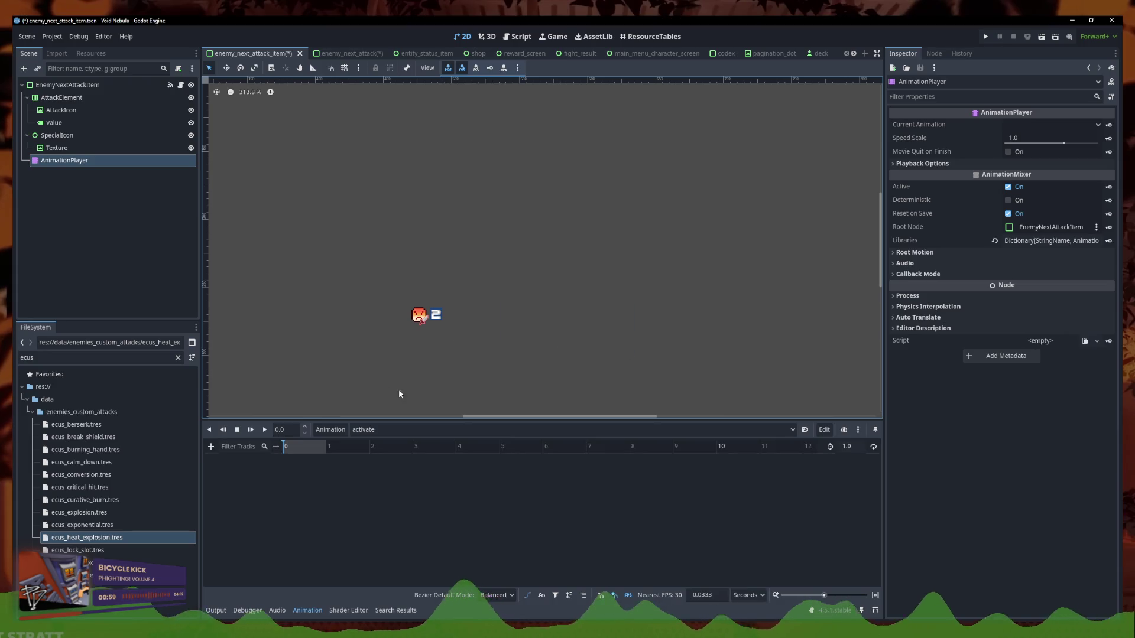
{"action": "left_click", "coordinate": [848, 447]}
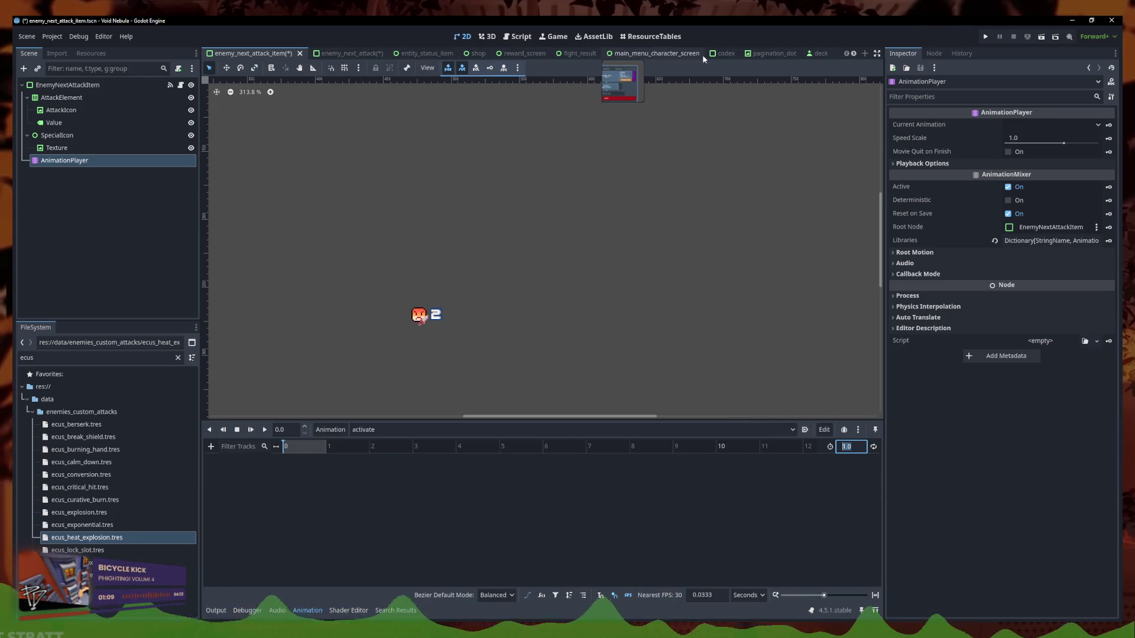
Search the FileSystem for 'battle' and open the battle scene.
{"action": "left_click", "coordinate": [854, 54]}
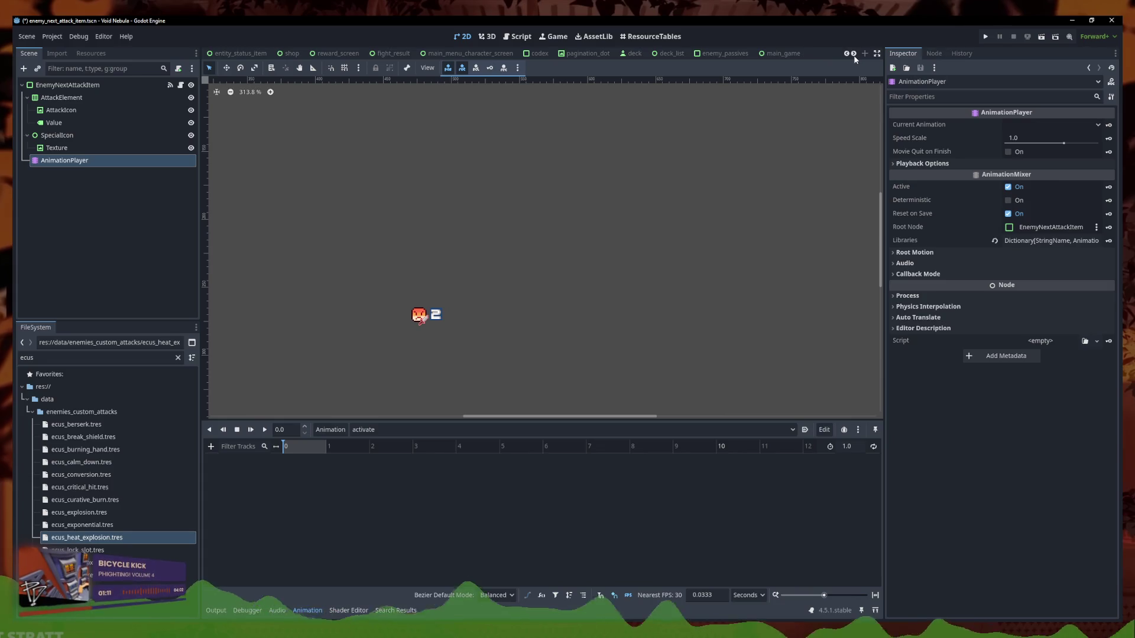
{"action": "left_click", "coordinate": [846, 53]}
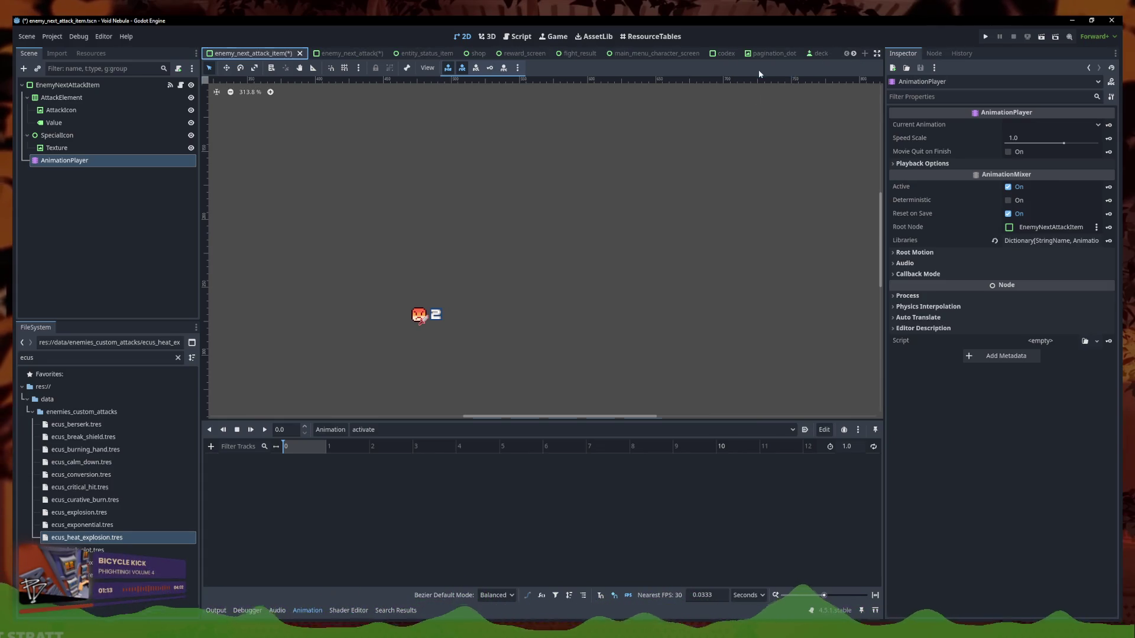
{"action": "left_click", "coordinate": [63, 357]}
{"action": "type", "text": "battle"}
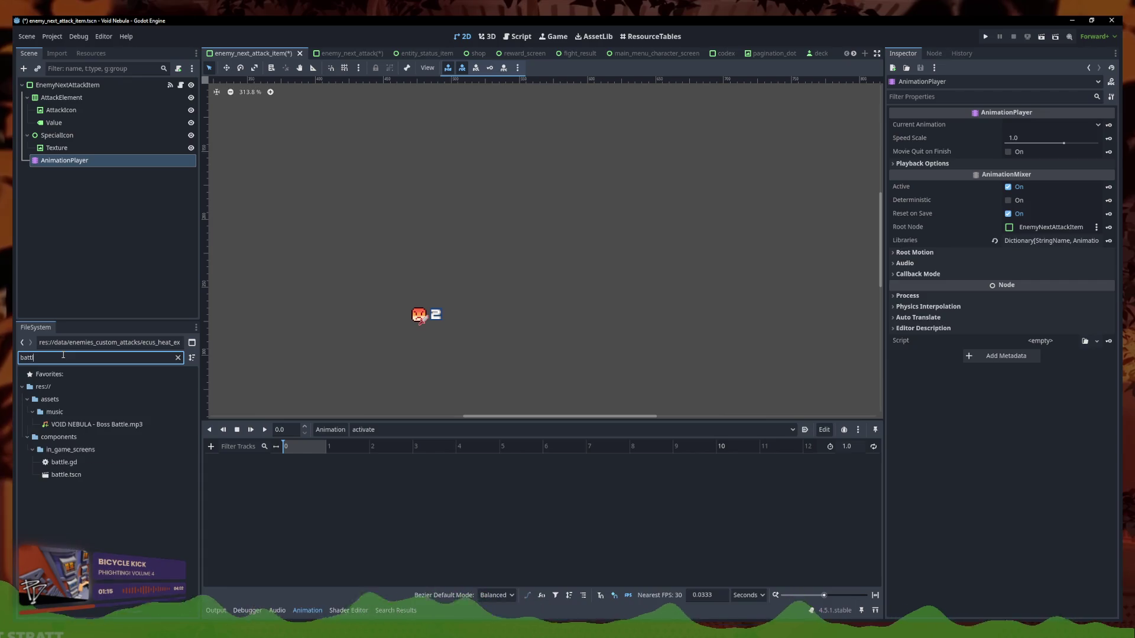
{"action": "double_click", "coordinate": [66, 475]}
Show the battle AnimationPlayer's enemy_attack animation and scrub it between 0.76 s and 1.0 s.
{"action": "left_click", "coordinate": [65, 198]}
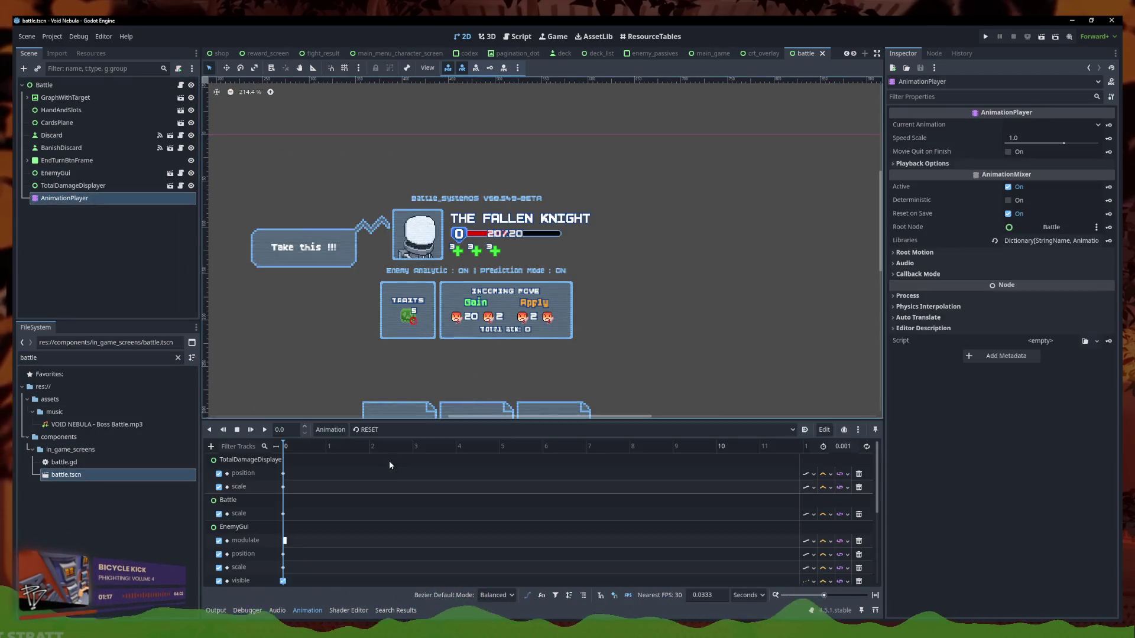
{"action": "left_click", "coordinate": [401, 430]}
{"action": "left_click", "coordinate": [399, 519]}
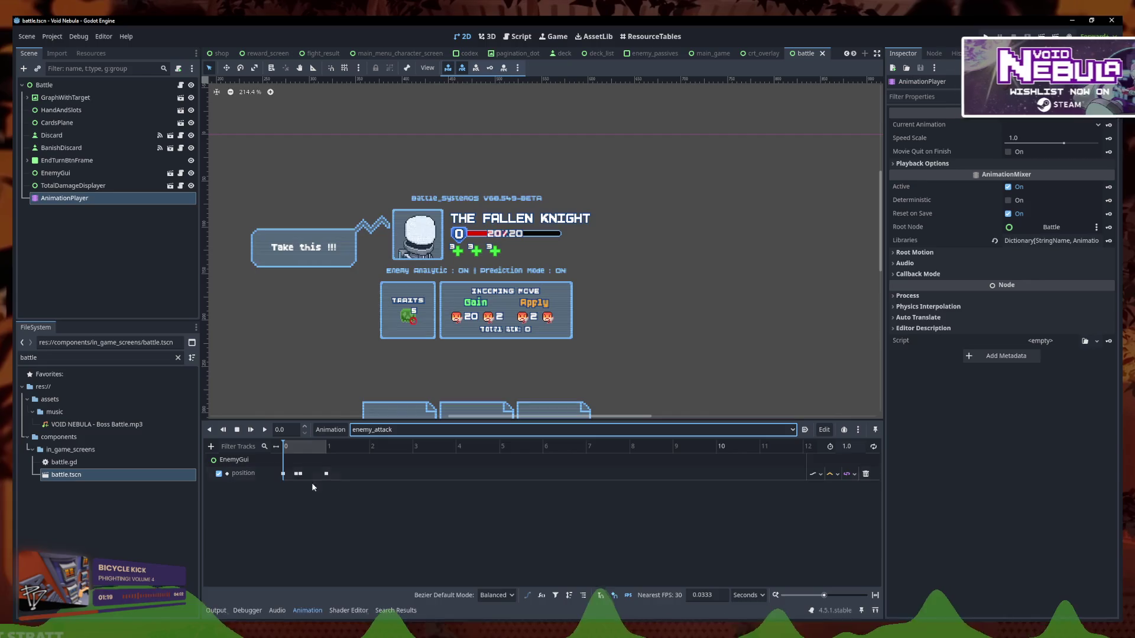
{"action": "left_click", "coordinate": [325, 449]}
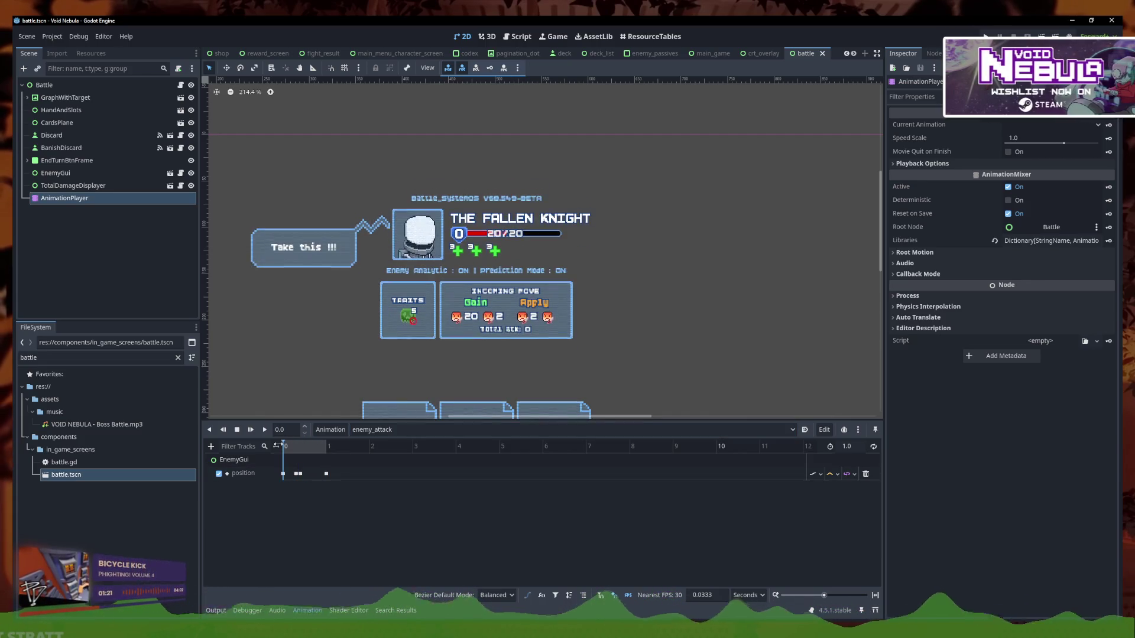
{"action": "left_click", "coordinate": [318, 447]}
{"action": "left_click", "coordinate": [326, 448]}
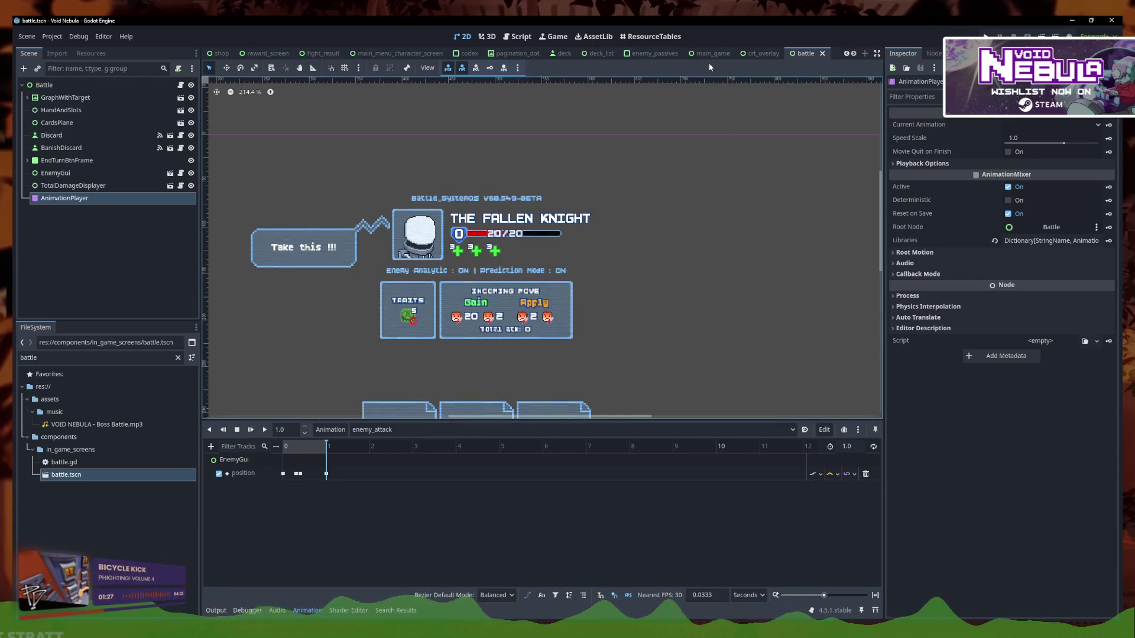
Glance at reward_screen and the other workspaces, then return to enemy_next_attack_item in 2D.
{"action": "left_click", "coordinate": [267, 54]}
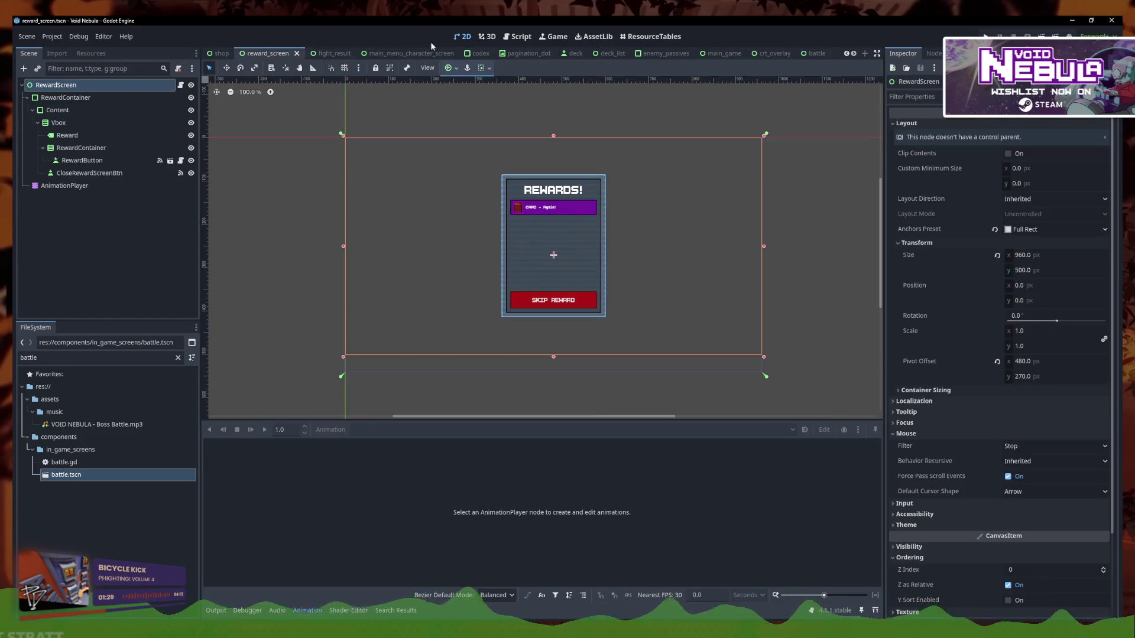
{"action": "left_click", "coordinate": [500, 40]}
{"action": "left_click", "coordinate": [487, 36]}
{"action": "left_click", "coordinate": [462, 36]}
{"action": "scroll", "coordinate": [227, 55], "scroll_direction": "up", "scroll_amount": 3}
{"action": "left_click", "coordinate": [225, 54]}
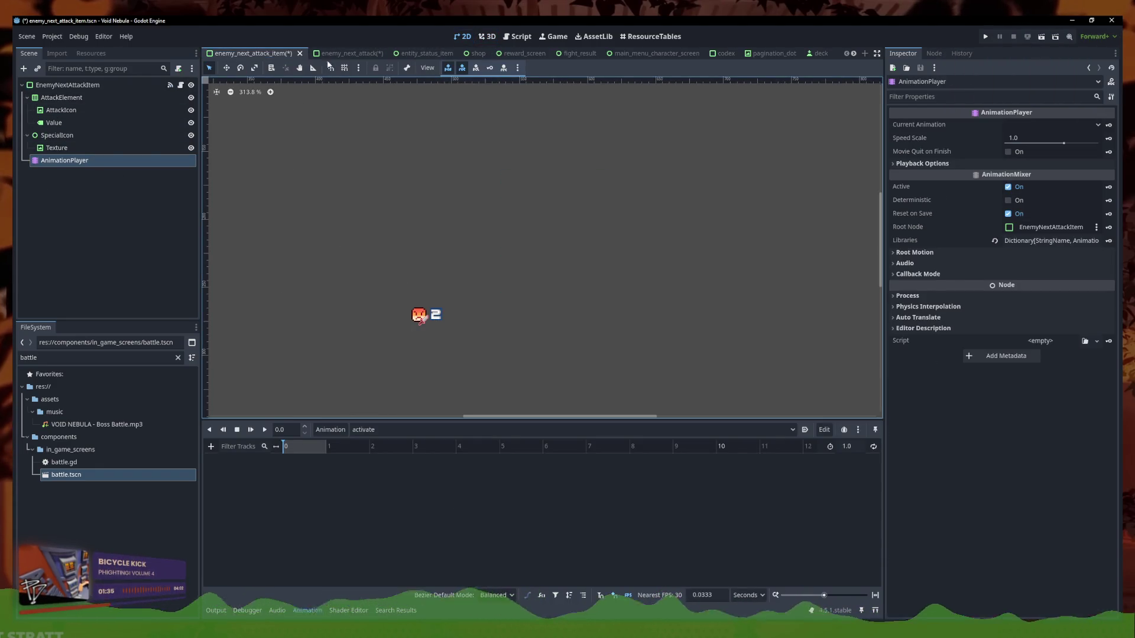
{"action": "left_click", "coordinate": [341, 54]}
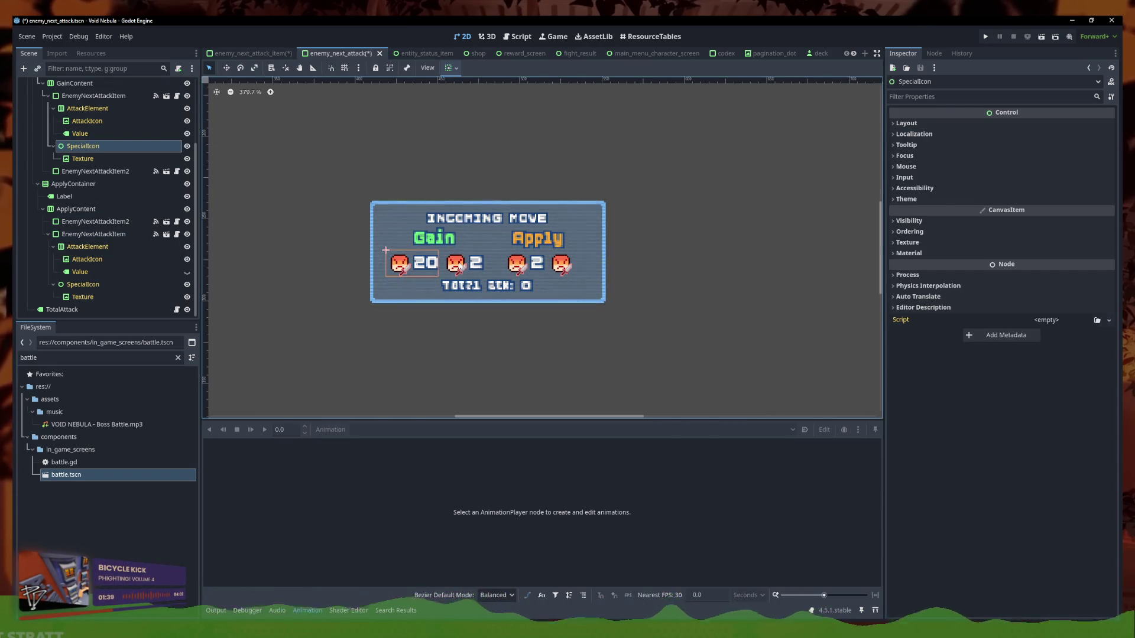
{"action": "left_click", "coordinate": [95, 171]}
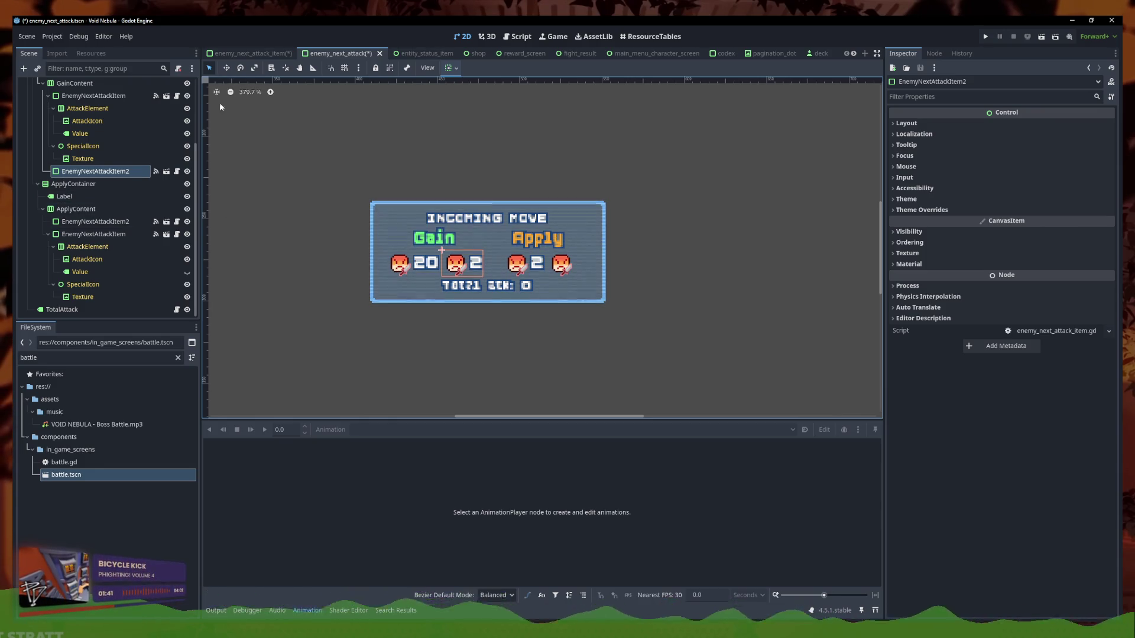
{"action": "left_click", "coordinate": [251, 53]}
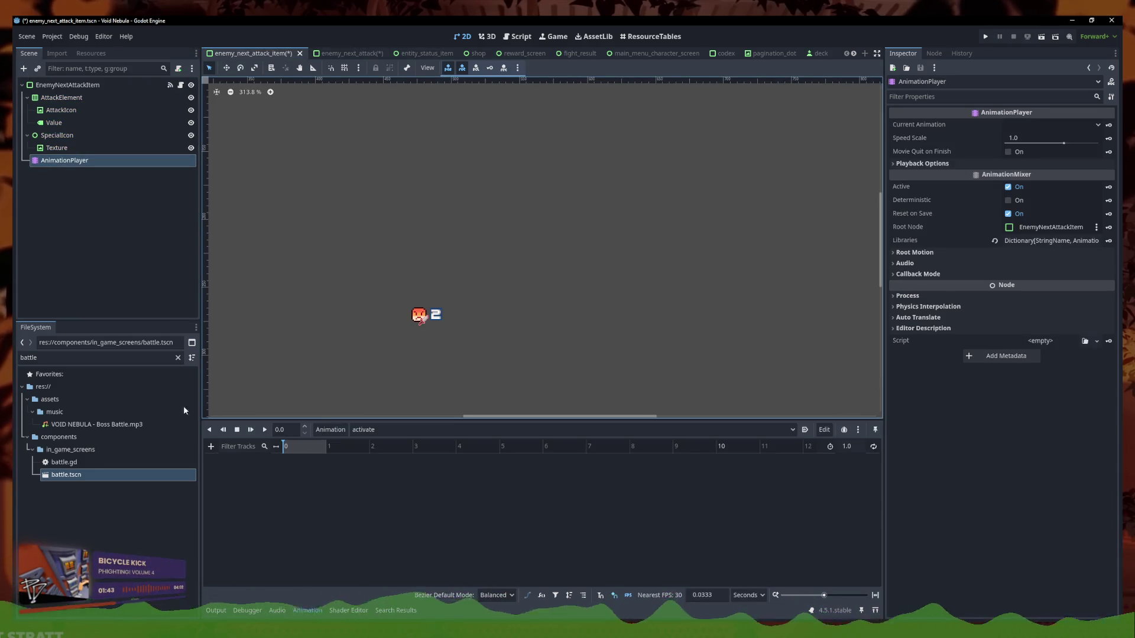
{"action": "left_click", "coordinate": [356, 434]}
{"action": "left_click", "coordinate": [368, 442]}
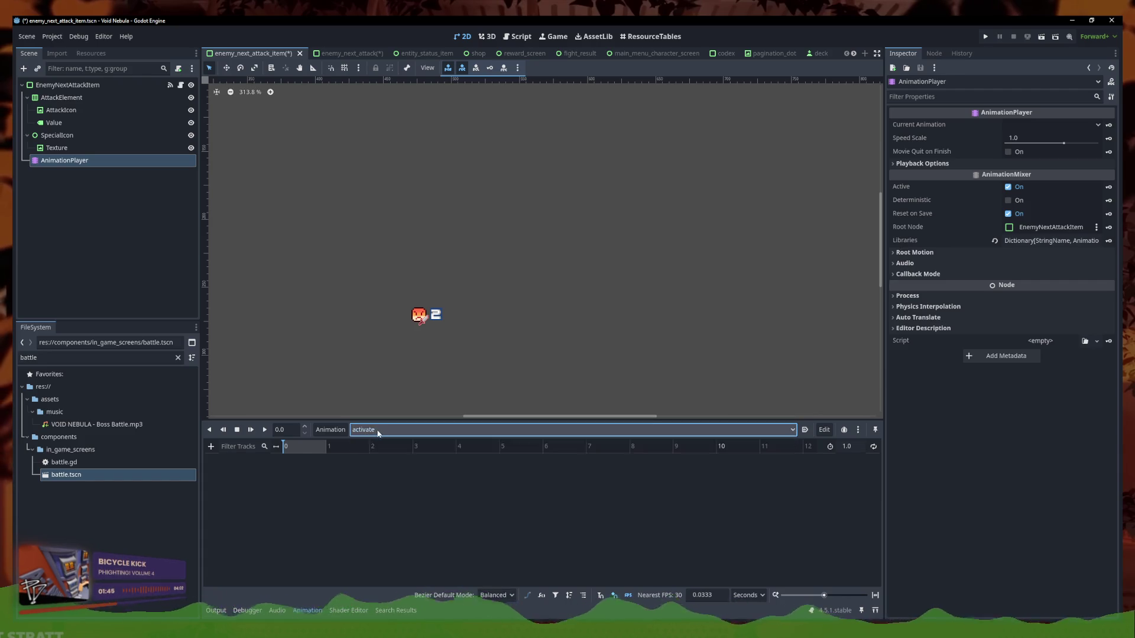
{"action": "left_click", "coordinate": [67, 85]}
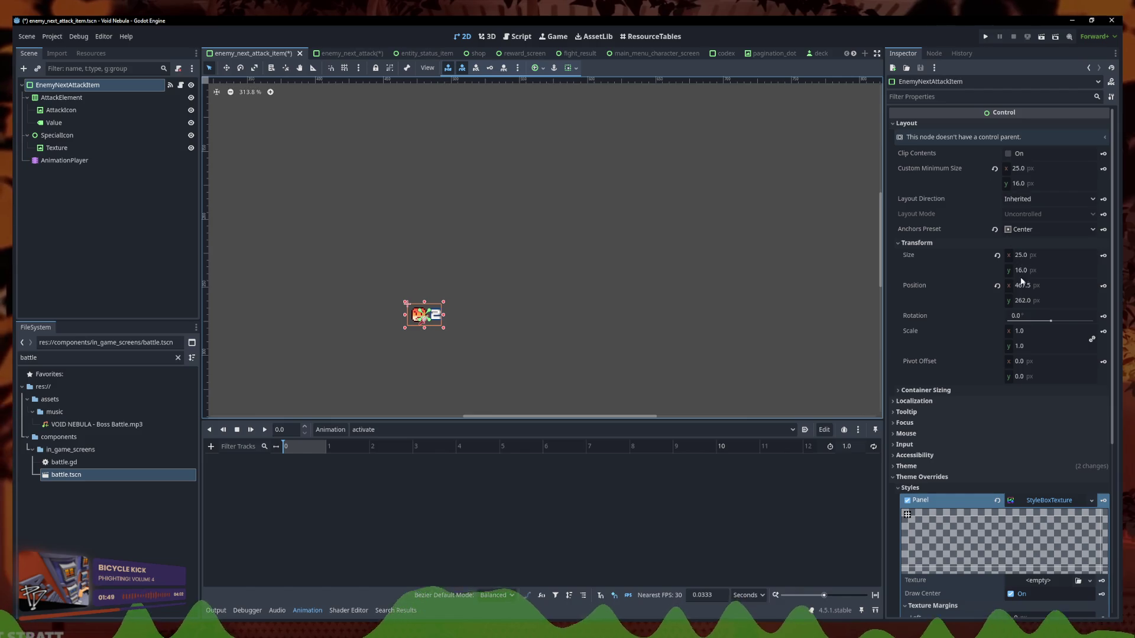
{"action": "left_click", "coordinate": [1102, 287]}
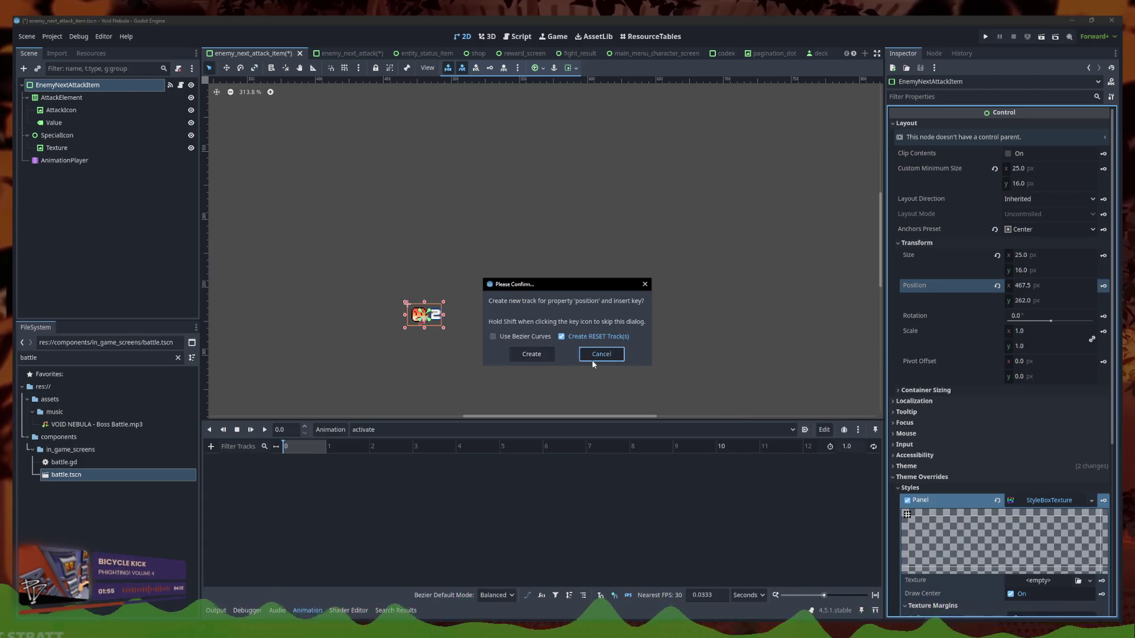
{"action": "left_click", "coordinate": [532, 354]}
{"action": "left_click", "coordinate": [65, 98]}
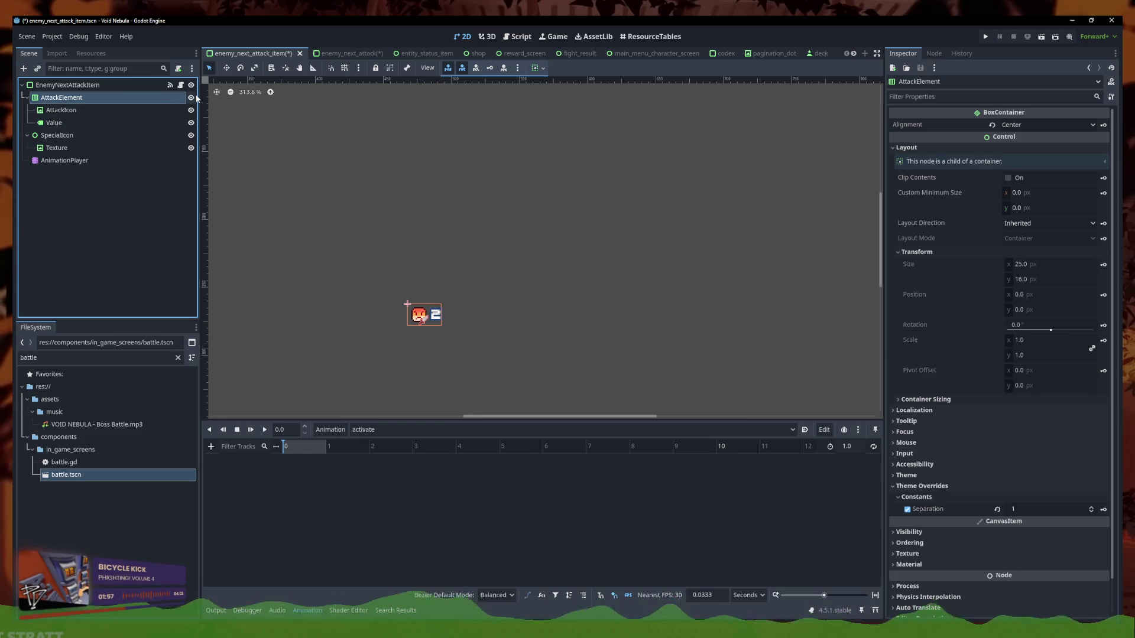
{"action": "left_click", "coordinate": [67, 84]}
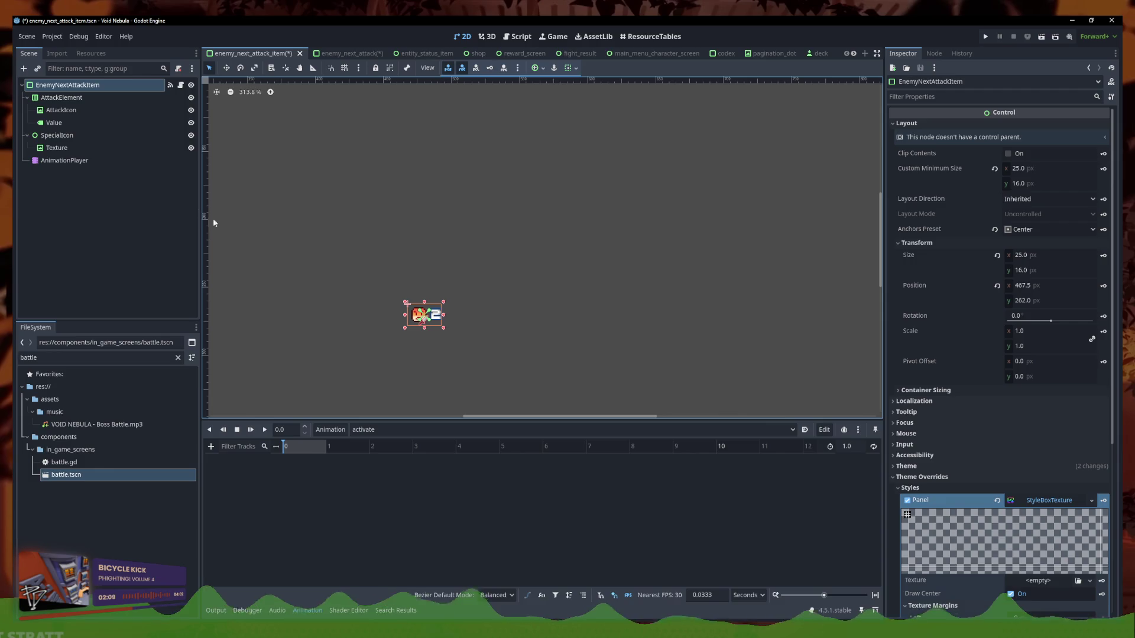
{"action": "left_click", "coordinate": [440, 316]}
Make the root's Panel StyleBoxTexture unique and key its Texture into a new activate track.
{"action": "left_click", "coordinate": [78, 147]}
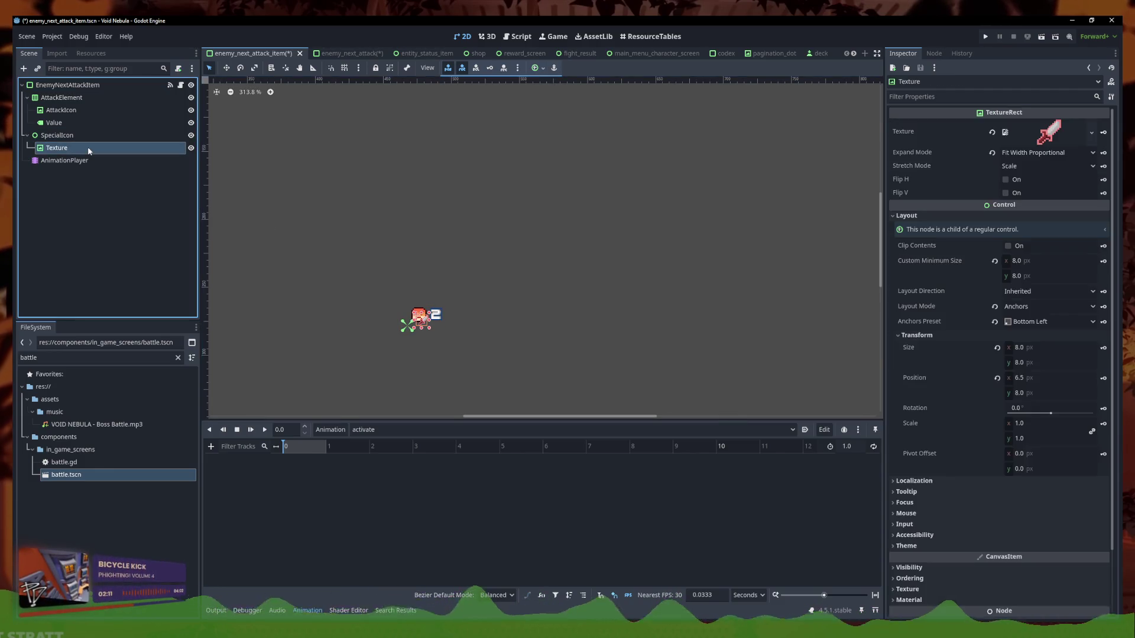
{"action": "left_click", "coordinate": [78, 135]}
{"action": "left_click", "coordinate": [77, 123]}
{"action": "left_click", "coordinate": [76, 110]}
{"action": "left_click", "coordinate": [78, 85]}
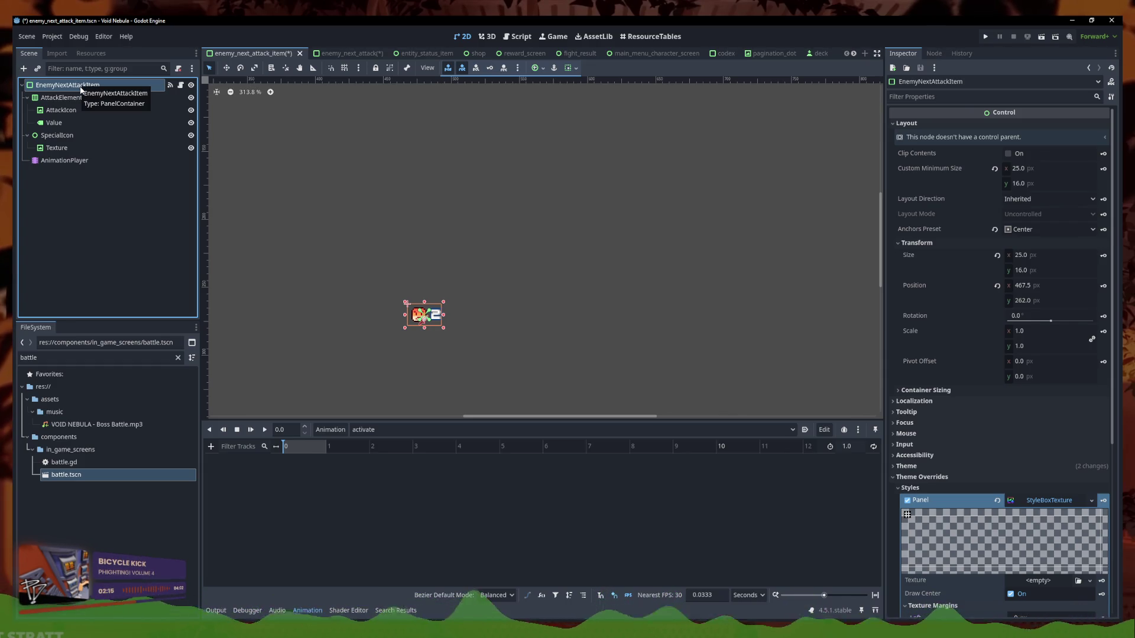
{"action": "scroll", "coordinate": [946, 402], "scroll_direction": "down", "scroll_amount": 3}
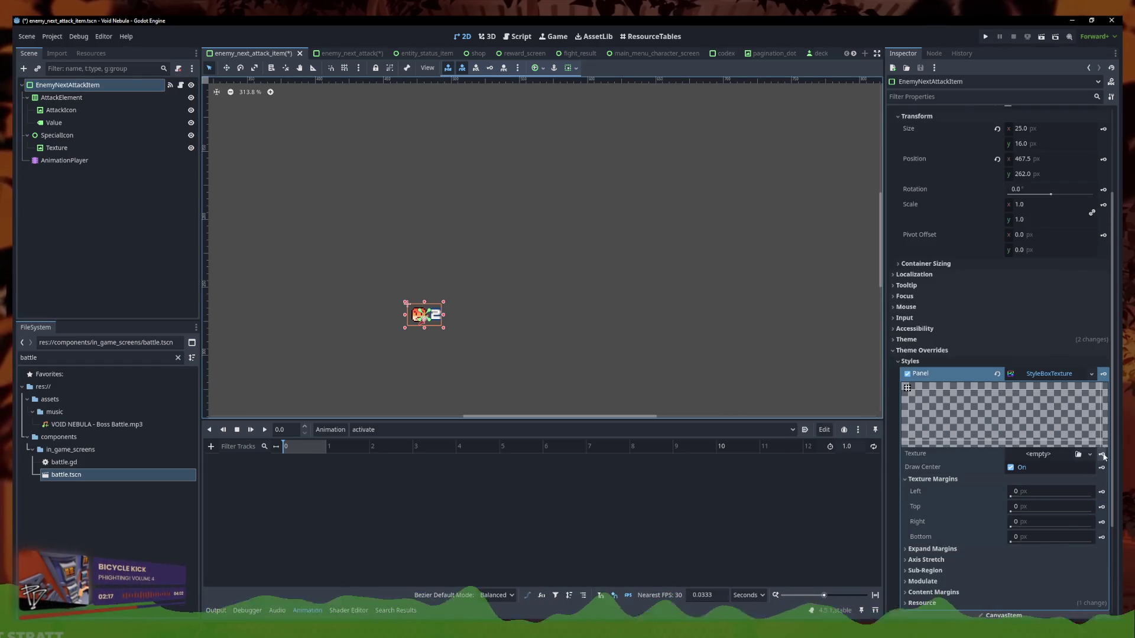
{"action": "left_click", "coordinate": [1090, 373]}
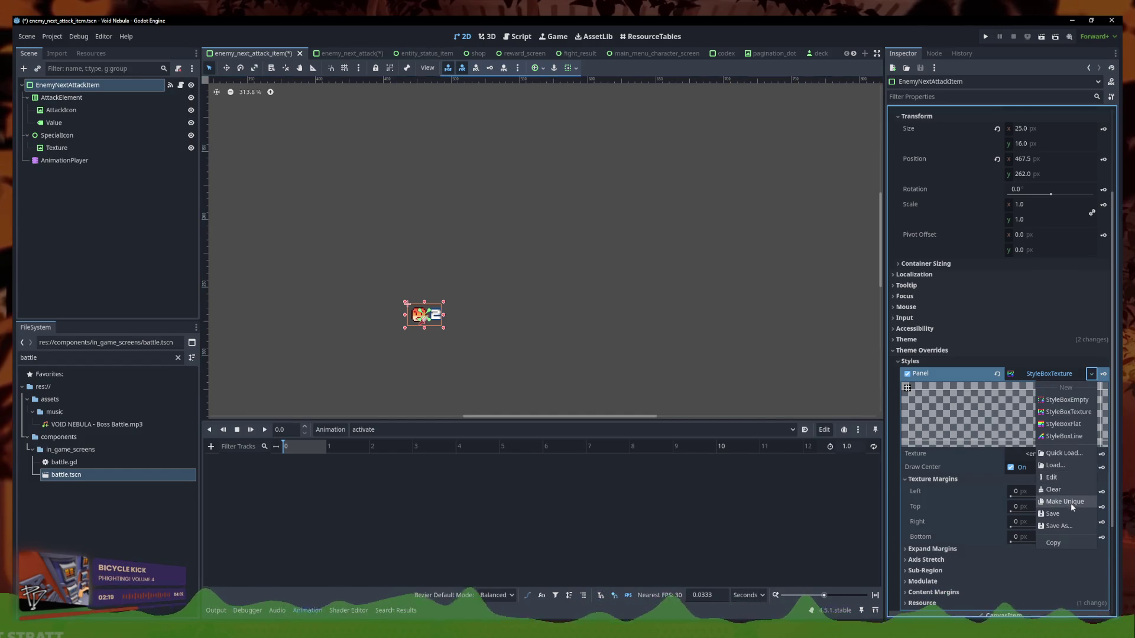
{"action": "left_click", "coordinate": [1071, 507]}
{"action": "left_click", "coordinate": [1101, 454]}
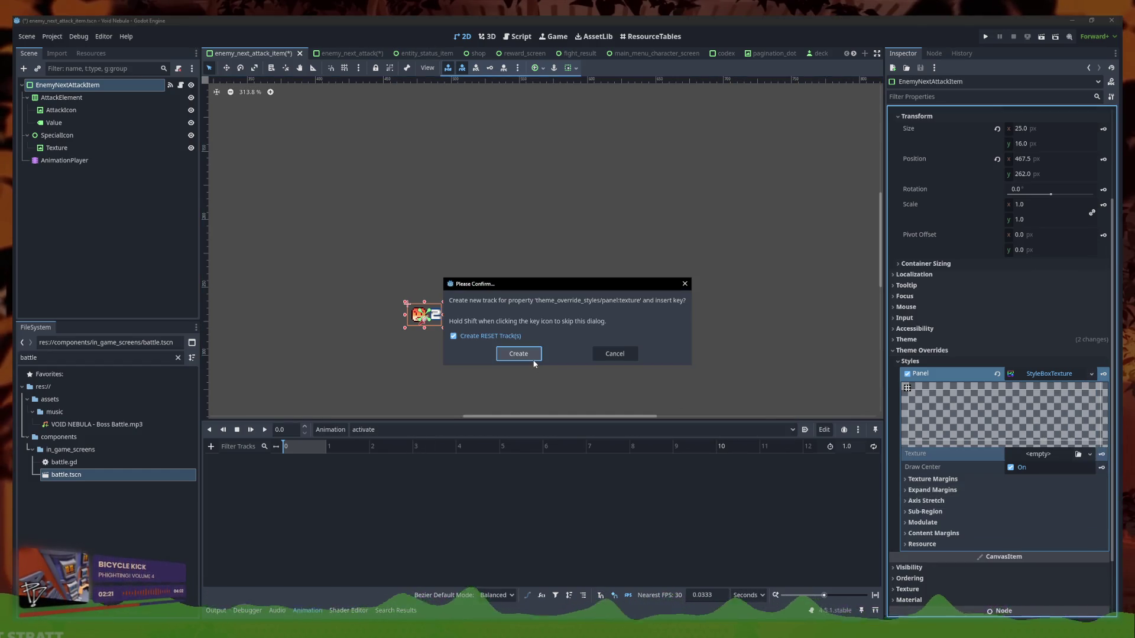
{"action": "left_click", "coordinate": [518, 353]}
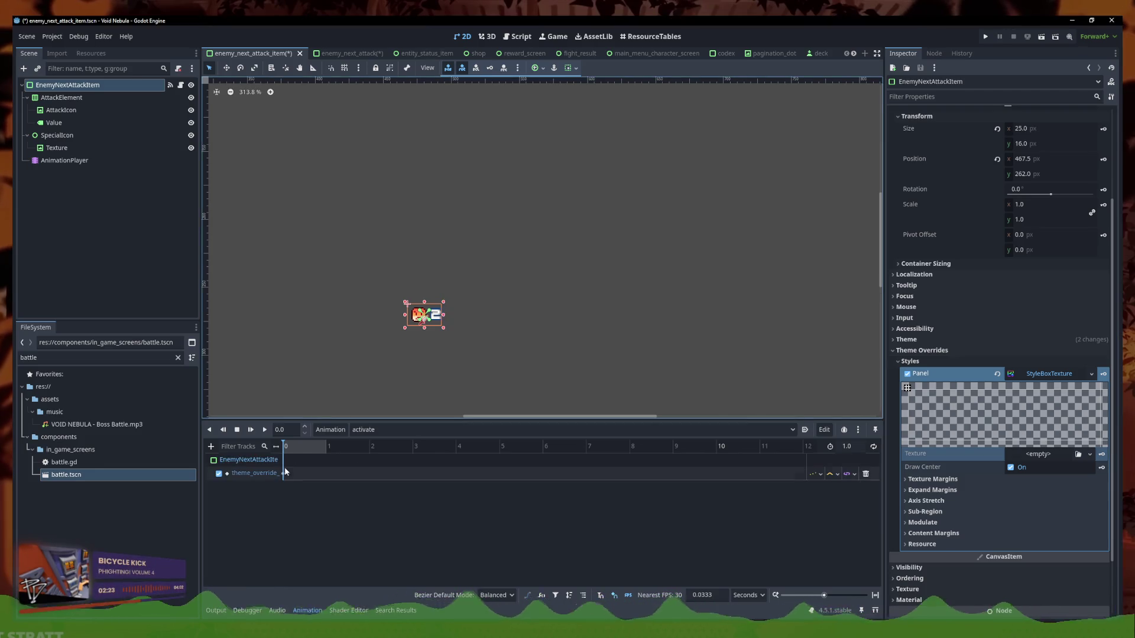
Insert a second texture key and set its time to 1.0 seconds.
{"action": "left_click", "coordinate": [306, 448]}
{"action": "double_click", "coordinate": [321, 474]}
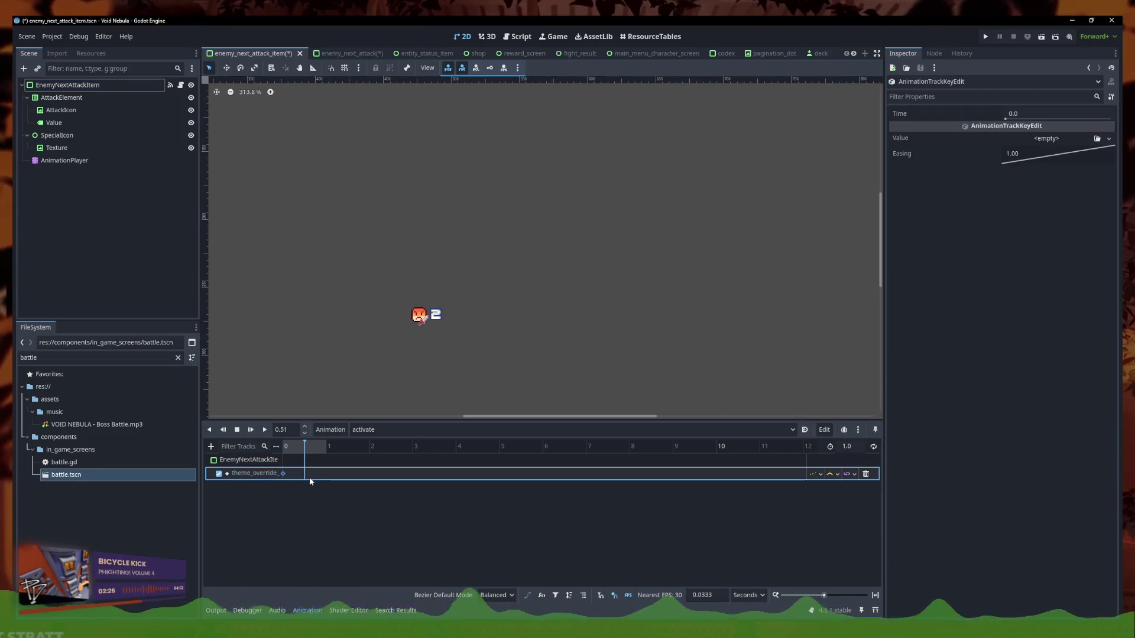
{"action": "left_click_drag", "start_coordinate": [322, 473], "coordinate": [325, 473]}
{"action": "left_click", "coordinate": [327, 448]}
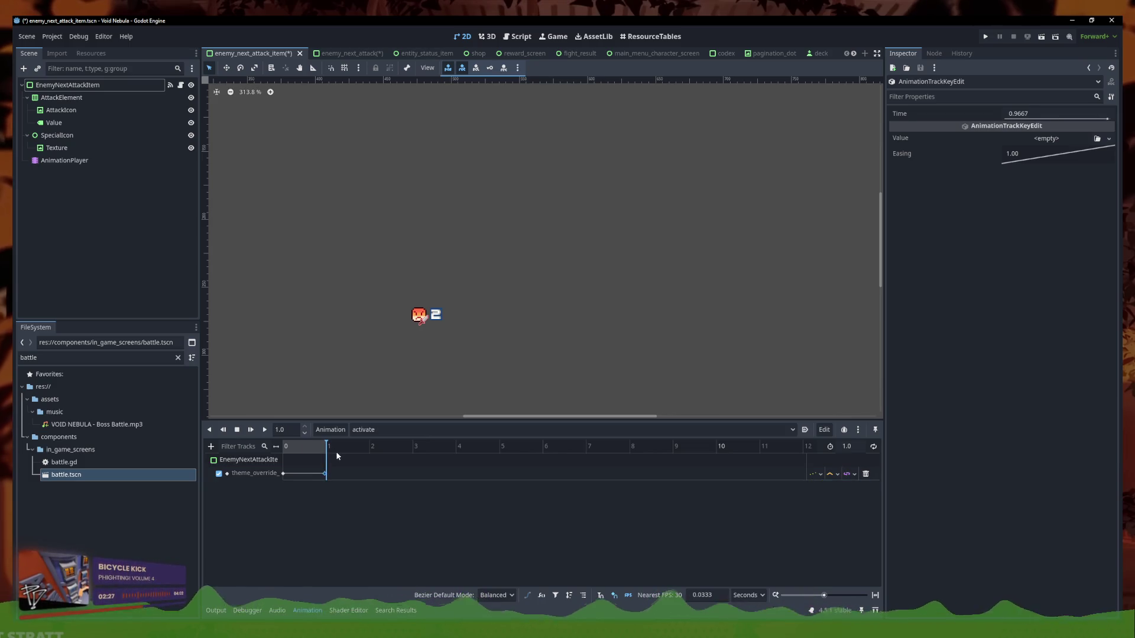
{"action": "left_click", "coordinate": [1040, 114]}
{"action": "type", "text": "1"}
{"action": "key", "text": "Return"}
{"action": "left_click", "coordinate": [290, 448]}
{"action": "left_click", "coordinate": [284, 474]}
{"action": "left_click", "coordinate": [282, 476]}
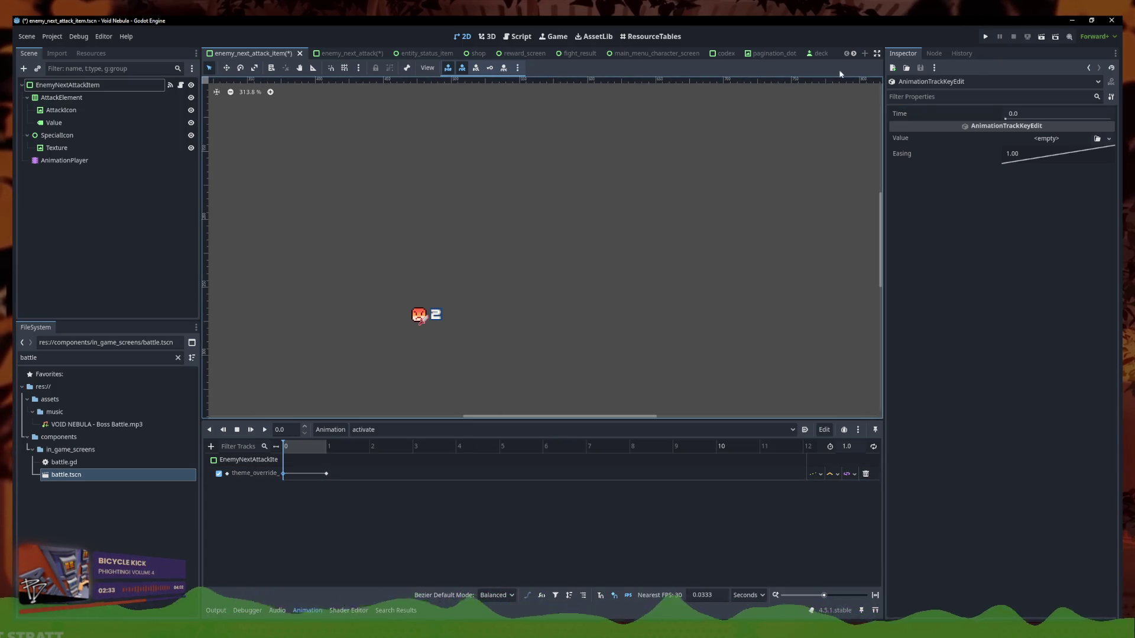
{"action": "left_click", "coordinate": [1102, 454]}
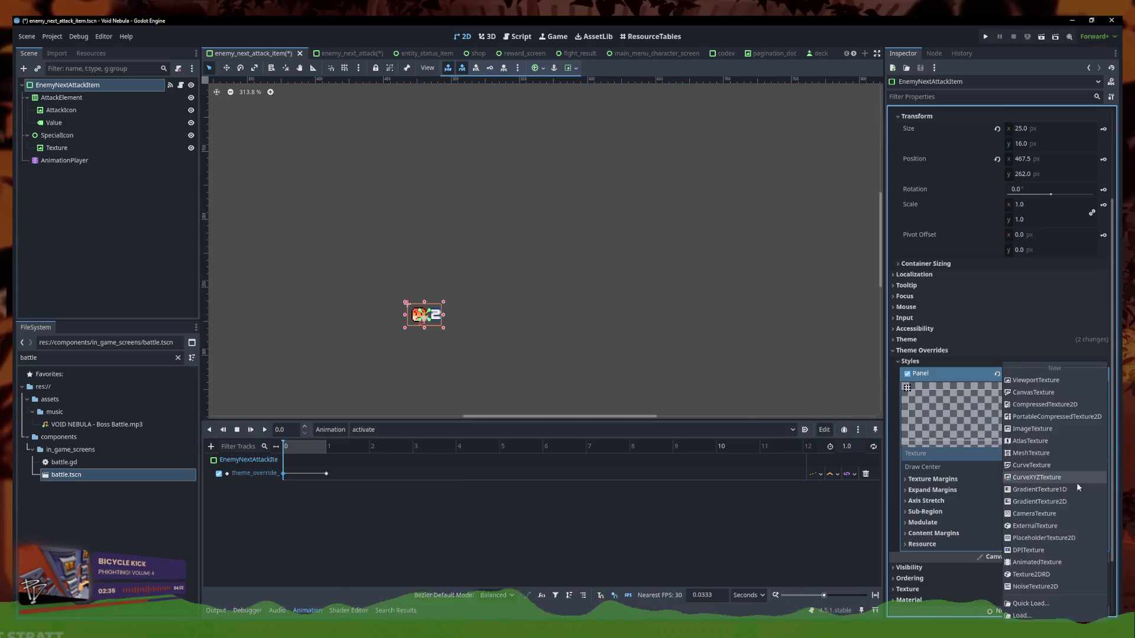
Quick-load the yellow ninerect texture, found by searching 'rect', into the panel.
{"action": "left_click", "coordinate": [1069, 598]}
{"action": "scroll", "coordinate": [538, 296], "scroll_direction": "down", "scroll_amount": 3}
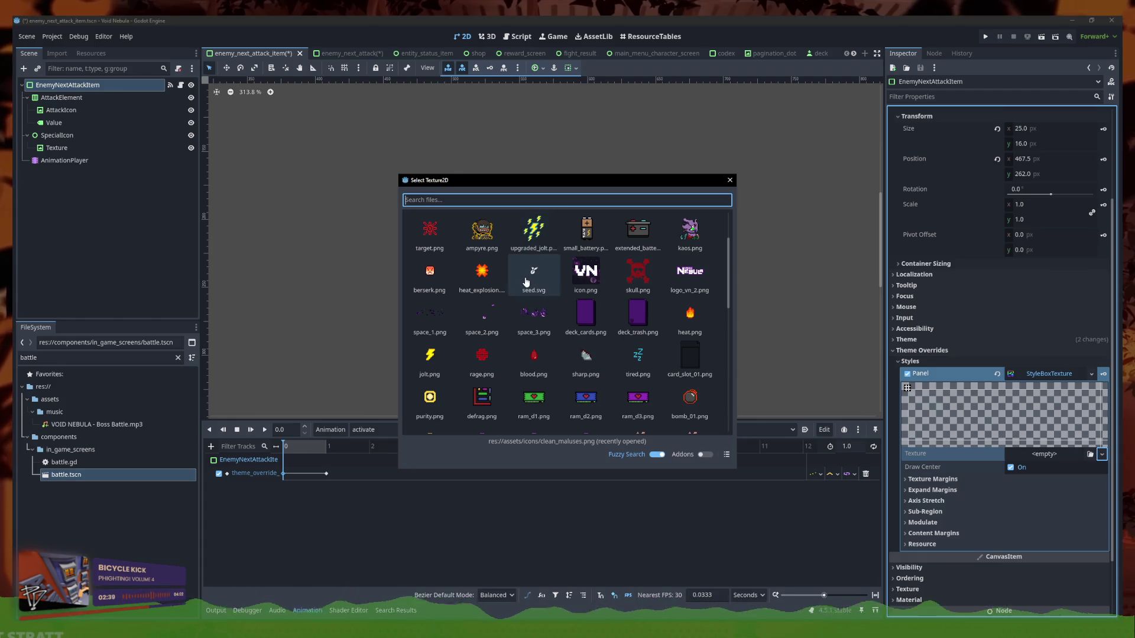
{"action": "type", "text": "ec"}
{"action": "key", "text": "BackSpace"}
{"action": "key", "text": "BackSpace"}
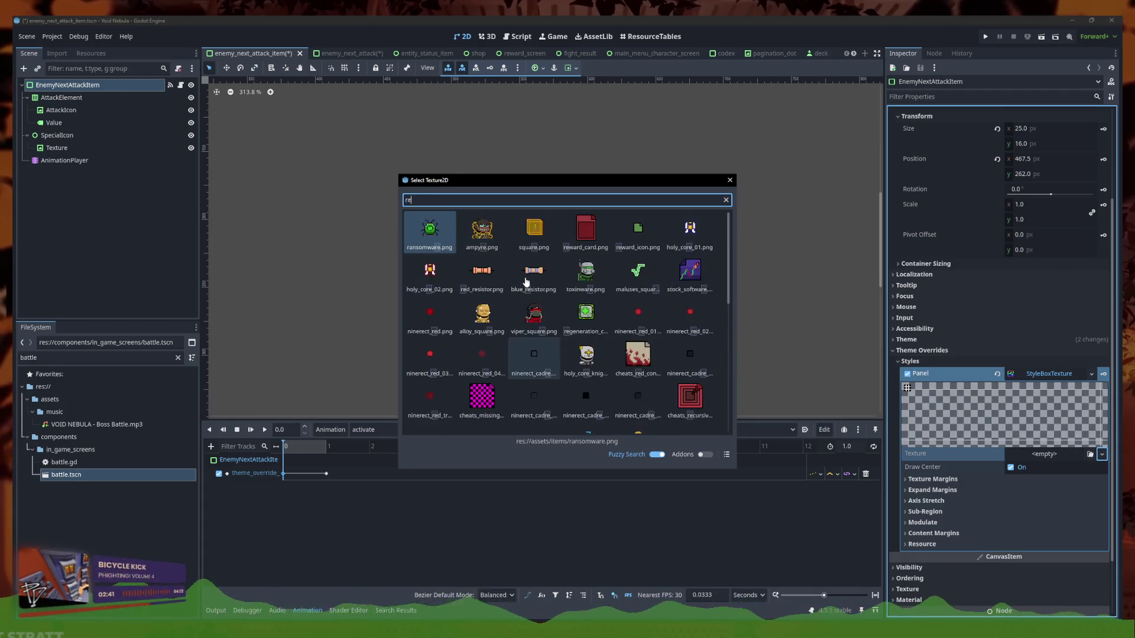
{"action": "type", "text": "rect"}
{"action": "scroll", "coordinate": [532, 292], "scroll_direction": "down", "scroll_amount": 5}
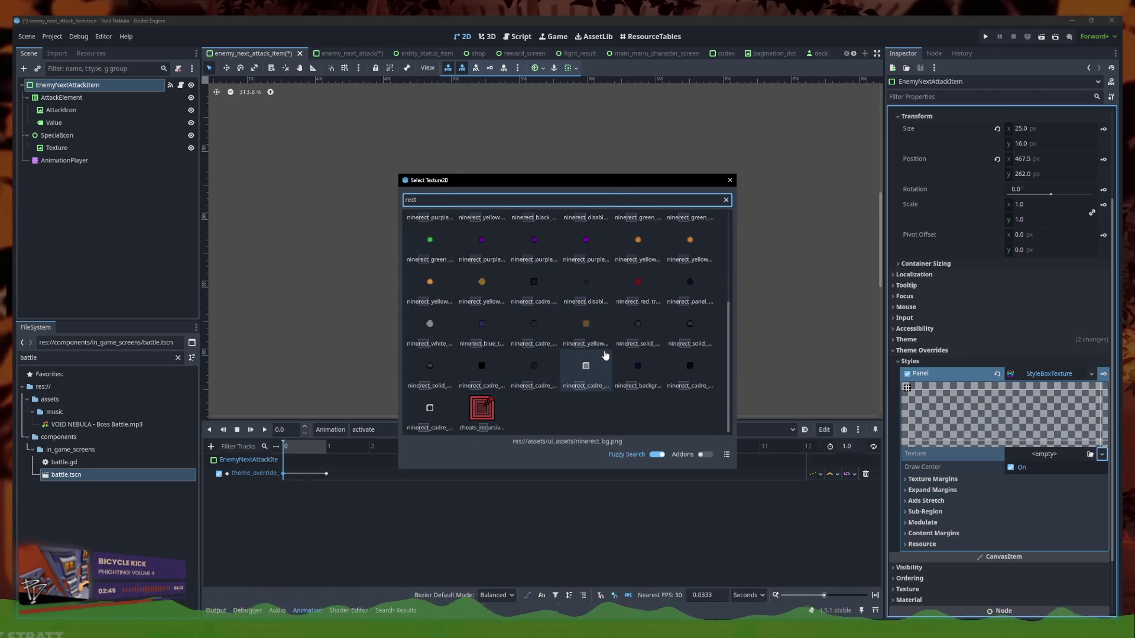
{"action": "scroll", "coordinate": [585, 355], "scroll_direction": "up", "scroll_amount": 1}
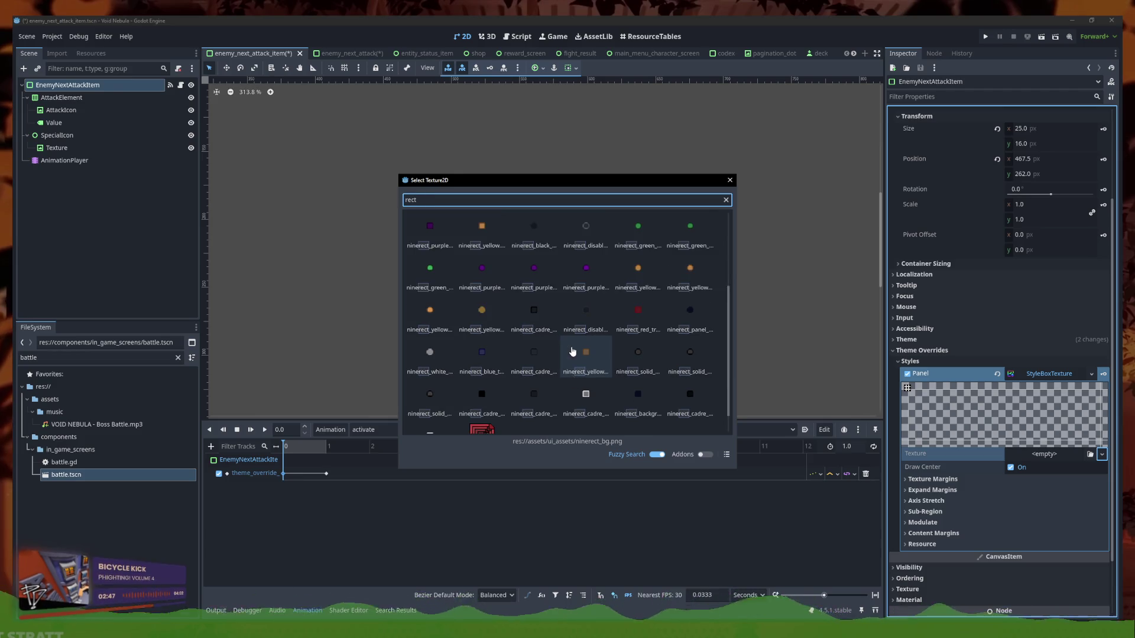
{"action": "double_click", "coordinate": [584, 352]}
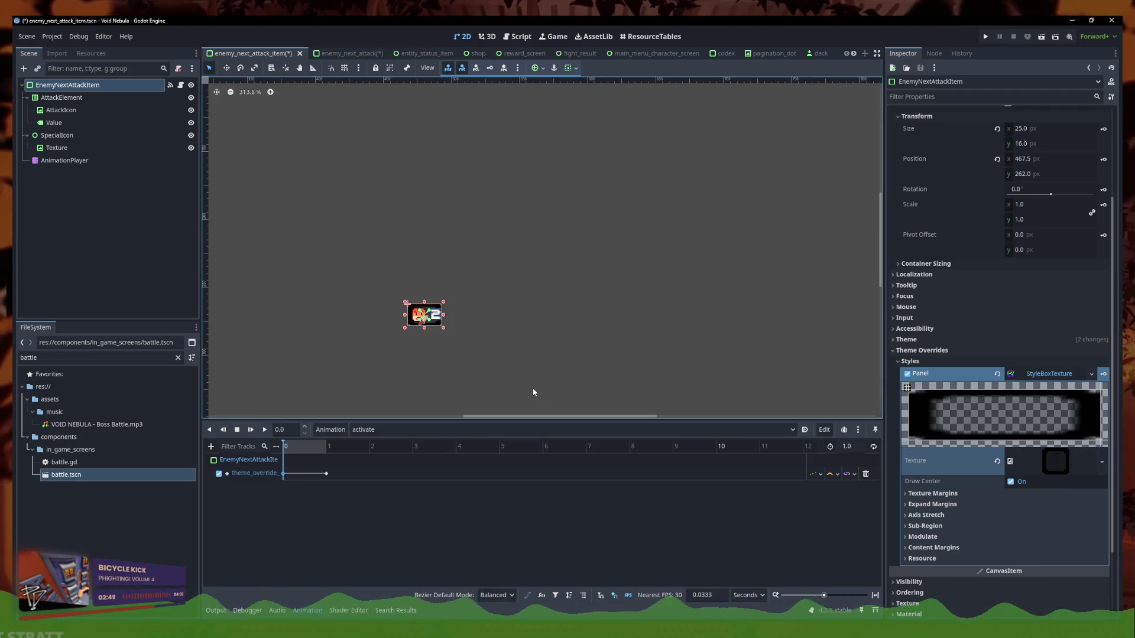
Replace the panel texture with ninerect_bg.png via another 'rect' quick-load search.
{"action": "left_click", "coordinate": [1101, 462]}
{"action": "left_click", "coordinate": [1043, 509]}
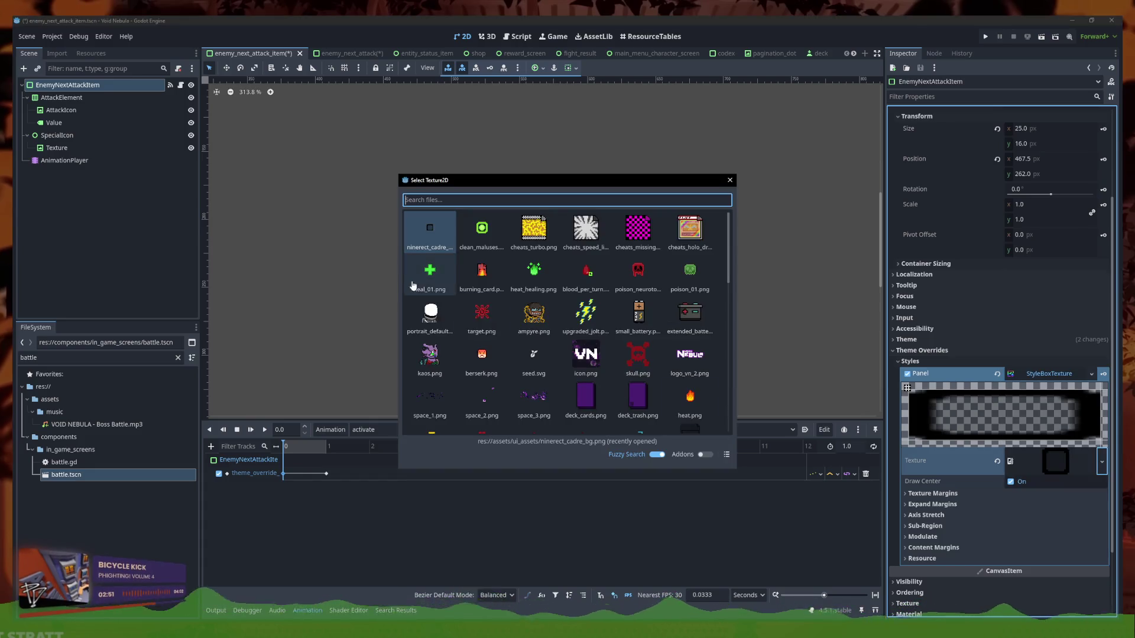
{"action": "type", "text": "rect"}
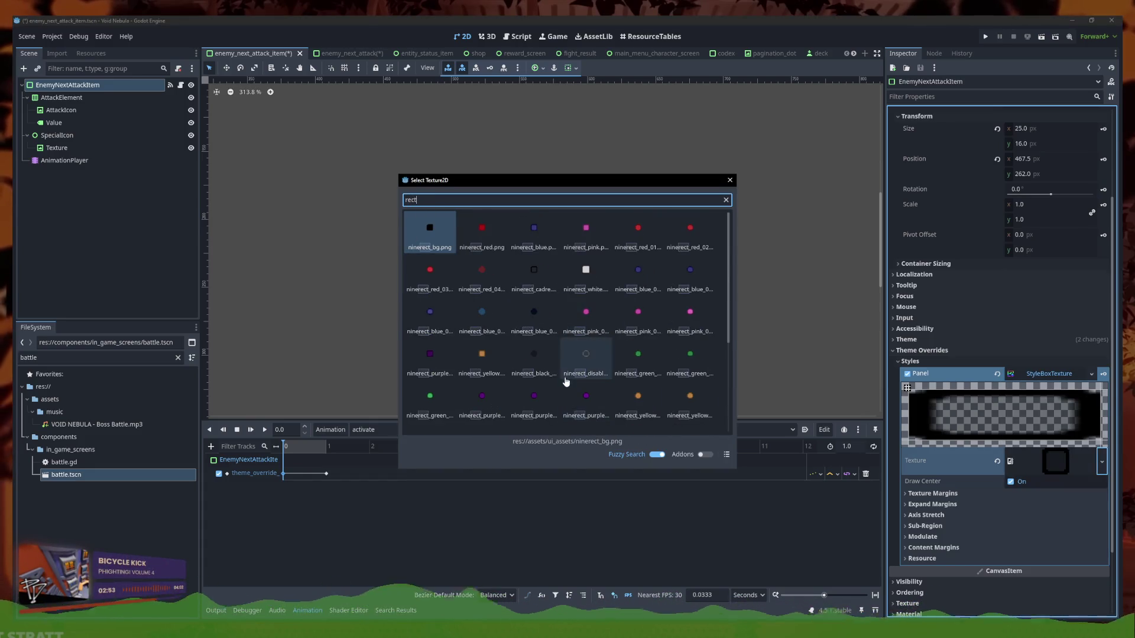
{"action": "double_click", "coordinate": [552, 313]}
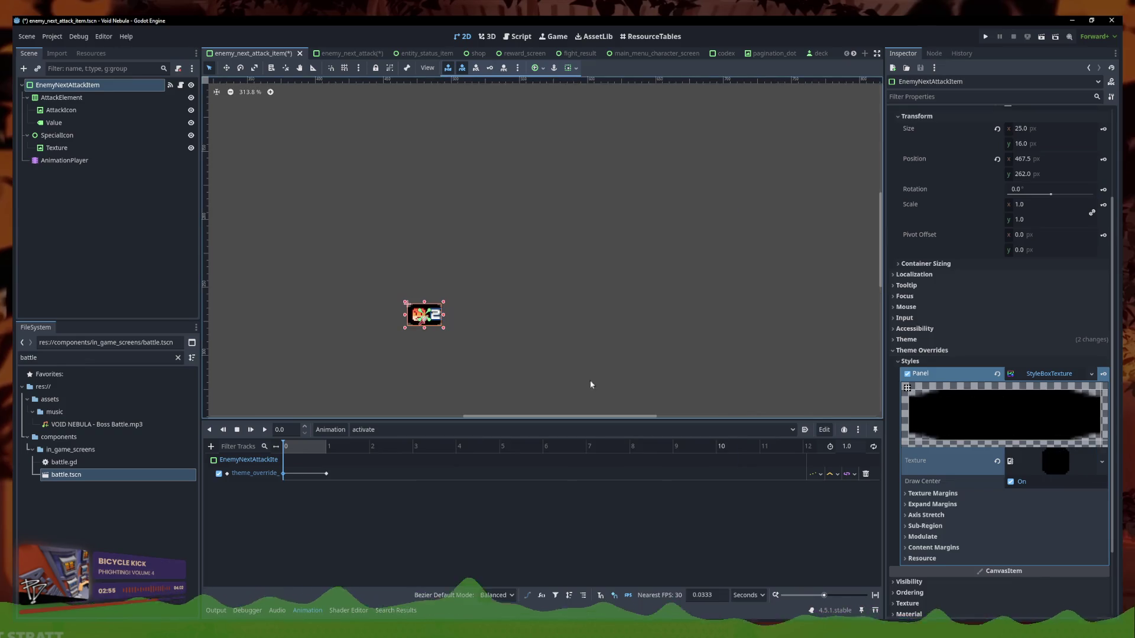
Enter texture margins of 5 and 0 on the panel's StyleBoxTexture sides.
{"action": "left_click", "coordinate": [963, 493]}
{"action": "left_click", "coordinate": [1036, 506]}
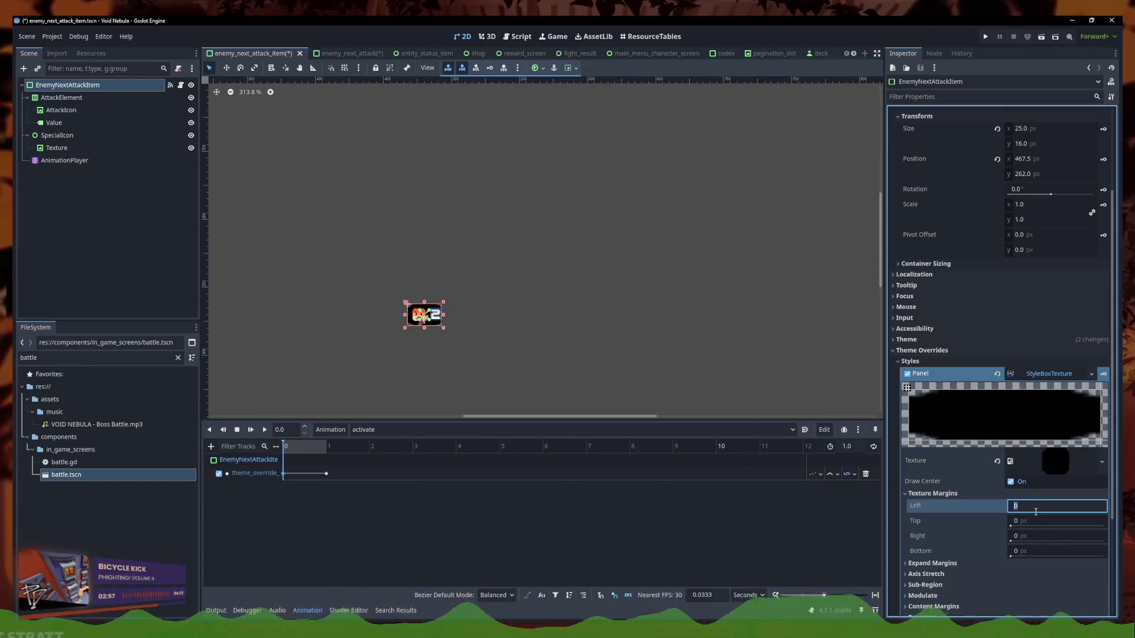
{"action": "key", "text": "Tab"}
{"action": "type", "text": "5"}
{"action": "key", "text": "Tab"}
{"action": "type", "text": "5"}
{"action": "key", "text": "Tab"}
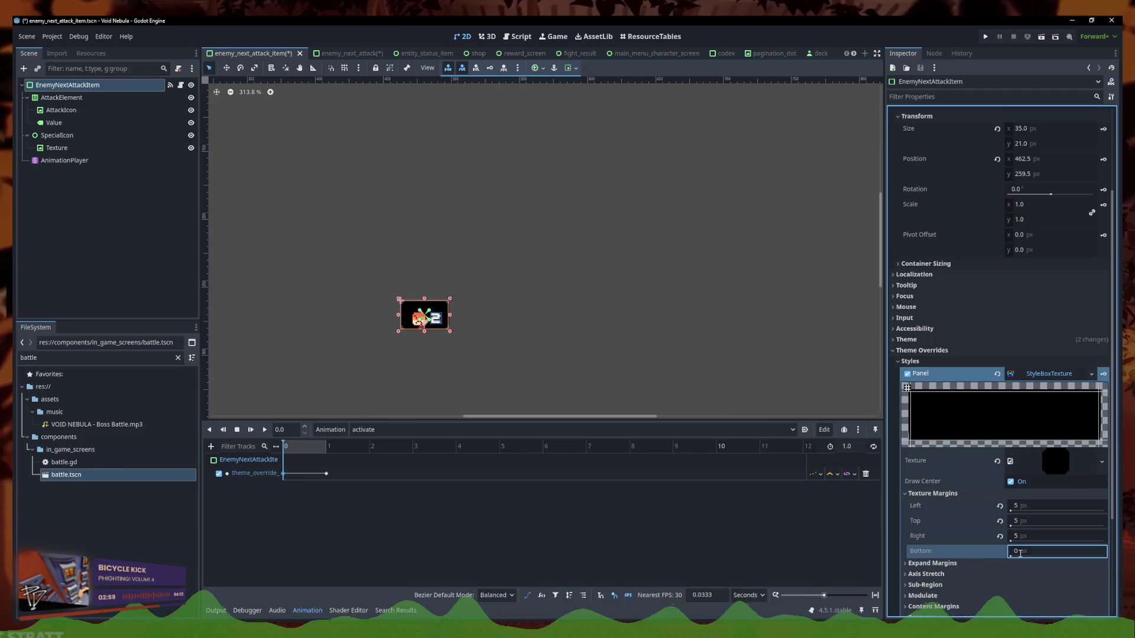
{"action": "type", "text": "5"}
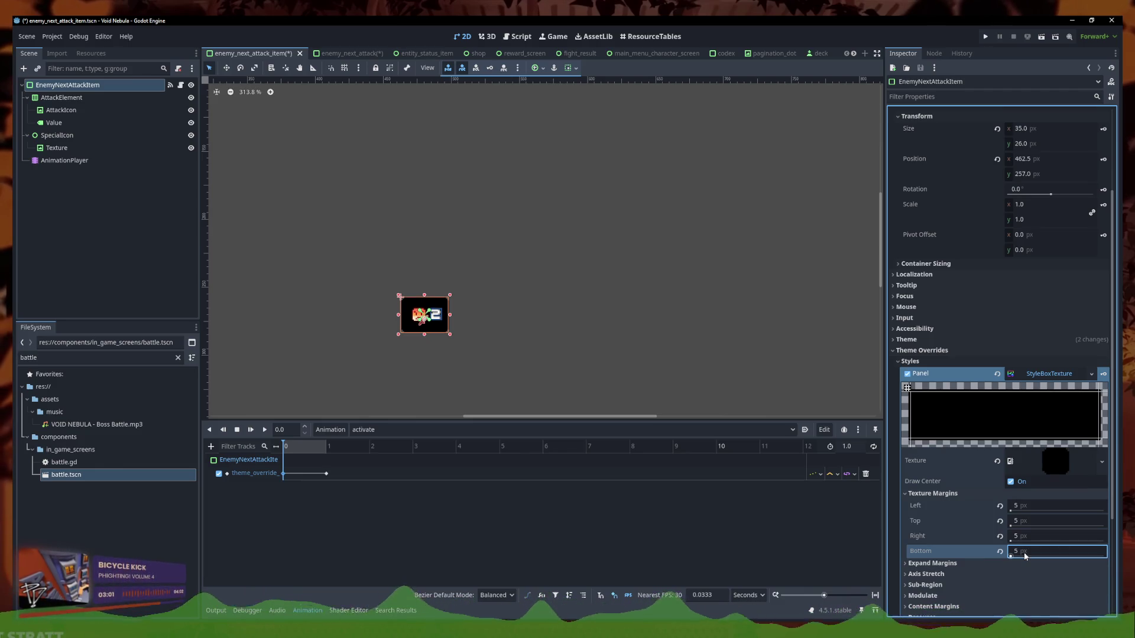
{"action": "key", "text": "Tab"}
{"action": "type", "text": "0"}
{"action": "key", "text": "Tab"}
{"action": "type", "text": "0"}
{"action": "key", "text": "Tab"}
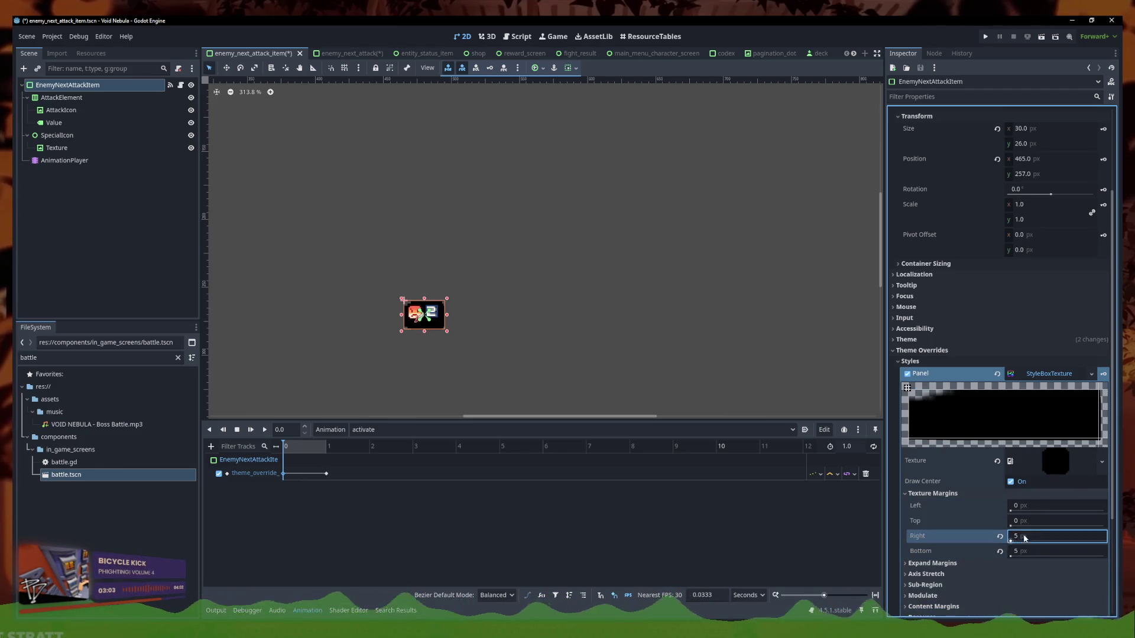
{"action": "type", "text": "0"}
{"action": "key", "text": "Tab"}
{"action": "type", "text": "0"}
{"action": "key", "text": "Return"}
{"action": "scroll", "coordinate": [631, 319], "scroll_direction": "down", "scroll_amount": 1}
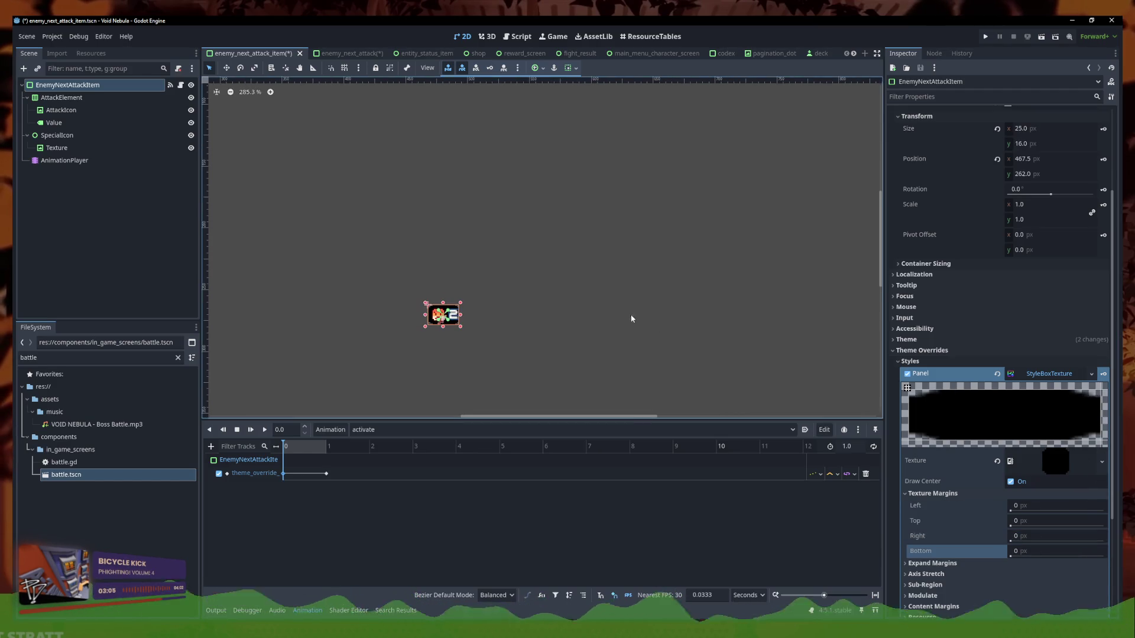
{"action": "scroll", "coordinate": [445, 349], "scroll_direction": "up", "scroll_amount": 11}
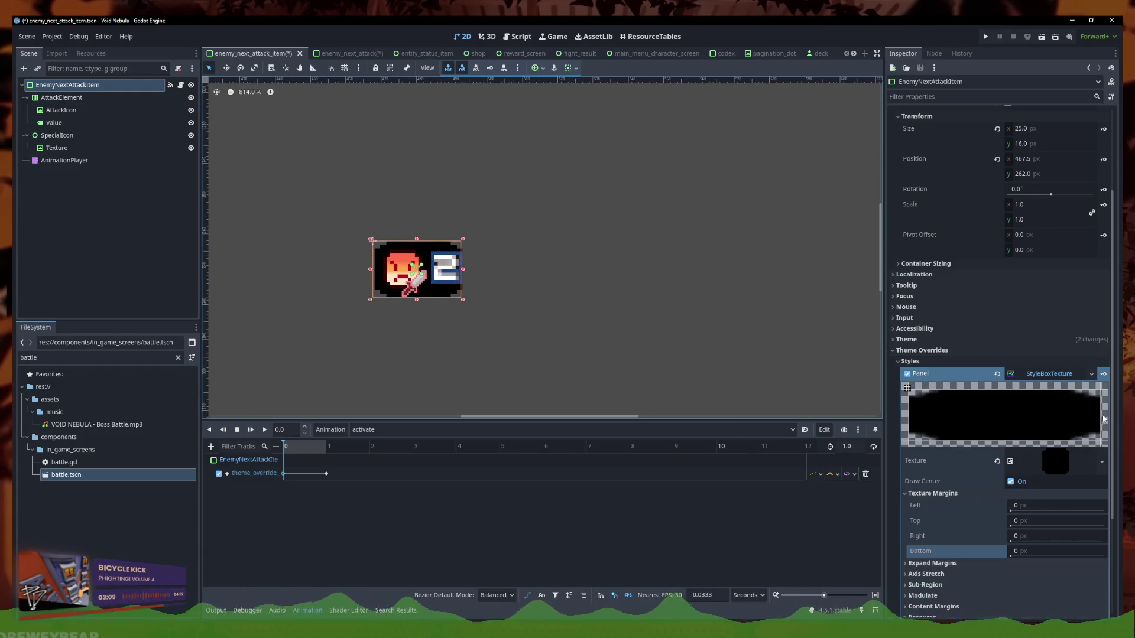
Quick-load ninerect_cadre_bg as the panel texture and tweak its texture margins between 0 and 1 px.
{"action": "left_click", "coordinate": [1101, 462]}
{"action": "left_click", "coordinate": [1055, 521]}
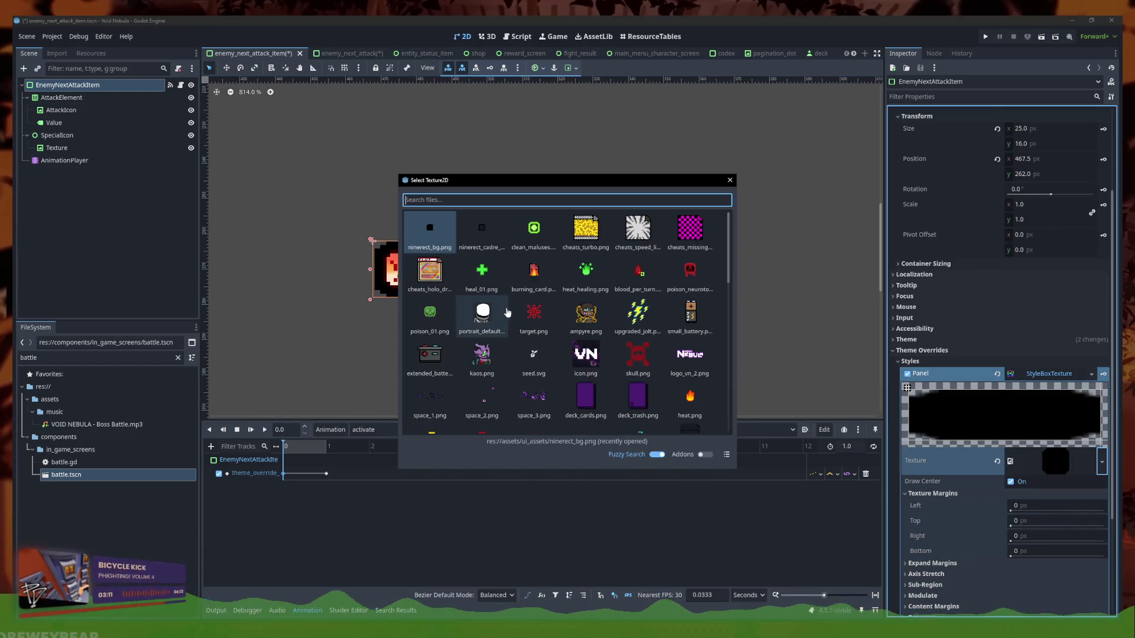
{"action": "left_click", "coordinate": [486, 242]}
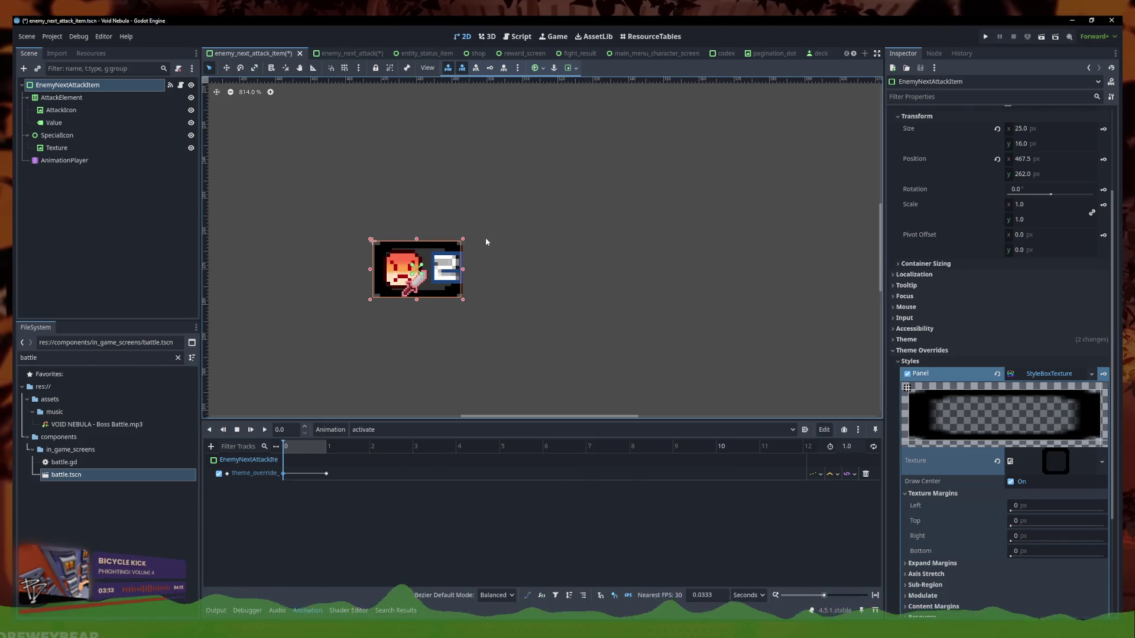
{"action": "left_click", "coordinate": [1033, 507]}
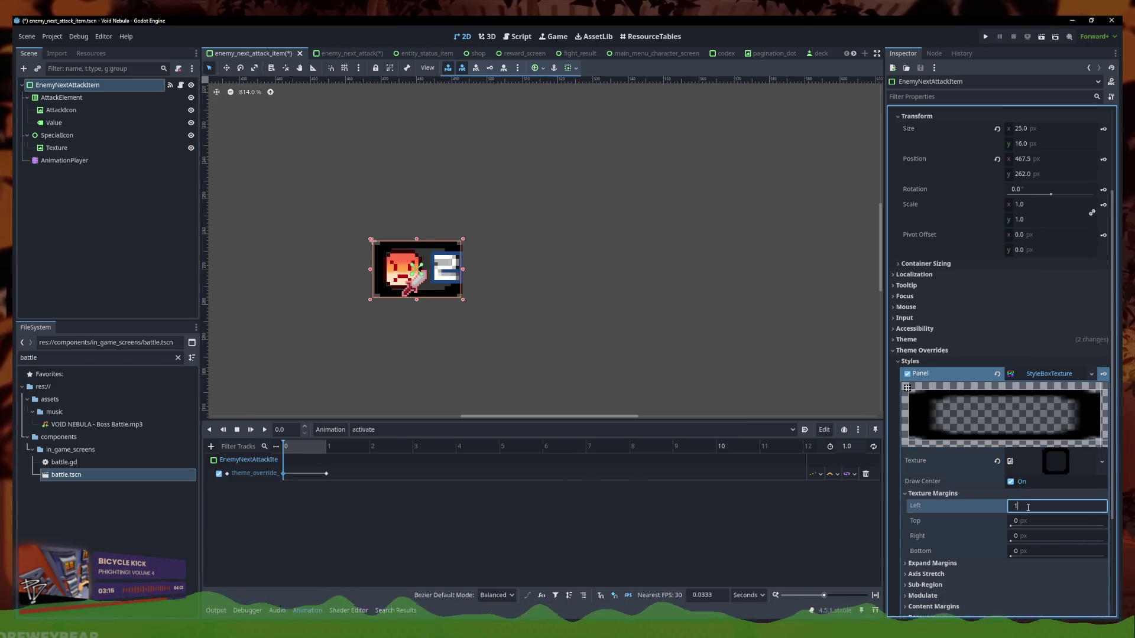
{"action": "key", "text": "Return"}
{"action": "left_click", "coordinate": [1024, 522]}
{"action": "type", "text": "1"}
{"action": "key", "text": "Return"}
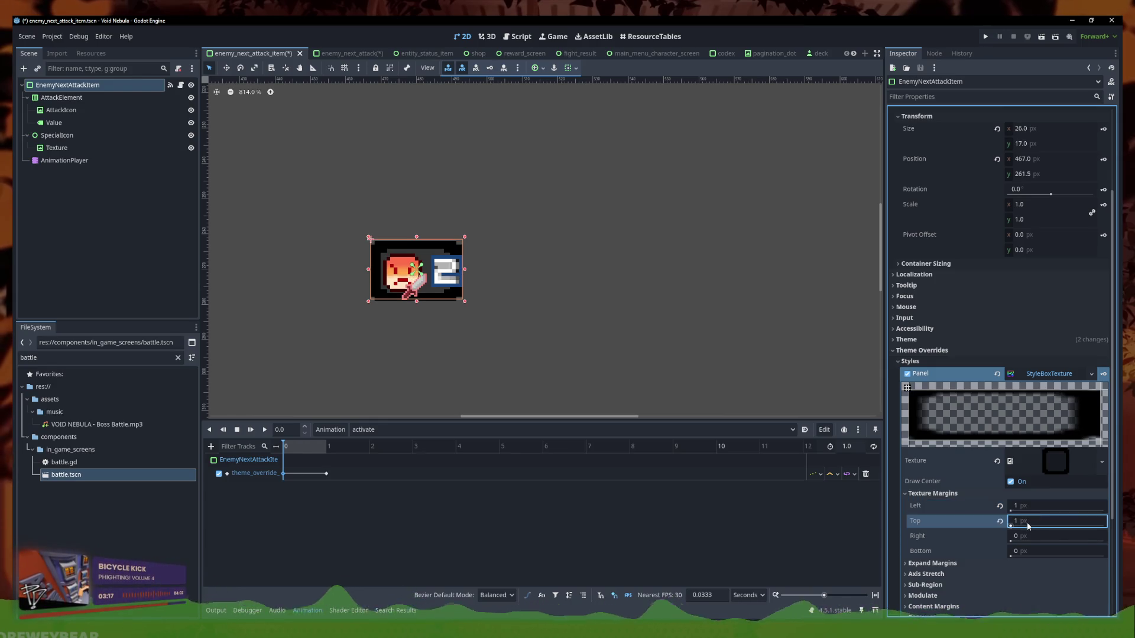
{"action": "left_click", "coordinate": [1029, 522]}
{"action": "key", "text": "Return"}
{"action": "left_click", "coordinate": [1025, 552]}
{"action": "left_click_drag", "start_coordinate": [1027, 539], "coordinate": [1028, 536]}
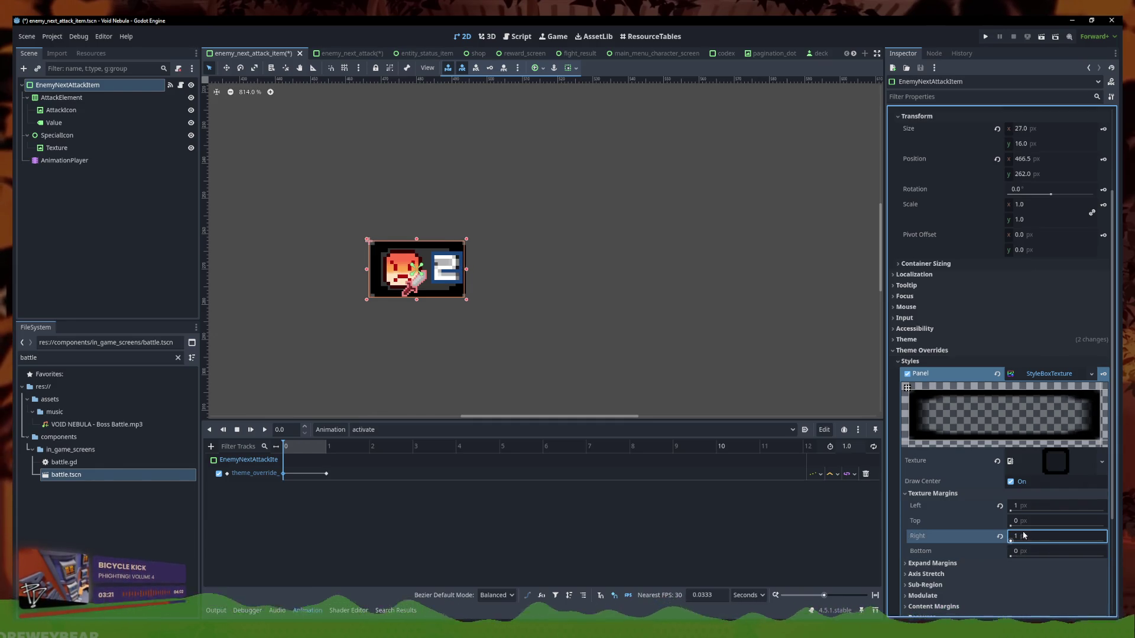
{"action": "scroll", "coordinate": [999, 520], "scroll_direction": "down", "scroll_amount": 2}
Try expand margins of 1 px on the left and 4 px on the other sides.
{"action": "left_click", "coordinate": [983, 499]}
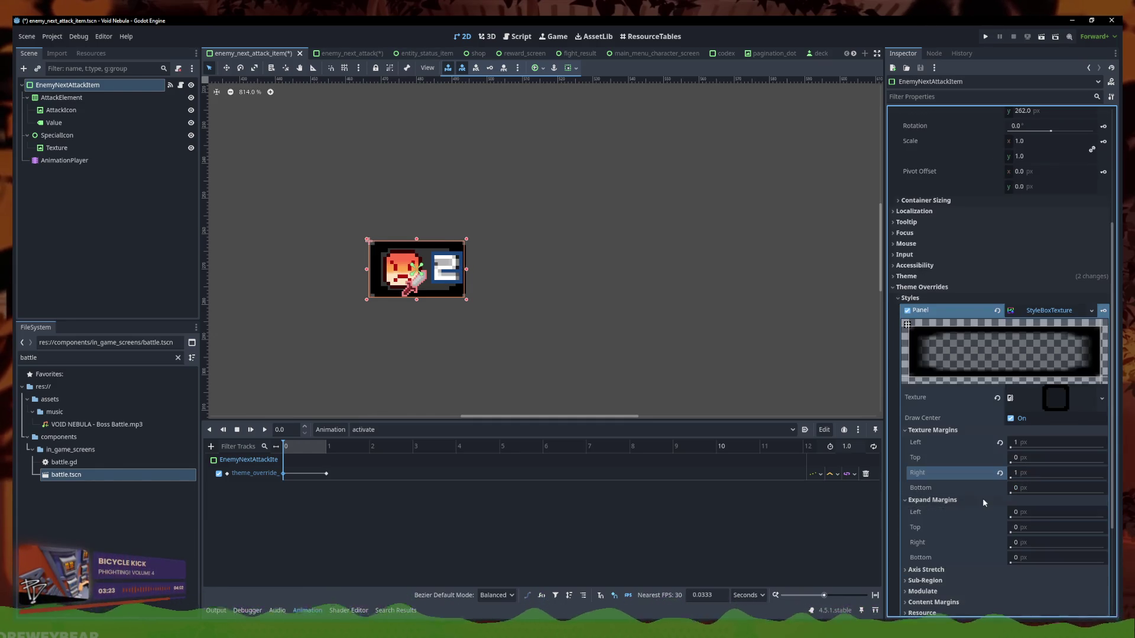
{"action": "left_click", "coordinate": [1023, 513]}
{"action": "type", "text": "1"}
{"action": "key", "text": "Return"}
{"action": "left_click", "coordinate": [1025, 529]}
{"action": "left_click", "coordinate": [1027, 513]}
{"action": "left_click", "coordinate": [1029, 528]}
{"action": "type", "text": "4"}
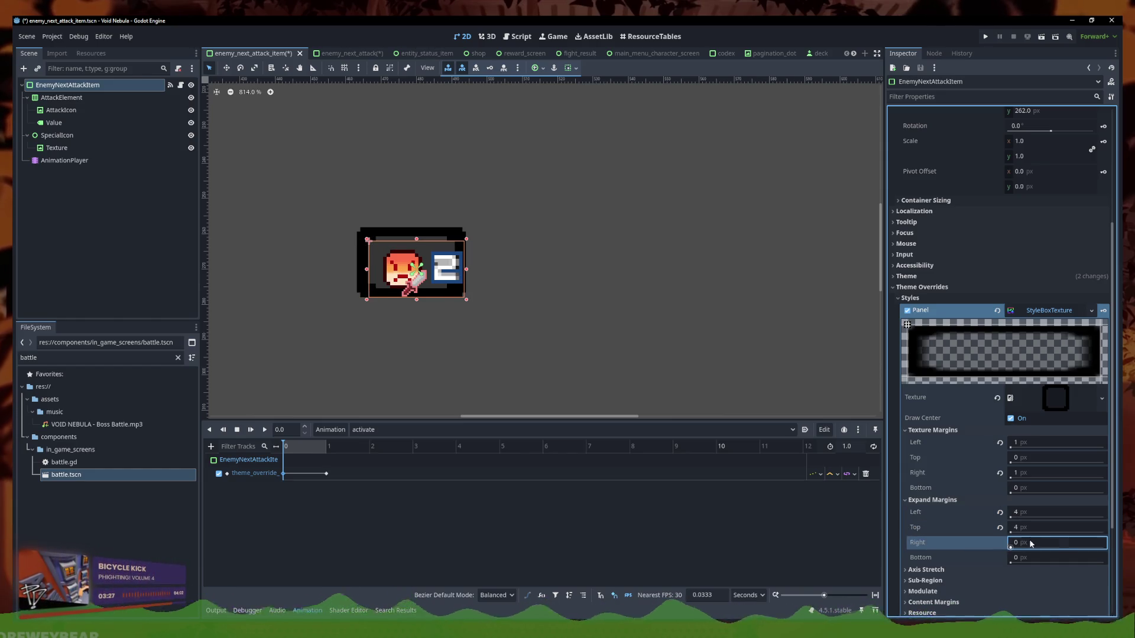
{"action": "left_click", "coordinate": [1029, 542]}
{"action": "type", "text": "4"}
{"action": "left_click", "coordinate": [1029, 558]}
{"action": "type", "text": "4"}
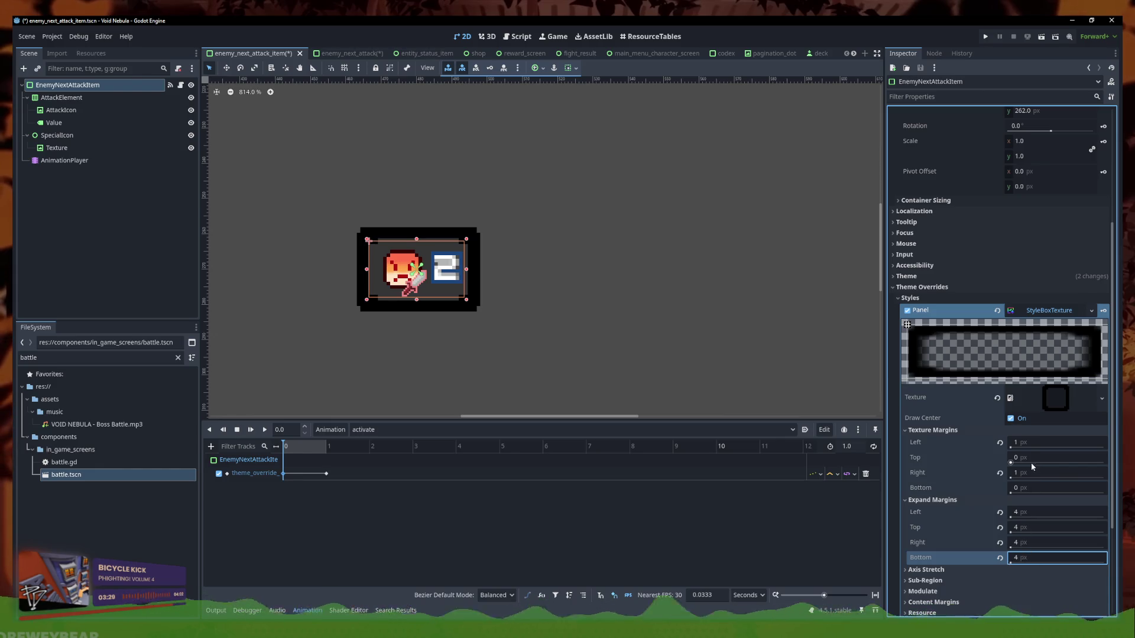
Zero the left and right texture margins and set all expand margins to 5 px.
{"action": "left_click", "coordinate": [1028, 443]}
{"action": "type", "text": "0"}
{"action": "left_click", "coordinate": [1030, 473]}
{"action": "type", "text": "0"}
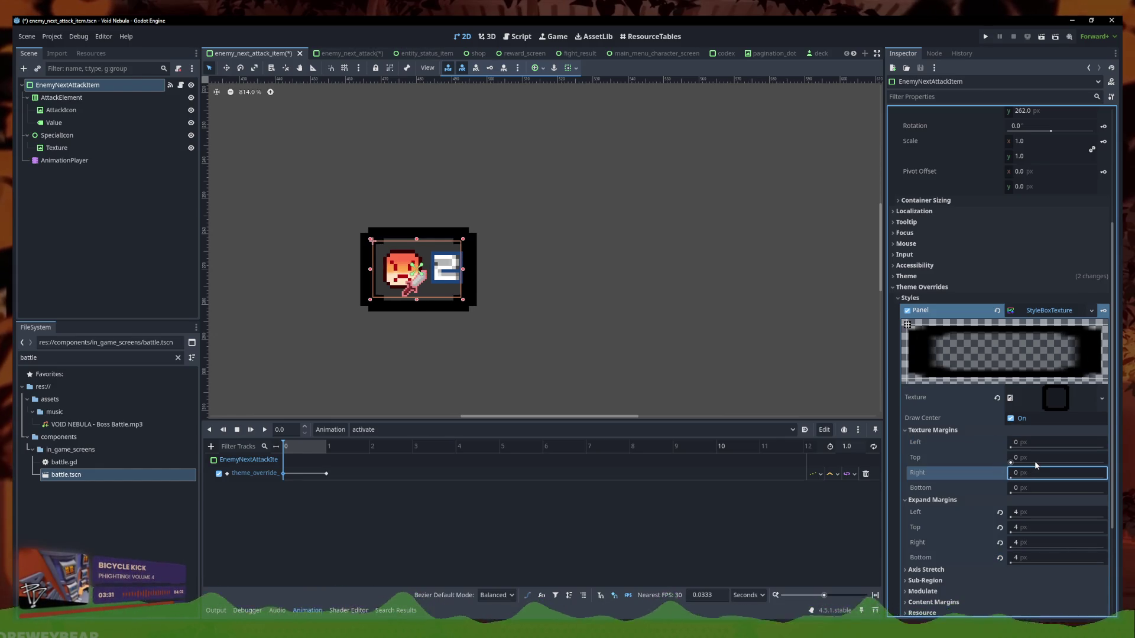
{"action": "left_click", "coordinate": [1029, 513]}
{"action": "type", "text": "5"}
{"action": "left_click", "coordinate": [1029, 528]}
{"action": "type", "text": "5"}
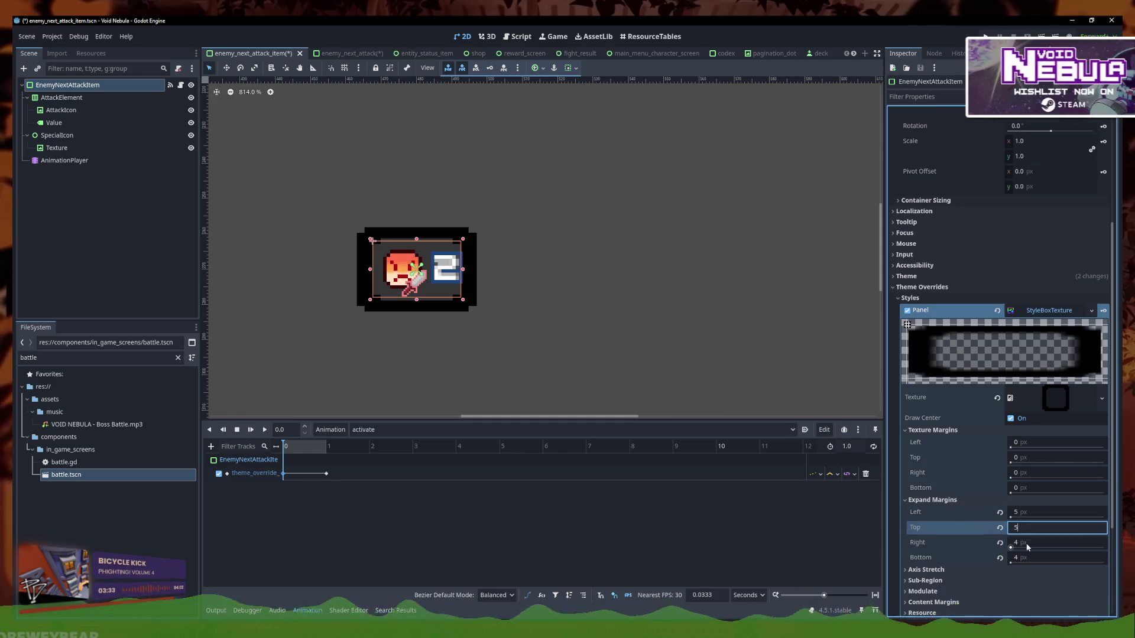
{"action": "left_click", "coordinate": [1029, 542]}
{"action": "type", "text": "5"}
{"action": "left_click", "coordinate": [1025, 558]}
{"action": "type", "text": "5"}
{"action": "key", "text": "Return"}
Set the expand margins to 2 px on every side.
{"action": "left_click", "coordinate": [1023, 557]}
{"action": "type", "text": "2"}
{"action": "left_click", "coordinate": [1027, 543]}
{"action": "type", "text": "2"}
{"action": "left_click", "coordinate": [1026, 527]}
{"action": "type", "text": "2"}
{"action": "left_click", "coordinate": [1022, 512]}
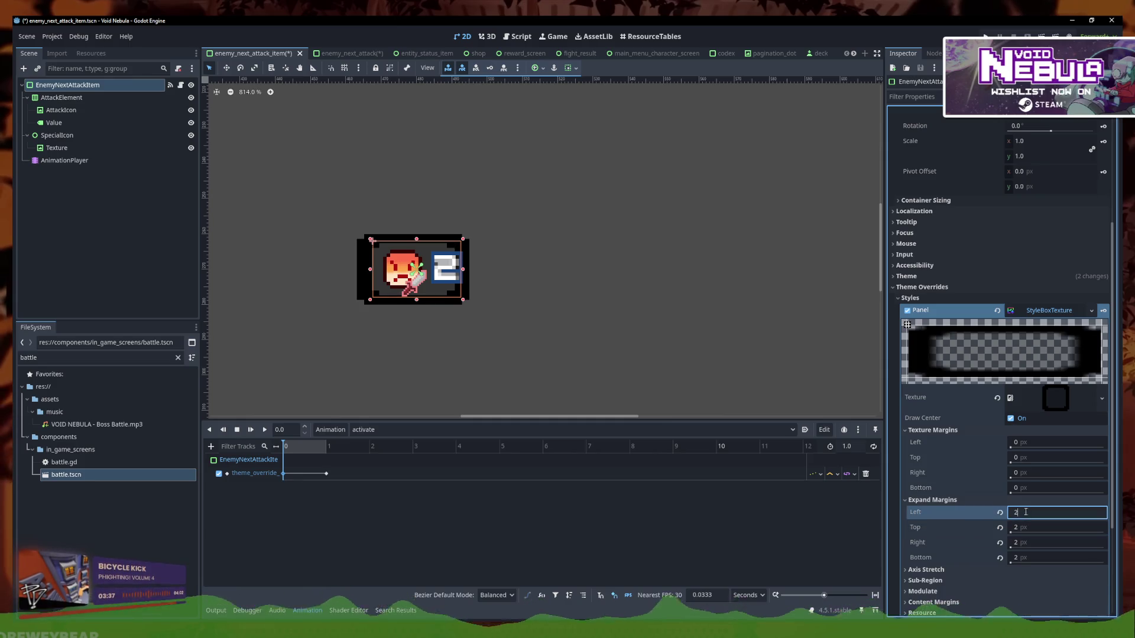
{"action": "type", "text": "2"}
{"action": "key", "text": "Return"}
Reselect the attack item to preview its frame and pick the theme-override keyframe at 0.
{"action": "left_click", "coordinate": [735, 367]}
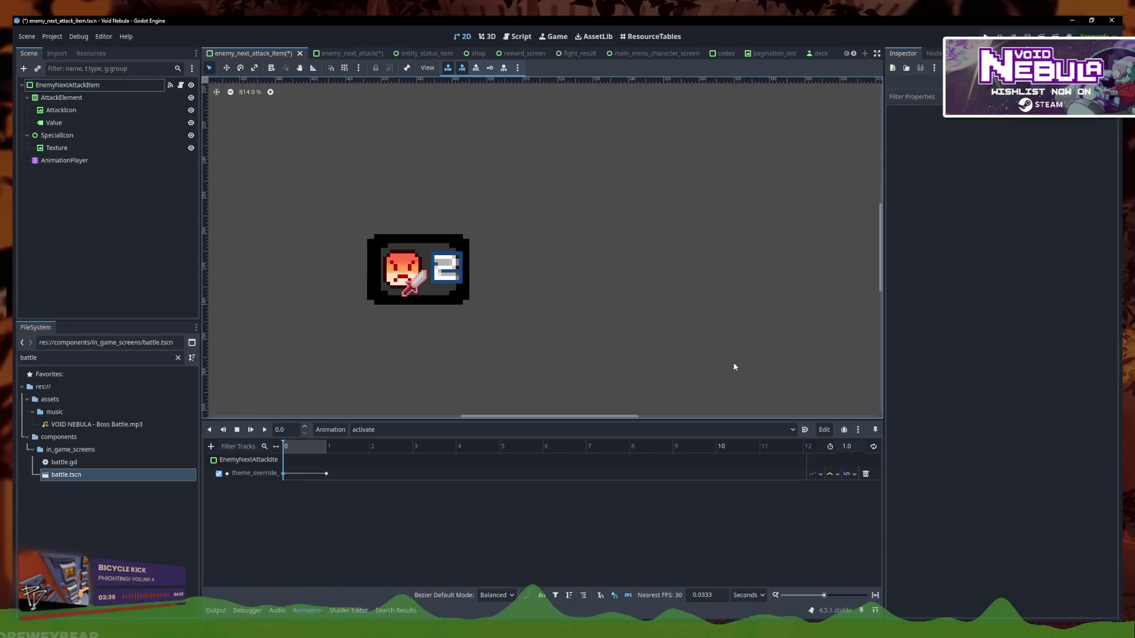
{"action": "left_click", "coordinate": [447, 304]}
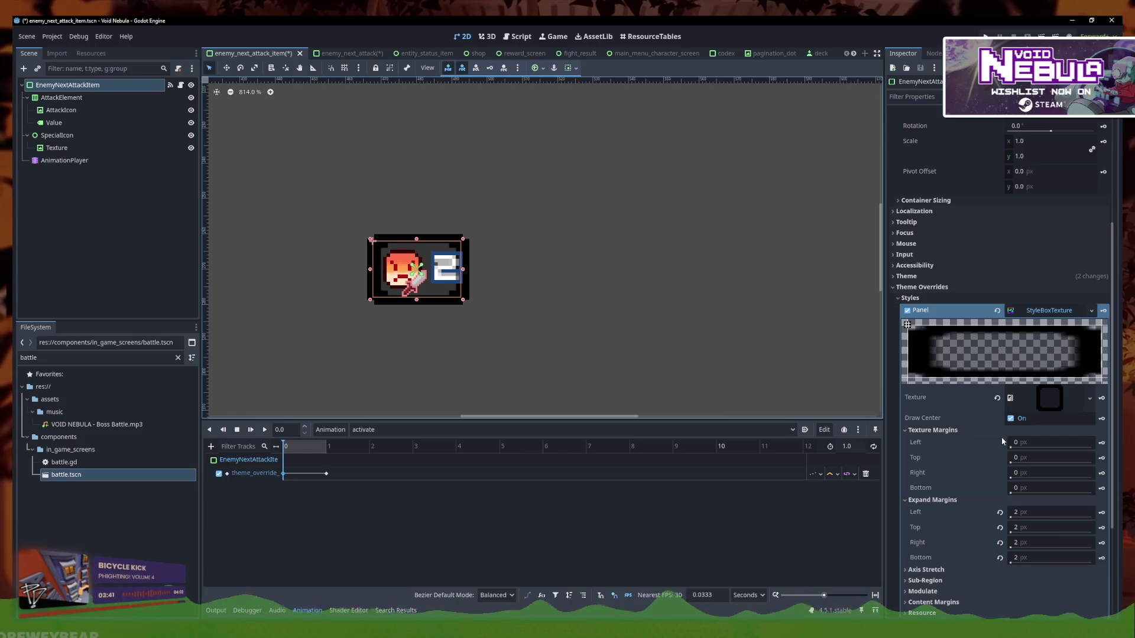
{"action": "scroll", "coordinate": [1002, 440], "scroll_direction": "down", "scroll_amount": 4}
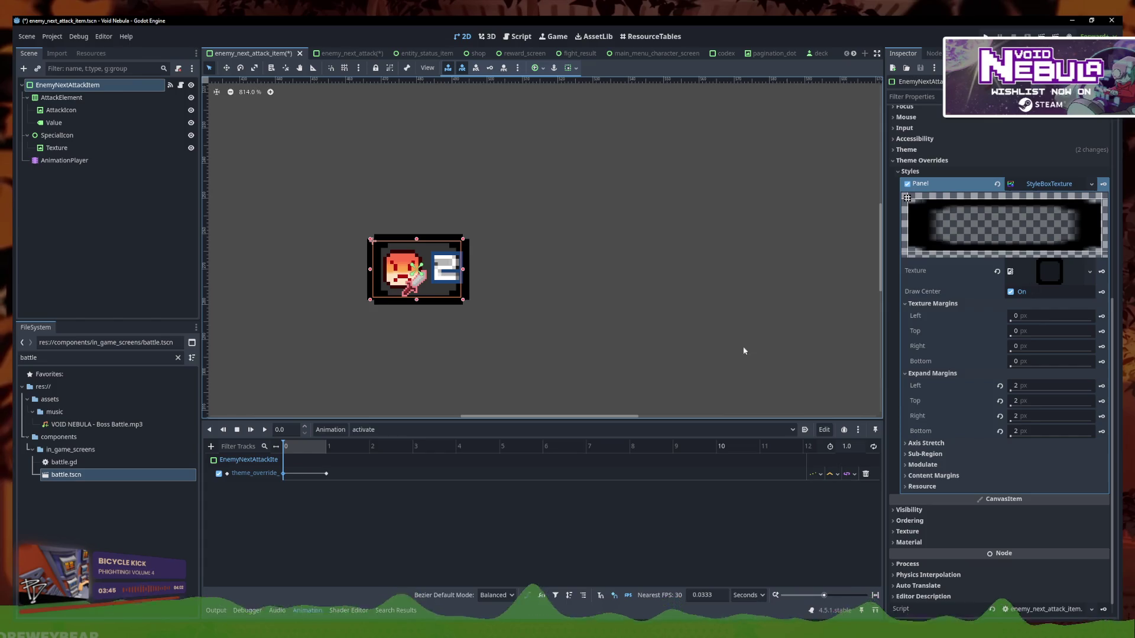
{"action": "left_click", "coordinate": [284, 474]}
Inspect the theme-override keyframes, play activate, then select the root and the Value label.
{"action": "left_click", "coordinate": [327, 474]}
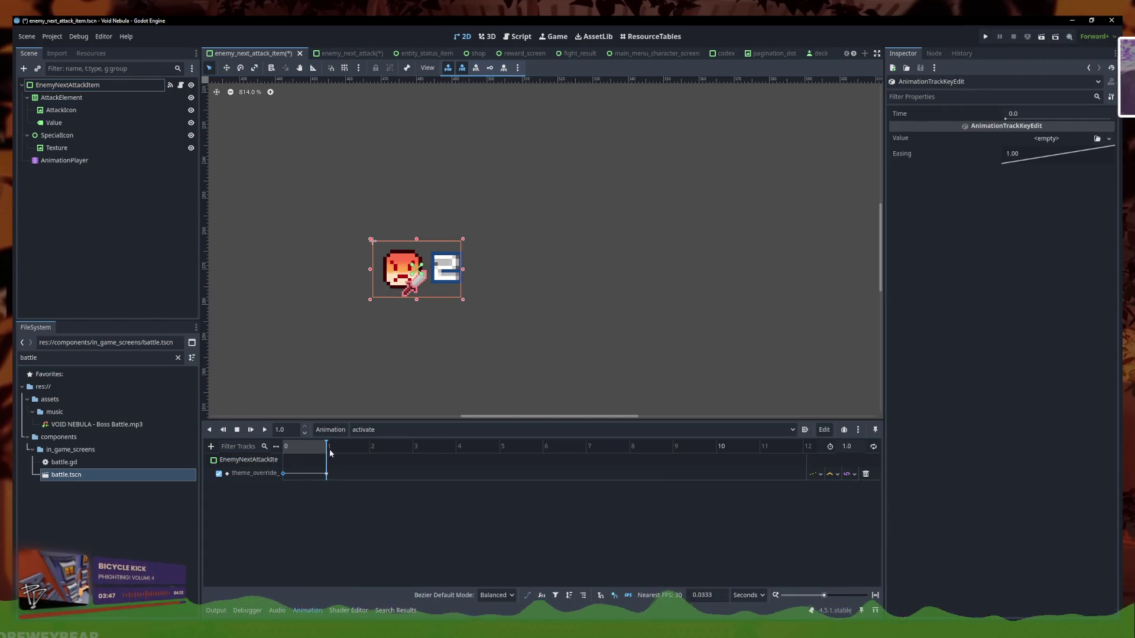
{"action": "left_click", "coordinate": [307, 447]}
{"action": "left_click", "coordinate": [265, 430]}
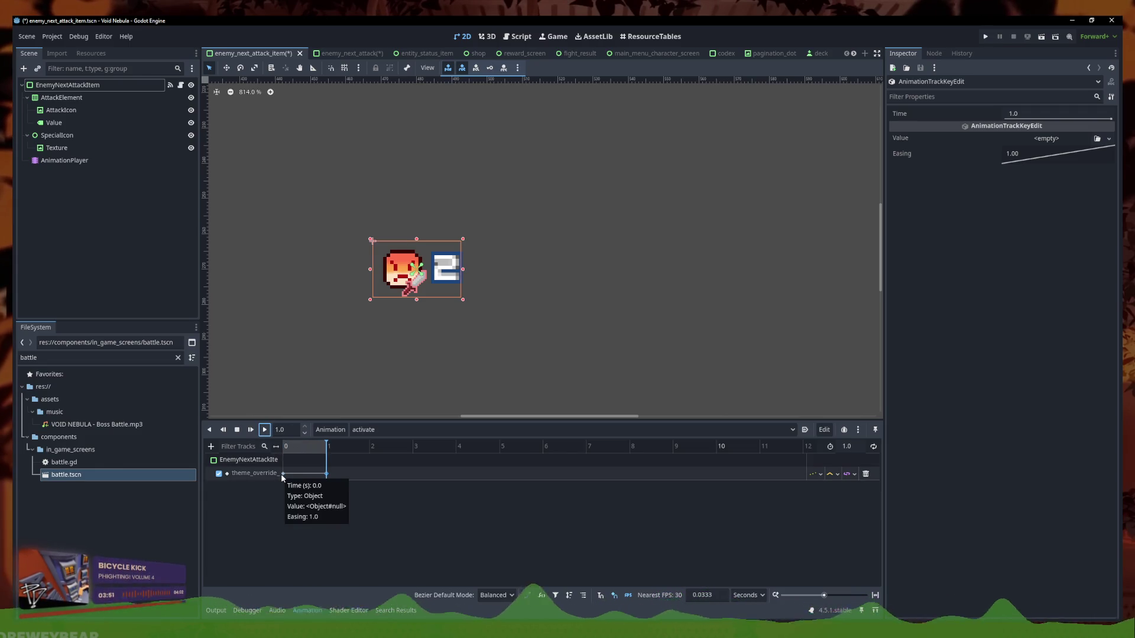
{"action": "left_click", "coordinate": [283, 474]}
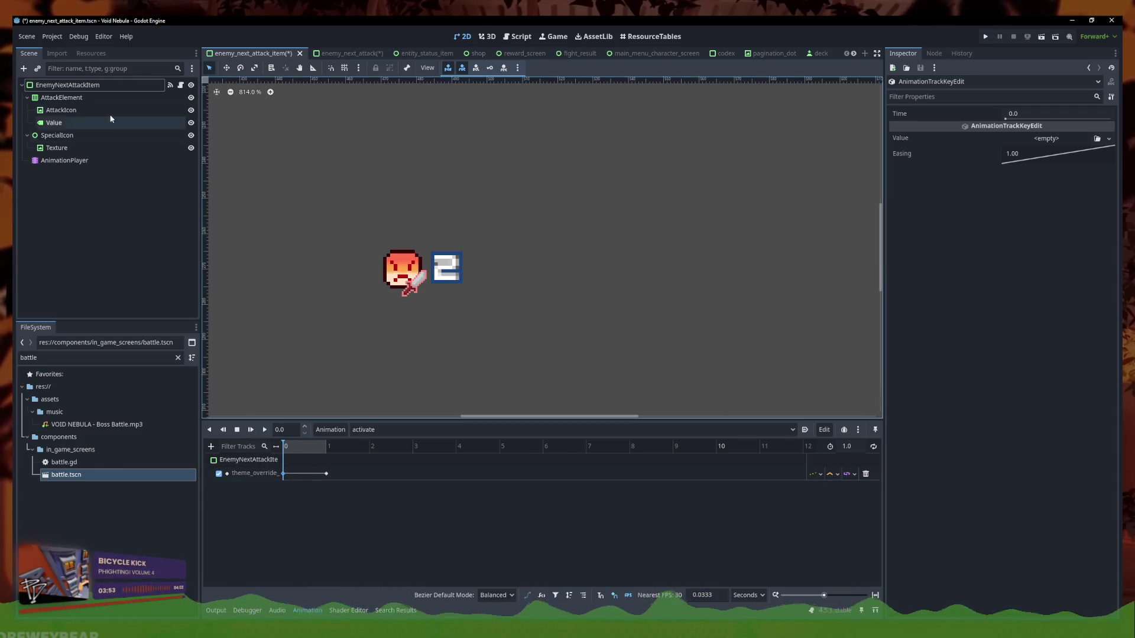
{"action": "left_click", "coordinate": [107, 85]}
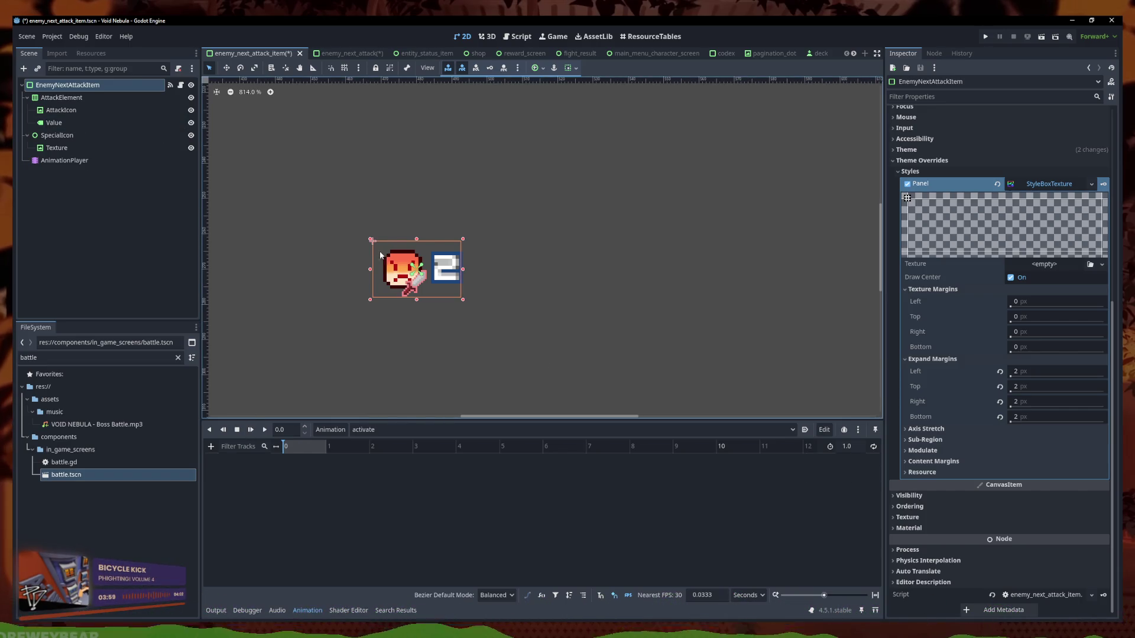
{"action": "left_click", "coordinate": [71, 122]}
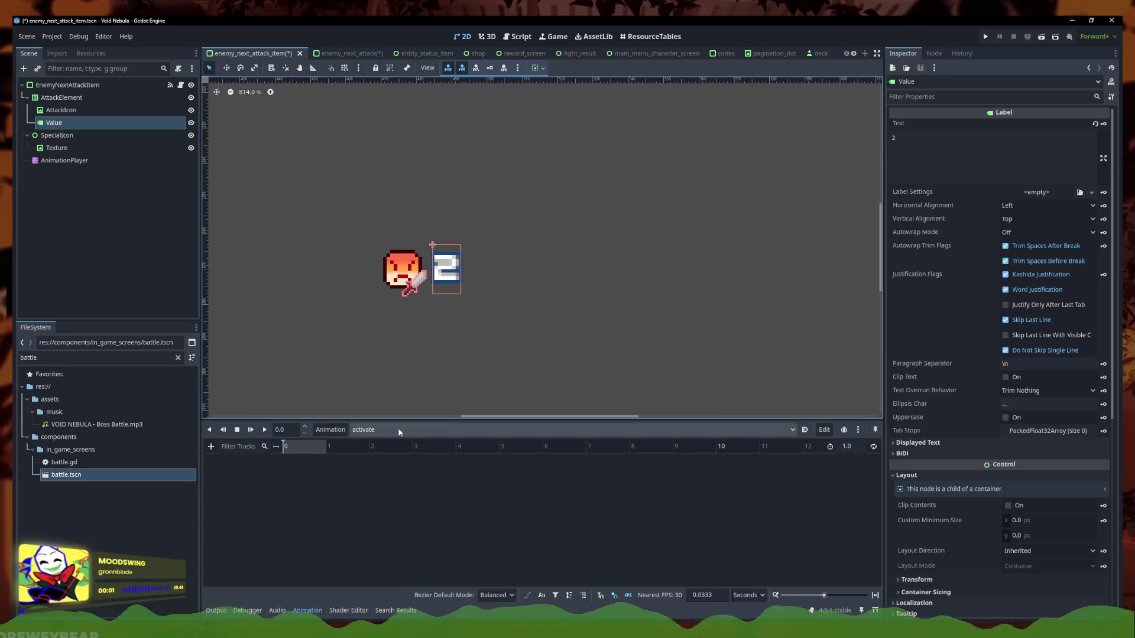
Filter the Inspector for 'modu' and try keying the Value label's Modulate, then cancel.
{"action": "left_click", "coordinate": [211, 447]}
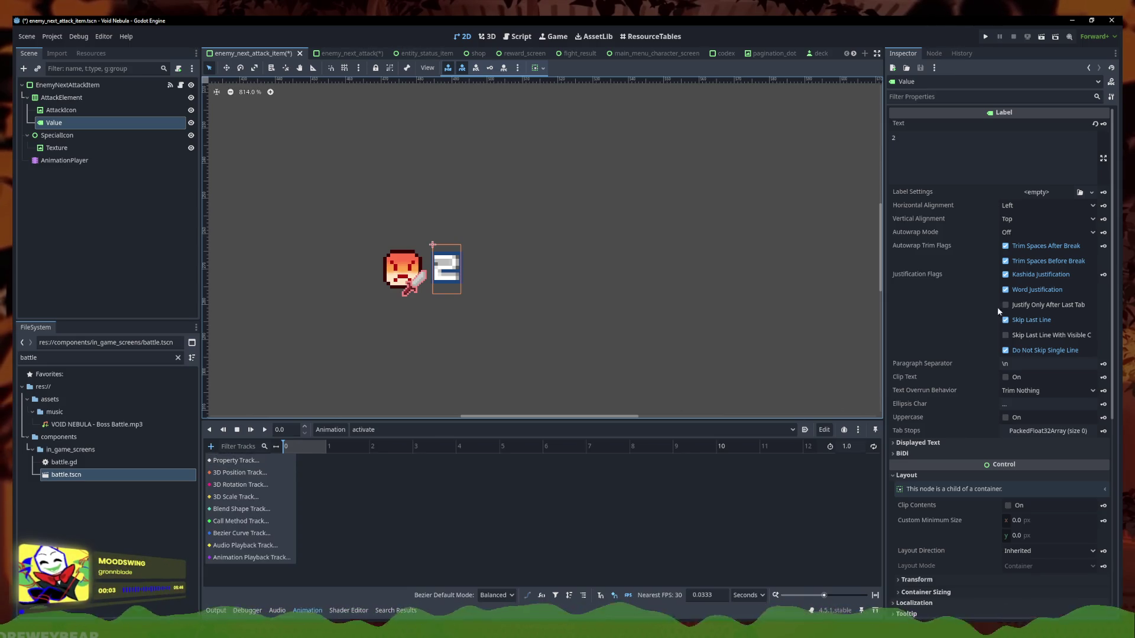
{"action": "left_click", "coordinate": [942, 97]}
{"action": "type", "text": "modu"}
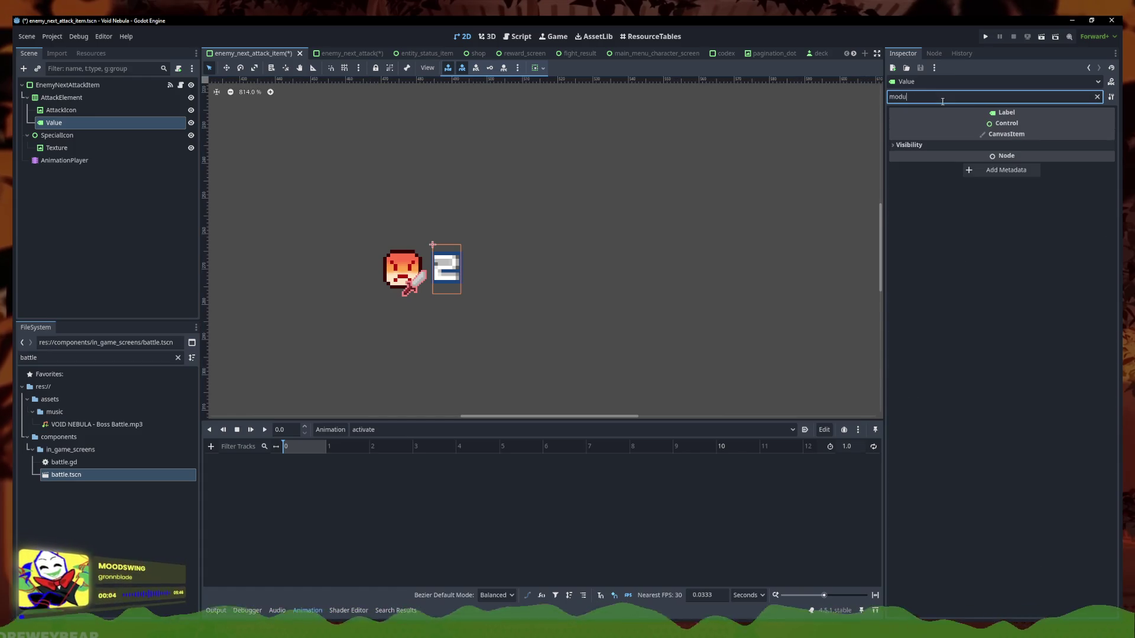
{"action": "left_click", "coordinate": [942, 144]}
{"action": "left_click", "coordinate": [1109, 157]}
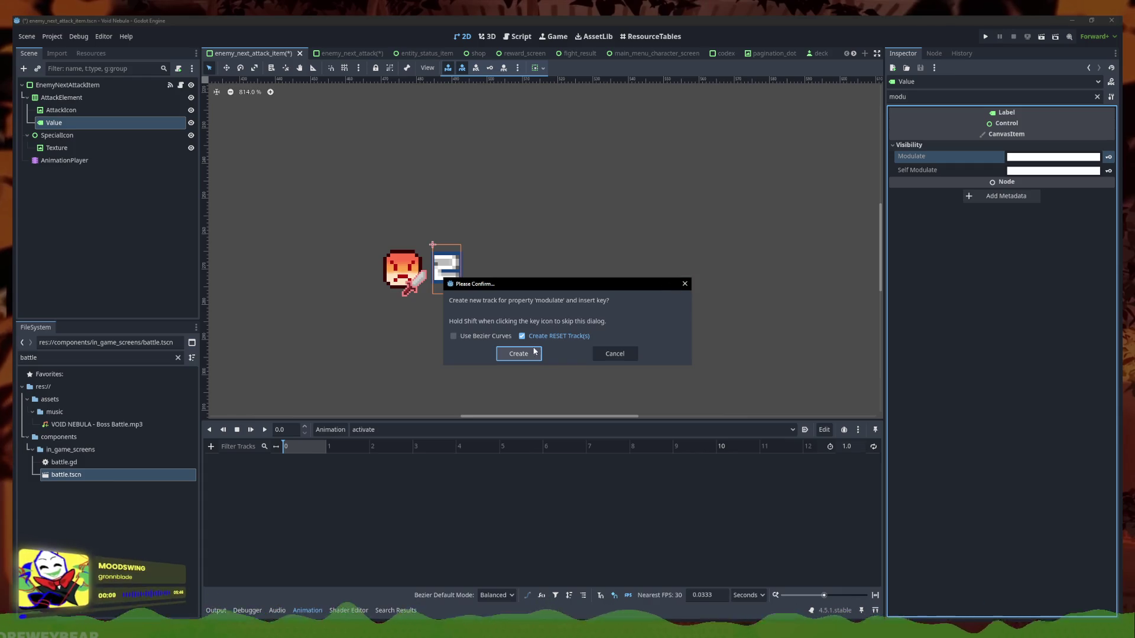
{"action": "left_click", "coordinate": [615, 353]}
Key EnemyNextAttackItem's Modulate to create a modulate track in the activate animation.
{"action": "left_click", "coordinate": [67, 85]}
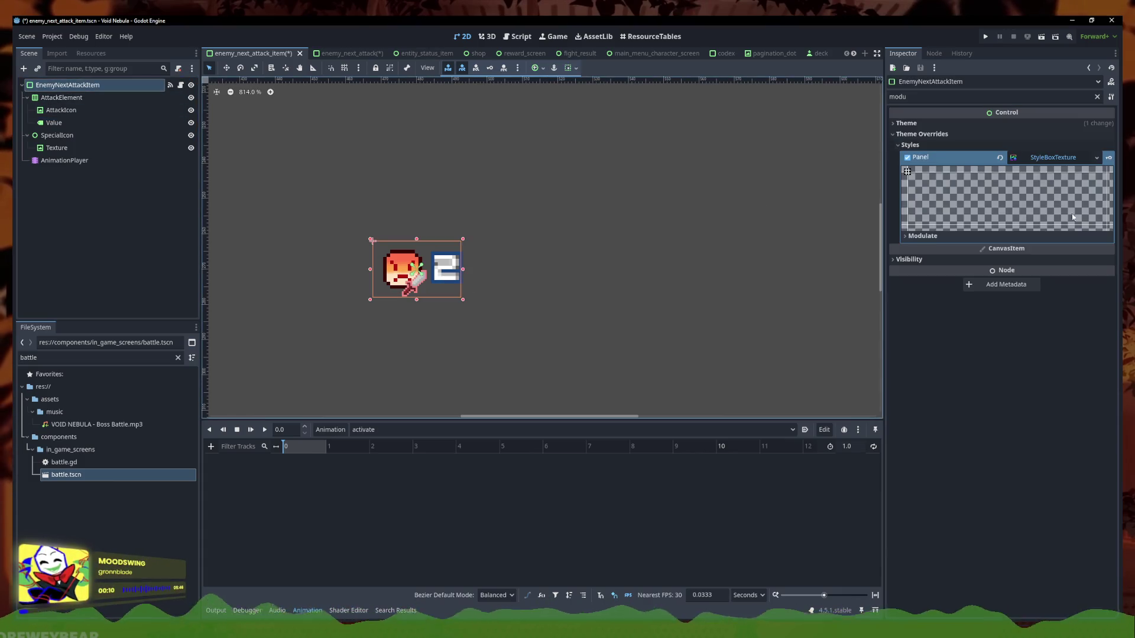
{"action": "left_click", "coordinate": [925, 261]}
{"action": "left_click", "coordinate": [1108, 272]}
{"action": "left_click", "coordinate": [514, 352]}
Insert extra modulate keys at 1.0 and 0.8 seconds, then select the starting key.
{"action": "left_click", "coordinate": [284, 474]}
{"action": "right_click", "coordinate": [299, 477]}
{"action": "left_click", "coordinate": [303, 481]}
{"action": "left_click_drag", "start_coordinate": [322, 476], "coordinate": [326, 474]}
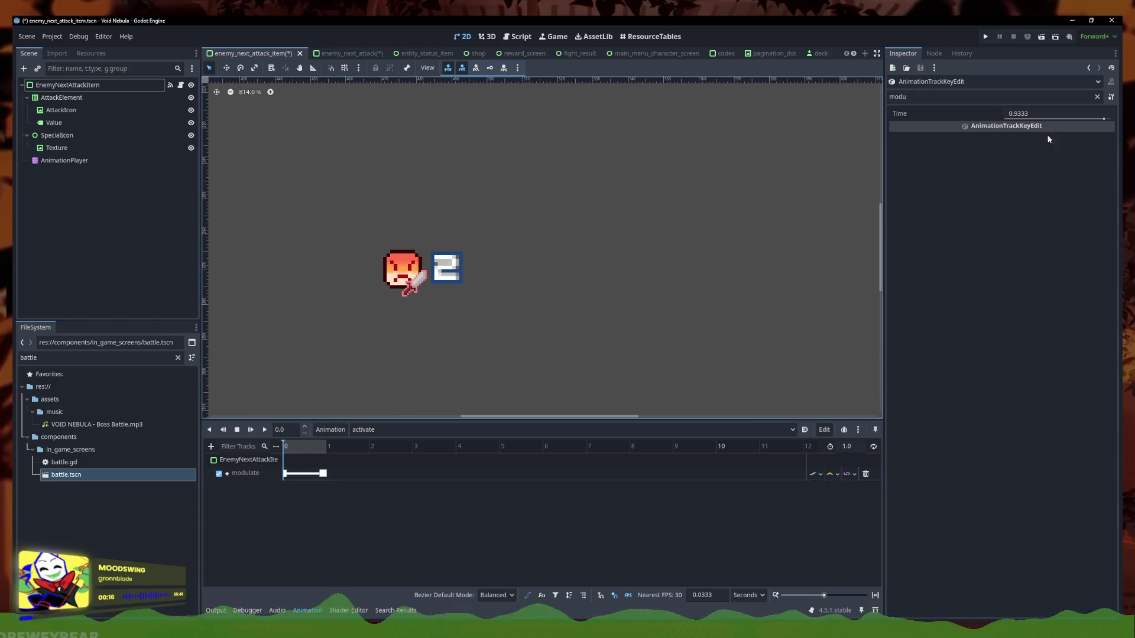
{"action": "right_click", "coordinate": [296, 475]}
{"action": "left_click", "coordinate": [301, 481]}
{"action": "left_click", "coordinate": [1018, 114]}
{"action": "type", "text": "0.8"}
{"action": "key", "text": "Return"}
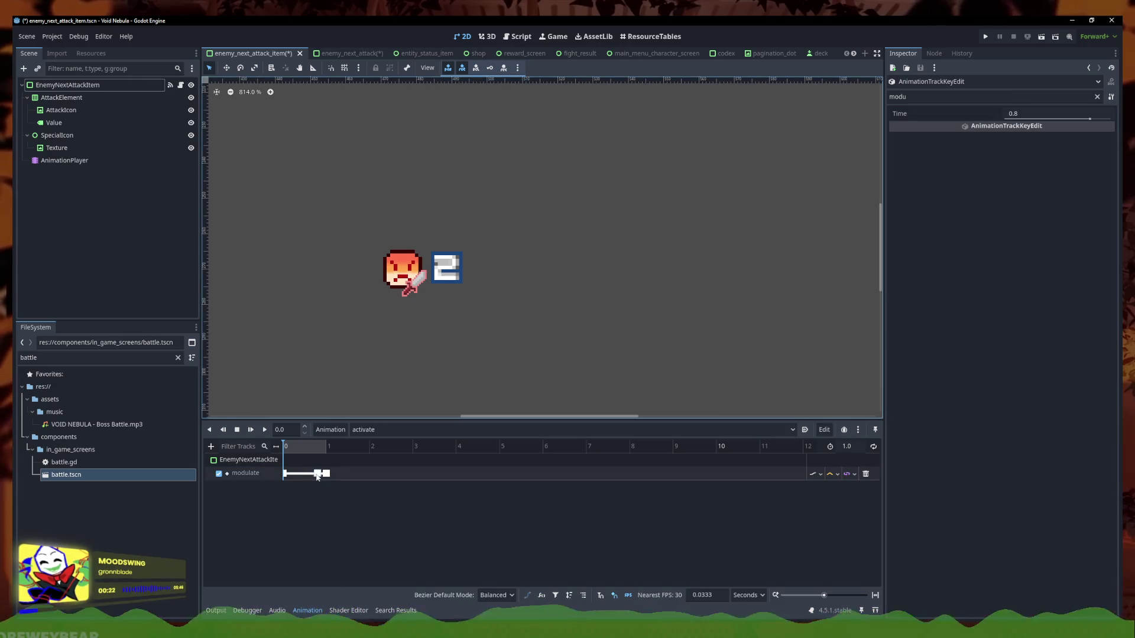
{"action": "left_click", "coordinate": [288, 473]}
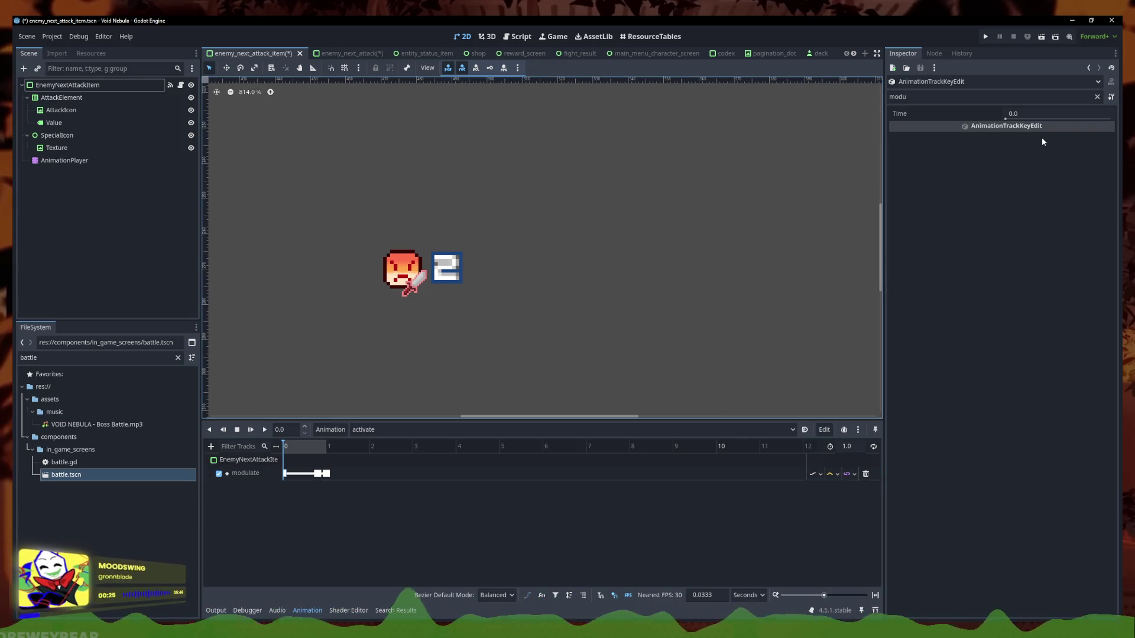
Open the starting key's colour, trying pink and then a glowing green.
{"action": "left_click", "coordinate": [1096, 96]}
{"action": "left_click", "coordinate": [1057, 138]}
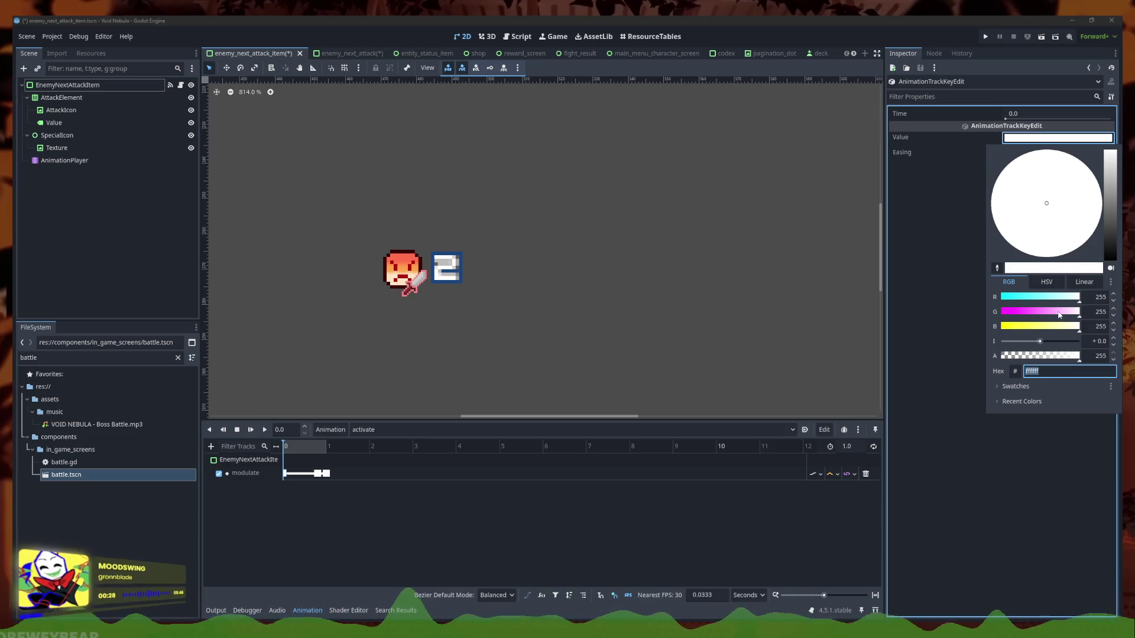
{"action": "left_click", "coordinate": [1057, 313]}
{"action": "left_click", "coordinate": [1011, 245]}
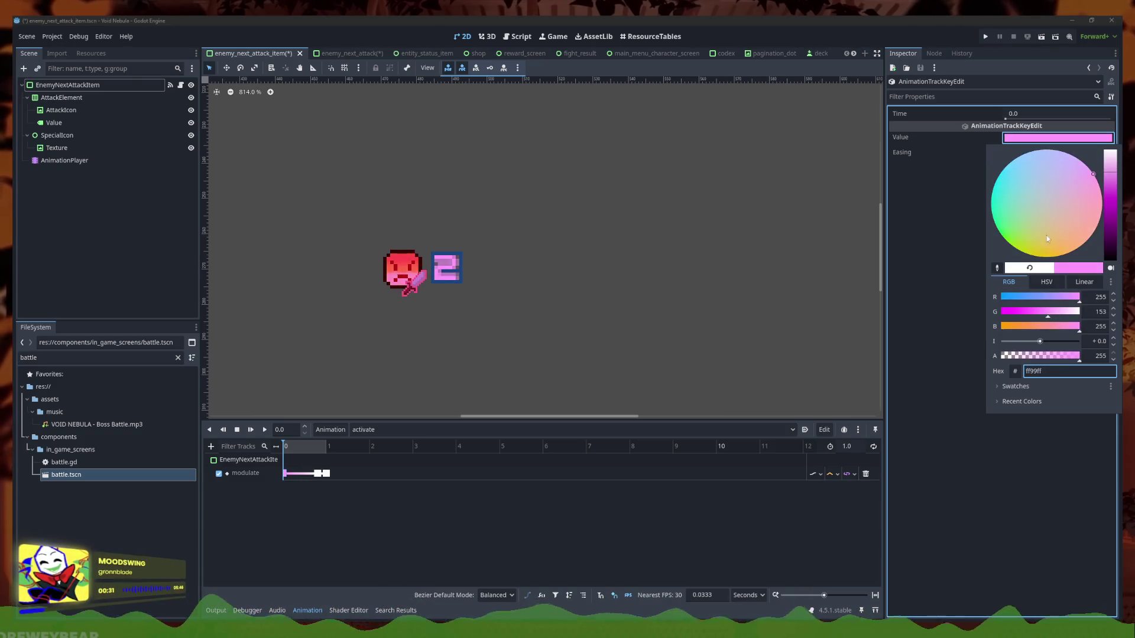
{"action": "left_click_drag", "start_coordinate": [1047, 344], "coordinate": [1055, 343]}
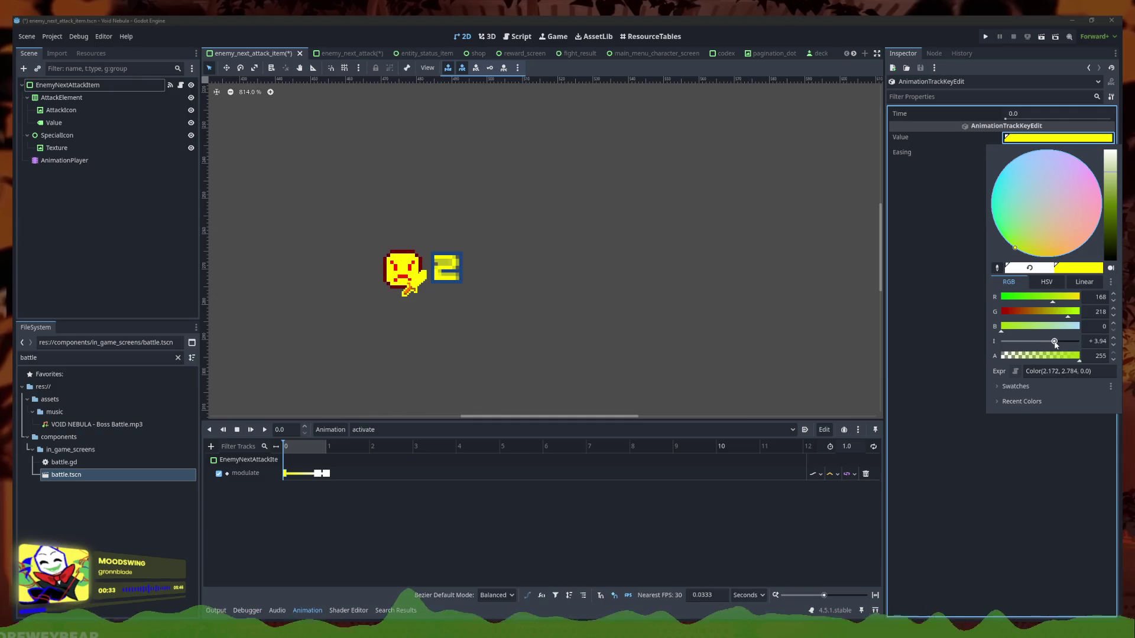
{"action": "left_click_drag", "start_coordinate": [1052, 300], "coordinate": [980, 300]}
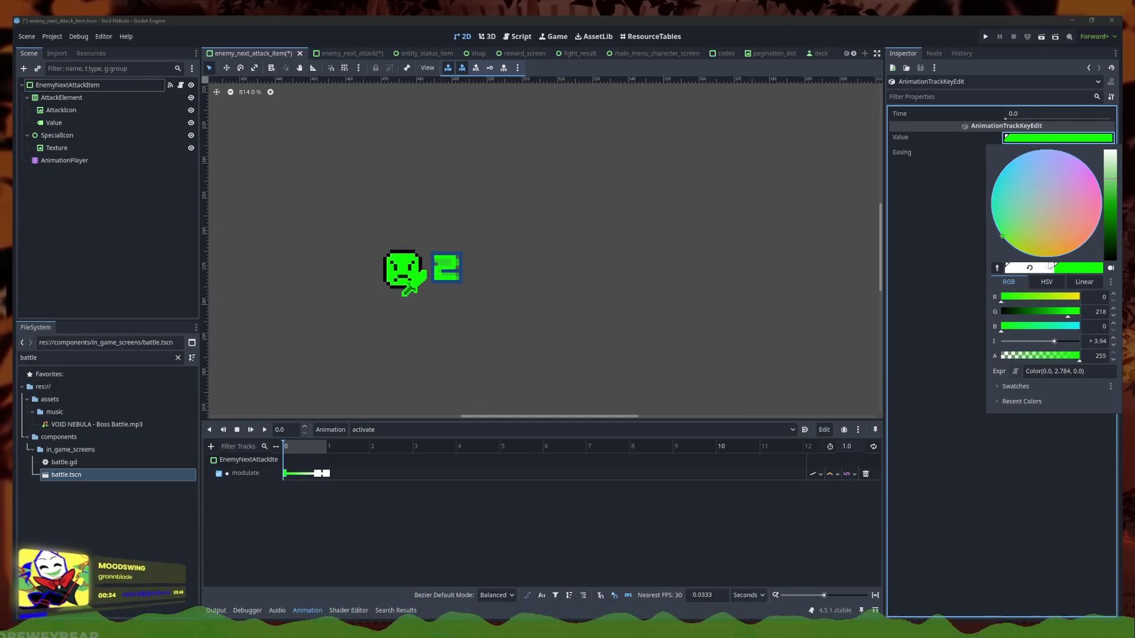
{"action": "mouse_move", "coordinate": [1069, 350]}
{"action": "left_mouse_down"}
{"action": "mouse_move", "coordinate": [1026, 349]}
{"action": "mouse_move", "coordinate": [1047, 348]}
{"action": "left_mouse_up"}
Refine the key colour through orange and peach back to a pure, overbright green.
{"action": "mouse_move", "coordinate": [1045, 264]}
{"action": "left_mouse_down"}
{"action": "mouse_move", "coordinate": [1114, 213]}
{"action": "mouse_move", "coordinate": [932, 268]}
{"action": "mouse_move", "coordinate": [973, 140]}
{"action": "mouse_move", "coordinate": [1117, 207]}
{"action": "mouse_move", "coordinate": [1068, 275]}
{"action": "mouse_move", "coordinate": [1095, 229]}
{"action": "left_mouse_up"}
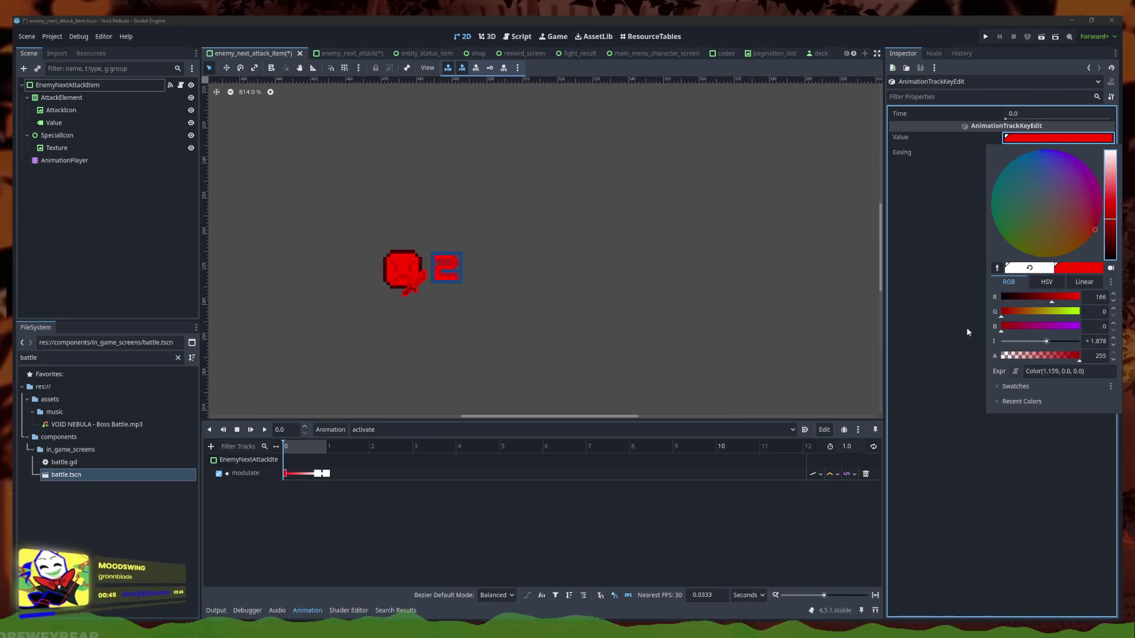
{"action": "mouse_move", "coordinate": [1023, 256]}
{"action": "left_mouse_down"}
{"action": "mouse_move", "coordinate": [1055, 215]}
{"action": "mouse_move", "coordinate": [1068, 297]}
{"action": "mouse_move", "coordinate": [970, 301]}
{"action": "left_mouse_up"}
{"action": "left_click_drag", "start_coordinate": [1103, 211], "coordinate": [1110, 174]}
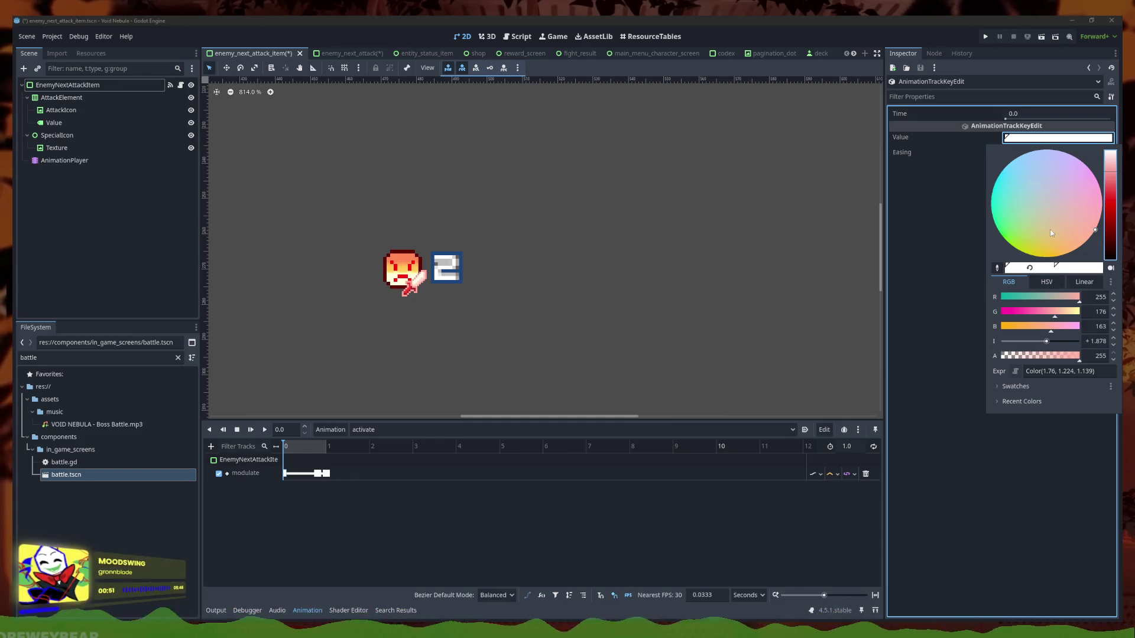
{"action": "left_click_drag", "start_coordinate": [1051, 234], "coordinate": [954, 260]}
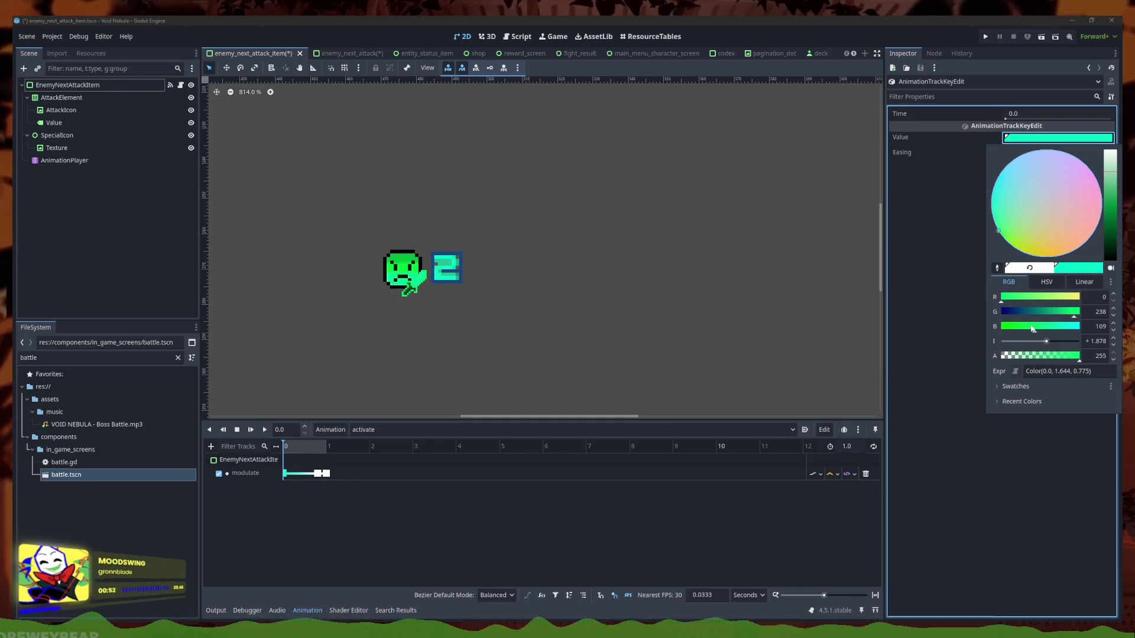
{"action": "left_click_drag", "start_coordinate": [1024, 329], "coordinate": [899, 324]}
{"action": "left_click_drag", "start_coordinate": [1046, 341], "coordinate": [1047, 350]}
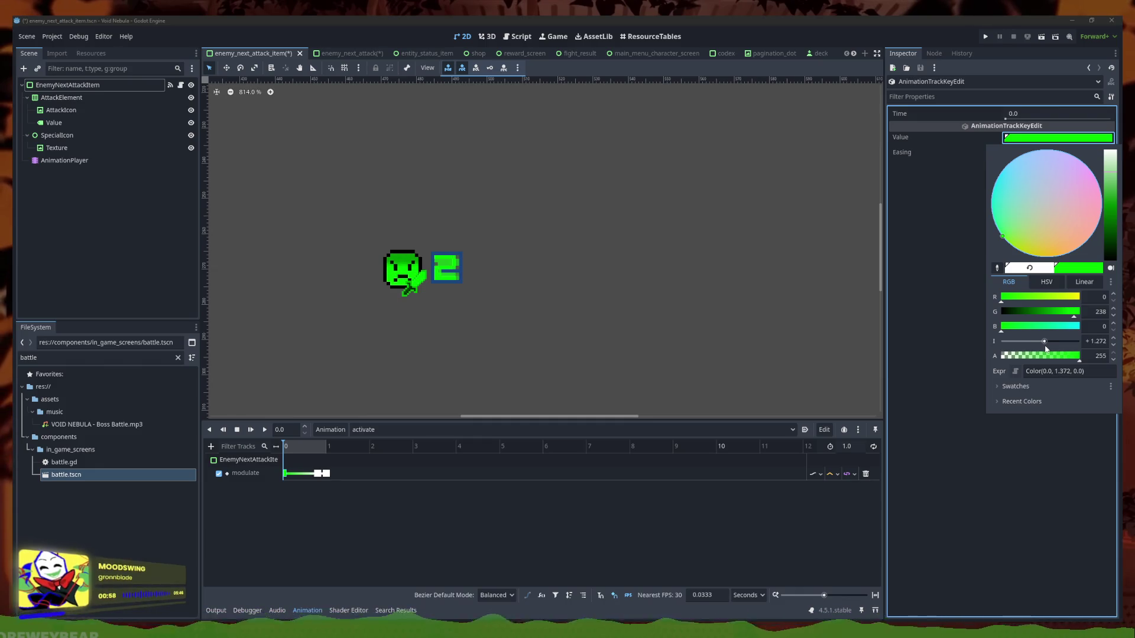
{"action": "left_click", "coordinate": [319, 475]}
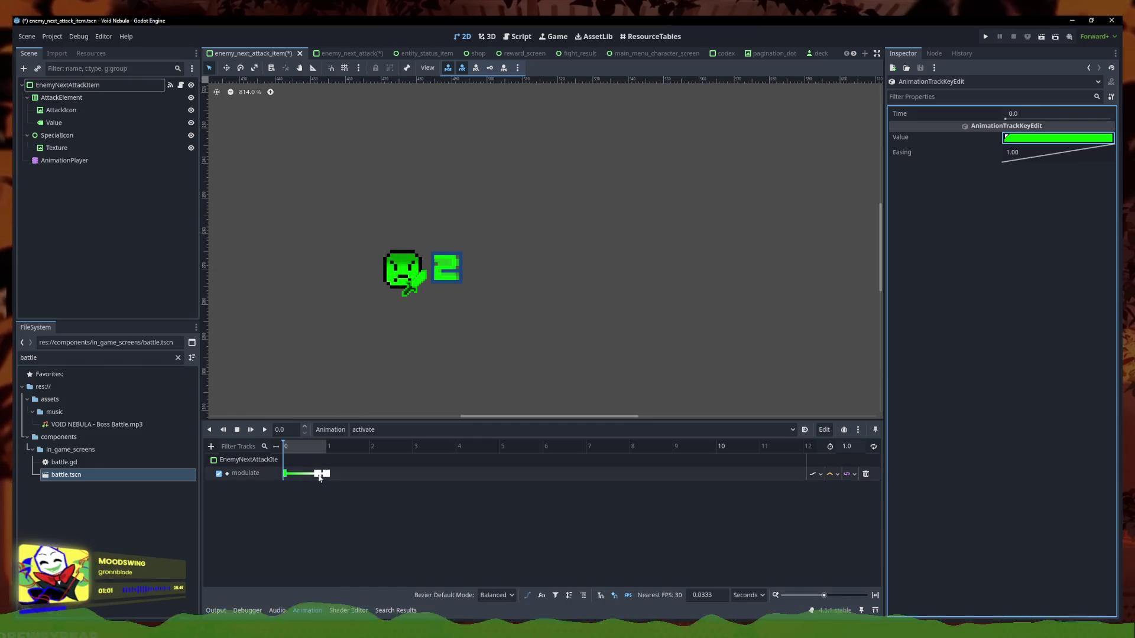
Duplicate the green key at a mid-track playhead position and preview the animation.
{"action": "left_click", "coordinate": [319, 475]}
{"action": "left_click", "coordinate": [286, 473]}
{"action": "left_click", "coordinate": [319, 474]}
{"action": "left_click", "coordinate": [354, 502]}
{"action": "left_click", "coordinate": [286, 474]}
{"action": "left_click", "coordinate": [310, 452]}
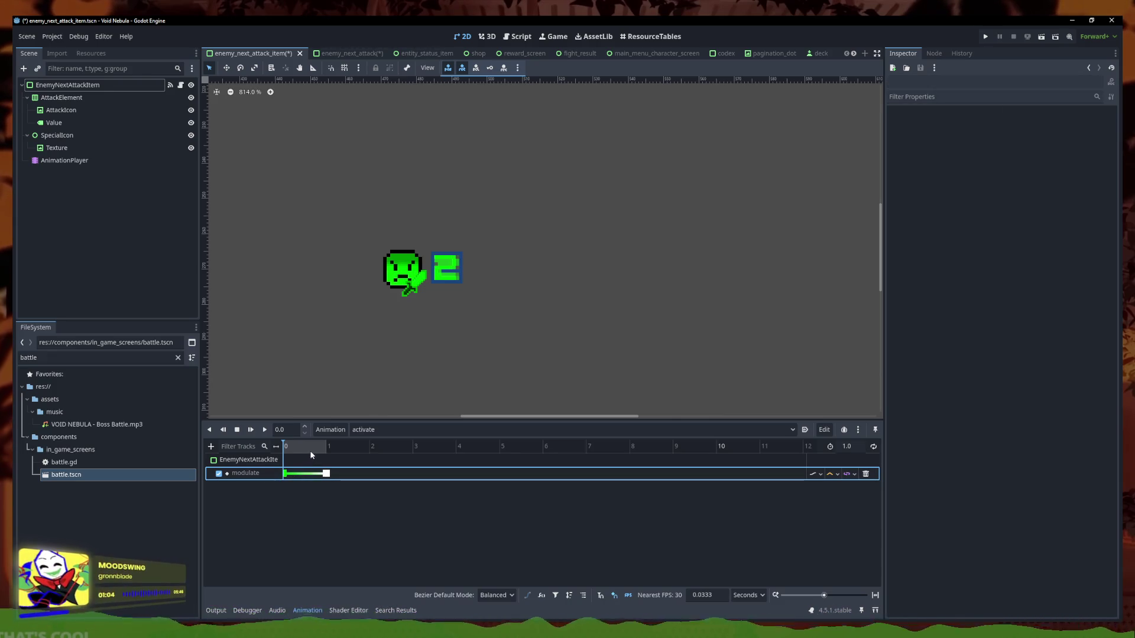
{"action": "key", "text": "ctrl+d"}
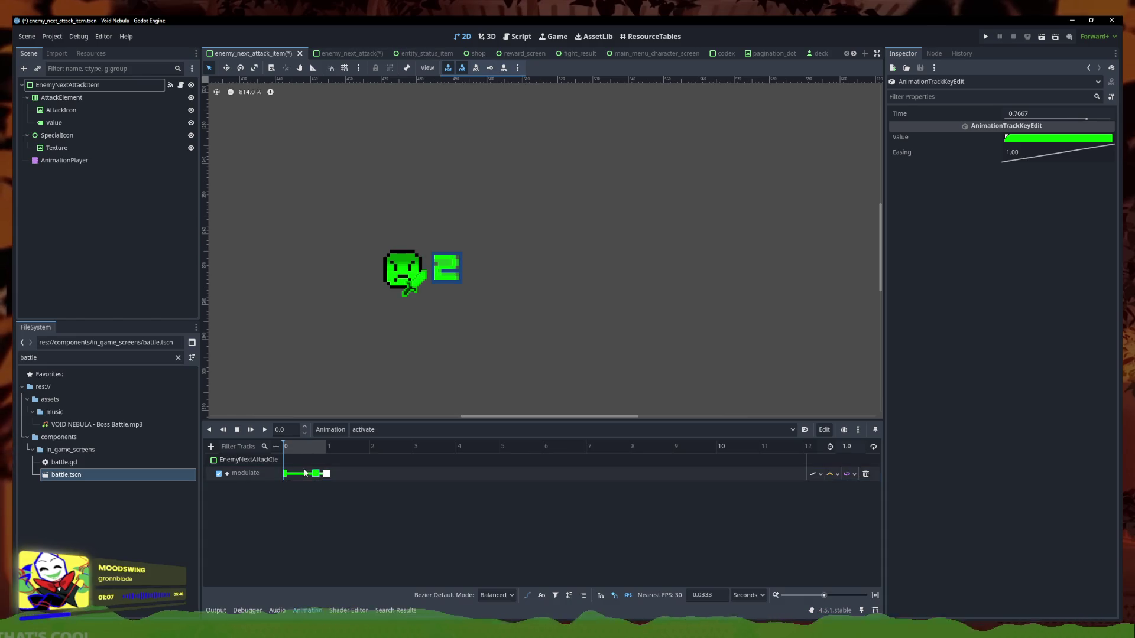
{"action": "left_click", "coordinate": [264, 431]}
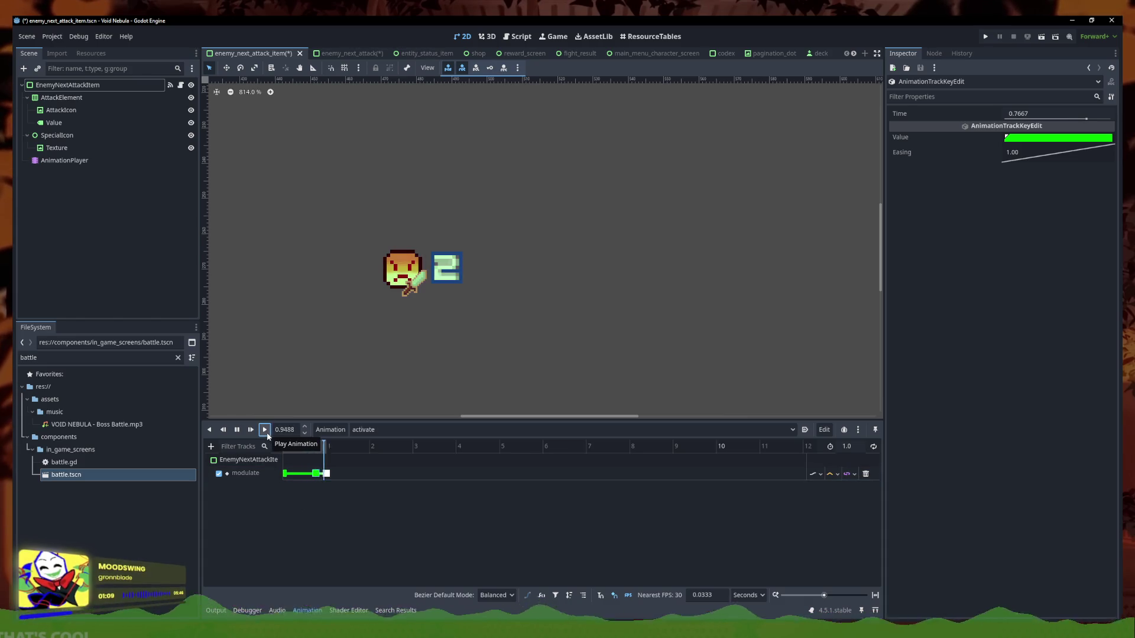
Review the modulate keys by selecting them and replaying the activate animation.
{"action": "left_click", "coordinate": [284, 475]}
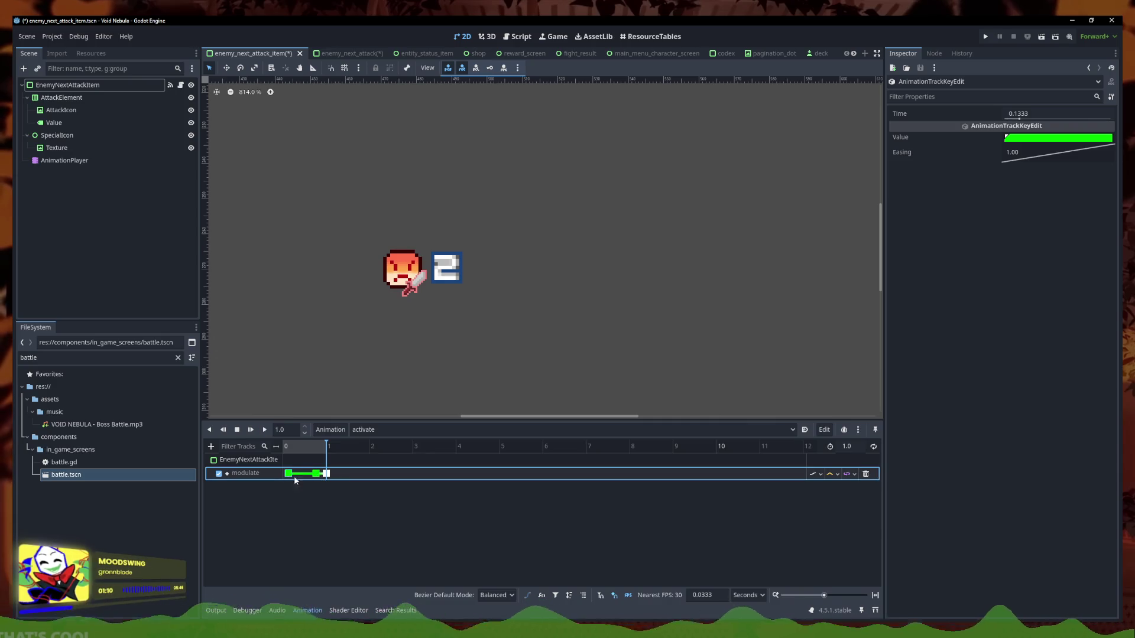
{"action": "left_click", "coordinate": [326, 473]}
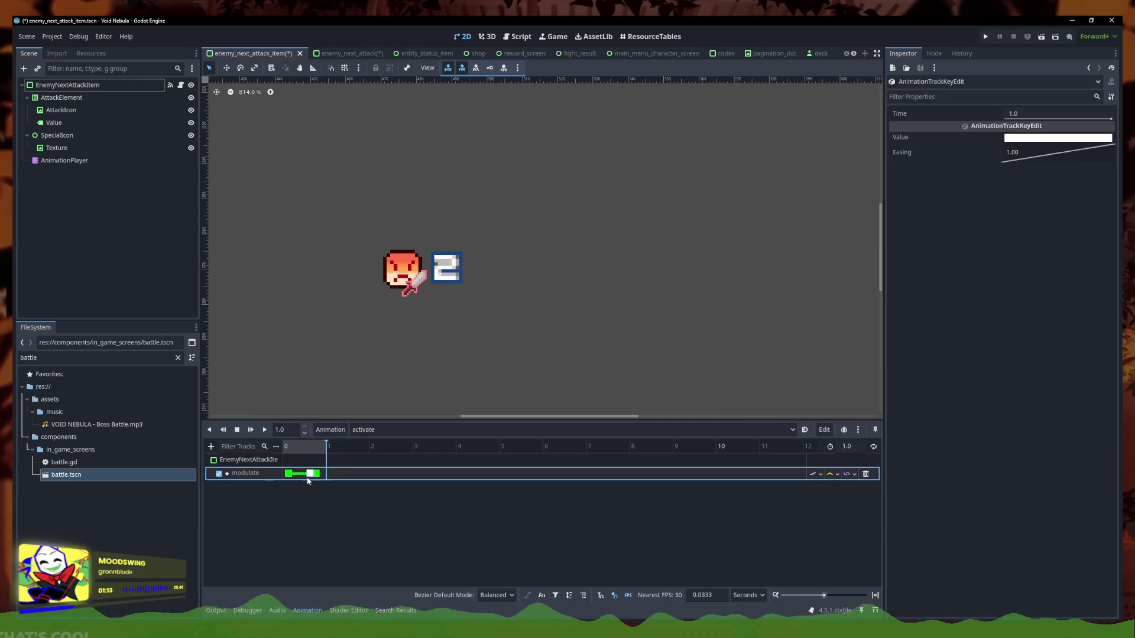
{"action": "left_click", "coordinate": [282, 482]}
{"action": "left_click", "coordinate": [292, 473]}
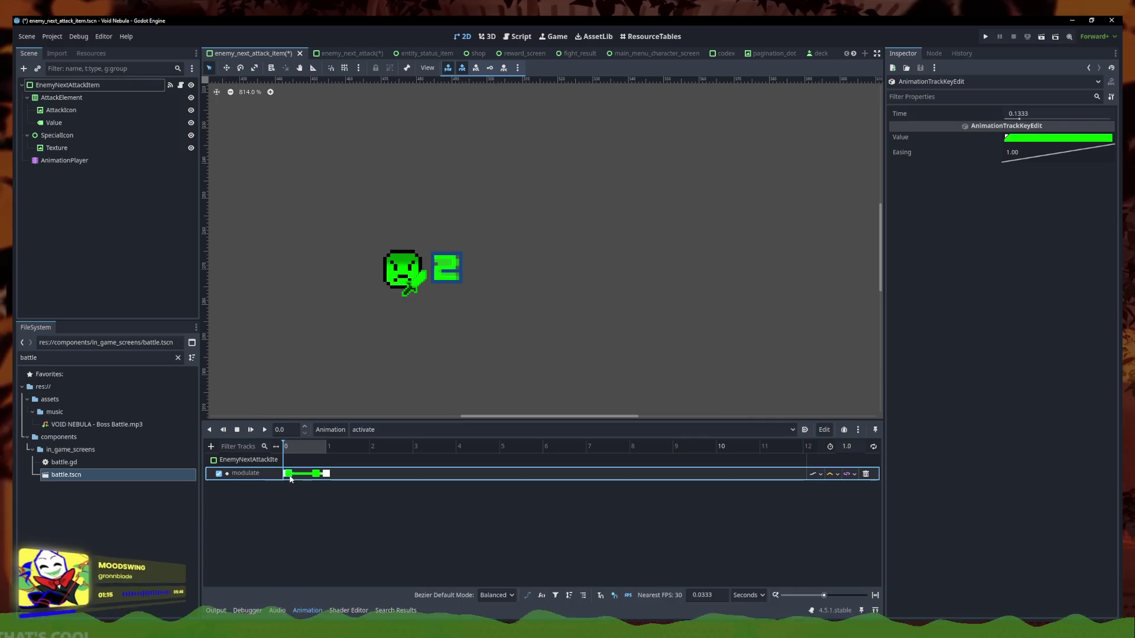
{"action": "left_click", "coordinate": [265, 429]}
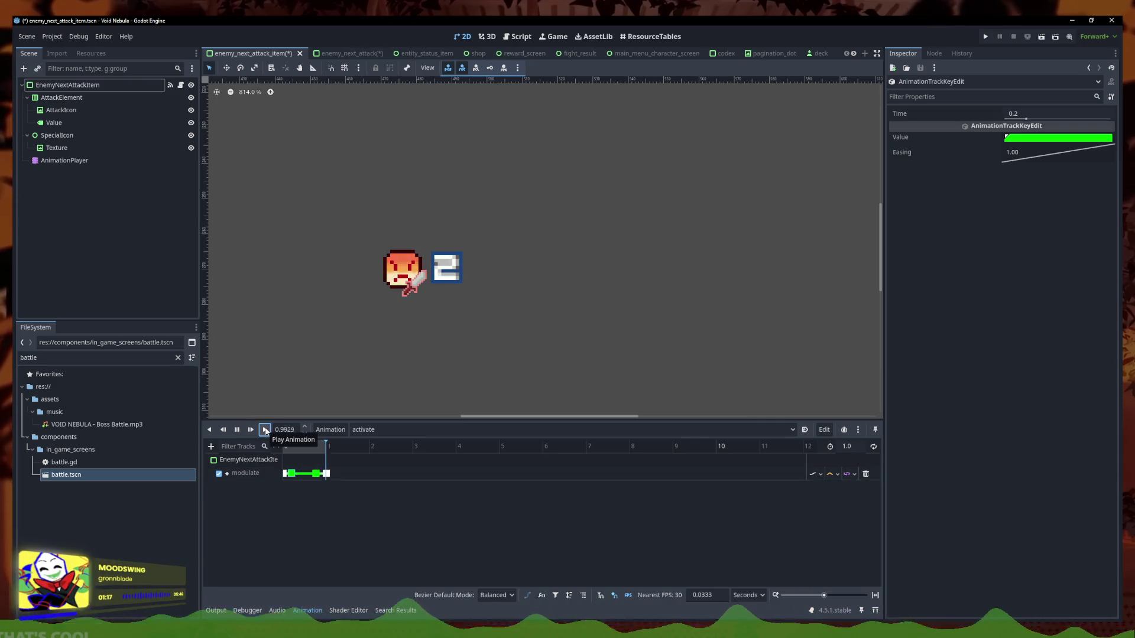
{"action": "left_click", "coordinate": [319, 473]}
{"action": "left_click", "coordinate": [292, 473]}
{"action": "left_click", "coordinate": [265, 430]}
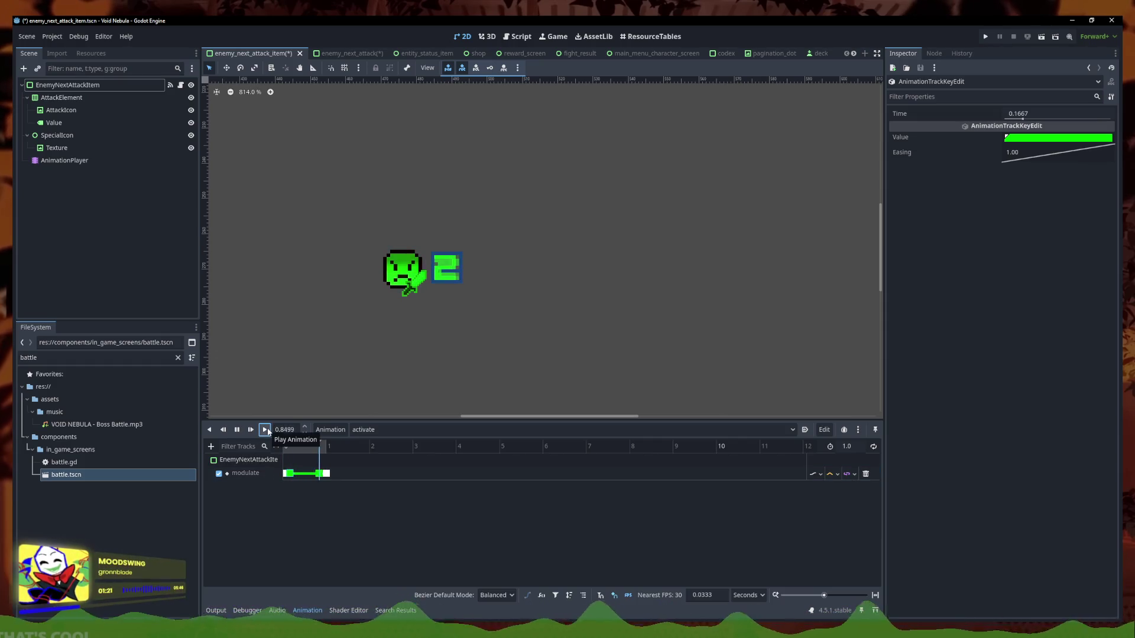
Move the late green key to 0.8667 s, save, and open the enemy_next_attack scene.
{"action": "left_click", "coordinate": [321, 474]}
{"action": "left_click_drag", "start_coordinate": [321, 474], "coordinate": [323, 474]}
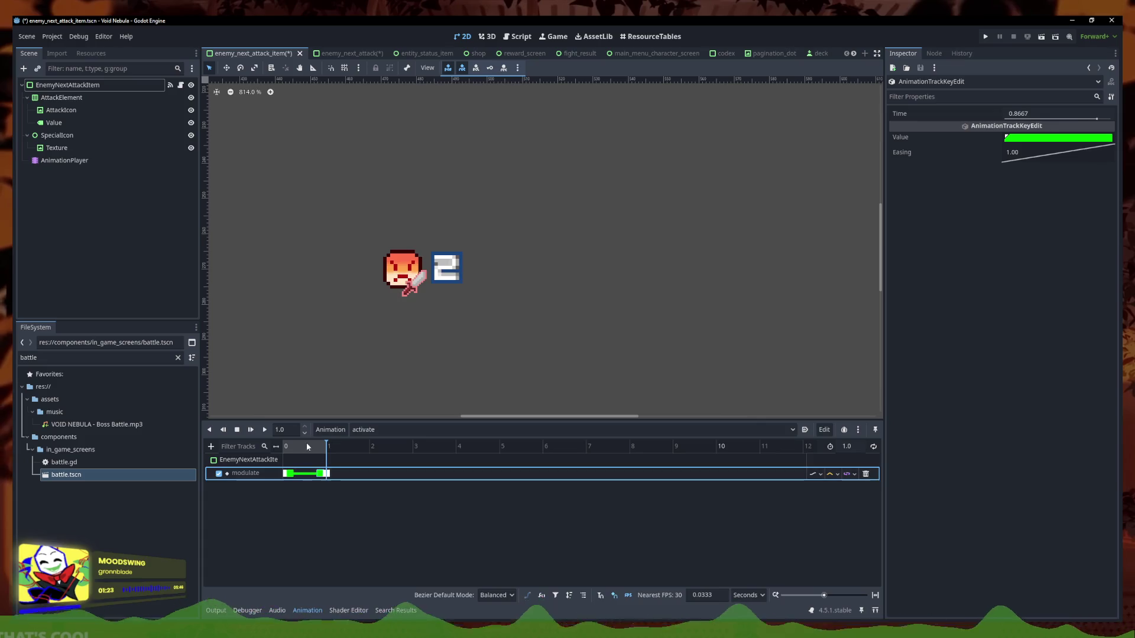
{"action": "left_click", "coordinate": [265, 430]}
{"action": "key", "text": "ctrl+s"}
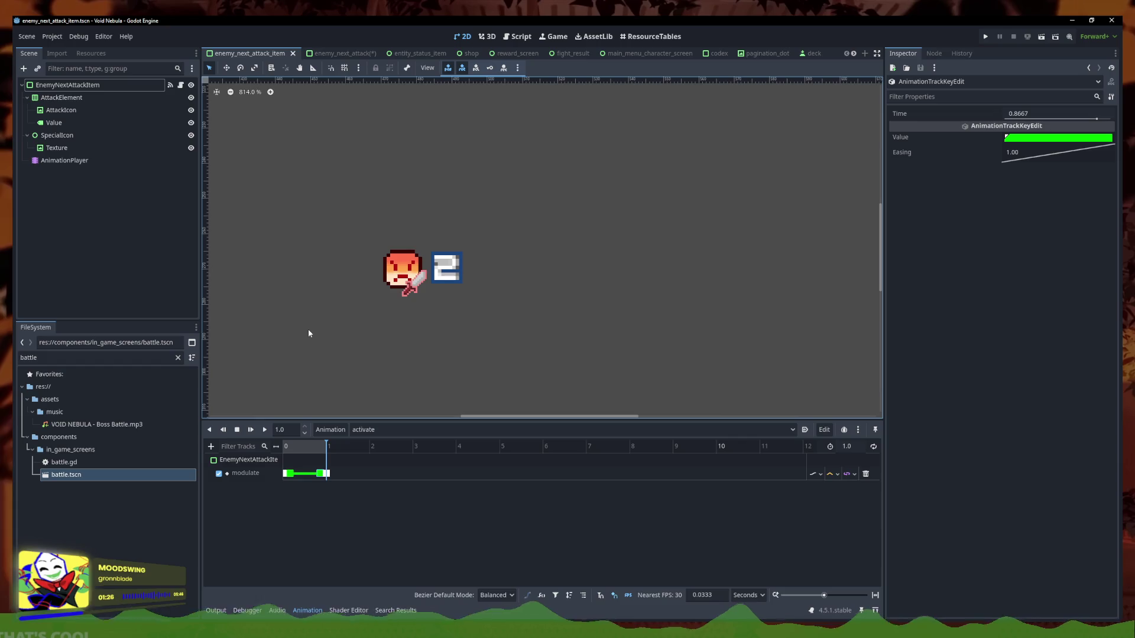
{"action": "left_click", "coordinate": [349, 53]}
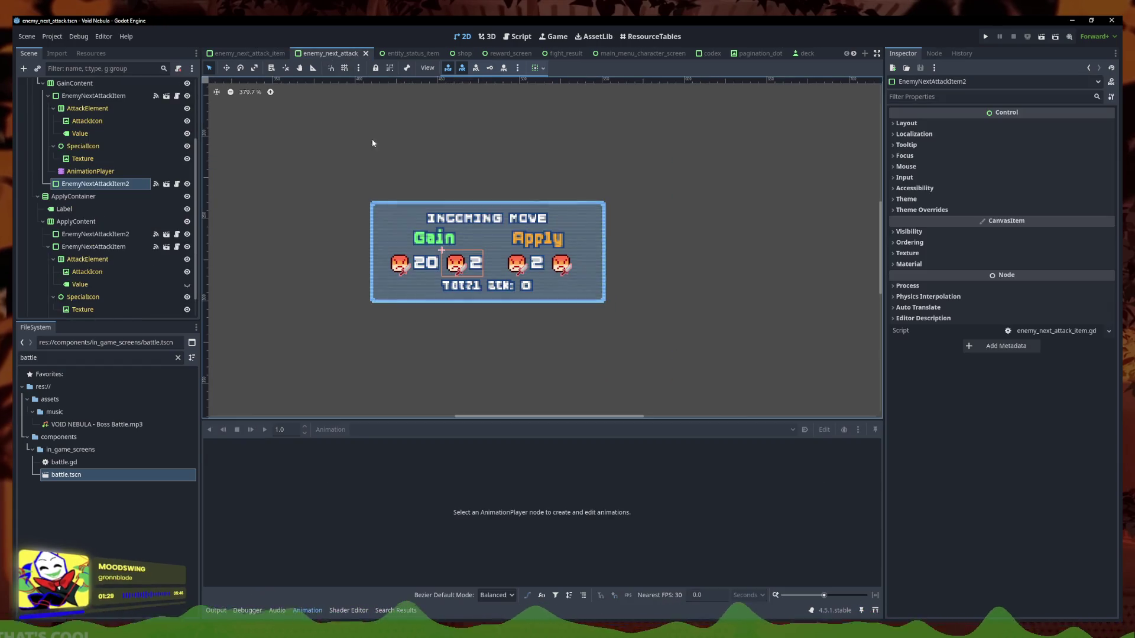
Review the setup call near line 66 in enemy_next_attack.gd.
{"action": "scroll", "coordinate": [160, 114], "scroll_direction": "up", "scroll_amount": 3}
{"action": "left_click", "coordinate": [176, 84]}
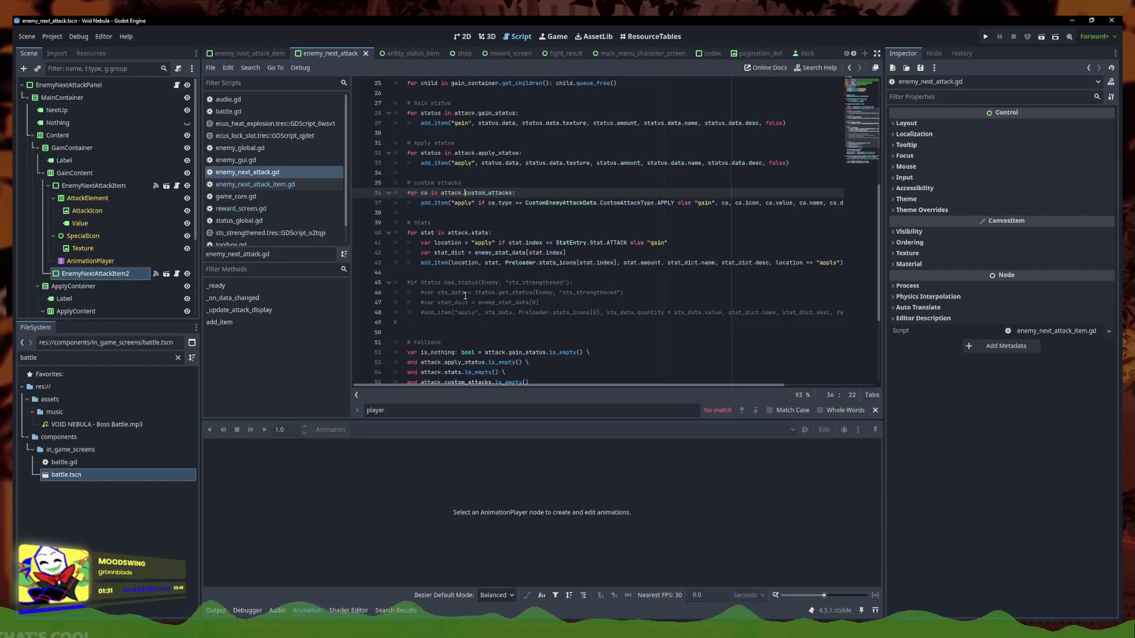
{"action": "scroll", "coordinate": [471, 272], "scroll_direction": "down", "scroll_amount": 5}
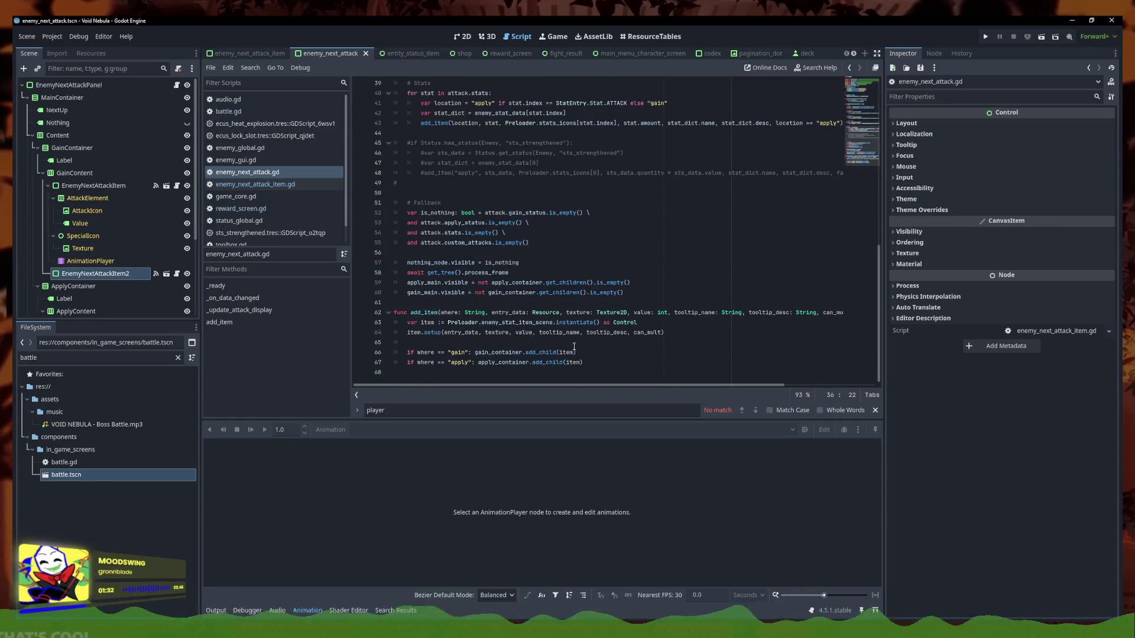
{"action": "left_click", "coordinate": [699, 352]}
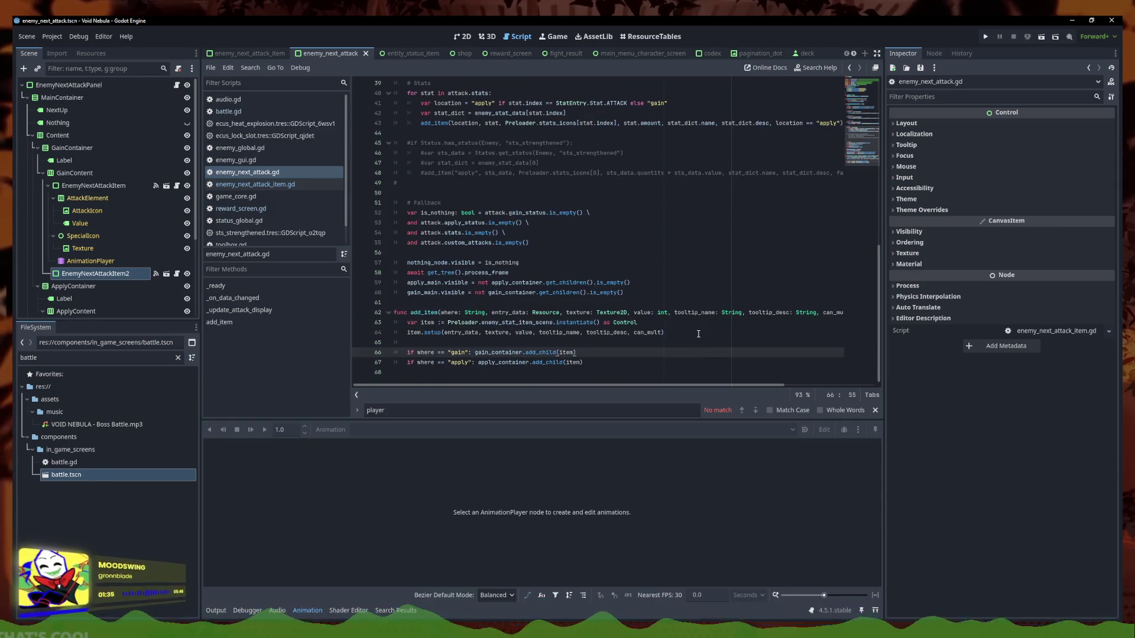
{"action": "left_click", "coordinate": [698, 334]}
{"action": "scroll", "coordinate": [698, 333], "scroll_direction": "up", "scroll_amount": 11}
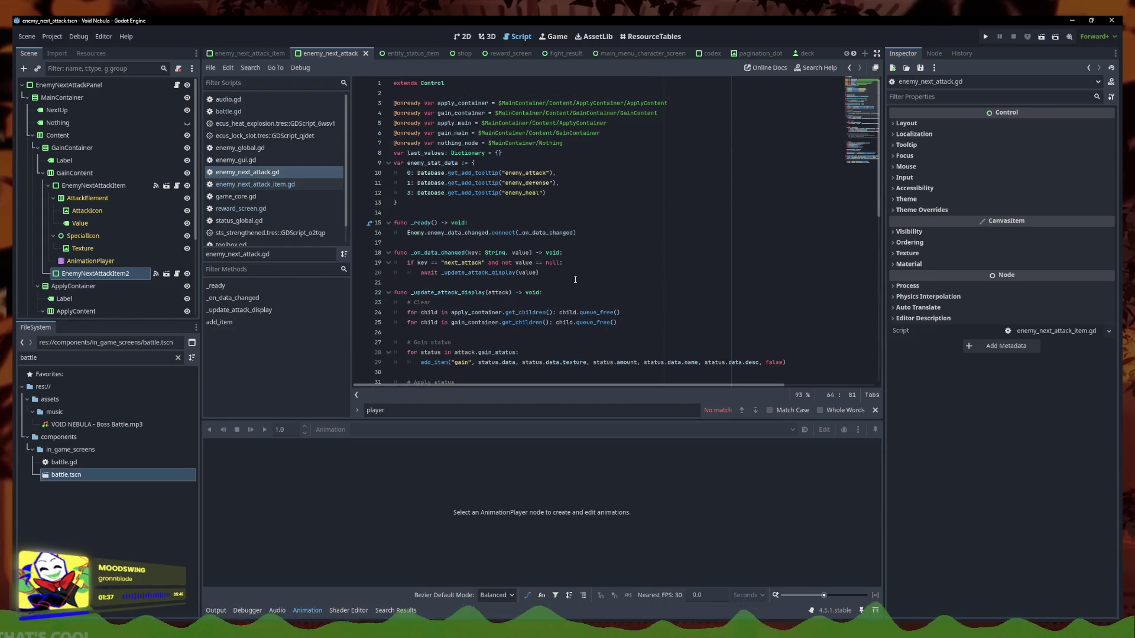
{"action": "scroll", "coordinate": [576, 279], "scroll_direction": "down", "scroll_amount": 11}
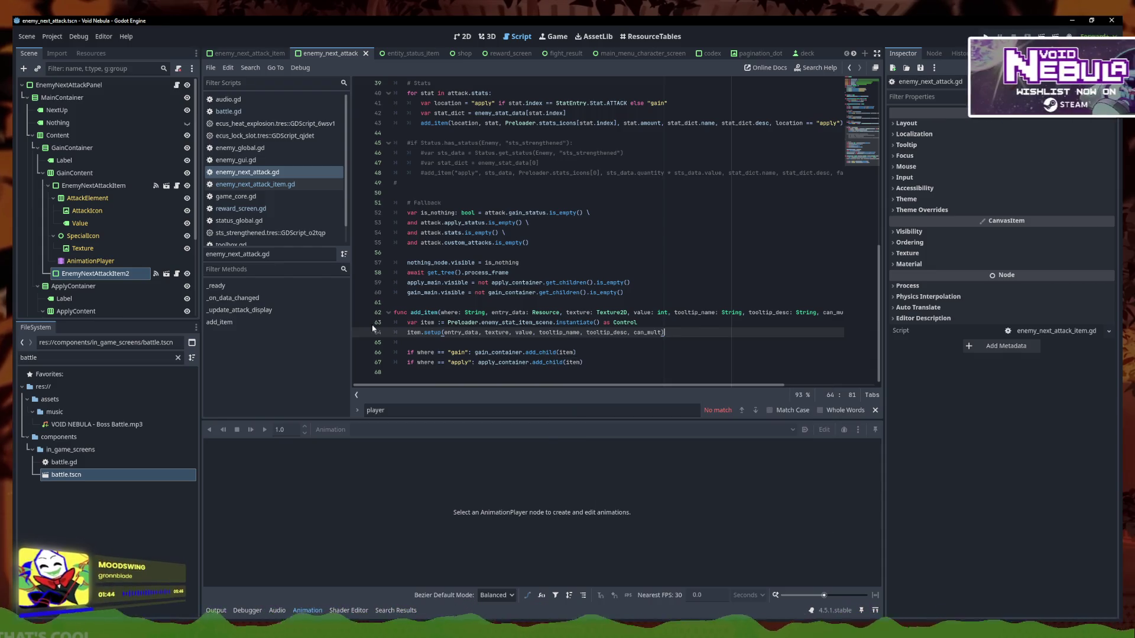
Close all scripts listed below enemy_next_attack_item.gd with Close Tabs Below.
{"action": "left_click", "coordinate": [255, 184]}
{"action": "left_click", "coordinate": [257, 171]}
{"action": "right_click", "coordinate": [261, 185]}
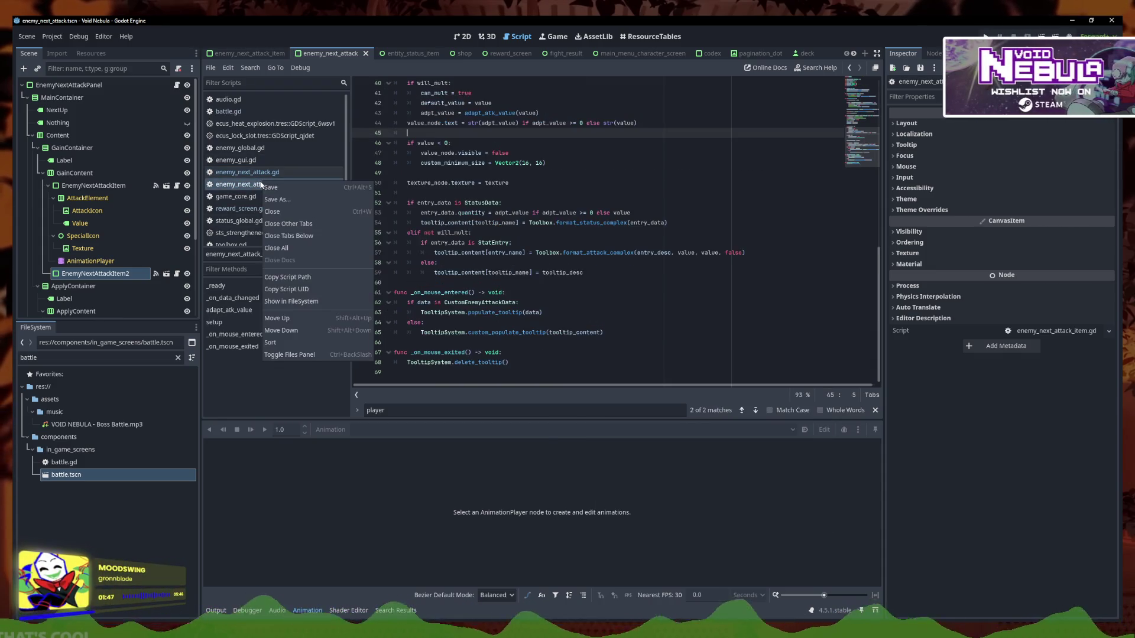
{"action": "right_click", "coordinate": [242, 185]}
{"action": "right_click", "coordinate": [242, 184]}
{"action": "right_click", "coordinate": [243, 184]}
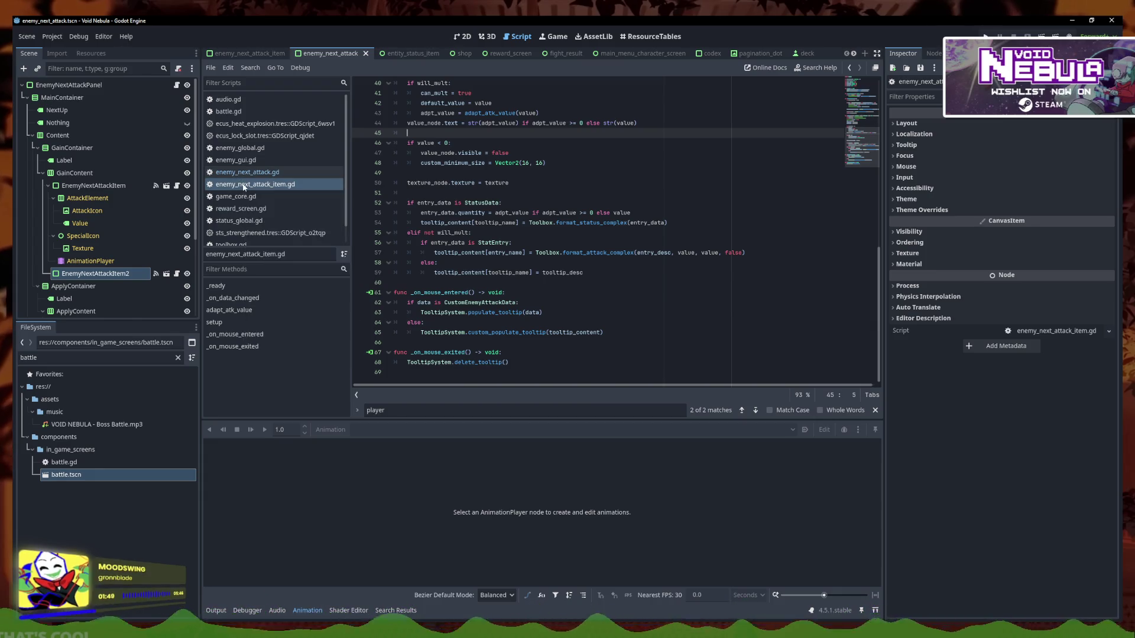
{"action": "right_click", "coordinate": [243, 184]}
{"action": "left_click", "coordinate": [286, 239]}
Close every other script, then reopen enemy_next_attack.gd alongside enemy_next_attack_item.gd.
{"action": "mouse_move", "coordinate": [254, 172]}
{"action": "left_mouse_down"}
{"action": "mouse_move", "coordinate": [254, 99]}
{"action": "mouse_move", "coordinate": [254, 172]}
{"action": "mouse_move", "coordinate": [255, 116]}
{"action": "left_mouse_up"}
{"action": "right_click", "coordinate": [255, 115]}
{"action": "left_click", "coordinate": [272, 154]}
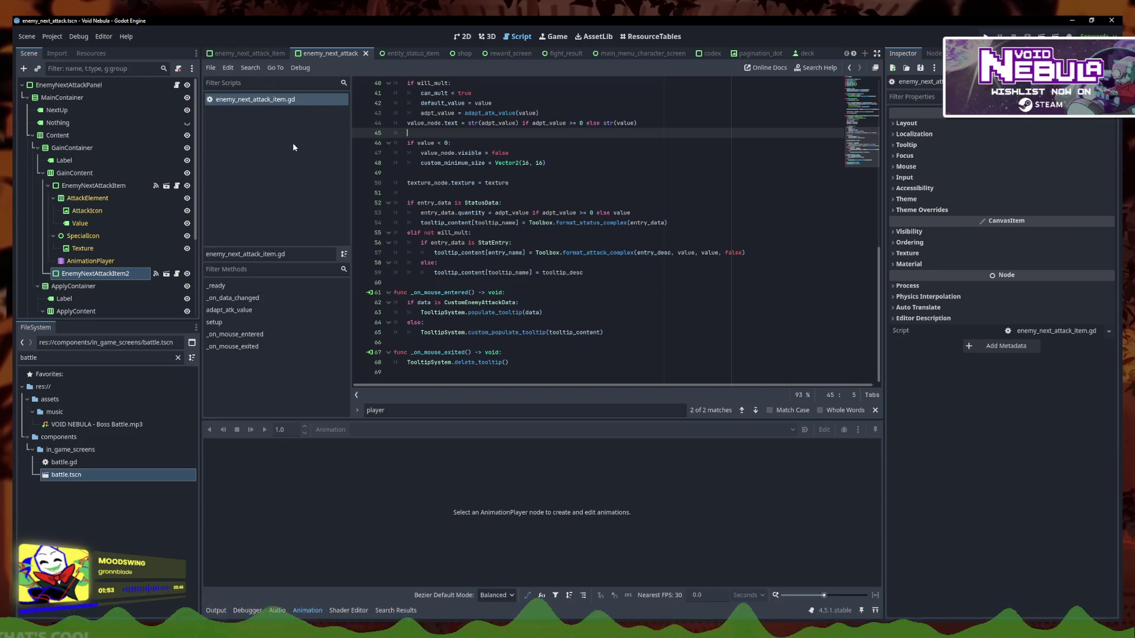
{"action": "left_click", "coordinate": [176, 85]}
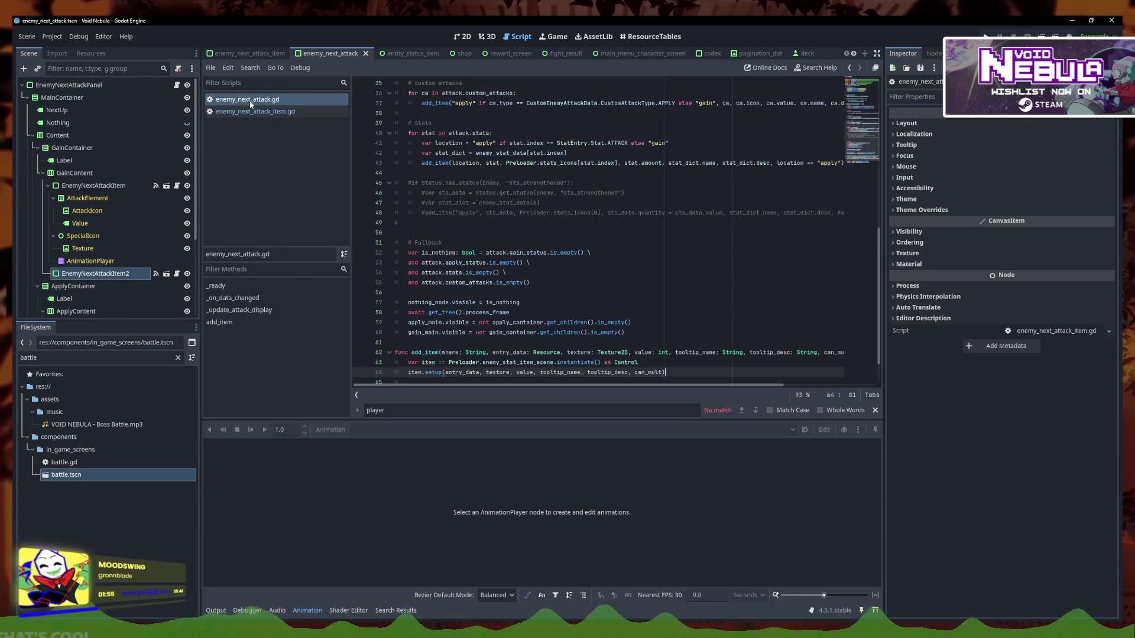
{"action": "left_click", "coordinate": [263, 112]}
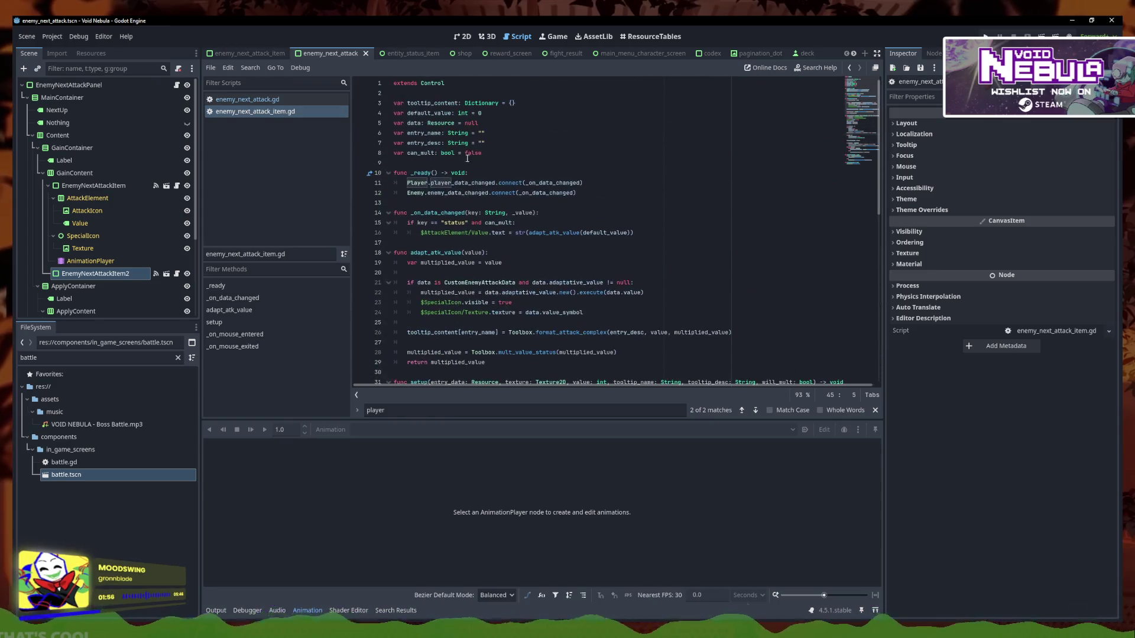
Add 'var id: int = 0' below can_mult in the item script, then return to enemy_next_attack.gd.
{"action": "left_click", "coordinate": [513, 154]}
{"action": "key", "text": "Return"}
{"action": "type", "text": "var "}
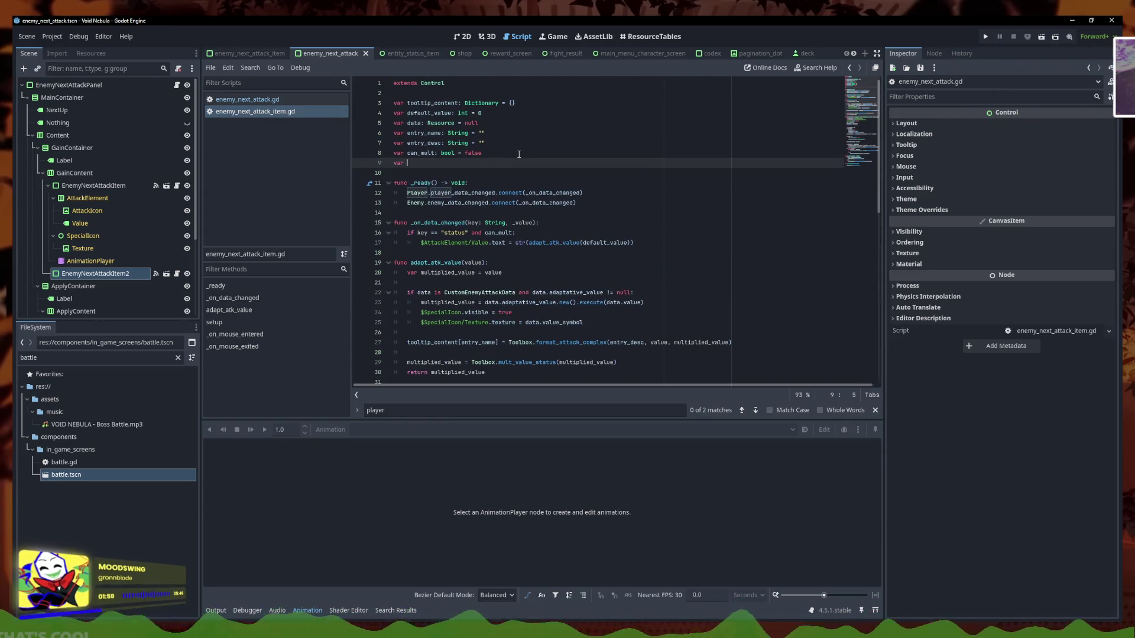
{"action": "type", "text": "id: "}
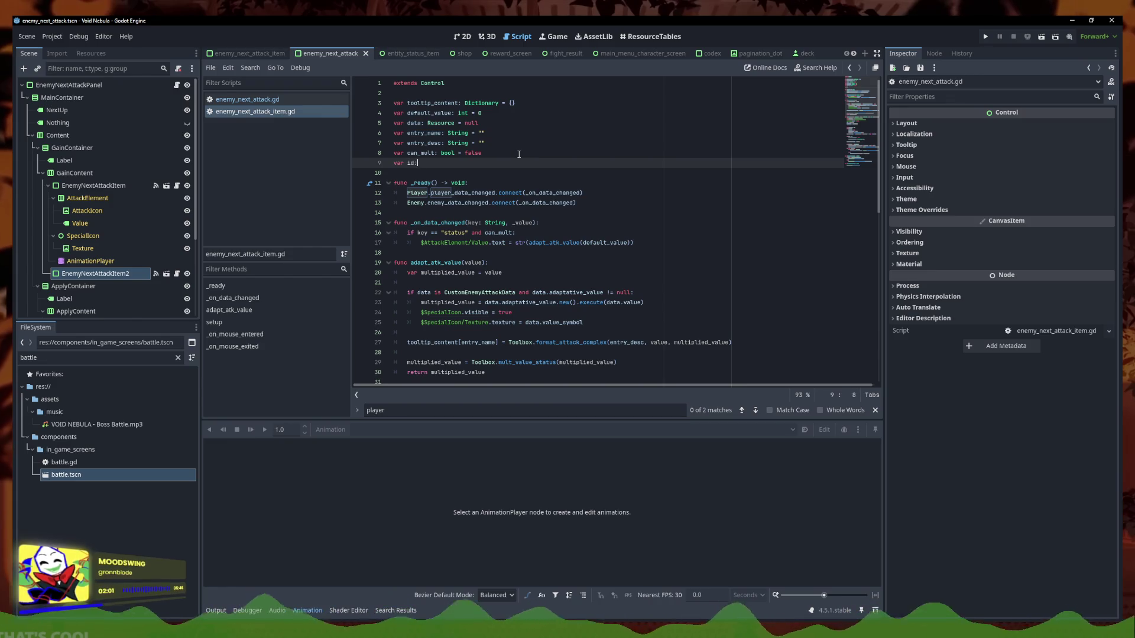
{"action": "type", "text": "int = "}
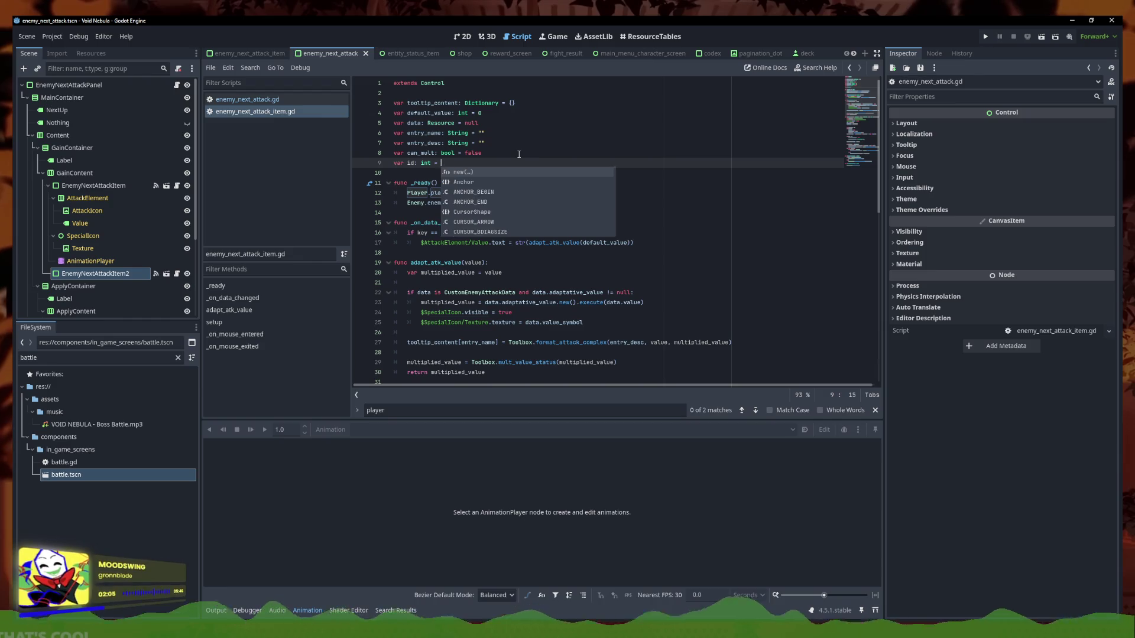
{"action": "type", "text": "0"}
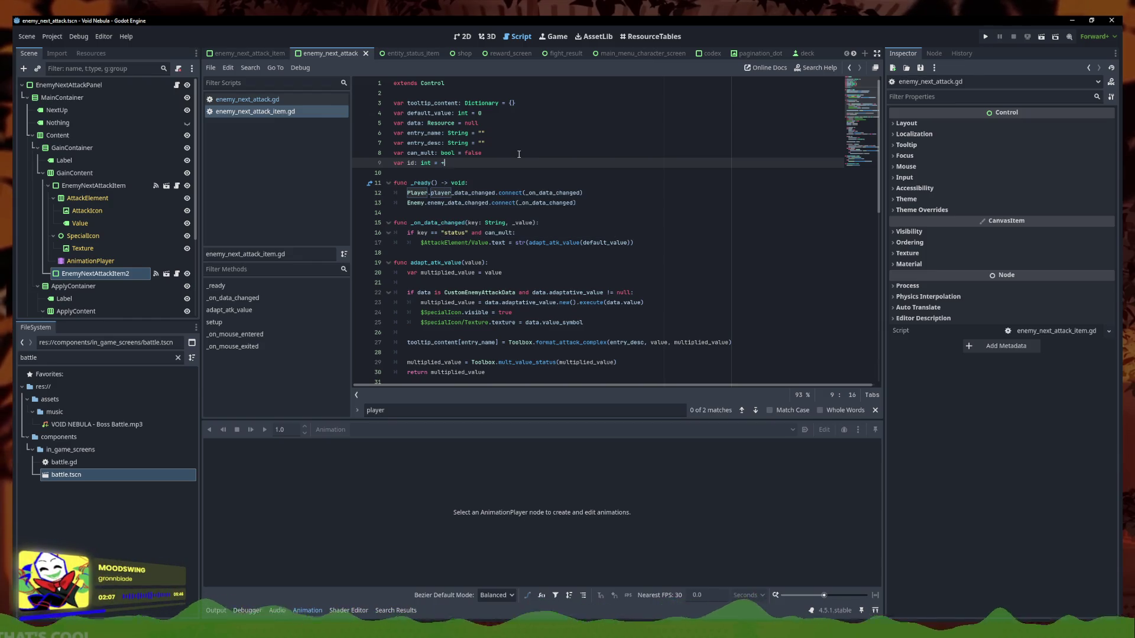
{"action": "left_click", "coordinate": [296, 101]}
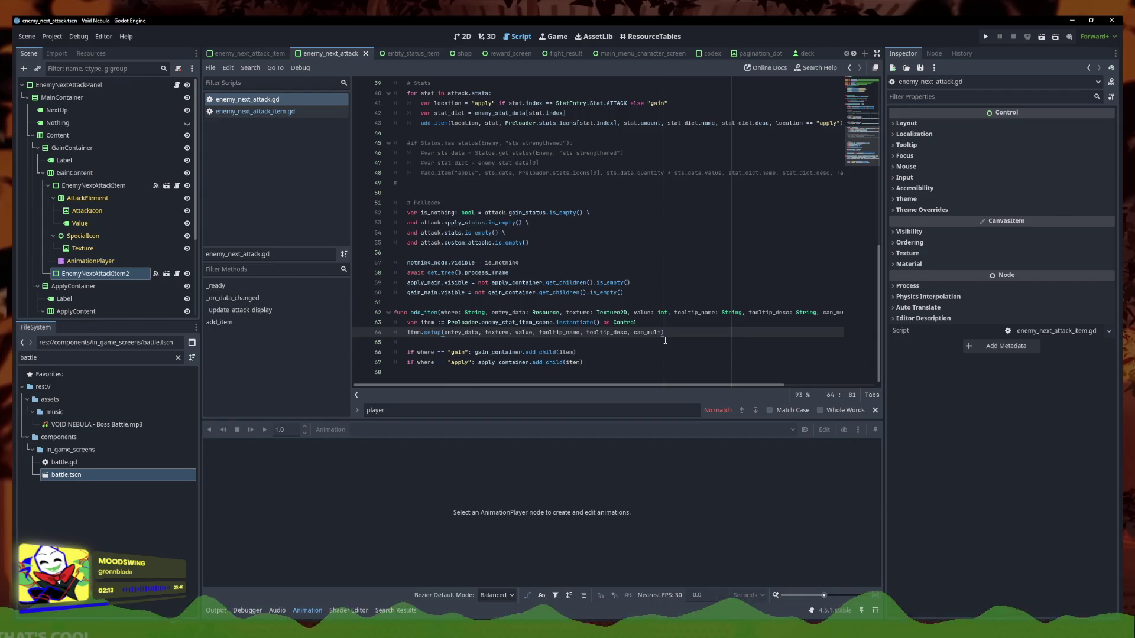
Delete the commented-out '#if Status.has_status' lines below the stats loop.
{"action": "scroll", "coordinate": [665, 340], "scroll_direction": "up", "scroll_amount": 8}
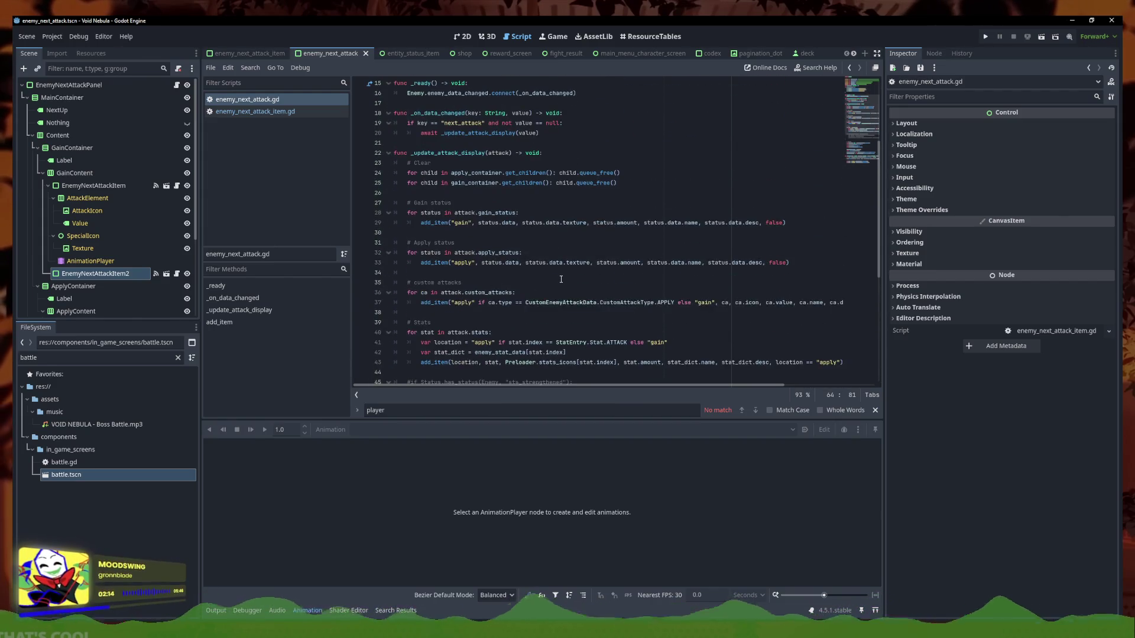
{"action": "scroll", "coordinate": [548, 273], "scroll_direction": "down", "scroll_amount": 3}
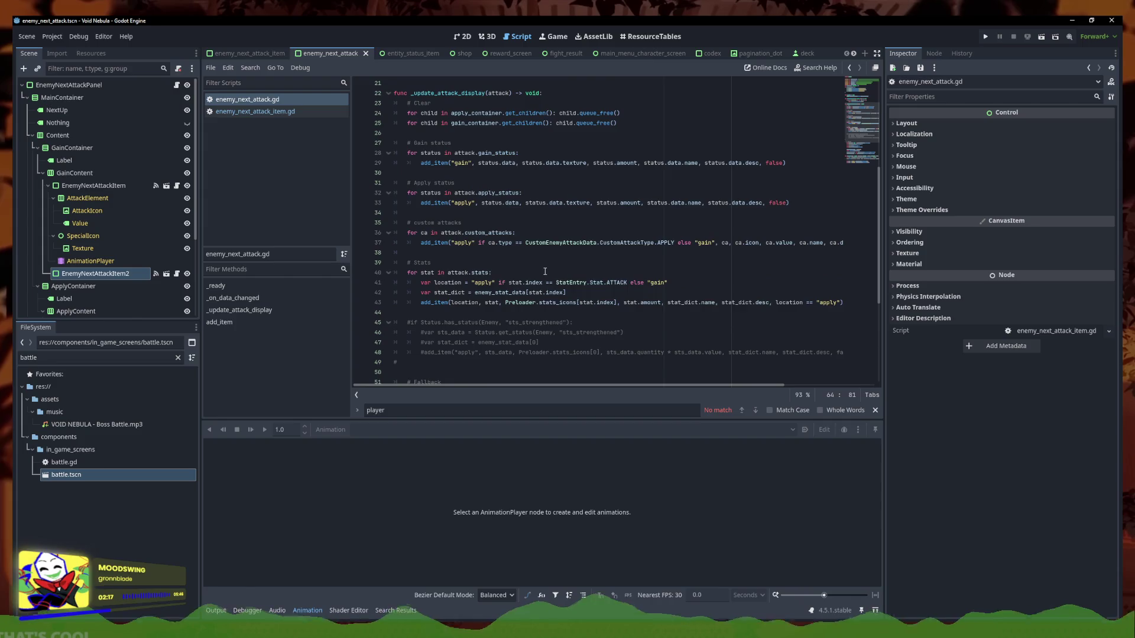
{"action": "left_click", "coordinate": [483, 263]}
{"action": "left_click", "coordinate": [484, 272]}
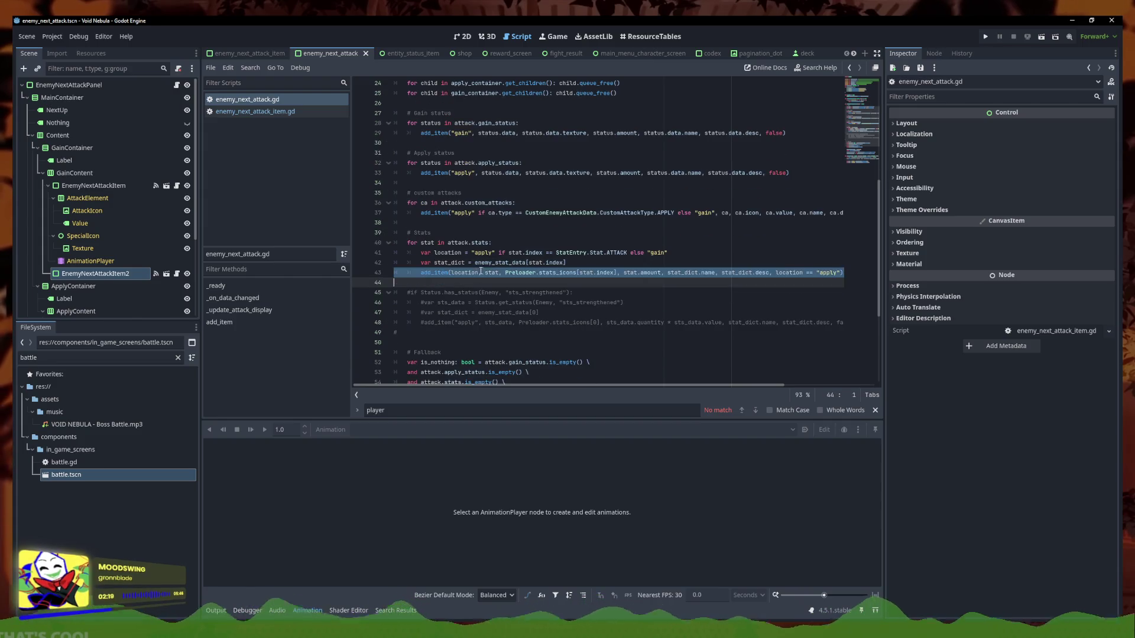
{"action": "triple_click", "coordinate": [487, 276]}
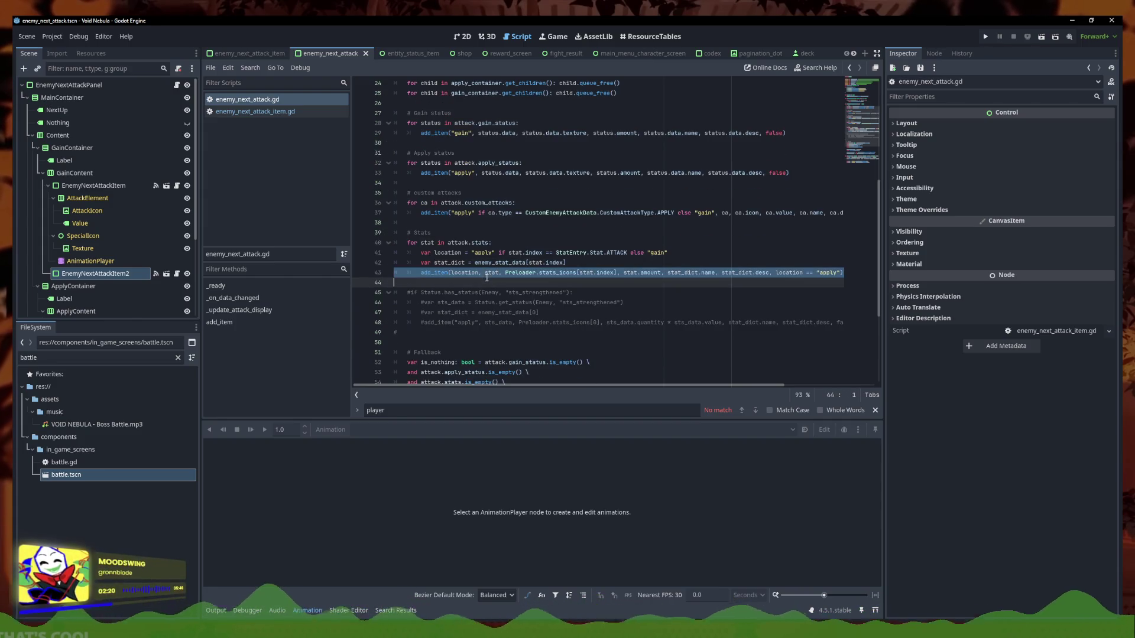
{"action": "left_click", "coordinate": [600, 294]}
{"action": "scroll", "coordinate": [599, 293], "scroll_direction": "down", "scroll_amount": 2}
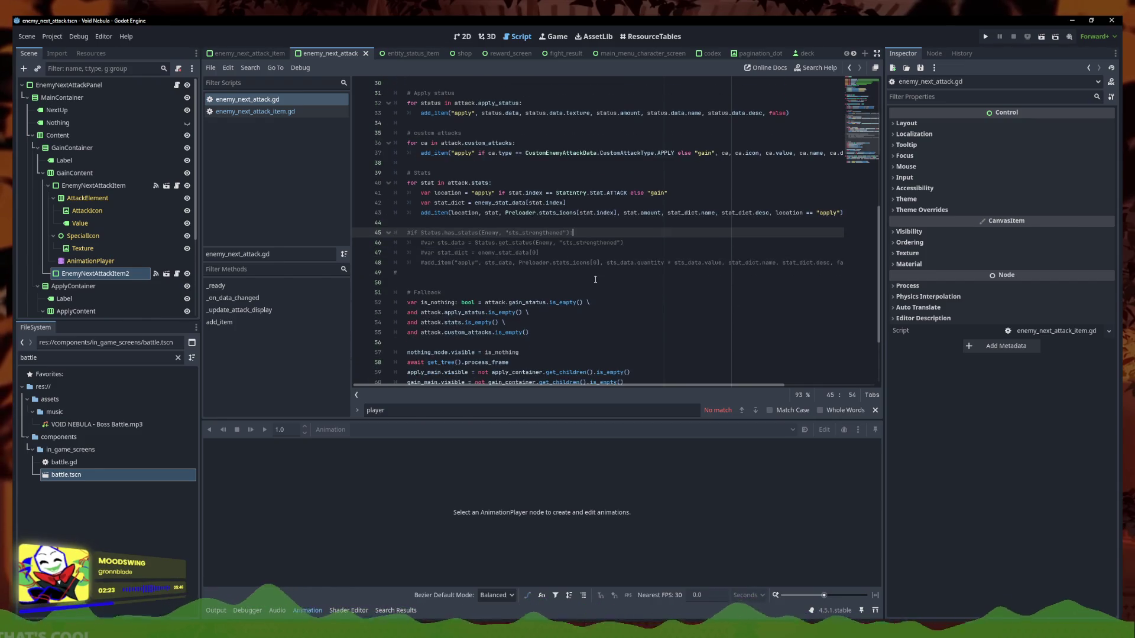
{"action": "left_click", "coordinate": [591, 273]}
{"action": "left_click", "coordinate": [394, 232], "text": "shift"}
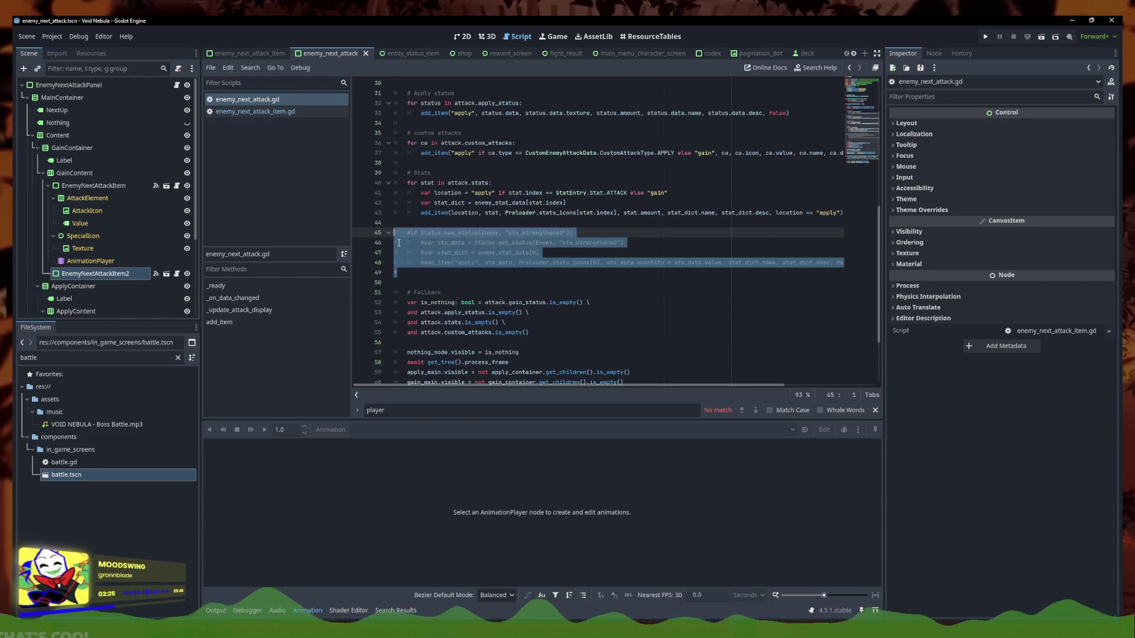
{"action": "key", "text": "BackSpace"}
{"action": "key", "text": "BackSpace"}
{"action": "key", "text": "BackSpace"}
Indent the two lines following the deleted block.
{"action": "left_click", "coordinate": [520, 264]}
{"action": "key", "text": "shift+Down"}
{"action": "key", "text": "shift+Down"}
{"action": "key", "text": "shift+Down"}
{"action": "key", "text": "Tab"}
{"action": "scroll", "coordinate": [571, 294], "scroll_direction": "up", "scroll_amount": 6}
{"action": "scroll", "coordinate": [572, 293], "scroll_direction": "up", "scroll_amount": 2}
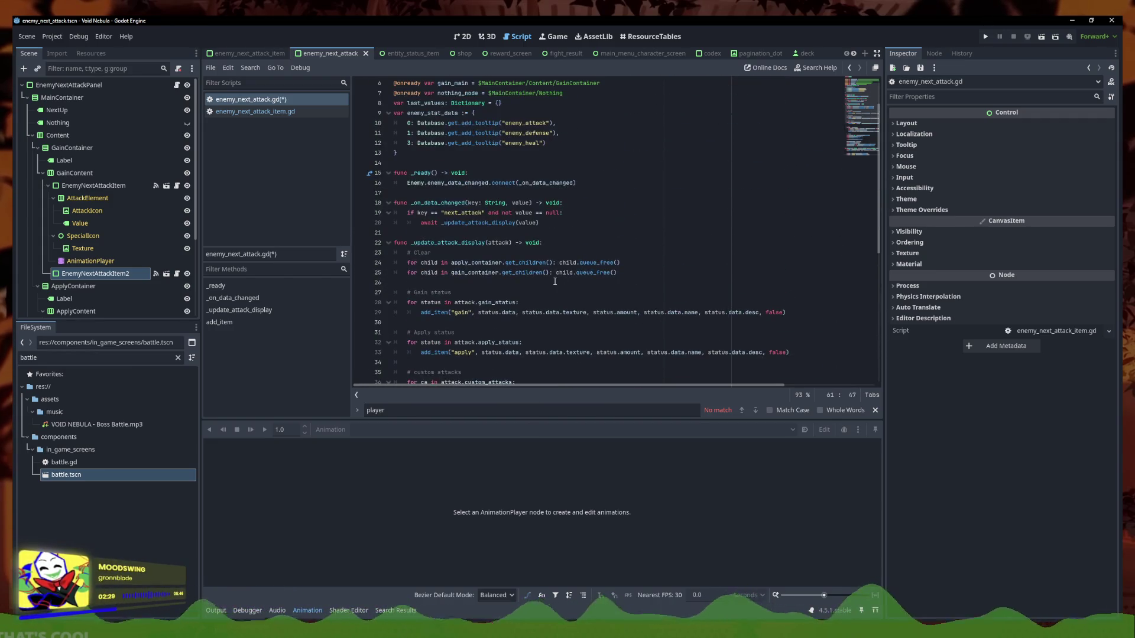
{"action": "scroll", "coordinate": [562, 286], "scroll_direction": "down", "scroll_amount": 1}
{"action": "scroll", "coordinate": [559, 284], "scroll_direction": "down", "scroll_amount": 2}
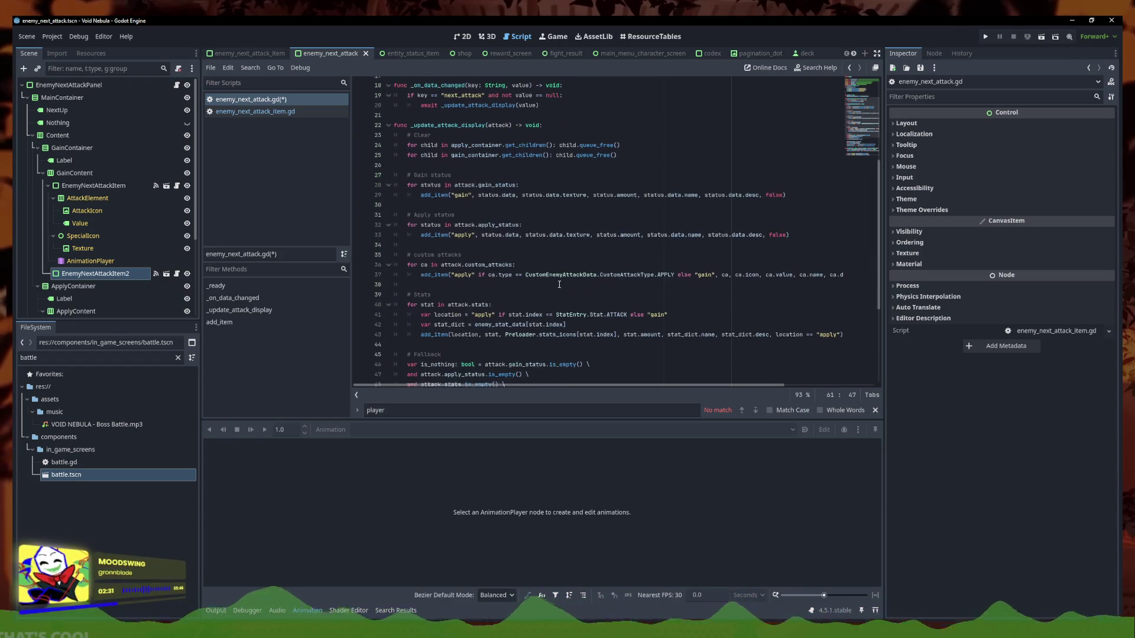
Review the Apply status block and stats loop, ending with the caret after the for stat line.
{"action": "left_click_drag", "start_coordinate": [414, 247], "coordinate": [374, 216]}
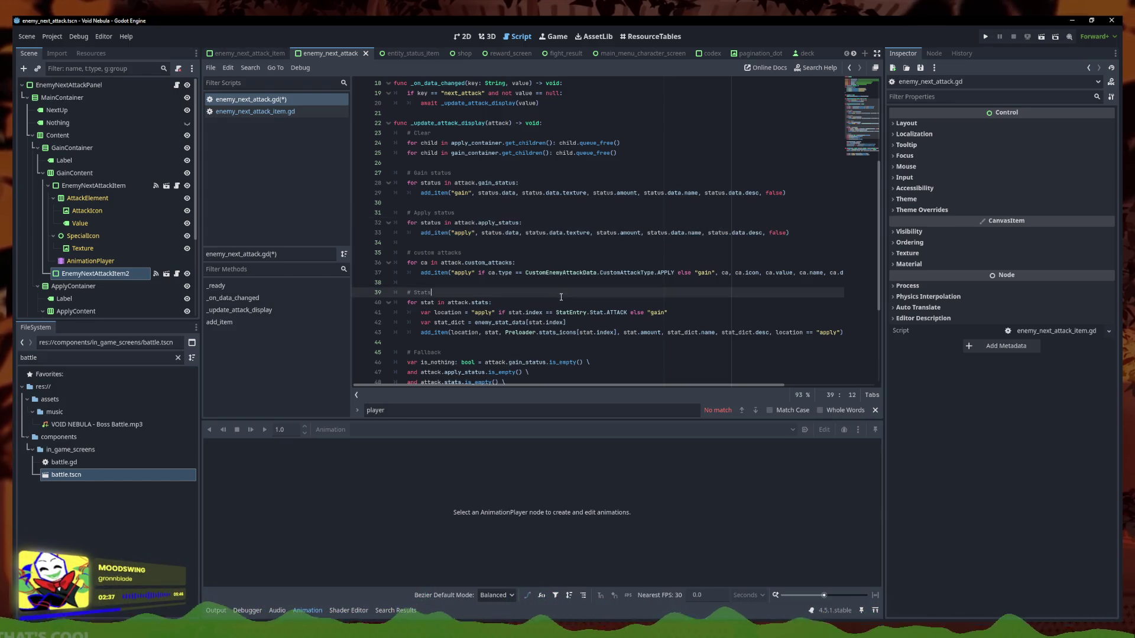
{"action": "left_click", "coordinate": [620, 341]}
{"action": "scroll", "coordinate": [654, 338], "scroll_direction": "down", "scroll_amount": 1}
{"action": "left_click_drag", "start_coordinate": [653, 312], "coordinate": [321, 268]}
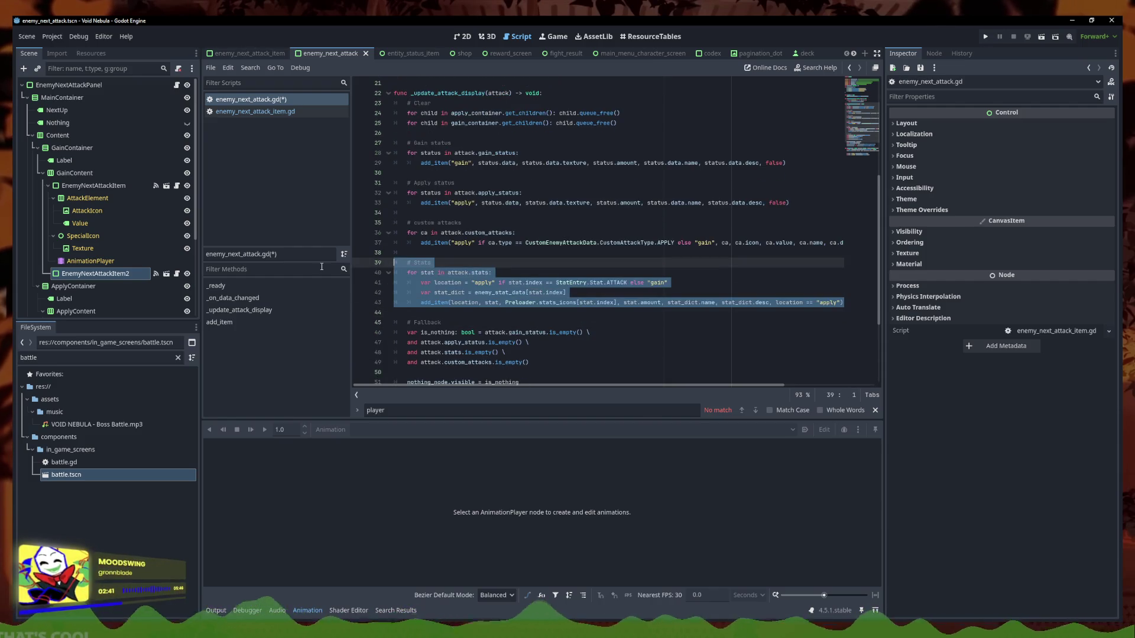
{"action": "left_click", "coordinate": [508, 292]}
{"action": "left_click", "coordinate": [509, 312]}
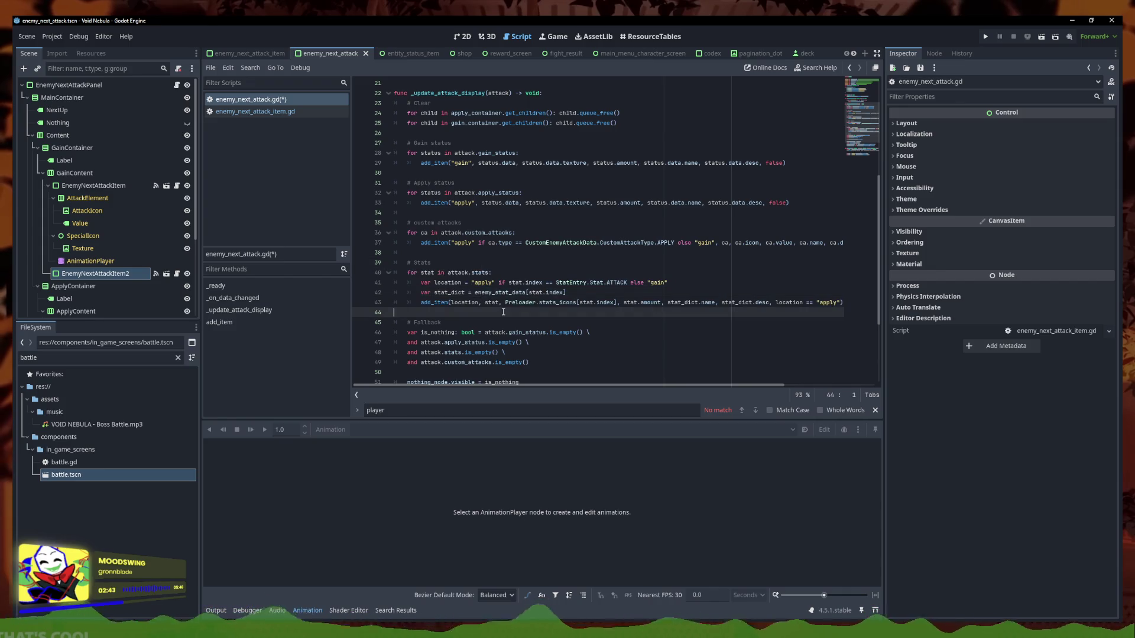
{"action": "left_click", "coordinate": [509, 293]}
{"action": "left_click", "coordinate": [501, 283]}
{"action": "left_click", "coordinate": [493, 275]}
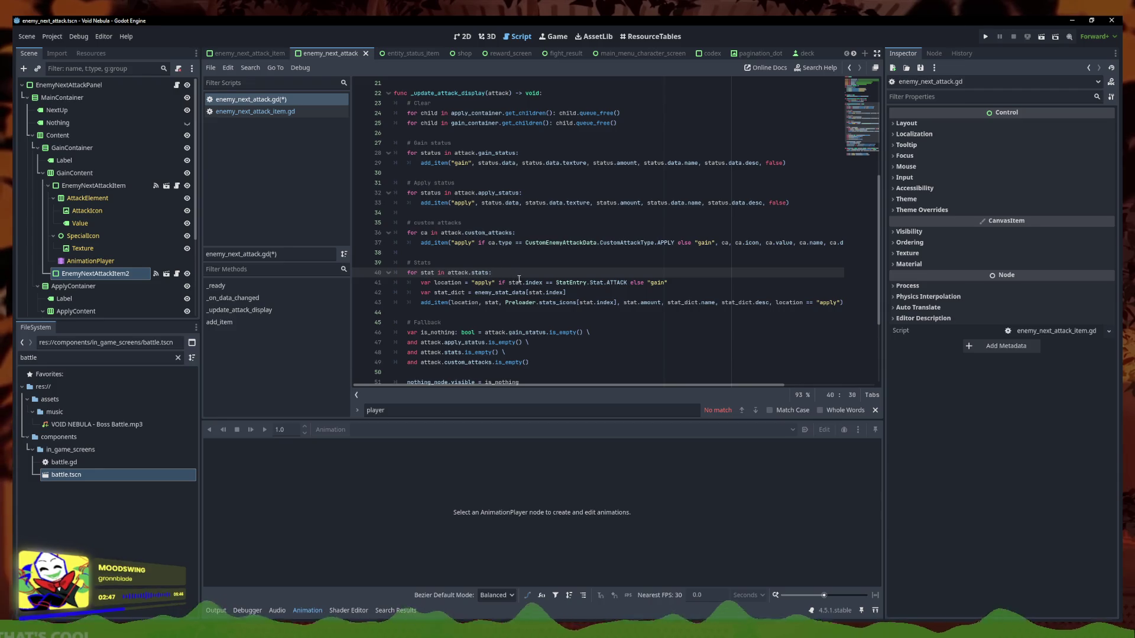
Add an if line inside the stats loop that checks for the ATTACK stat.
{"action": "key", "text": "Return"}
{"action": "type", "text": "stat."}
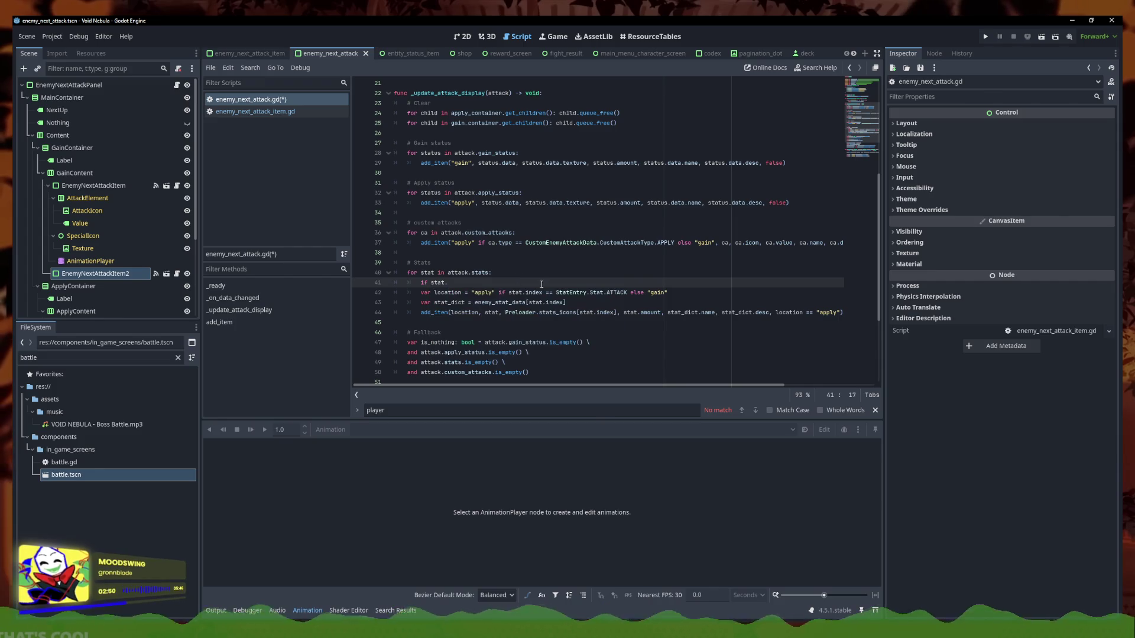
{"action": "left_click_drag", "start_coordinate": [627, 292], "coordinate": [500, 293]}
{"action": "key", "text": "ctrl+c"}
{"action": "left_click", "coordinate": [461, 282]}
{"action": "key", "text": "BackSpace"}
{"action": "key", "text": "BackSpace"}
{"action": "key", "text": "BackSpace"}
{"action": "key", "text": "ctrl+v"}
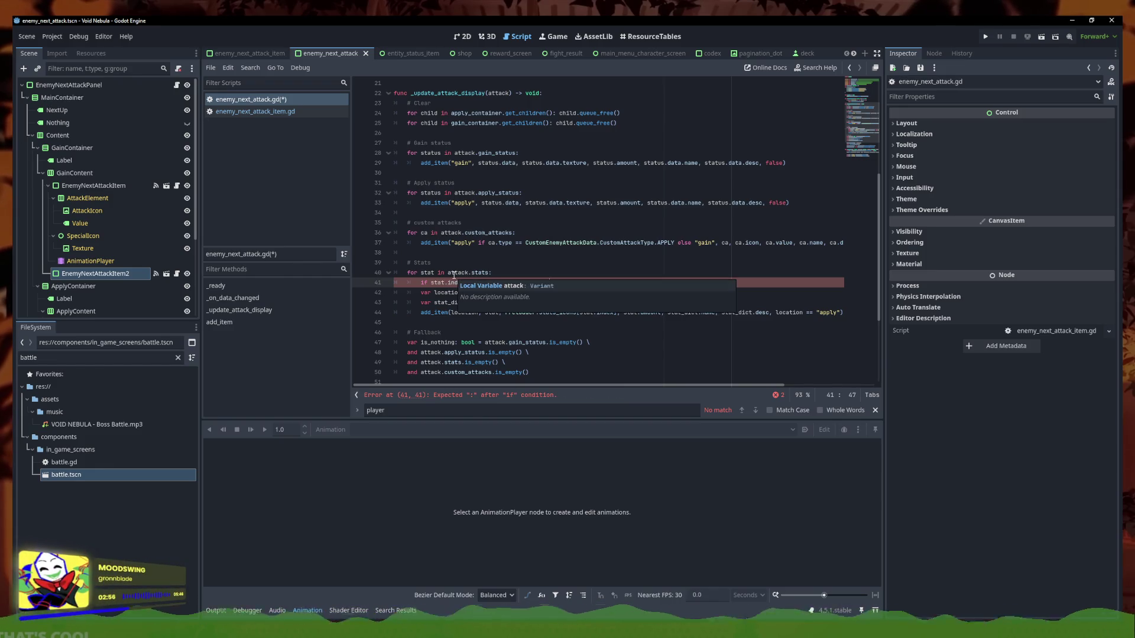
Try deleting the var location line and passing true, then undo those edits.
{"action": "mouse_move", "coordinate": [422, 292]}
{"action": "left_mouse_down"}
{"action": "mouse_move", "coordinate": [531, 314]}
{"action": "mouse_move", "coordinate": [867, 309]}
{"action": "left_mouse_up"}
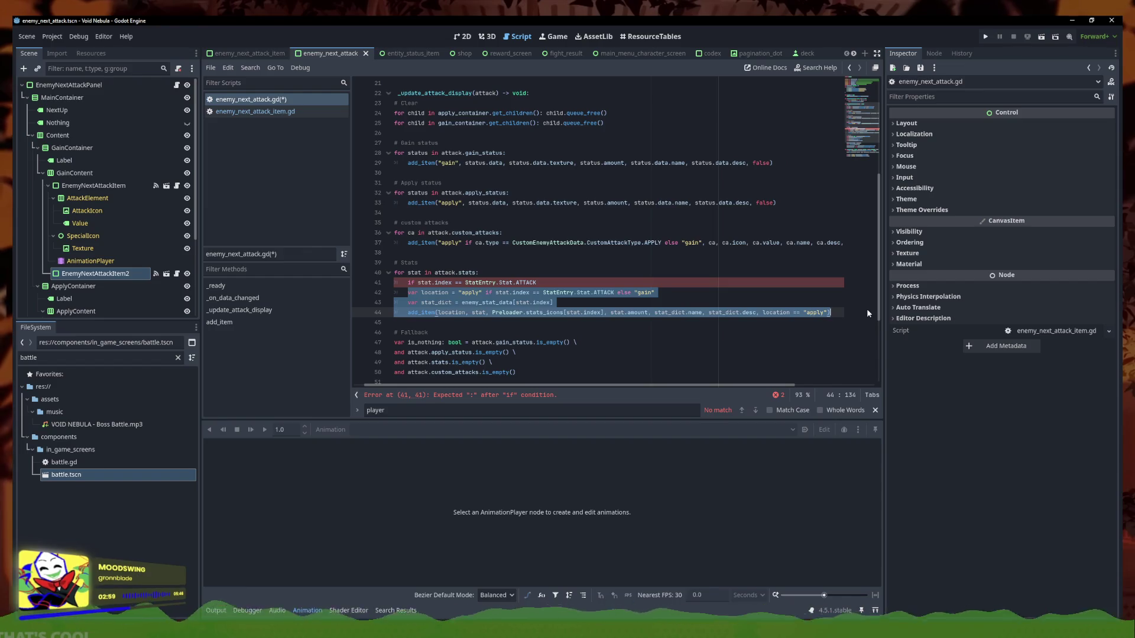
{"action": "triple_click", "coordinate": [623, 292]}
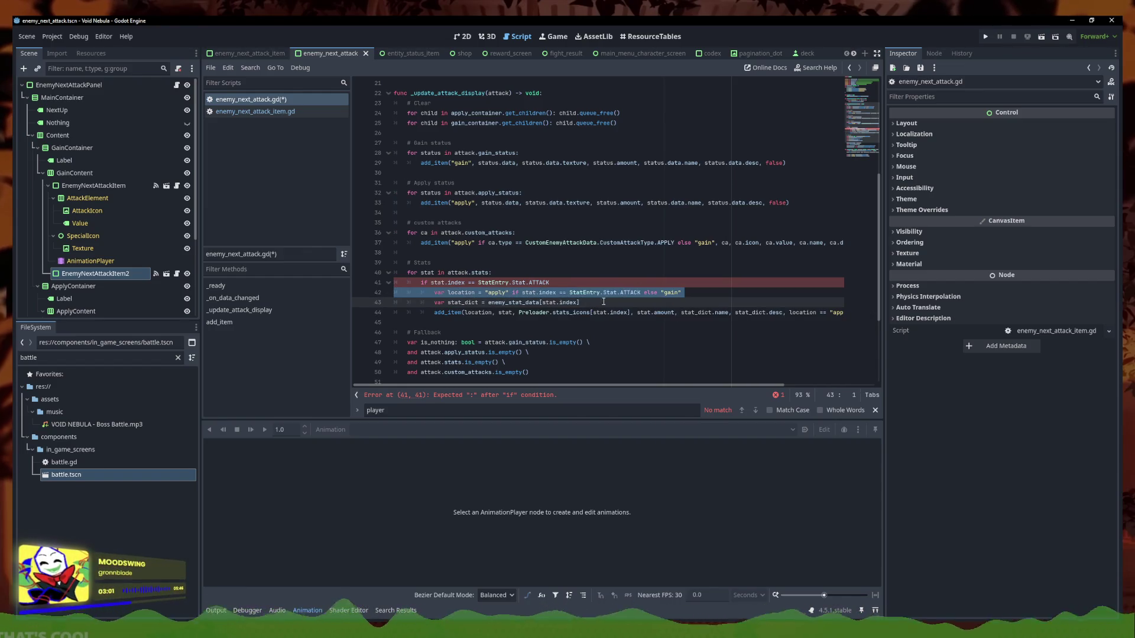
{"action": "key", "text": "BackSpace"}
{"action": "left_click_drag", "start_coordinate": [789, 302], "coordinate": [848, 303]}
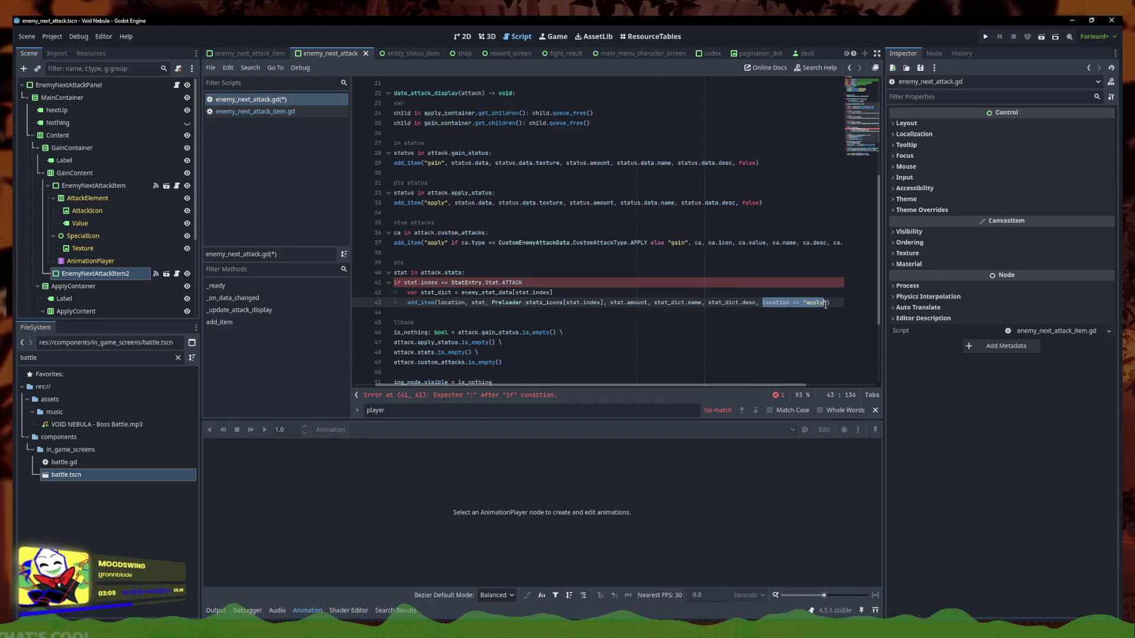
{"action": "key", "text": "BackSpace"}
{"action": "type", "text": "true"}
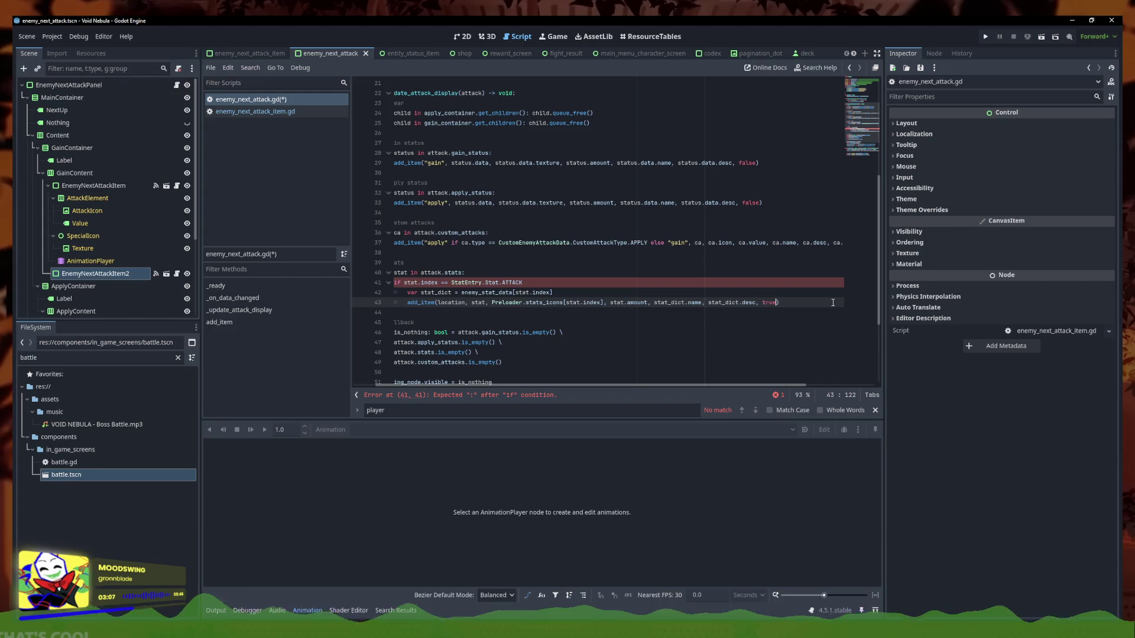
{"action": "mouse_move", "coordinate": [428, 297]}
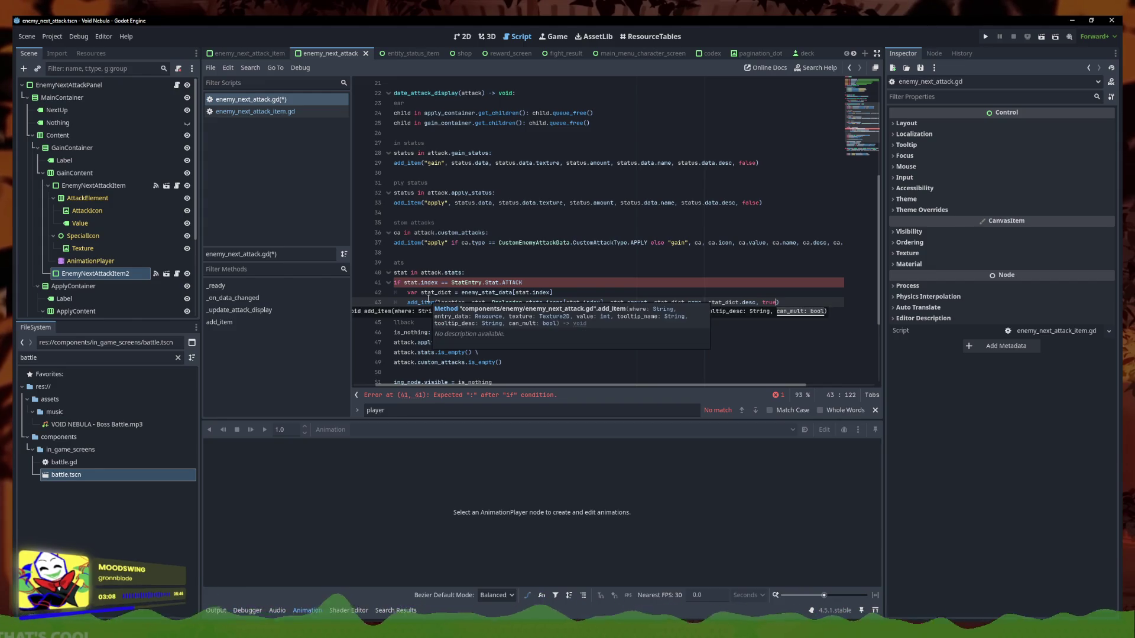
{"action": "key", "text": "ctrl+z"}
{"action": "key", "text": "ctrl+z"}
{"action": "key", "text": "ctrl+z"}
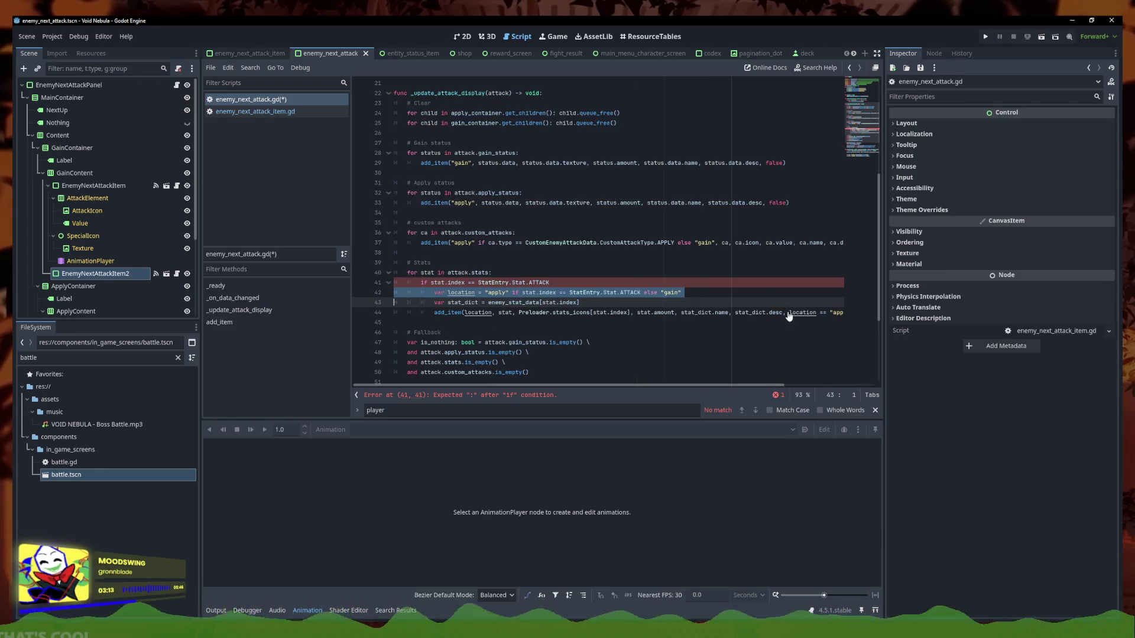
{"action": "key", "text": "ctrl+z"}
{"action": "key", "text": "ctrl+z"}
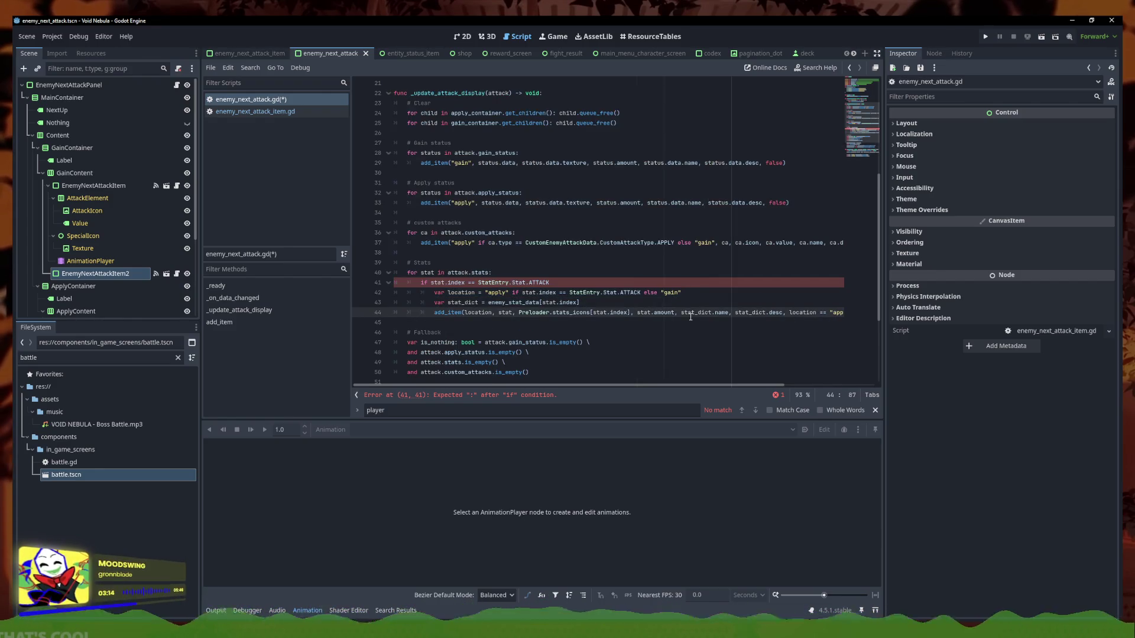
{"action": "key", "text": "ctrl+z"}
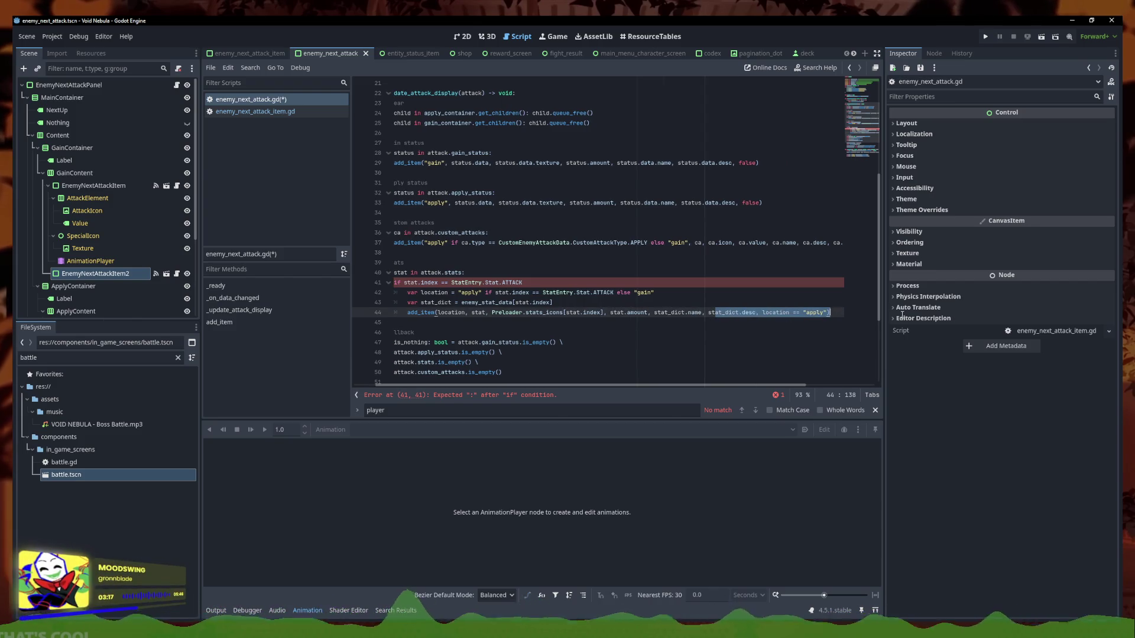
Replace the location == "apply" comparison in add_item with true.
{"action": "left_click_drag", "start_coordinate": [827, 312], "coordinate": [762, 312]}
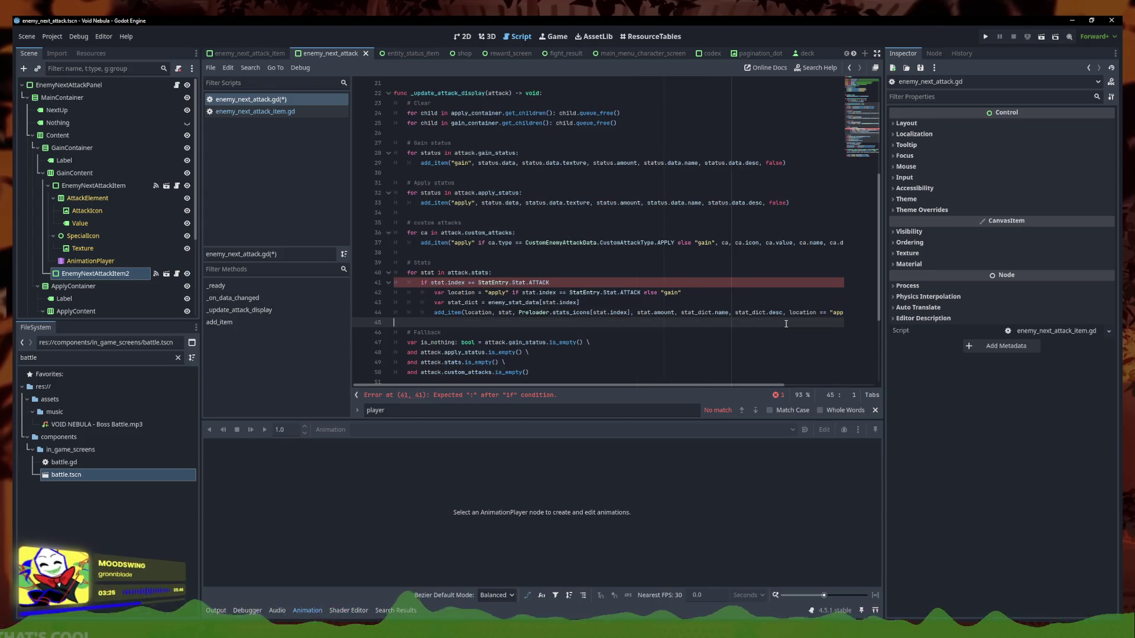
{"action": "left_click", "coordinate": [837, 314], "text": "shift"}
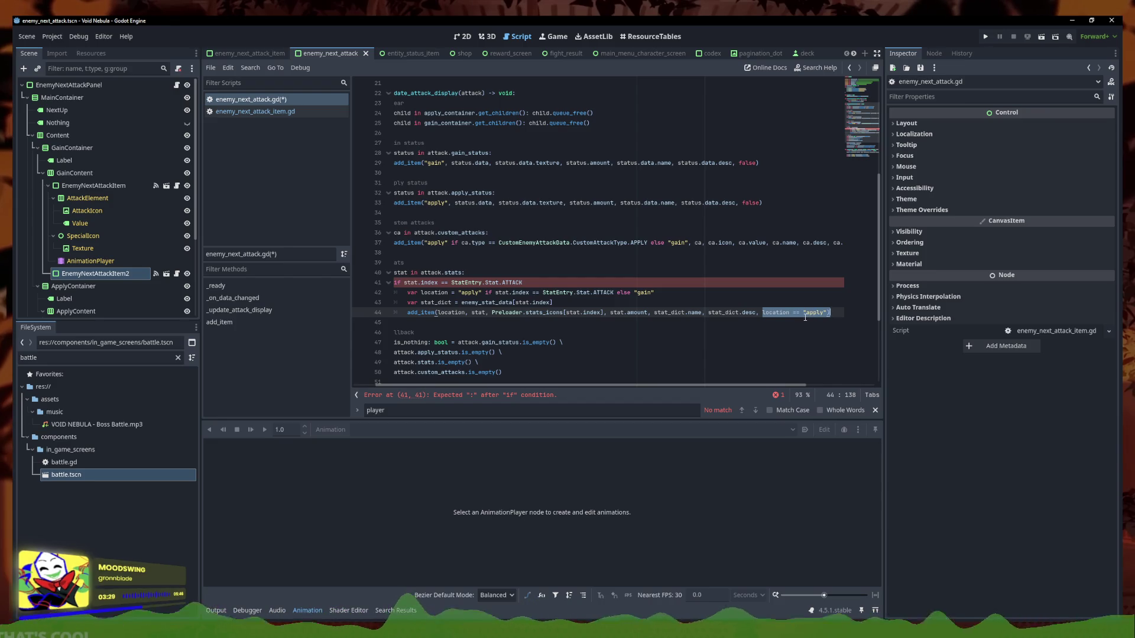
{"action": "left_click", "coordinate": [825, 322]}
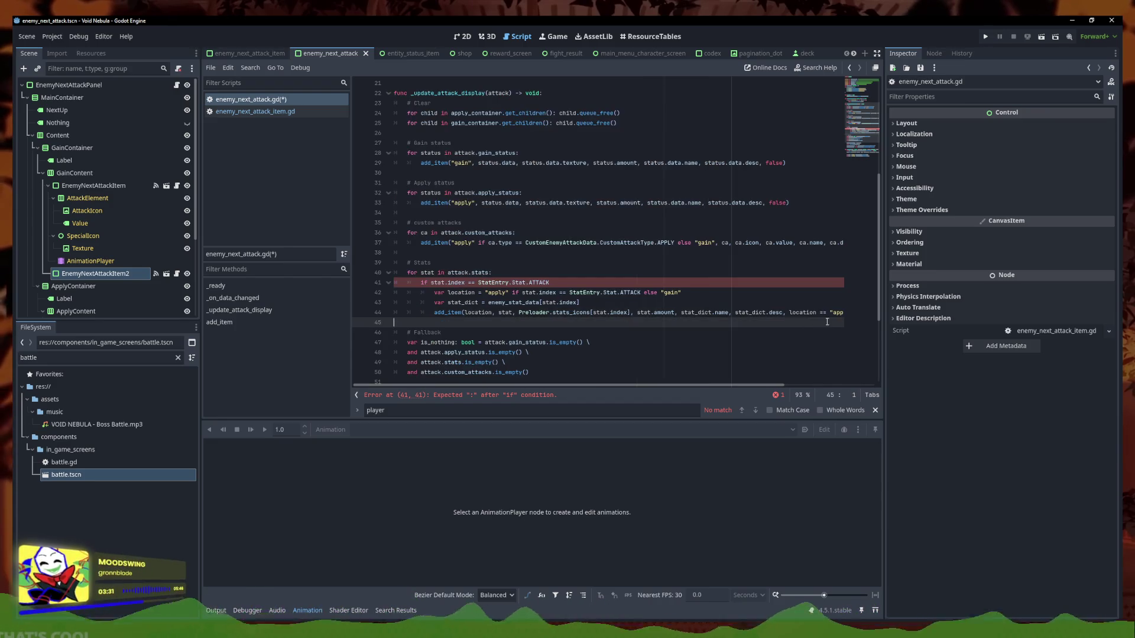
{"action": "mouse_move", "coordinate": [786, 312]}
{"action": "left_mouse_down"}
{"action": "mouse_move", "coordinate": [869, 316]}
{"action": "mouse_move", "coordinate": [828, 314]}
{"action": "left_mouse_up"}
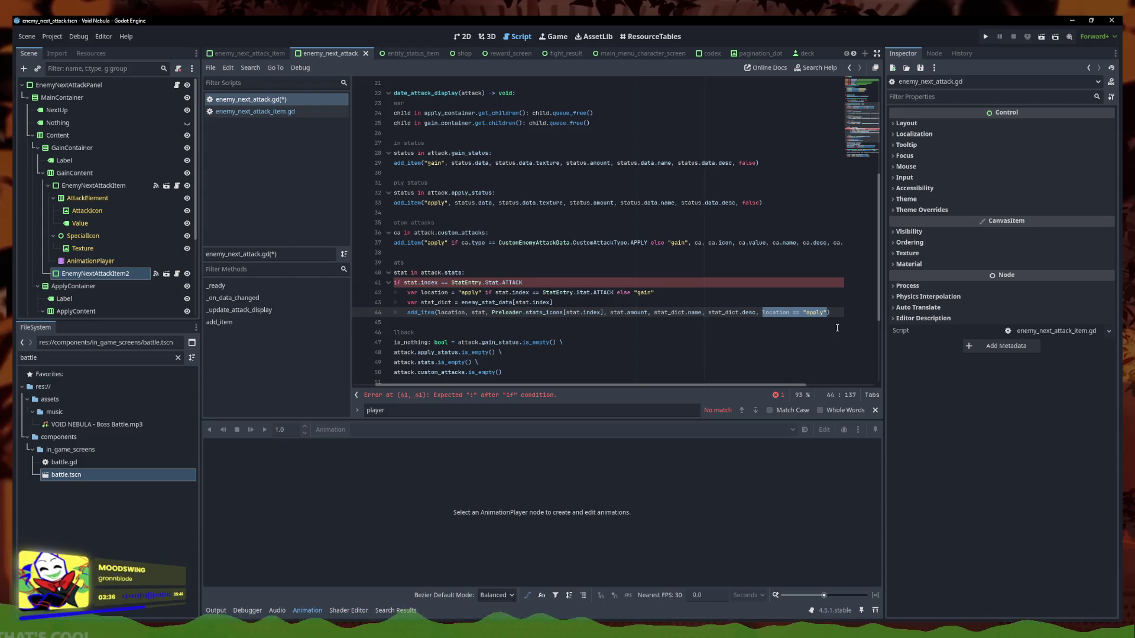
{"action": "type", "text": "true"}
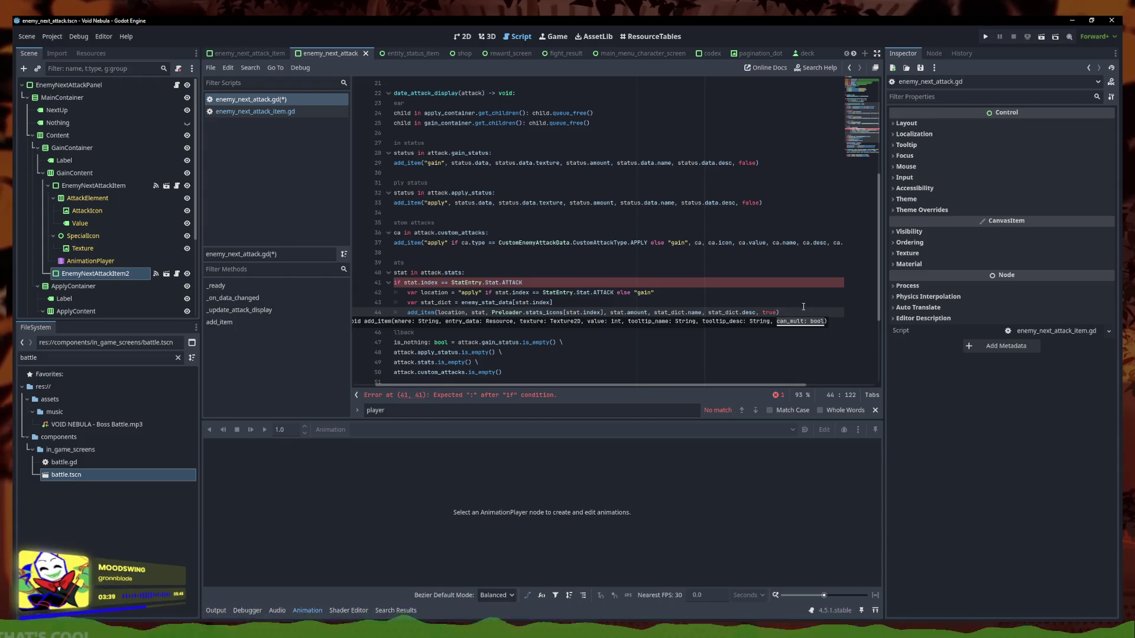
{"action": "mouse_move", "coordinate": [796, 301]}
{"action": "left_mouse_down"}
{"action": "mouse_move", "coordinate": [413, 313]}
{"action": "mouse_move", "coordinate": [793, 313]}
{"action": "left_mouse_up"}
{"action": "left_click", "coordinate": [797, 313]}
Delete the var location line from the stats loop.
{"action": "scroll", "coordinate": [746, 310], "scroll_direction": "down", "scroll_amount": 4}
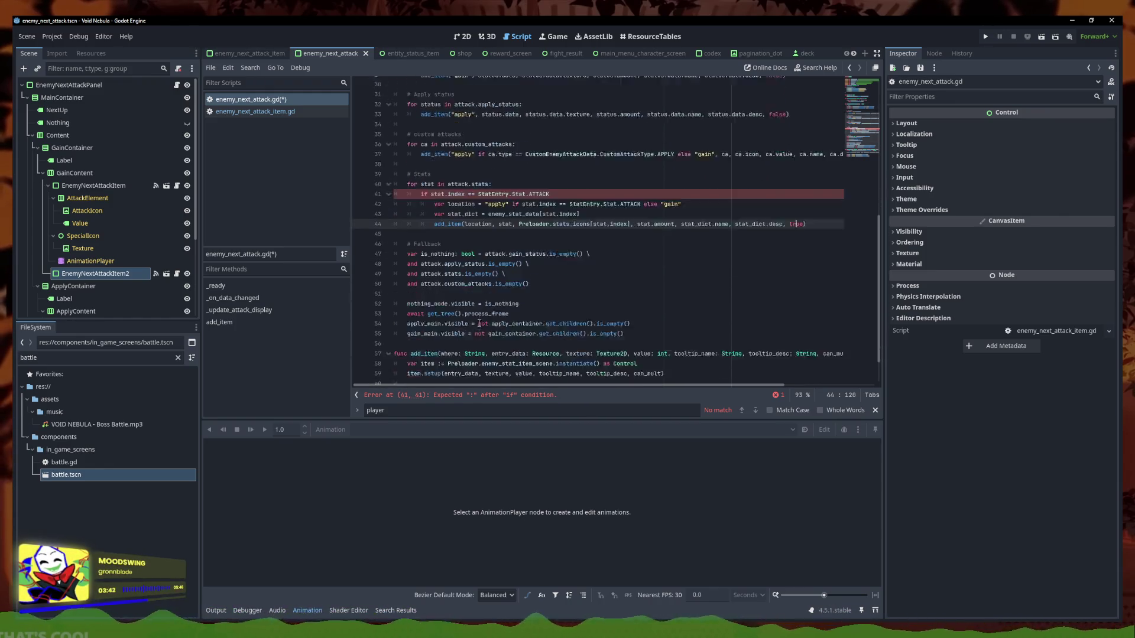
{"action": "left_click", "coordinate": [476, 341]}
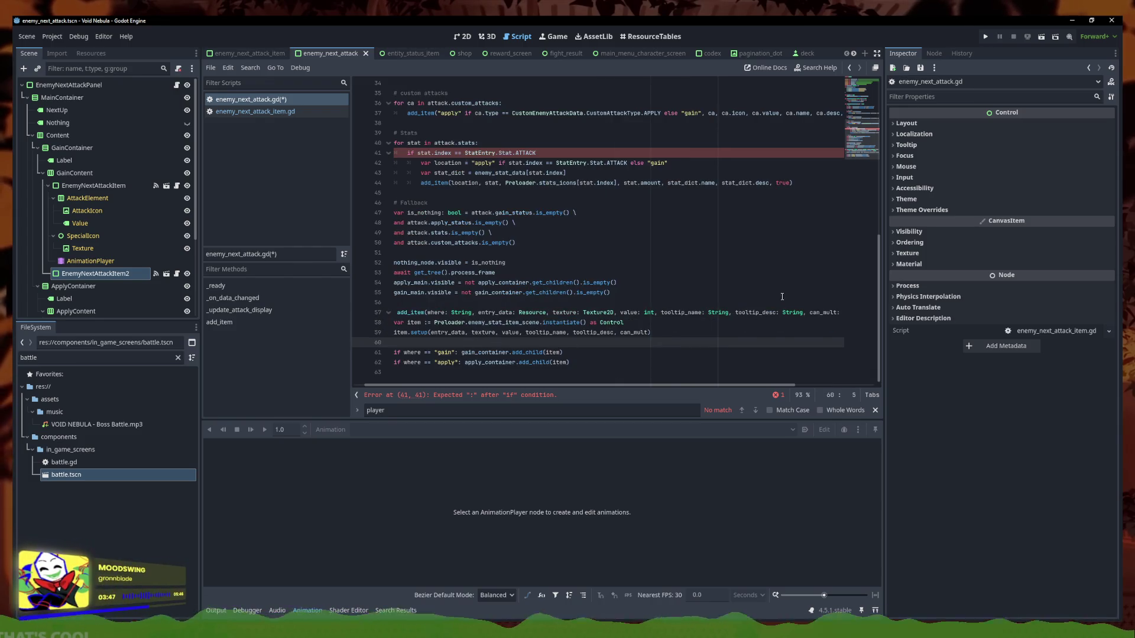
{"action": "scroll", "coordinate": [782, 298], "scroll_direction": "up", "scroll_amount": 3}
{"action": "left_click", "coordinate": [669, 253]}
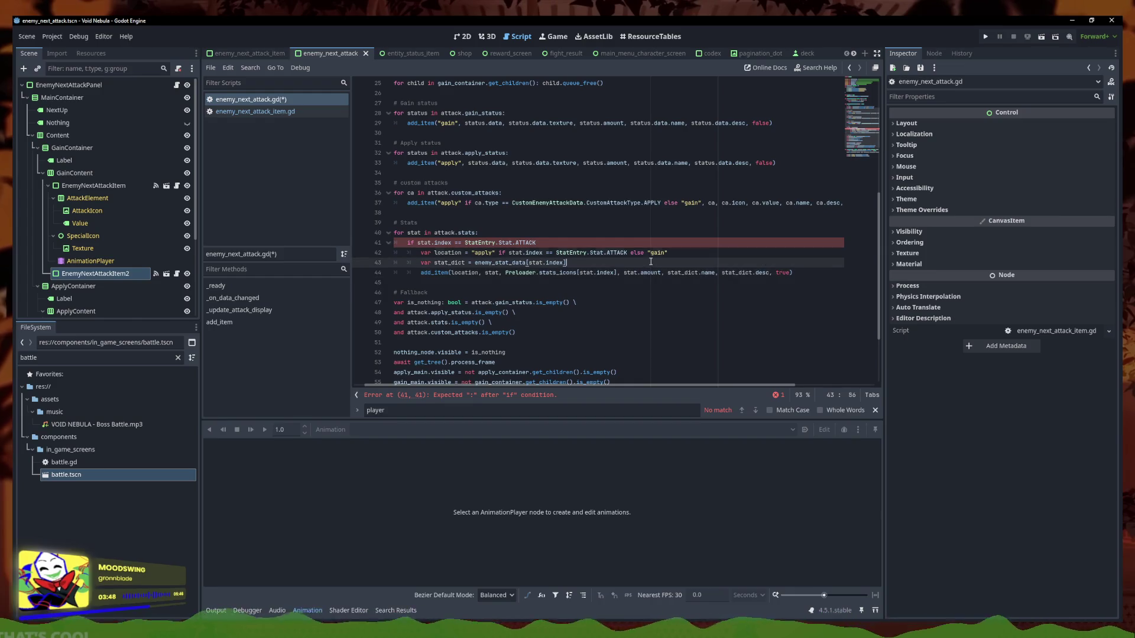
{"action": "triple_click", "coordinate": [679, 252]}
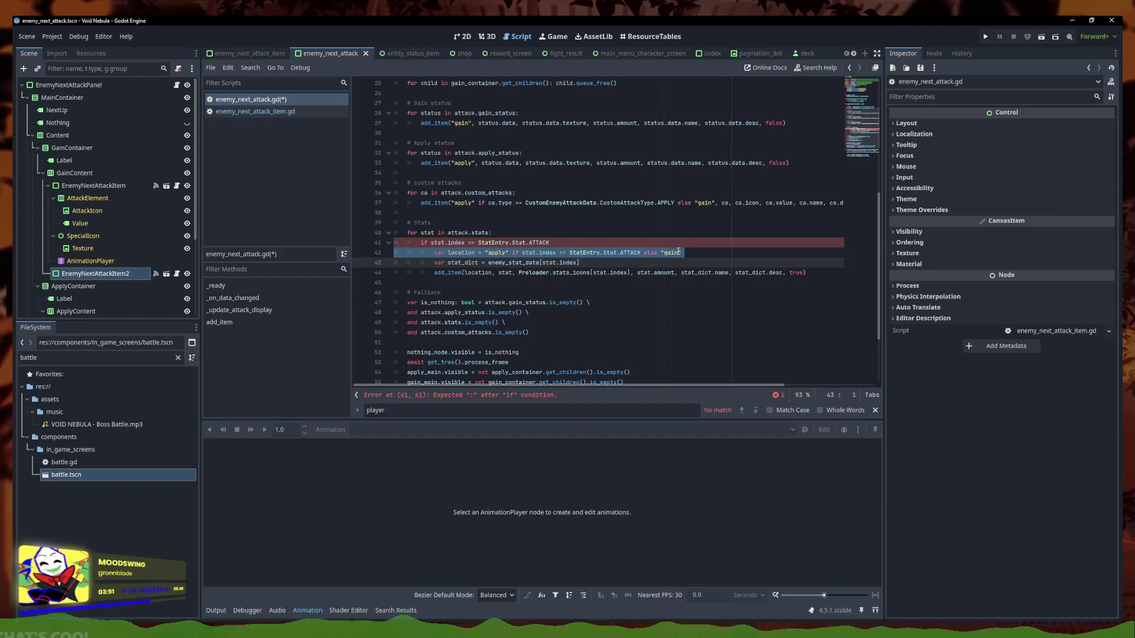
{"action": "key", "text": "BackSpace"}
{"action": "left_click", "coordinate": [644, 256]}
{"action": "left_click", "coordinate": [574, 243]}
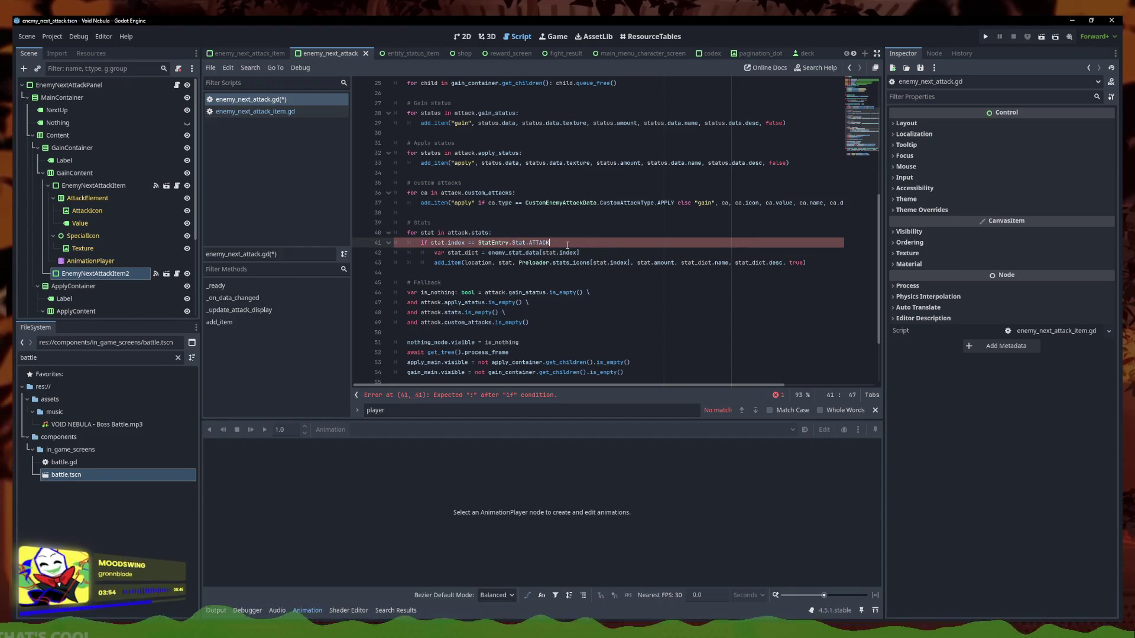
Change the add_item location argument to the string "apply".
{"action": "left_click_drag", "start_coordinate": [808, 262], "coordinate": [387, 232]}
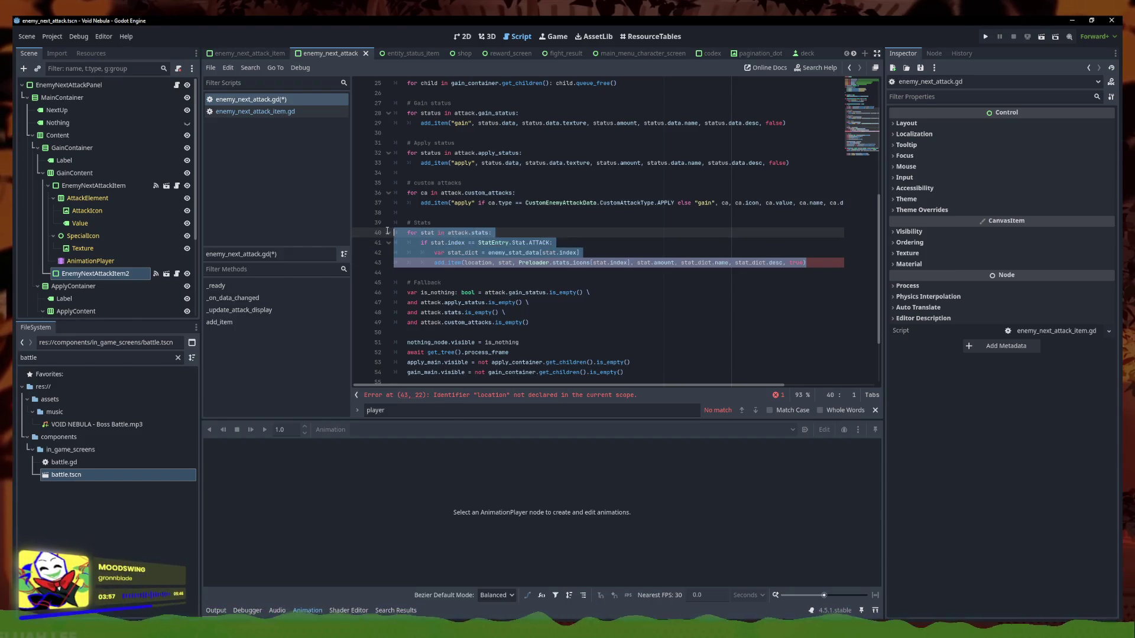
{"action": "left_click", "coordinate": [530, 262]}
{"action": "double_click", "coordinate": [478, 262]}
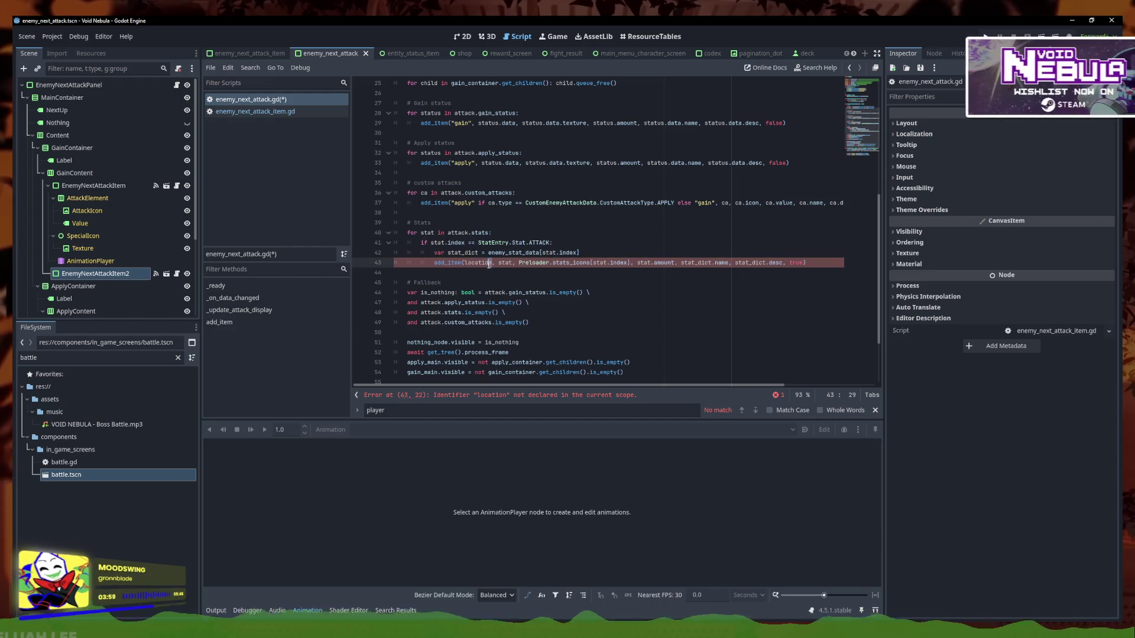
{"action": "type", "text": "\""}
{"action": "key", "text": "ctrl+BackSpace"}
{"action": "type", "text": "apply"}
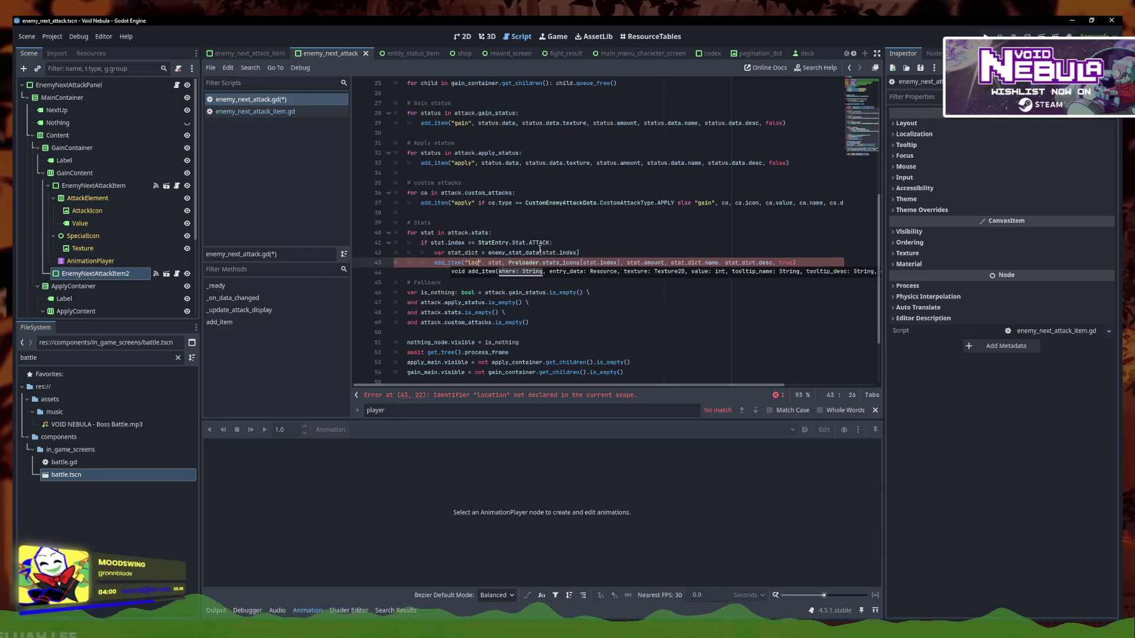
Select the ATTACK check and its add_item body in the stats loop.
{"action": "left_click_drag", "start_coordinate": [804, 262], "coordinate": [371, 246]}
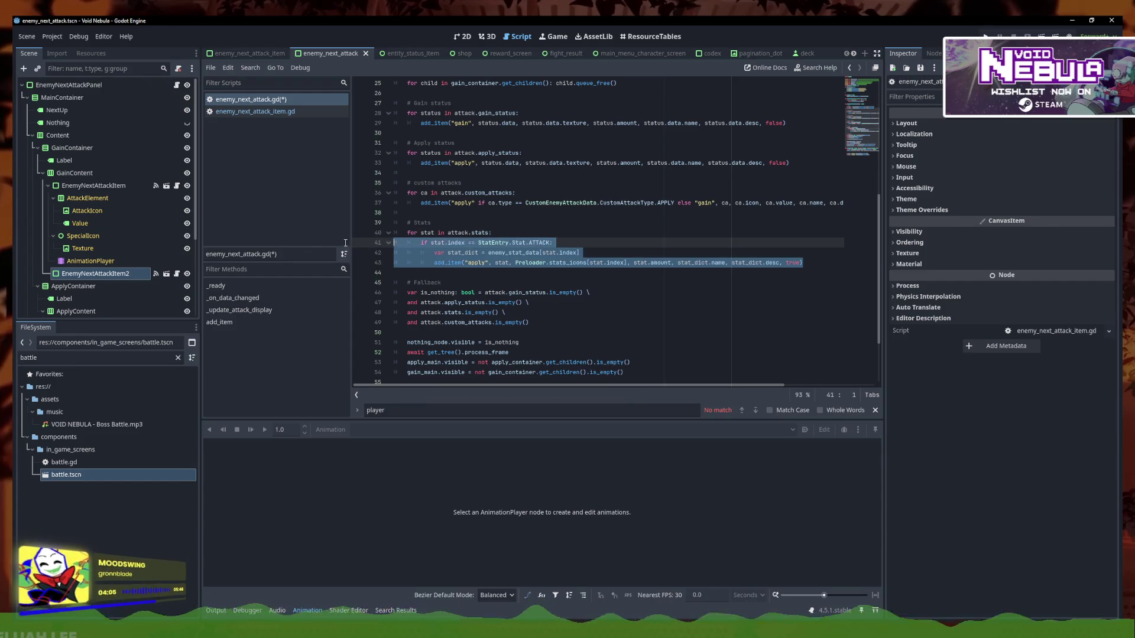
{"action": "left_click", "coordinate": [606, 273]}
{"action": "left_click_drag", "start_coordinate": [804, 263], "coordinate": [359, 236]}
{"action": "key", "text": "ctrl+c"}
{"action": "scroll", "coordinate": [590, 270], "scroll_direction": "up", "scroll_amount": 2}
{"action": "scroll", "coordinate": [590, 270], "scroll_direction": "up", "scroll_amount": 1}
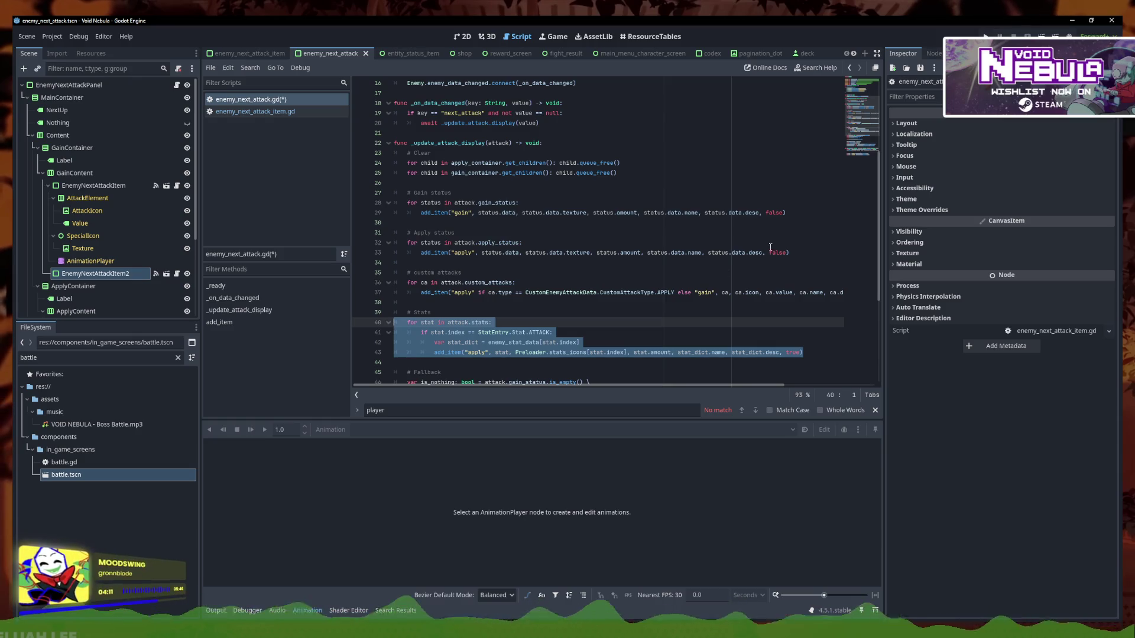
Paste the copied stats loop on a new line after the Gain status loop.
{"action": "left_click", "coordinate": [807, 218]}
{"action": "key", "text": "Return"}
{"action": "key", "text": "Return"}
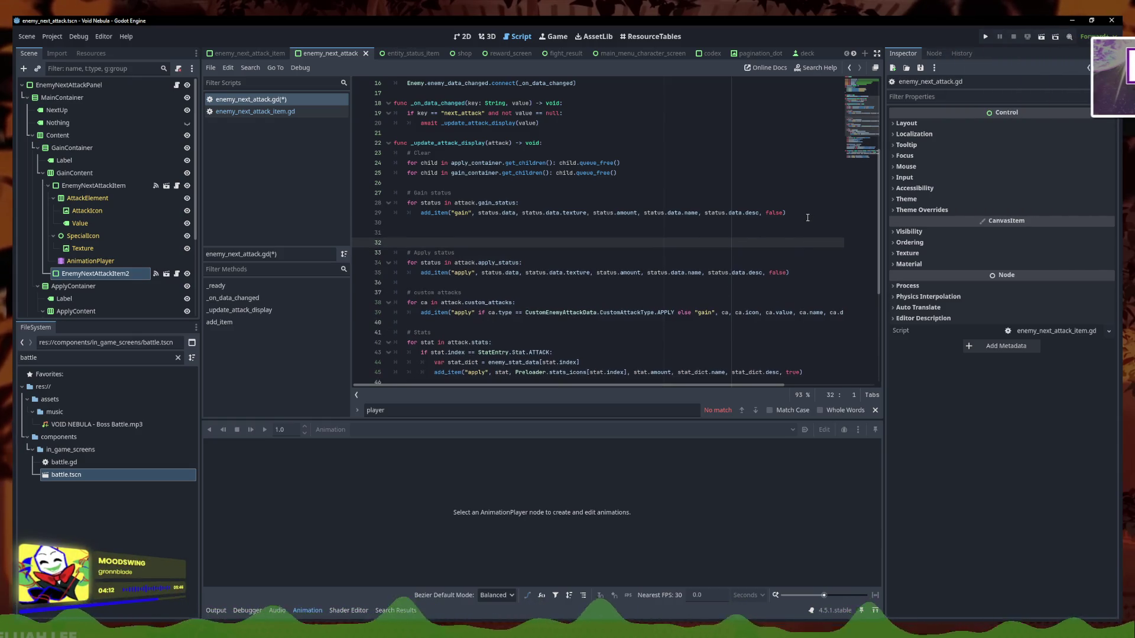
{"action": "key", "text": "Up"}
{"action": "key", "text": "Tab"}
{"action": "key", "text": "ctrl+v"}
{"action": "left_click", "coordinate": [421, 233]}
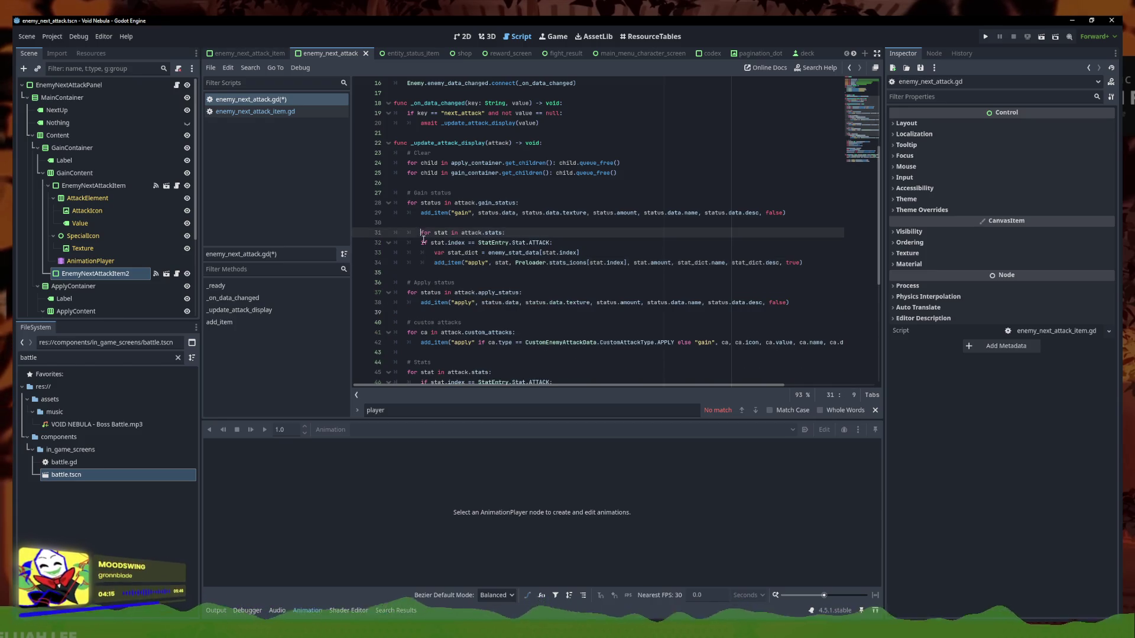
Change the pasted loop's == to != and "apply" to "gain", then save.
{"action": "left_click", "coordinate": [469, 242]}
{"action": "key", "text": "Delete"}
{"action": "type", "text": "!"}
{"action": "left_click", "coordinate": [597, 253]}
{"action": "left_click", "coordinate": [488, 263]}
{"action": "key", "text": "BackSpace"}
{"action": "key", "text": "BackSpace"}
{"action": "key", "text": "BackSpace"}
{"action": "type", "text": "gain"}
{"action": "left_click", "coordinate": [556, 242]}
{"action": "key", "text": "ctrl+s"}
Inspect the custom attacks loop further down the script.
{"action": "scroll", "coordinate": [529, 257], "scroll_direction": "down", "scroll_amount": 1}
{"action": "scroll", "coordinate": [529, 257], "scroll_direction": "down", "scroll_amount": 1}
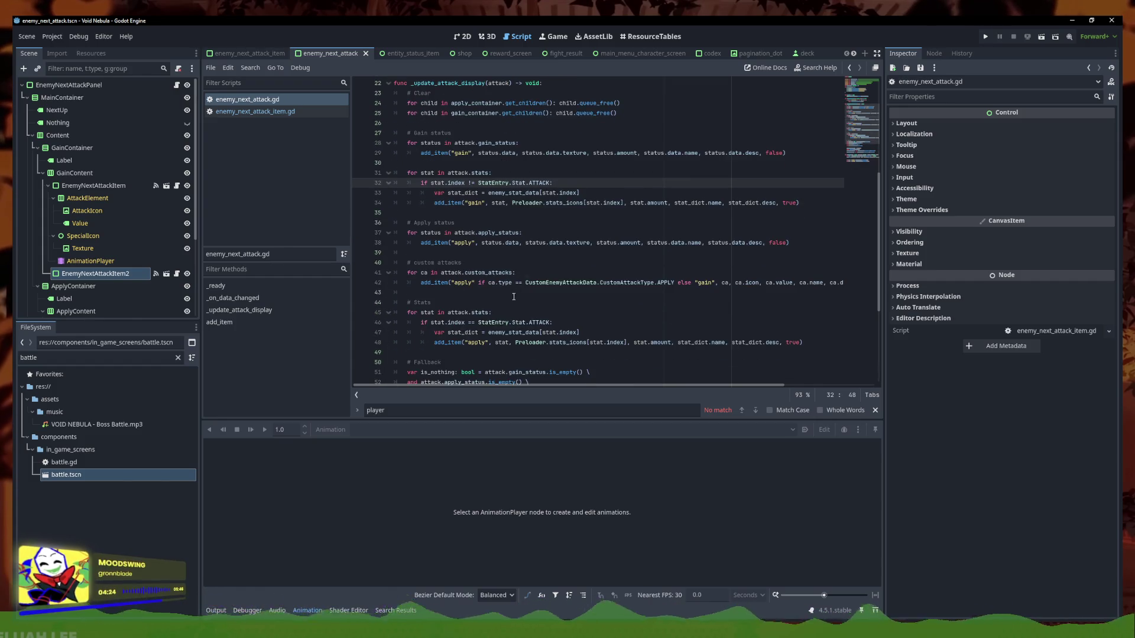
{"action": "scroll", "coordinate": [511, 308], "scroll_direction": "down", "scroll_amount": 1}
{"action": "left_click_drag", "start_coordinate": [413, 322], "coordinate": [359, 303]}
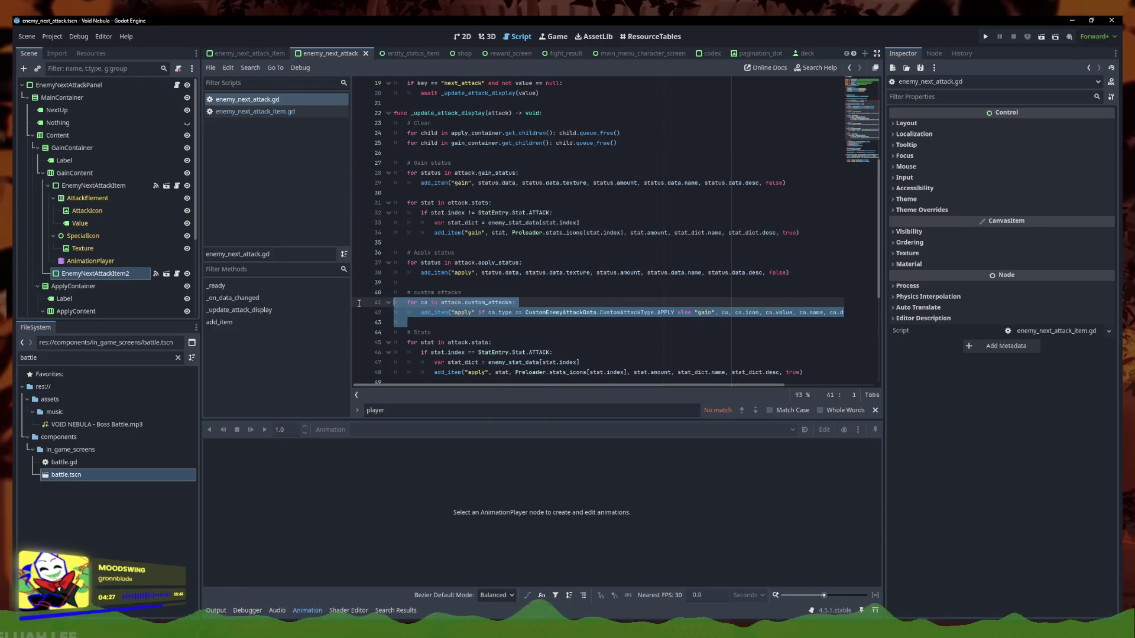
{"action": "left_click", "coordinate": [412, 302]}
{"action": "left_click", "coordinate": [115, 357]}
Filter for enemy_global, open enemy_global.gd and read through execute_enemy_attack.
{"action": "type", "text": "enemy_gl"}
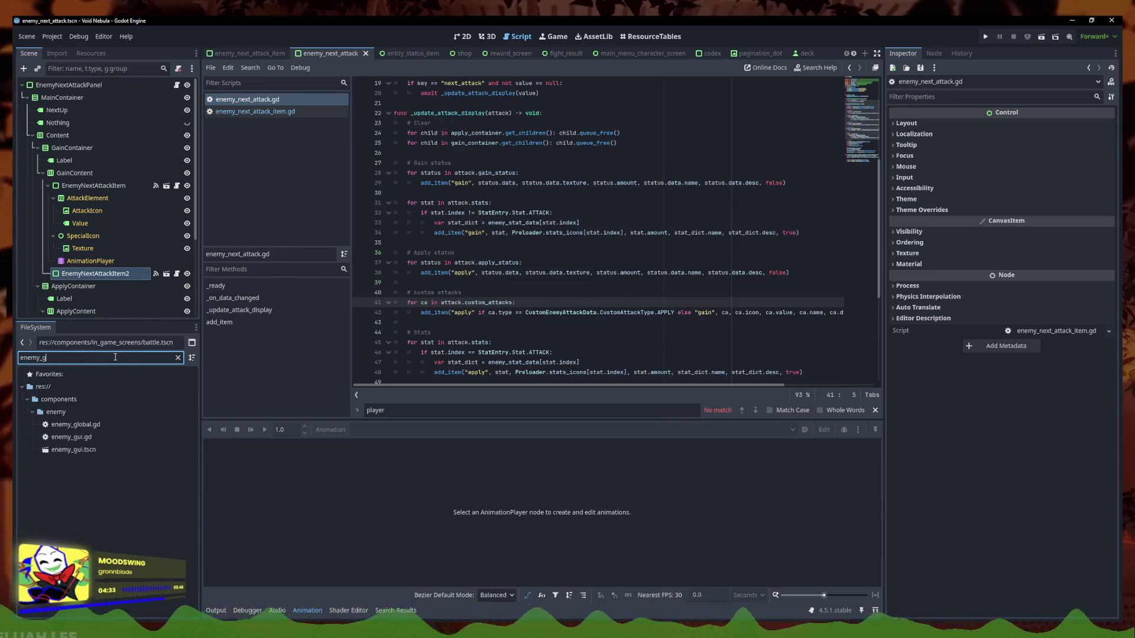
{"action": "type", "text": "oba"}
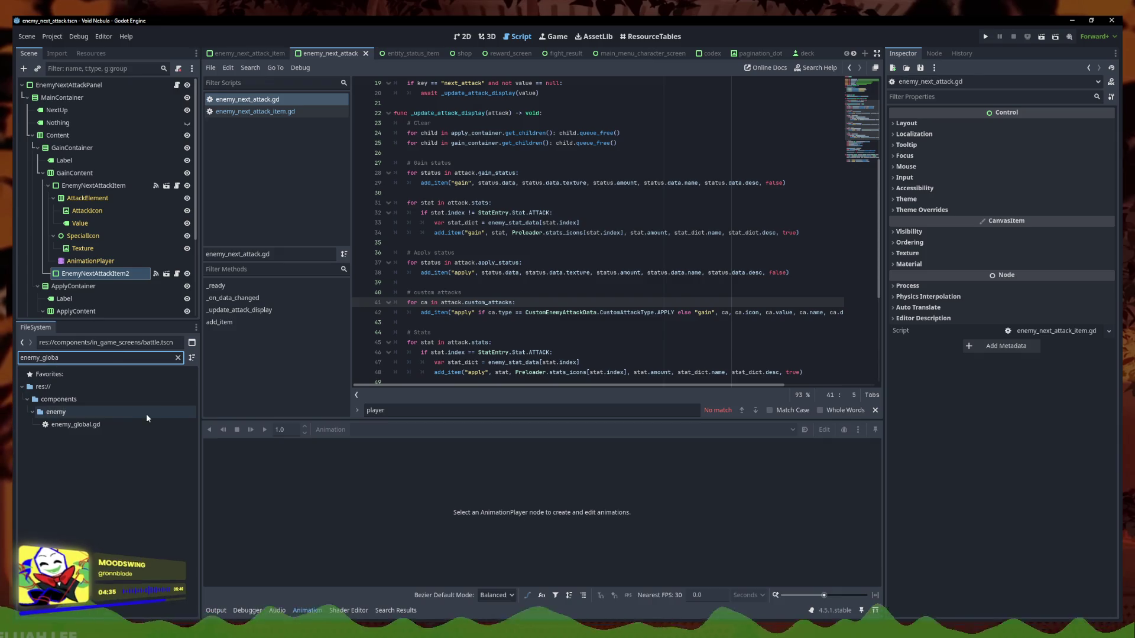
{"action": "double_click", "coordinate": [148, 421]}
{"action": "scroll", "coordinate": [484, 292], "scroll_direction": "down", "scroll_amount": 1}
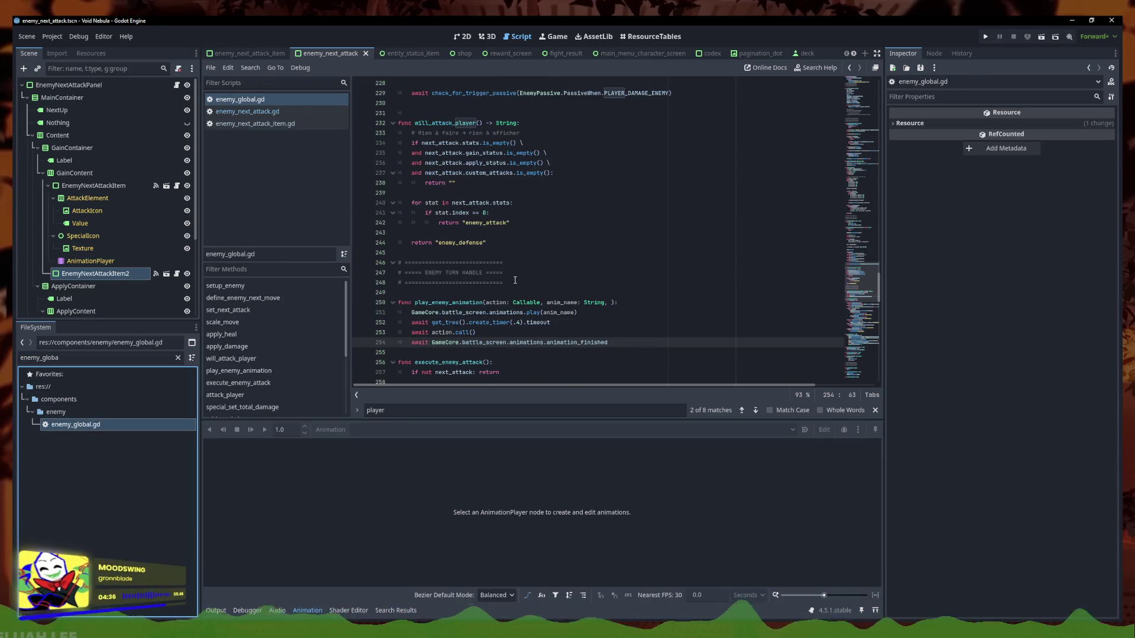
{"action": "scroll", "coordinate": [528, 282], "scroll_direction": "down", "scroll_amount": 6}
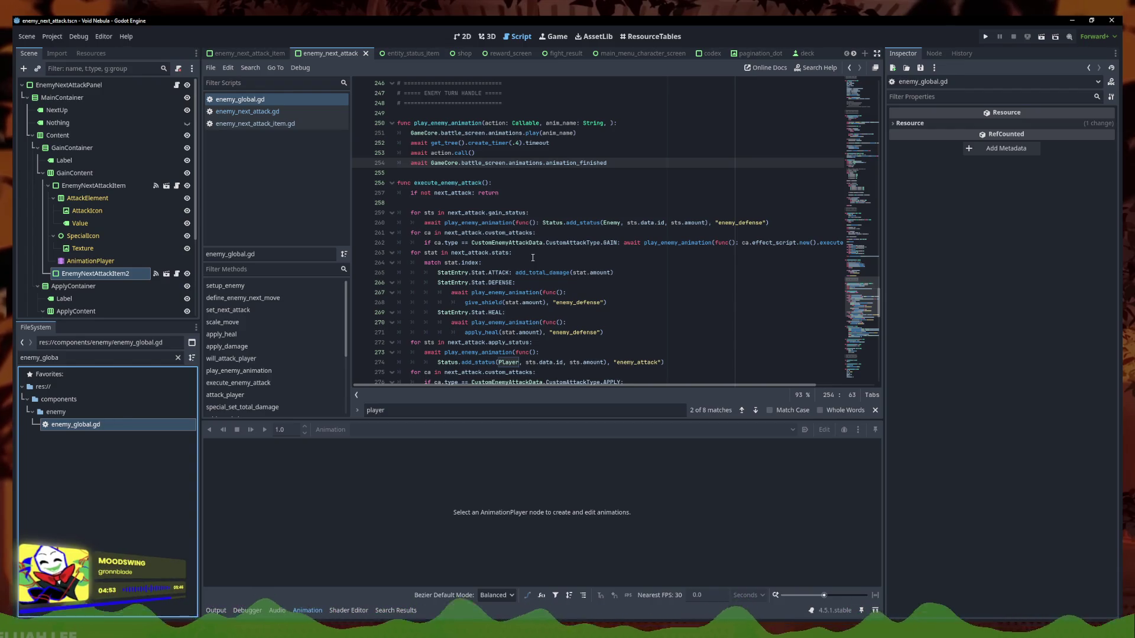
{"action": "scroll", "coordinate": [532, 258], "scroll_direction": "down", "scroll_amount": 1}
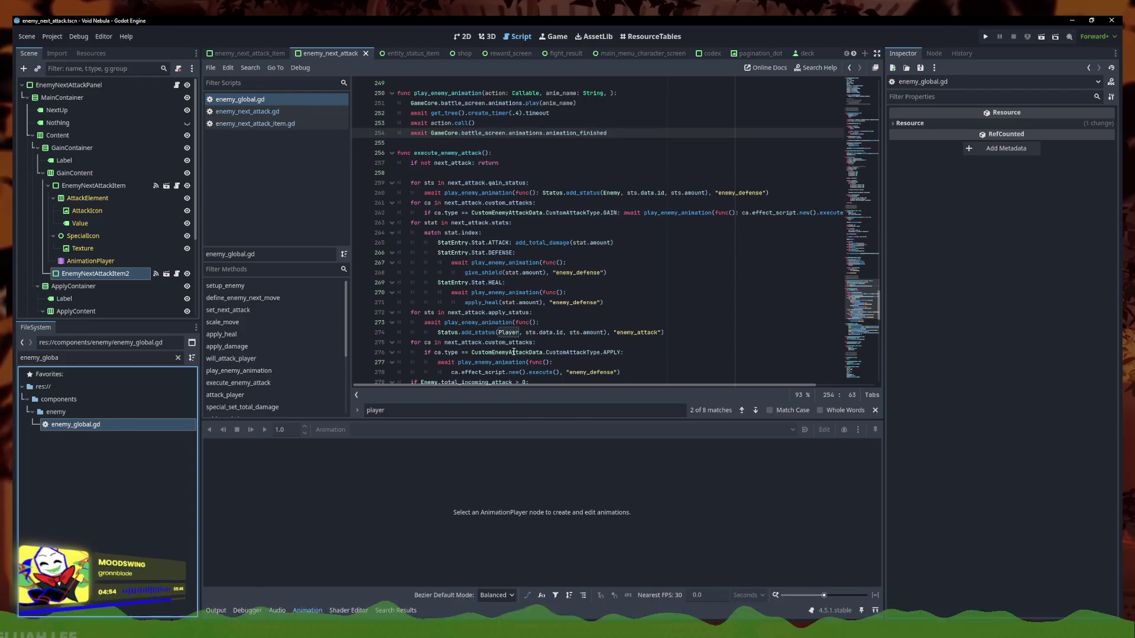
{"action": "left_click", "coordinate": [254, 124]}
Back in enemy_next_attack.gd, review the gain stats loop and Gain status add_item call.
{"action": "left_click", "coordinate": [248, 111]}
{"action": "left_click", "coordinate": [539, 213]}
{"action": "left_click", "coordinate": [539, 203]}
{"action": "left_click", "coordinate": [538, 173]}
{"action": "left_click", "coordinate": [417, 183]}
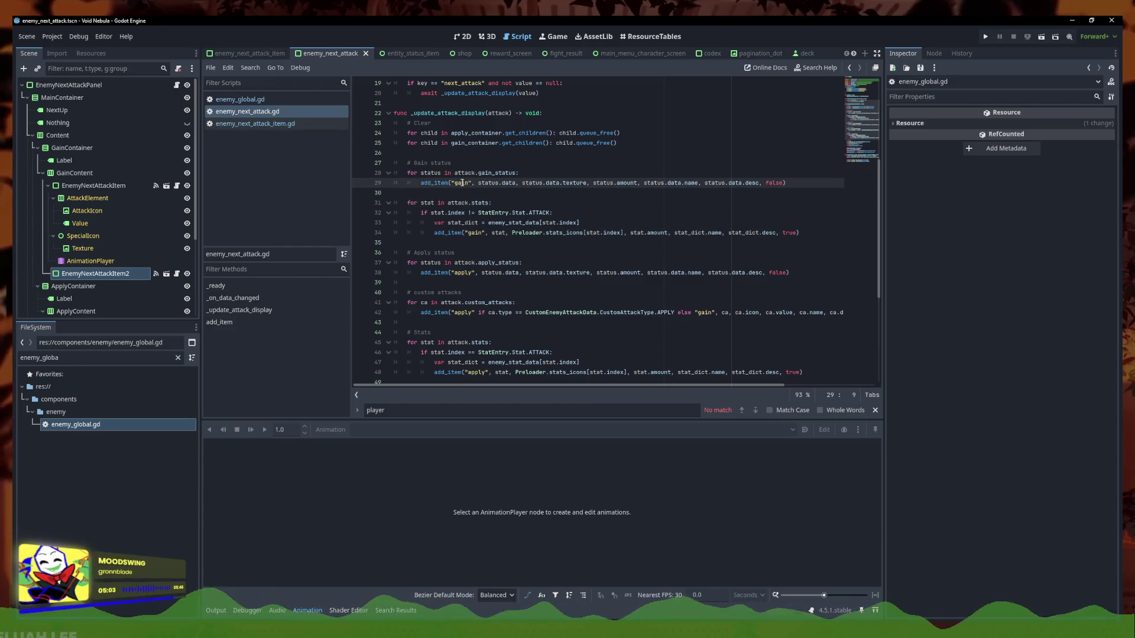
Try an 'if stat' line in the apply status loop, then undo it and restore the gain label.
{"action": "left_click", "coordinate": [552, 212]}
{"action": "left_click", "coordinate": [485, 211]}
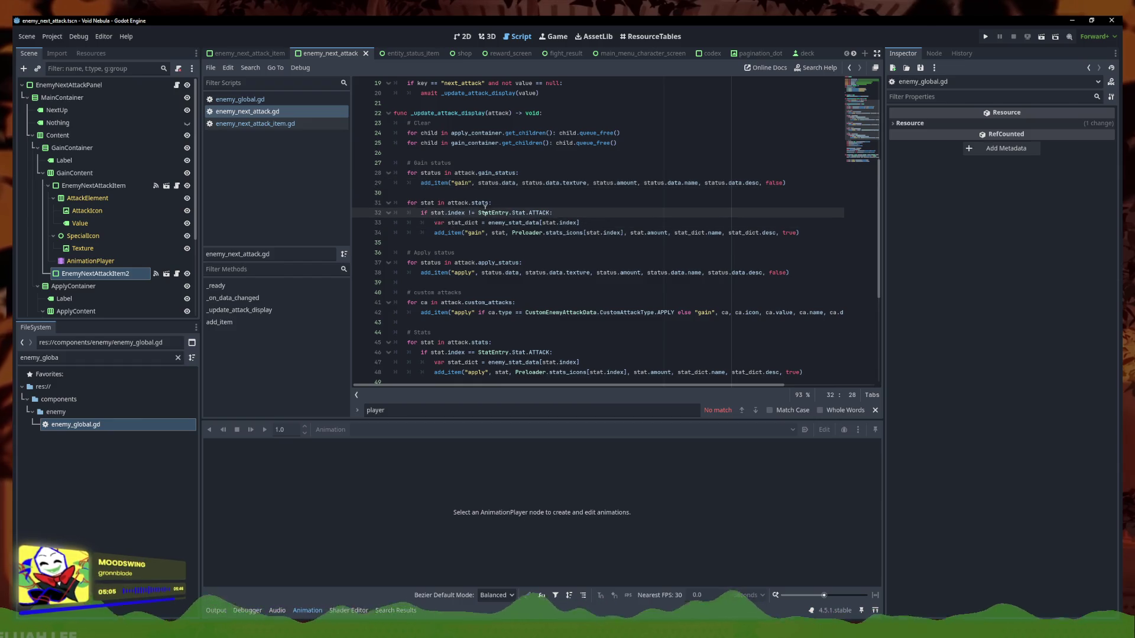
{"action": "left_click", "coordinate": [536, 262]}
{"action": "key", "text": "Return"}
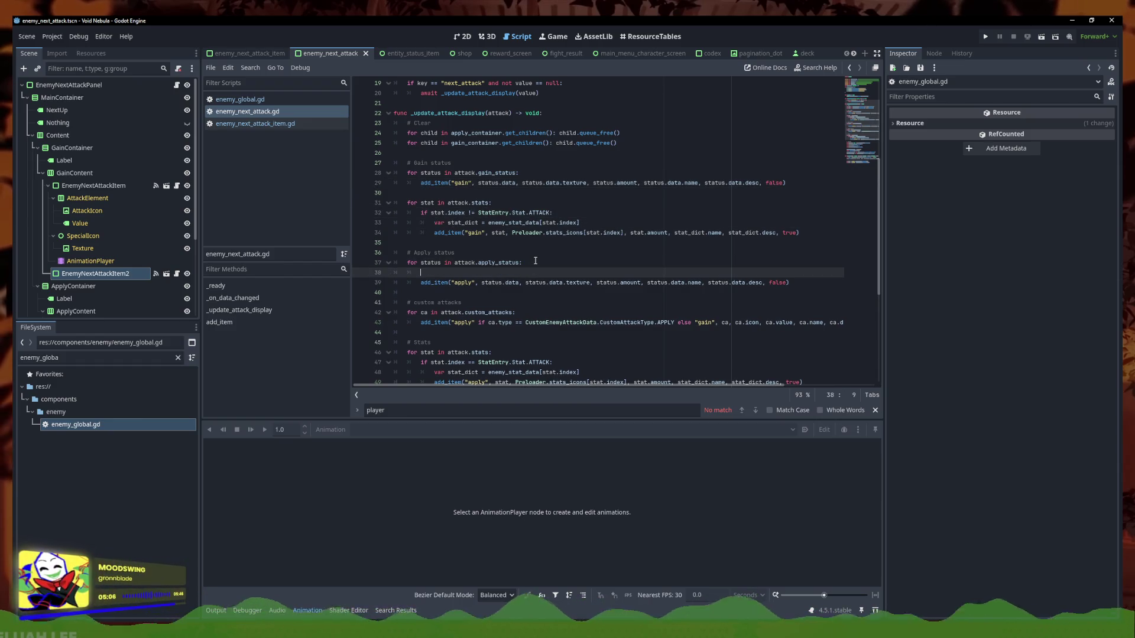
{"action": "type", "text": "if stat"}
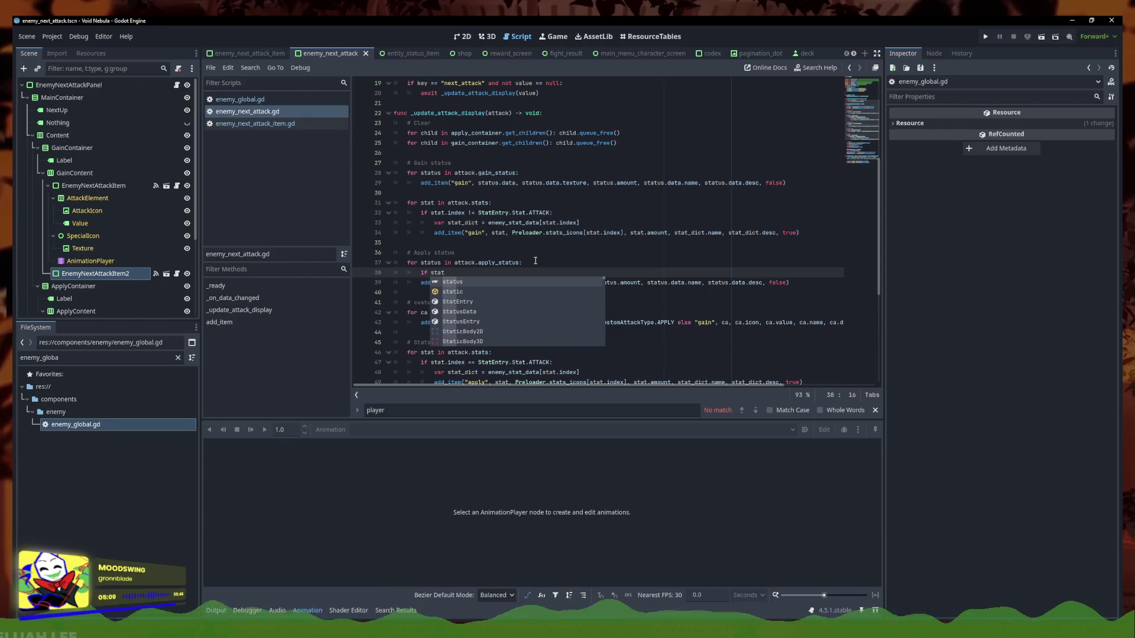
{"action": "key", "text": "BackSpace"}
{"action": "key", "text": "BackSpace"}
{"action": "key", "text": "BackSpace"}
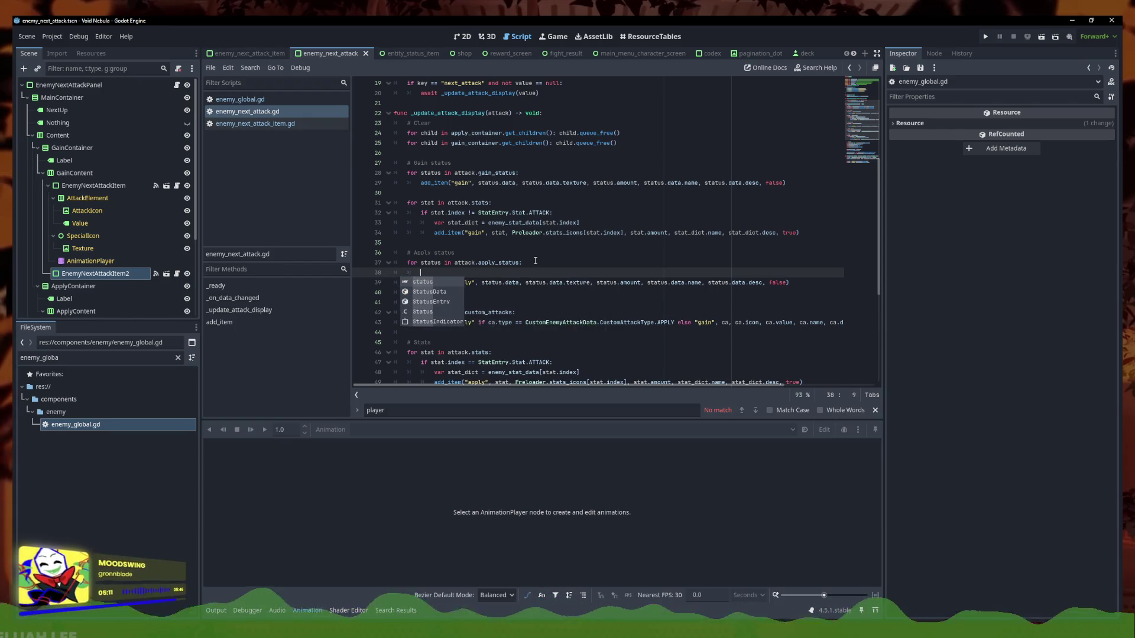
{"action": "key", "text": "ctrl+z"}
{"action": "key", "text": "ctrl+y"}
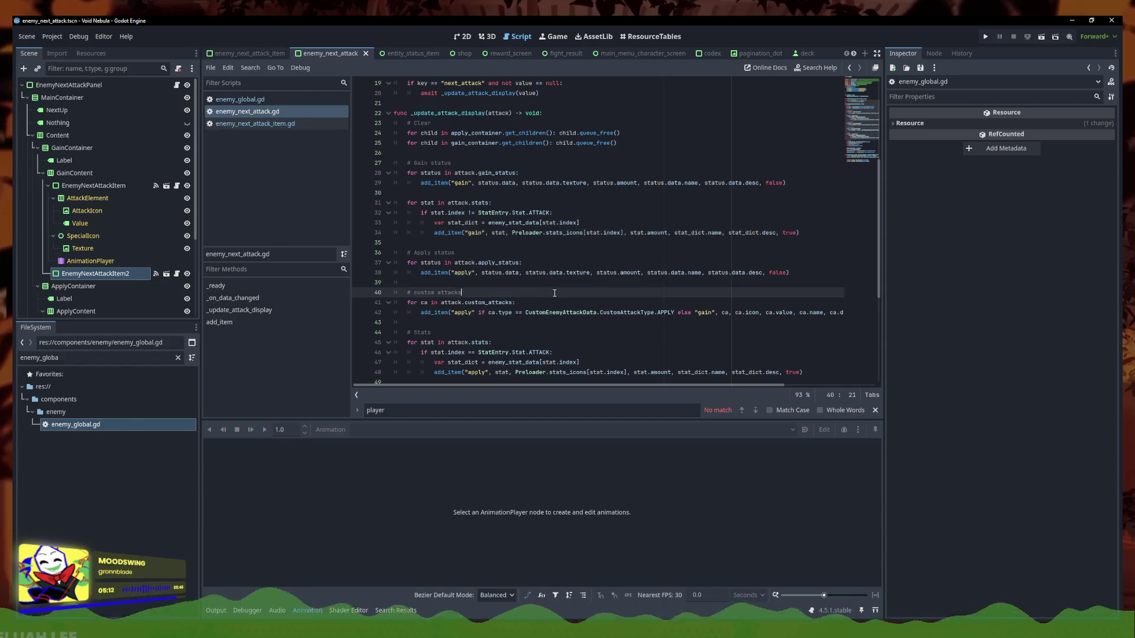
Change the true argument in the gain stats add_item call to false.
{"action": "left_click", "coordinate": [488, 303]}
{"action": "scroll", "coordinate": [552, 260], "scroll_direction": "down", "scroll_amount": 1}
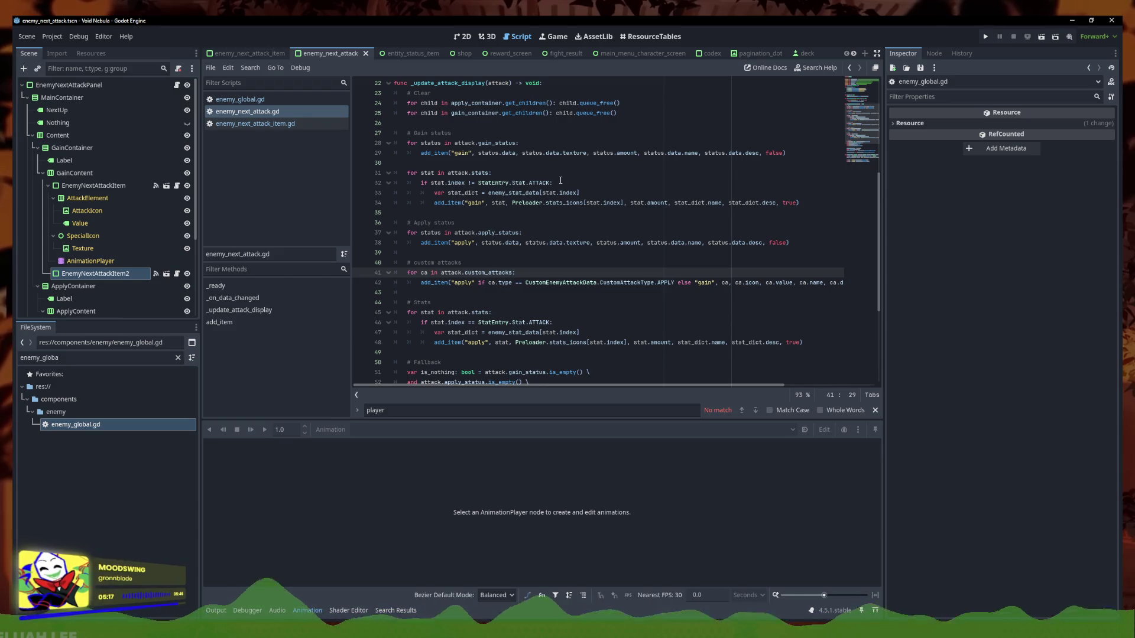
{"action": "double_click", "coordinate": [789, 202]}
{"action": "type", "text": "false"}
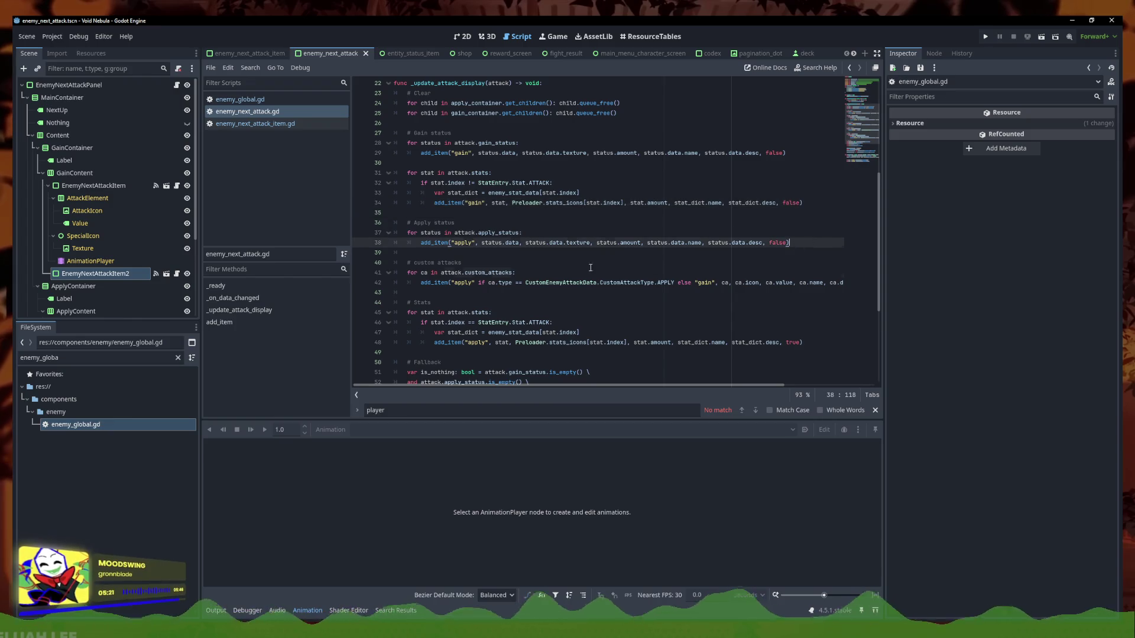
Copy the custom attacks loop into the gain section, change its type check from APPLY to GAIN, and save.
{"action": "left_click", "coordinate": [558, 282]}
{"action": "left_click_drag", "start_coordinate": [395, 268], "coordinate": [870, 284]}
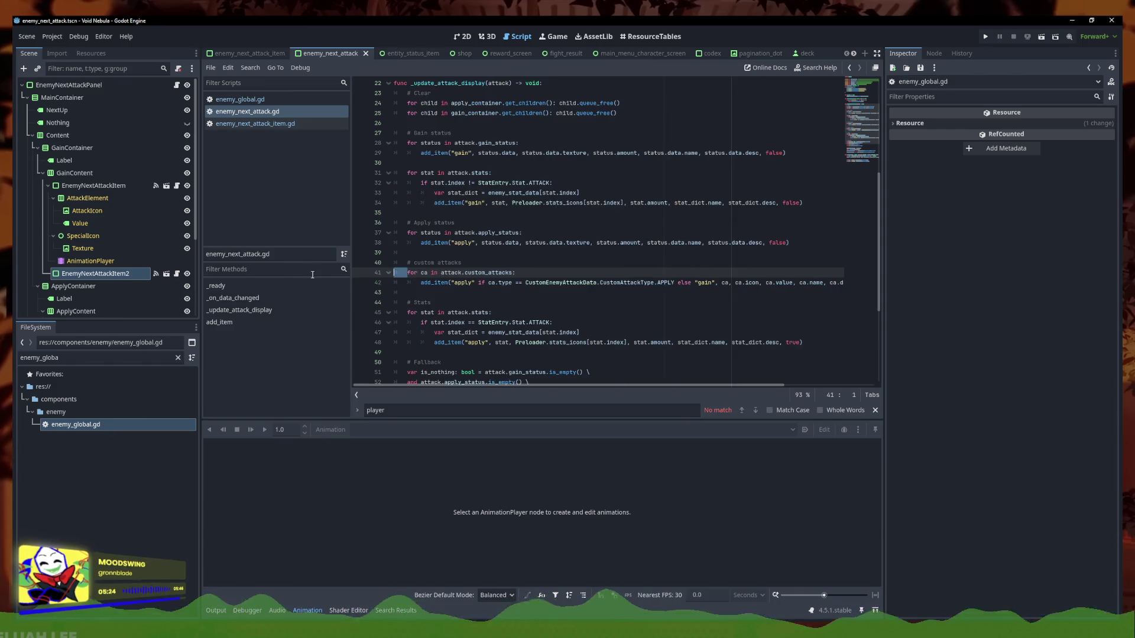
{"action": "left_click_drag", "start_coordinate": [395, 273], "coordinate": [402, 291]}
{"action": "left_click", "coordinate": [554, 292]}
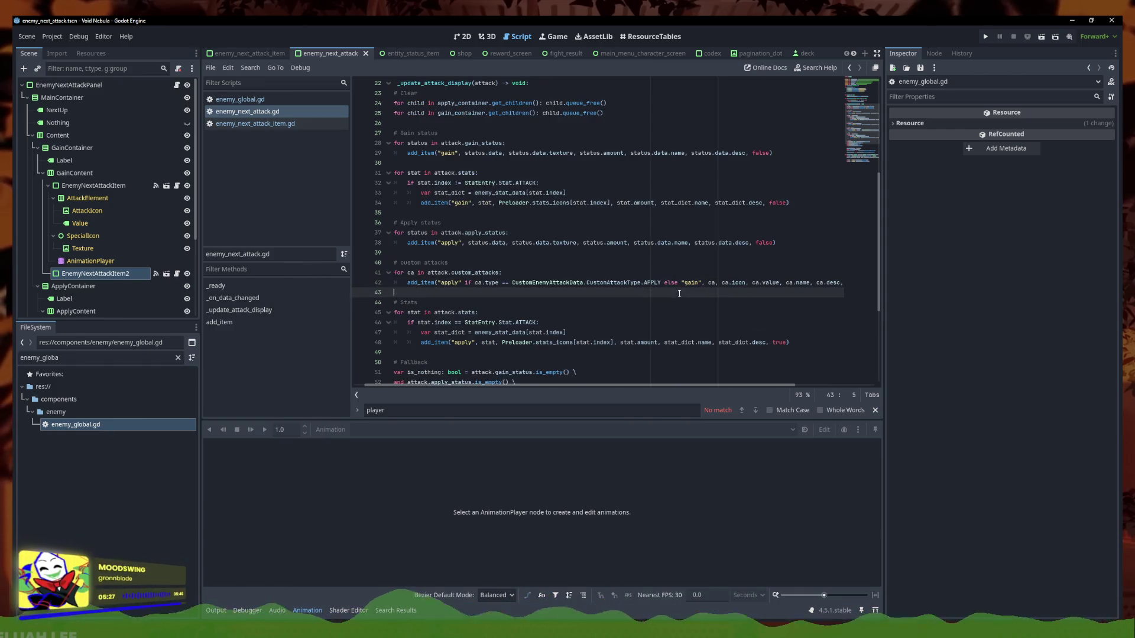
{"action": "left_click_drag", "start_coordinate": [651, 284], "coordinate": [513, 283]}
{"action": "left_click", "coordinate": [515, 269]}
{"action": "key", "text": "ctrl+z"}
{"action": "key", "text": "ctrl+z"}
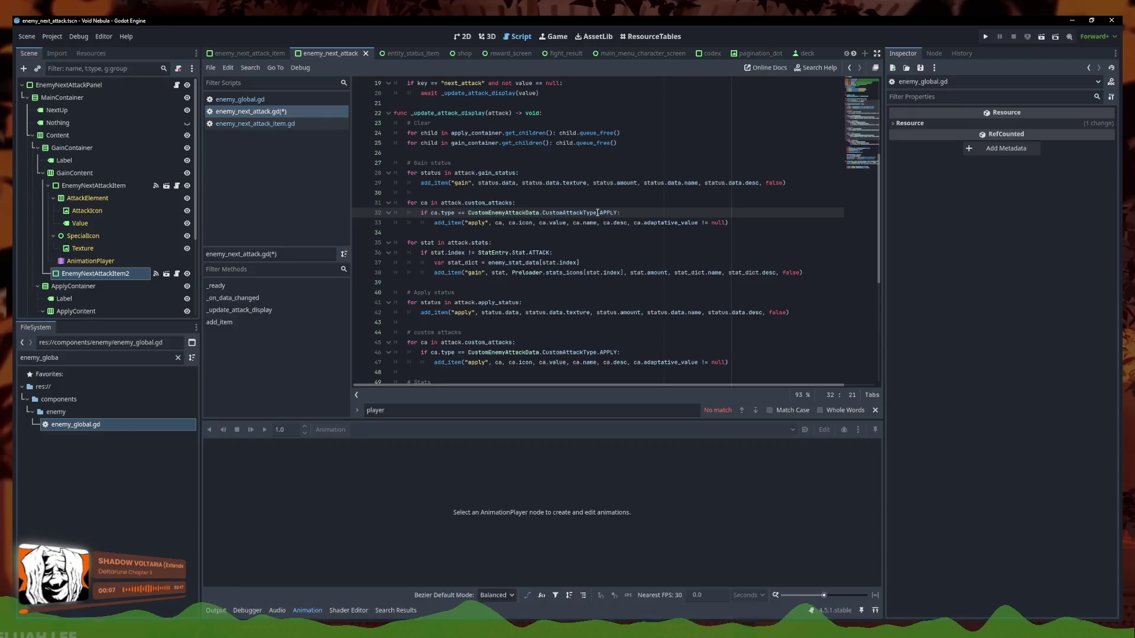
{"action": "left_click", "coordinate": [619, 212]}
{"action": "key", "text": "BackSpace"}
{"action": "key", "text": "BackSpace"}
{"action": "key", "text": "BackSpace"}
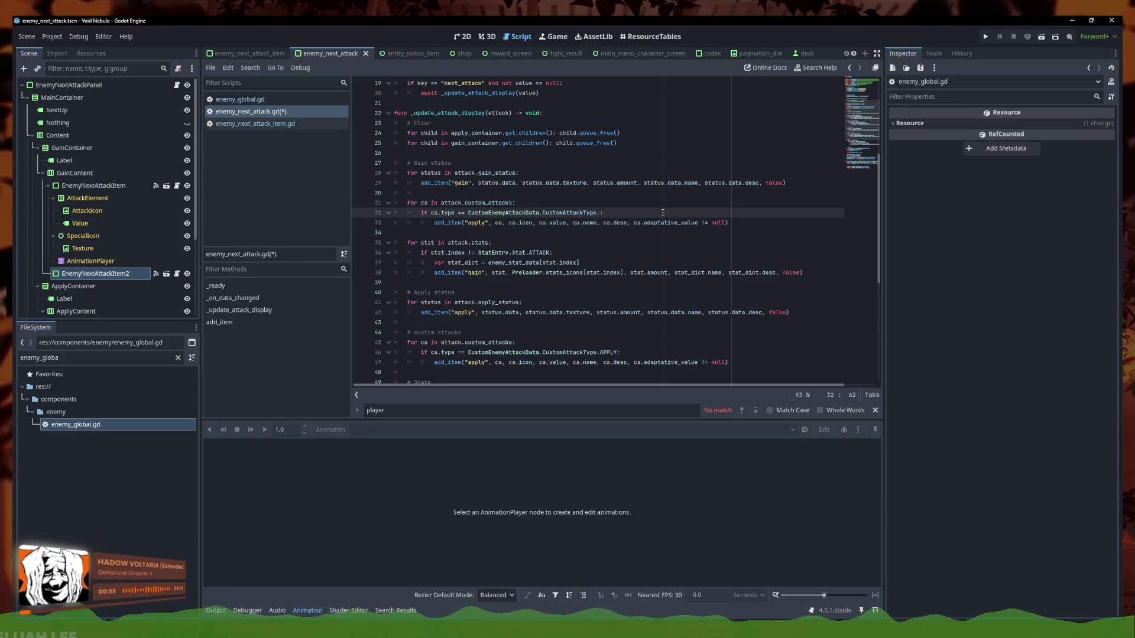
{"action": "type", "text": "GAIN"}
{"action": "key", "text": "ctrl+s"}
Move down to add_item and place the caret after the item instantiation line.
{"action": "left_click", "coordinate": [455, 242]}
{"action": "scroll", "coordinate": [455, 242], "scroll_direction": "down", "scroll_amount": 2}
{"action": "left_click", "coordinate": [481, 272]}
{"action": "scroll", "coordinate": [481, 273], "scroll_direction": "down", "scroll_amount": 2}
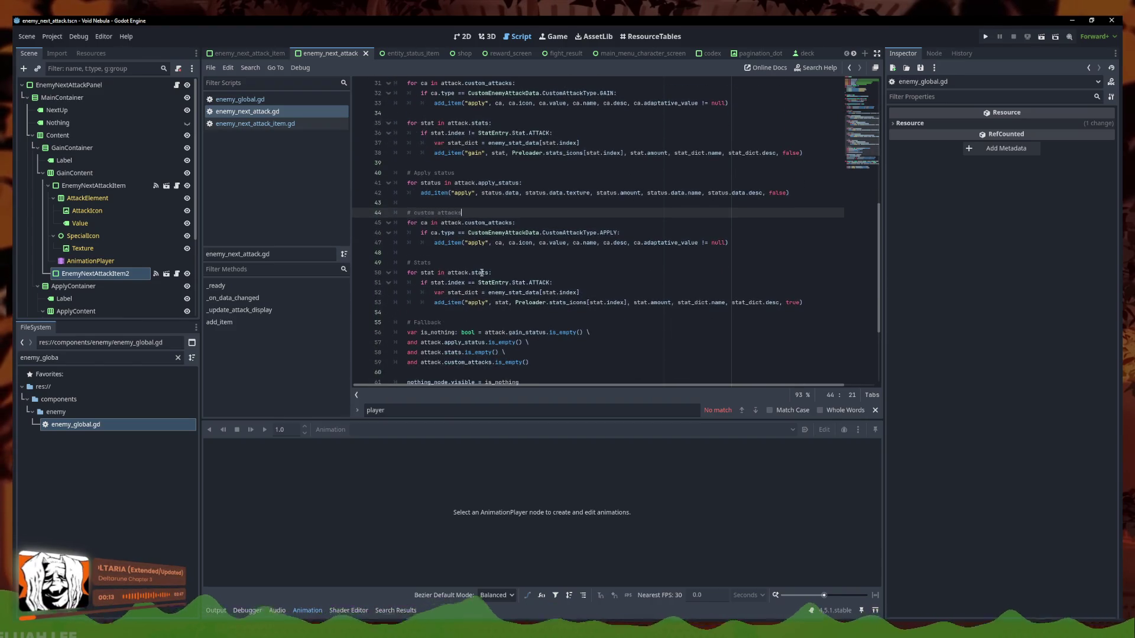
{"action": "left_click", "coordinate": [529, 302]}
{"action": "scroll", "coordinate": [529, 304], "scroll_direction": "down", "scroll_amount": 2}
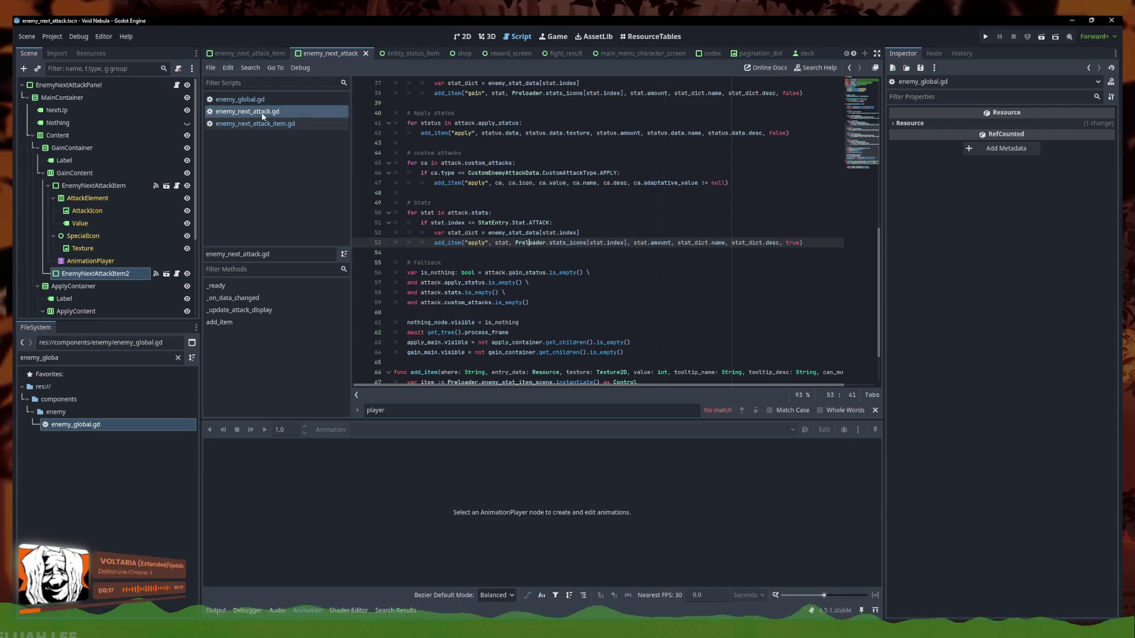
{"action": "scroll", "coordinate": [528, 227], "scroll_direction": "down", "scroll_amount": 2}
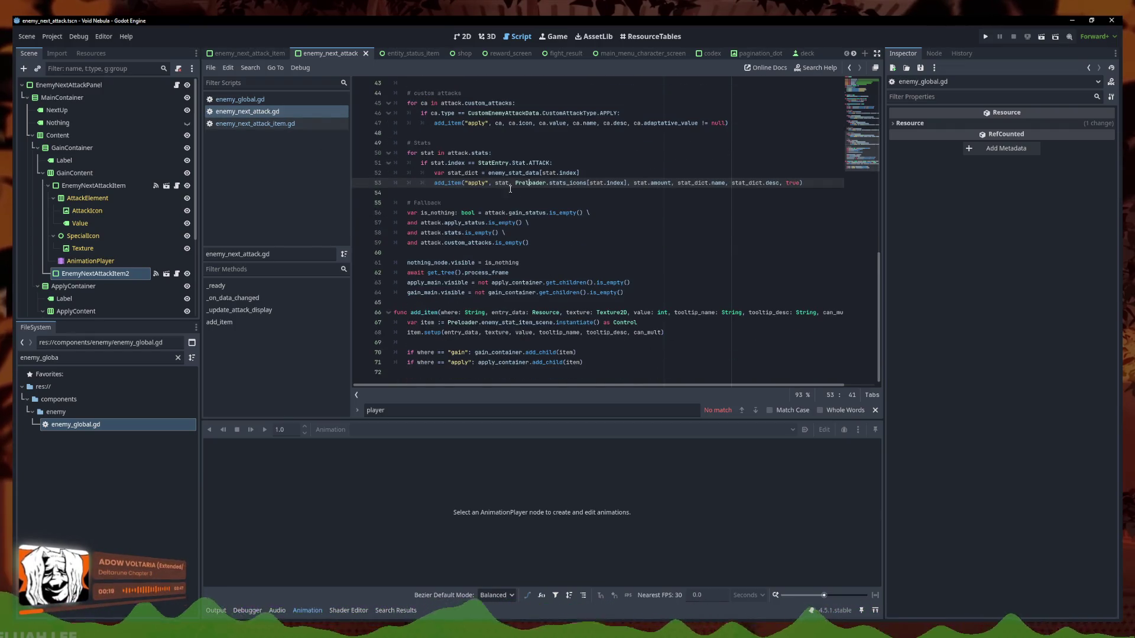
{"action": "left_click", "coordinate": [653, 365]}
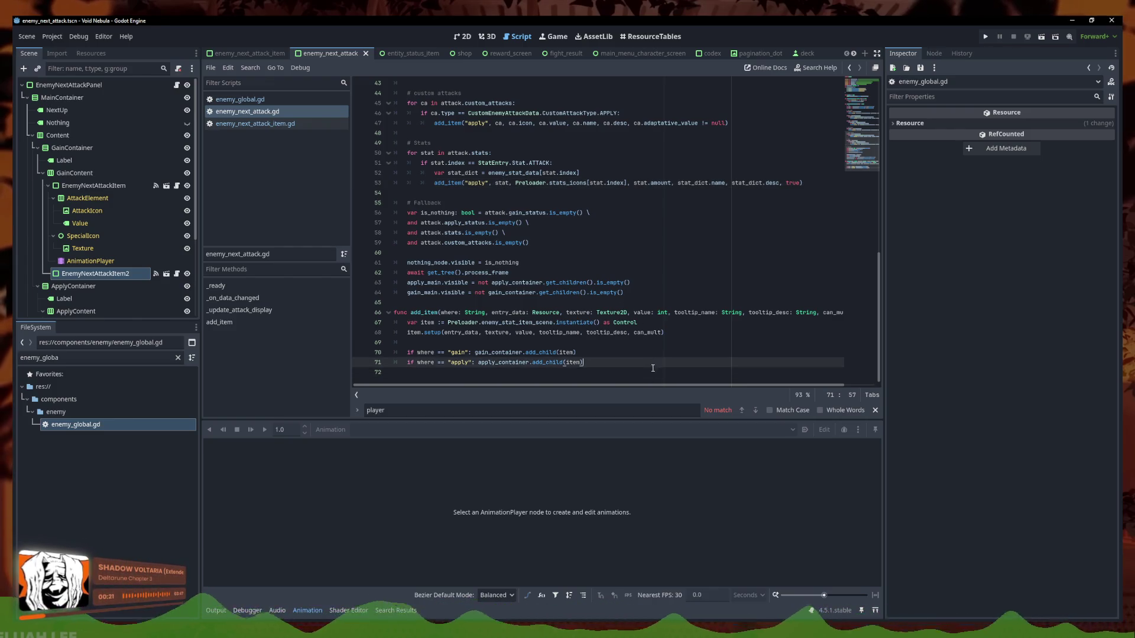
{"action": "left_click", "coordinate": [662, 334]}
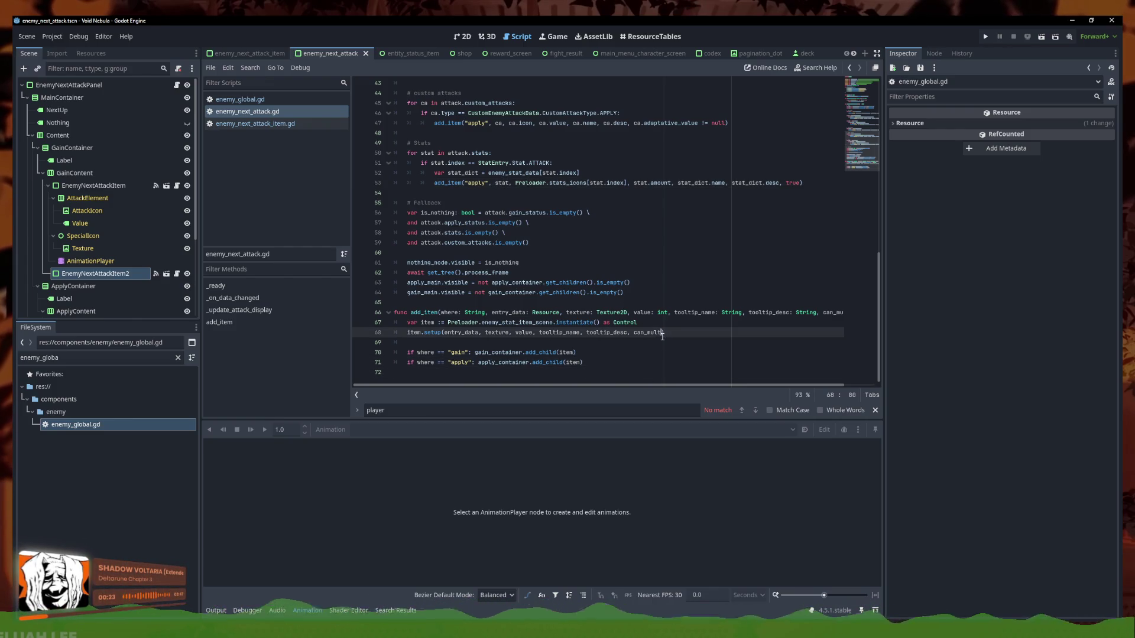
{"action": "left_click", "coordinate": [704, 320]}
Begin an 'item.id = cu…' assignment in add_item after checking the item script's id variable.
{"action": "key", "text": "Return"}
{"action": "type", "text": "item.id"}
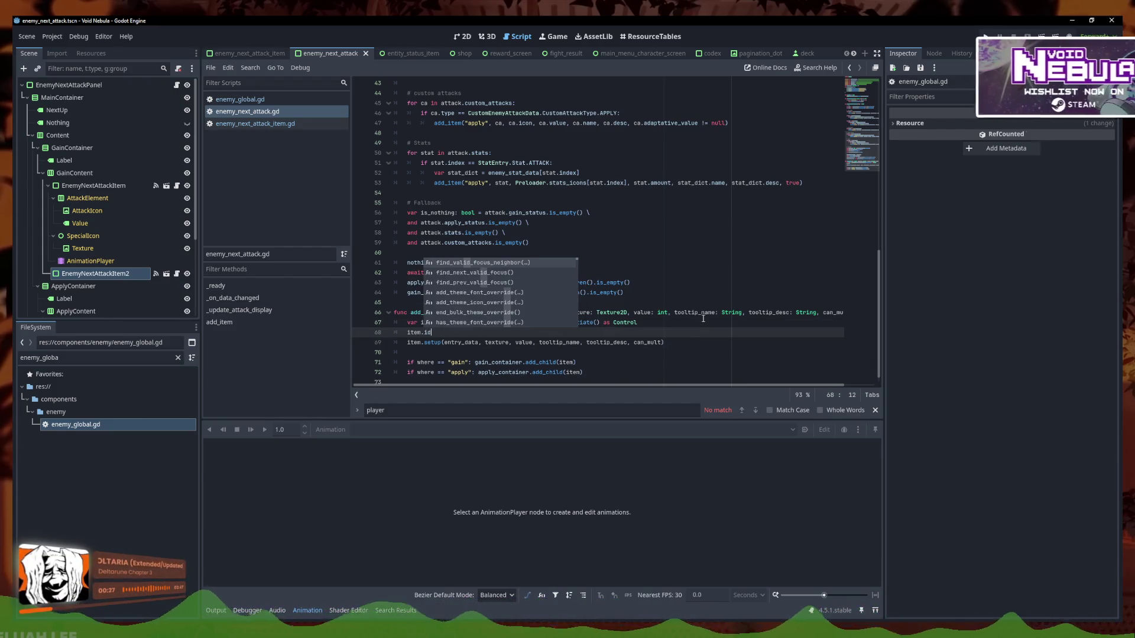
{"action": "left_click", "coordinate": [305, 125]}
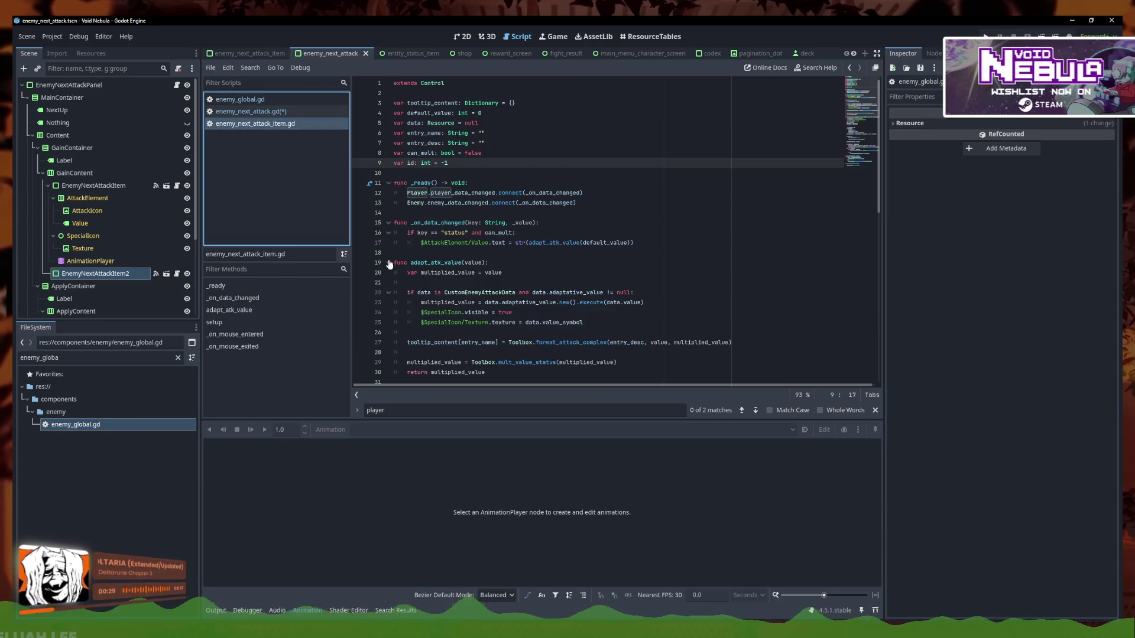
{"action": "left_click", "coordinate": [288, 112]}
{"action": "type", "text": "= "}
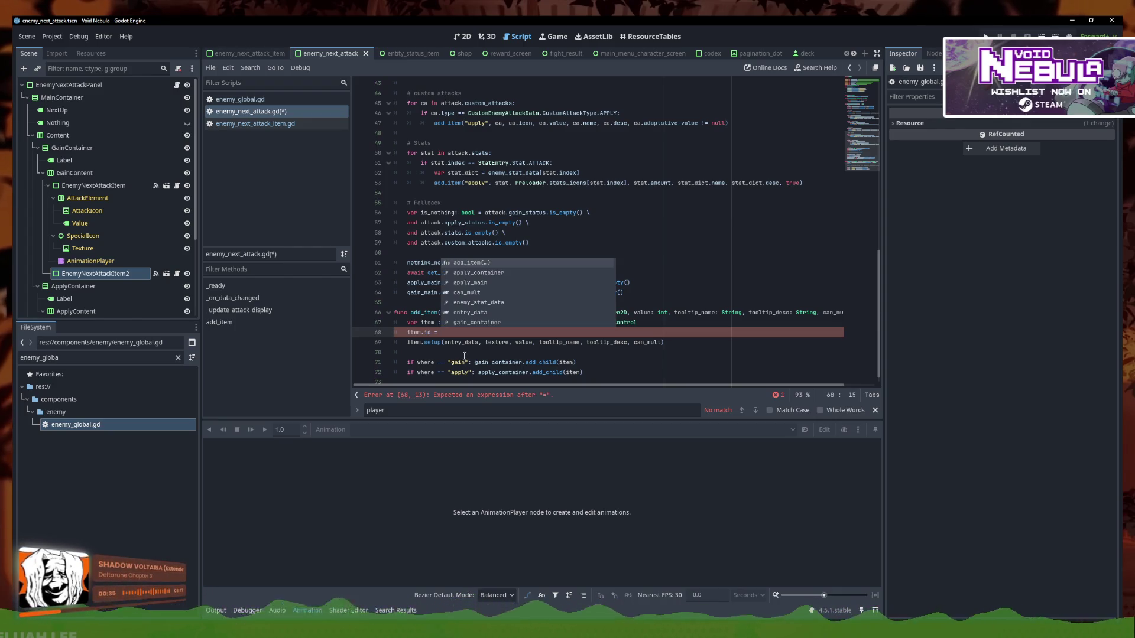
{"action": "type", "text": "cu"}
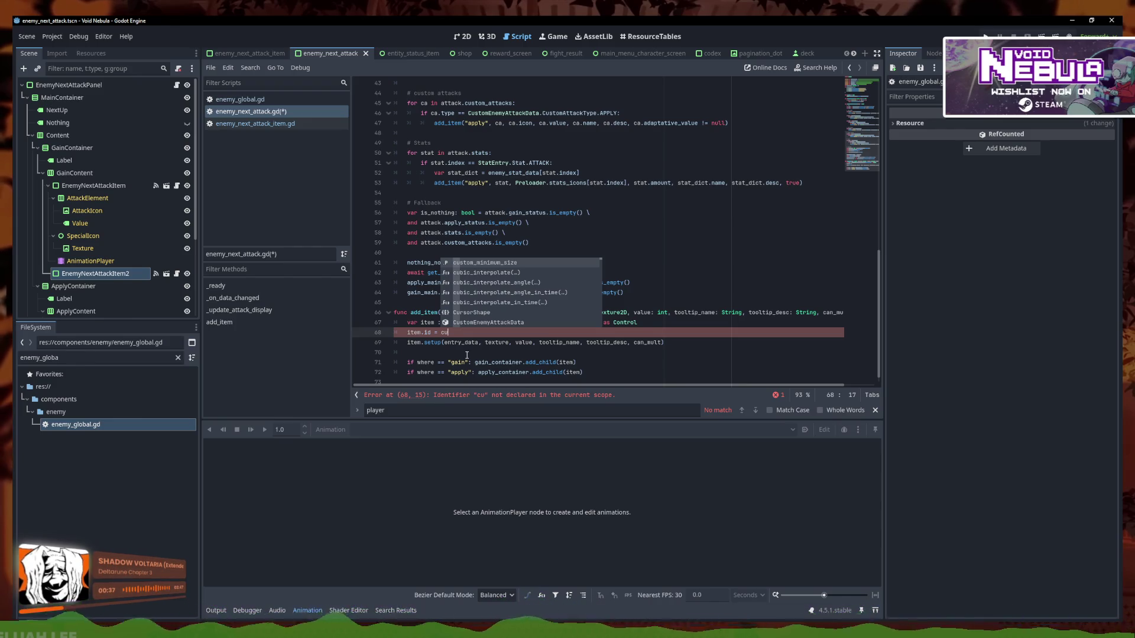
Declare 'var current_new_id = 0' below the enemy_stat_data dictionary and save.
{"action": "scroll", "coordinate": [467, 356], "scroll_direction": "up", "scroll_amount": 10}
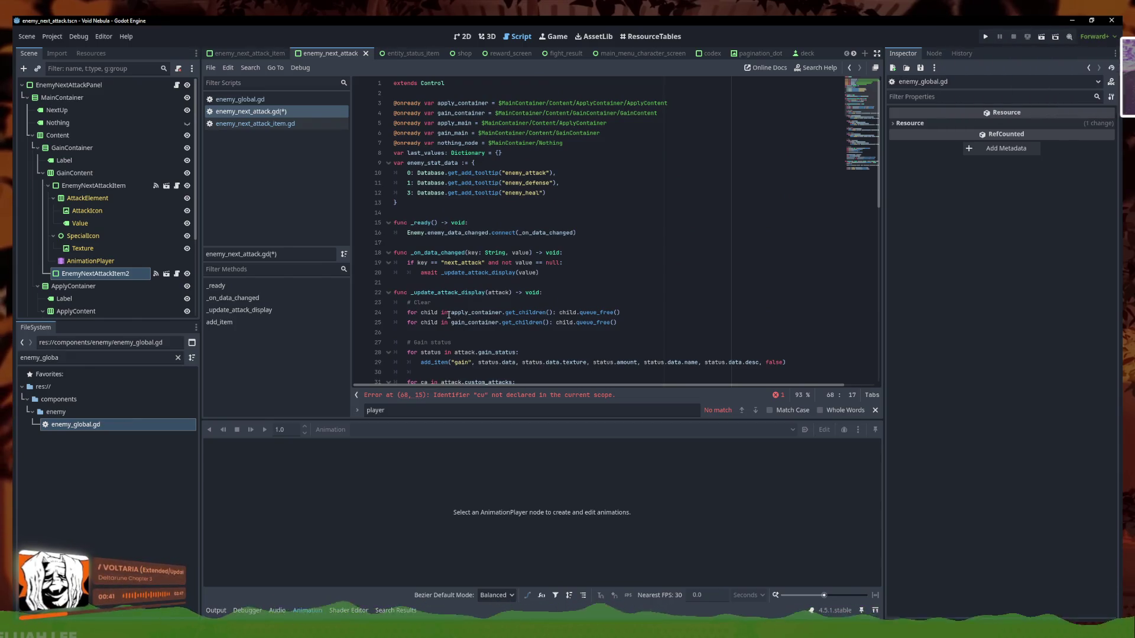
{"action": "left_click", "coordinate": [429, 203]}
{"action": "key", "text": "Return"}
{"action": "type", "text": "var current_new"}
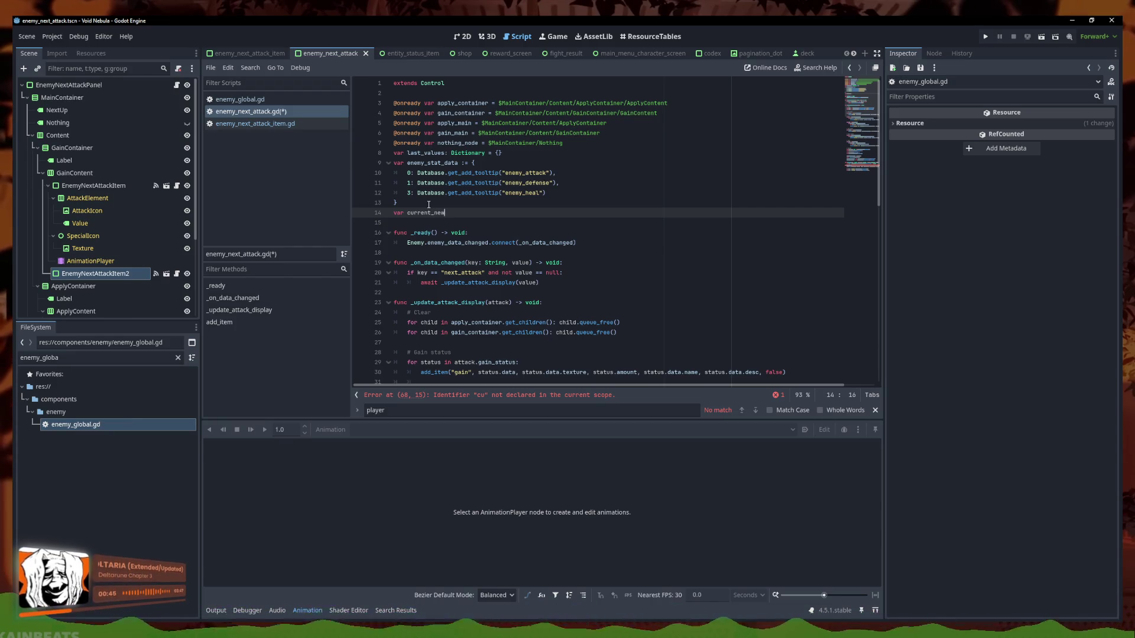
{"action": "type", "text": "_id"}
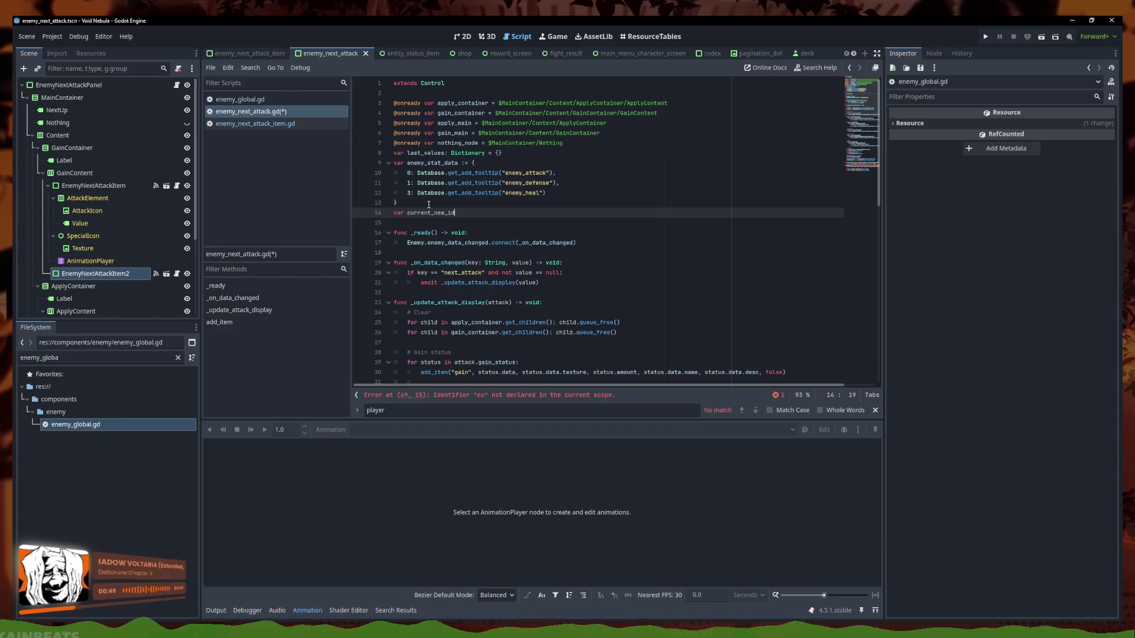
{"action": "type", "text": " = "}
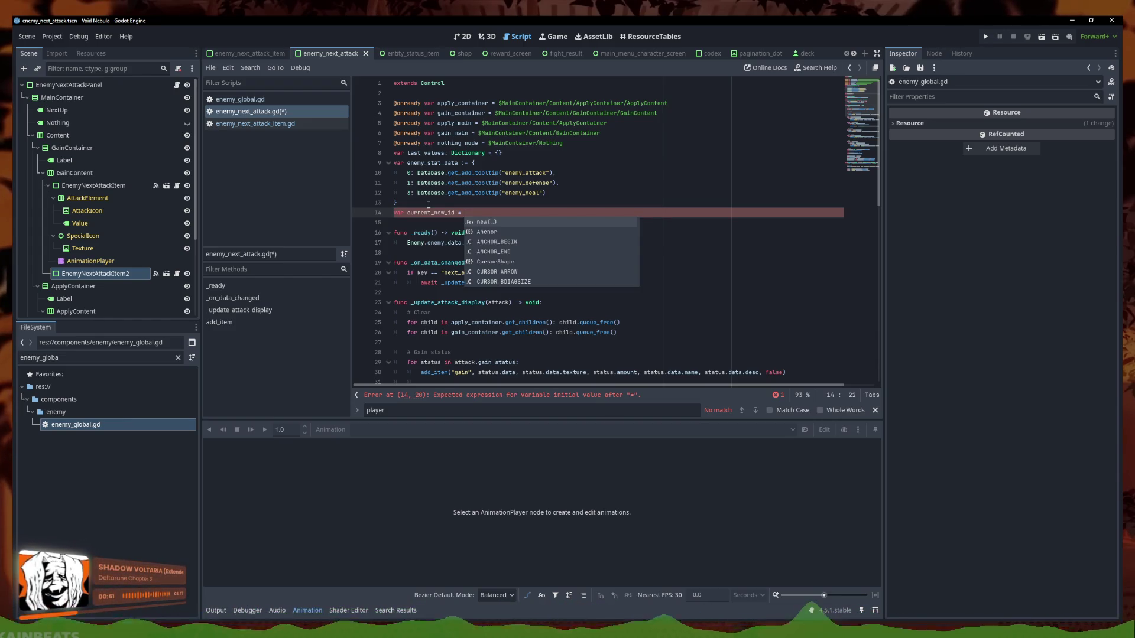
{"action": "type", "text": "0"}
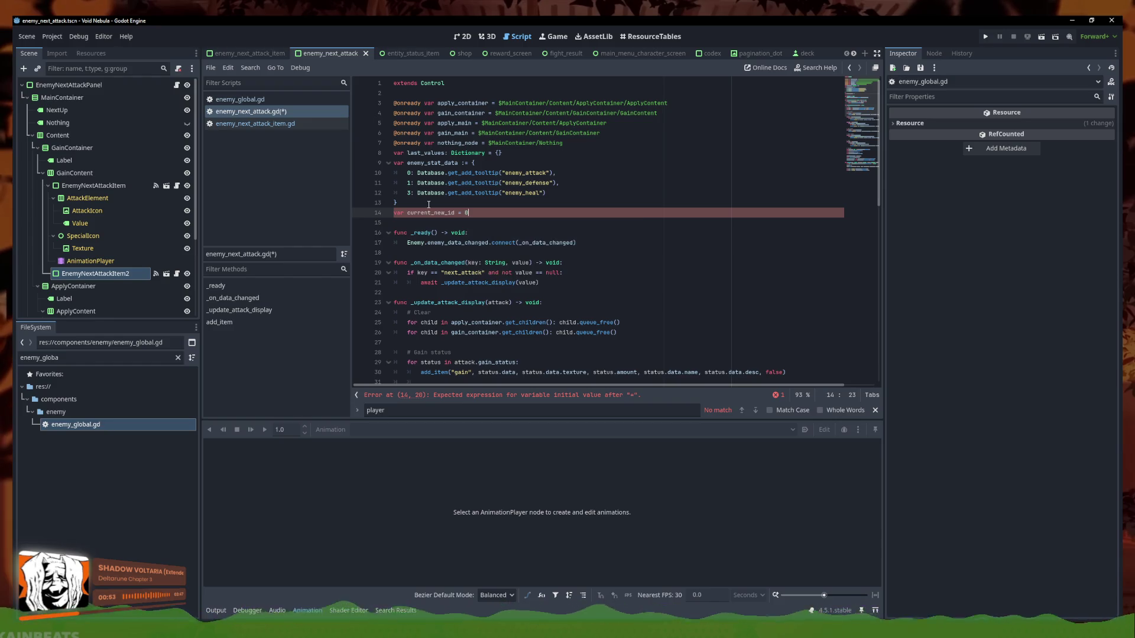
{"action": "key", "text": "ctrl+s"}
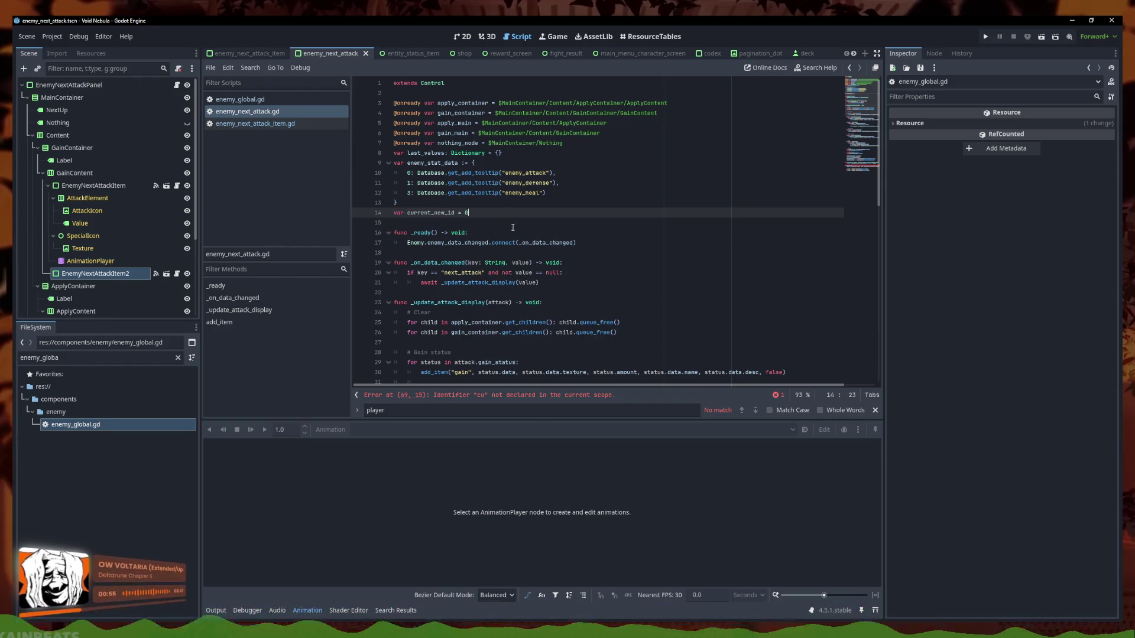
Add a current_new_id reset in the clear section of _update_attack_display and save.
{"action": "key", "text": "Down"}
{"action": "key", "text": "Down"}
{"action": "key", "text": "Down"}
{"action": "scroll", "coordinate": [630, 317], "scroll_direction": "down", "scroll_amount": 1}
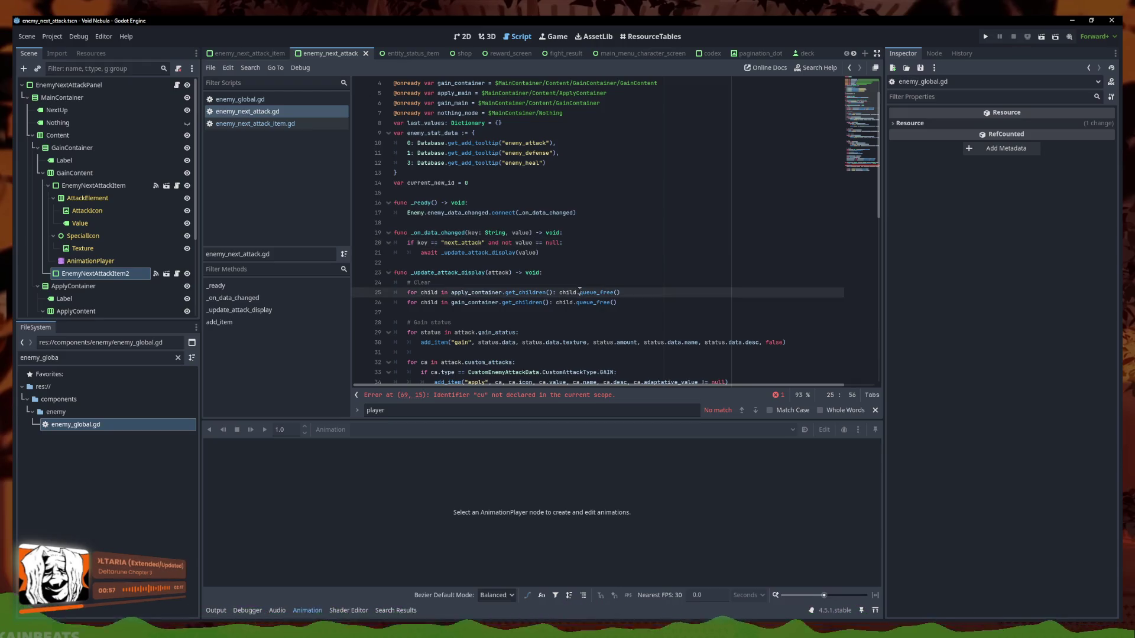
{"action": "scroll", "coordinate": [631, 317], "scroll_direction": "down", "scroll_amount": 2}
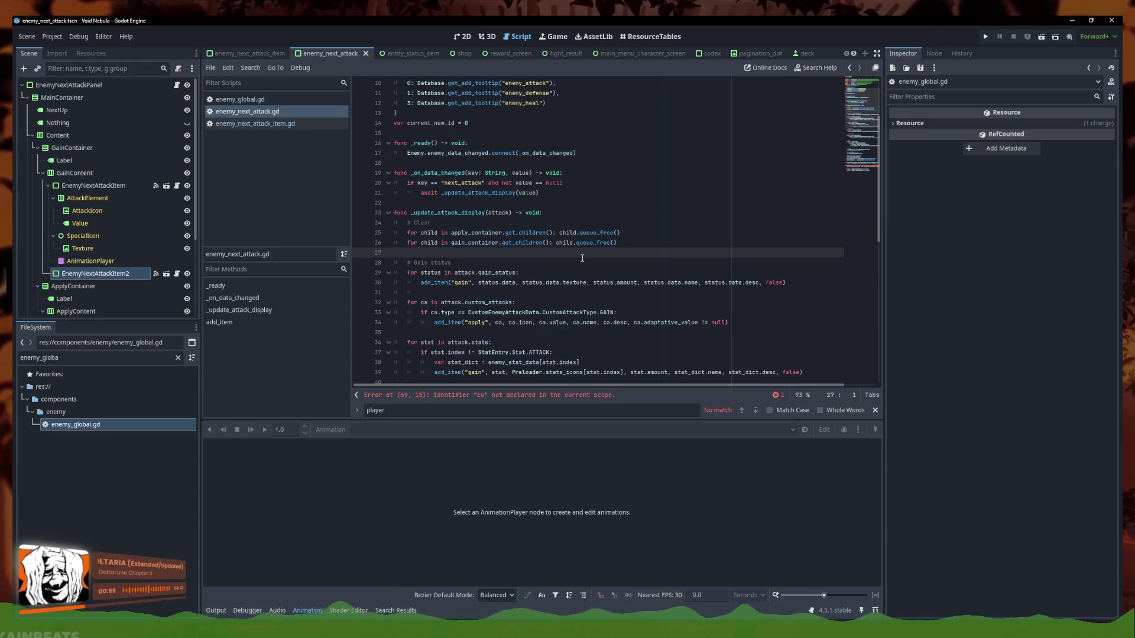
{"action": "type", "text": "curr"}
{"action": "key", "text": "Return"}
{"action": "key", "text": "Return"}
{"action": "key", "text": "ctrl+s"}
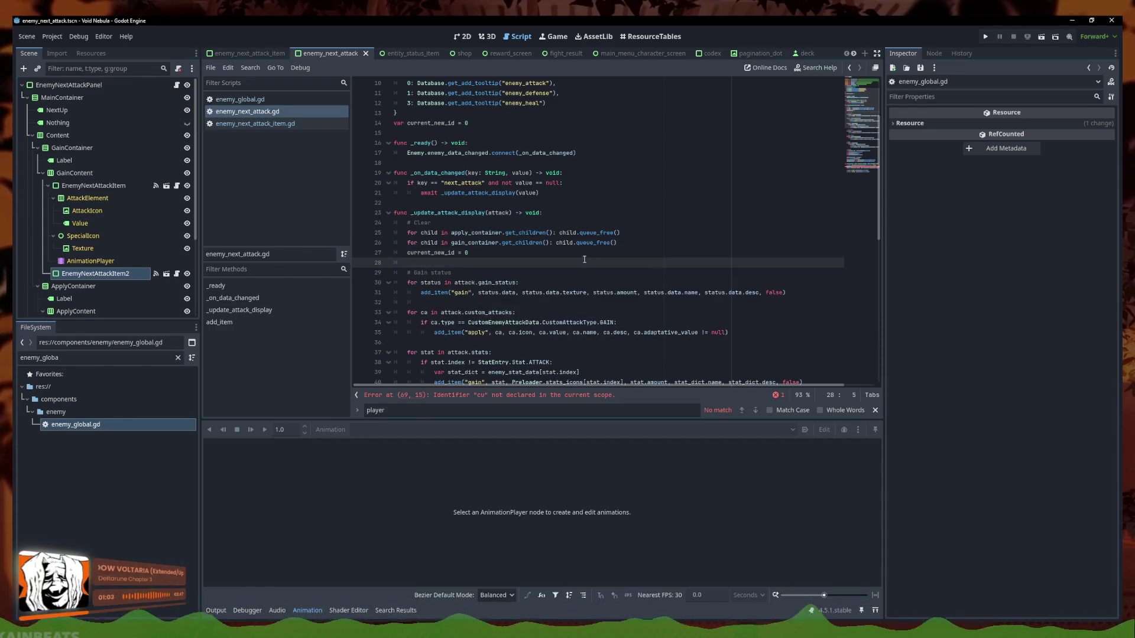
Complete 'item.id = current_new_id' and add a 'current_new_id += 1' line in add_item, then save.
{"action": "scroll", "coordinate": [546, 229], "scroll_direction": "down", "scroll_amount": 9}
{"action": "scroll", "coordinate": [532, 278], "scroll_direction": "down", "scroll_amount": 3}
{"action": "left_click", "coordinate": [495, 326]}
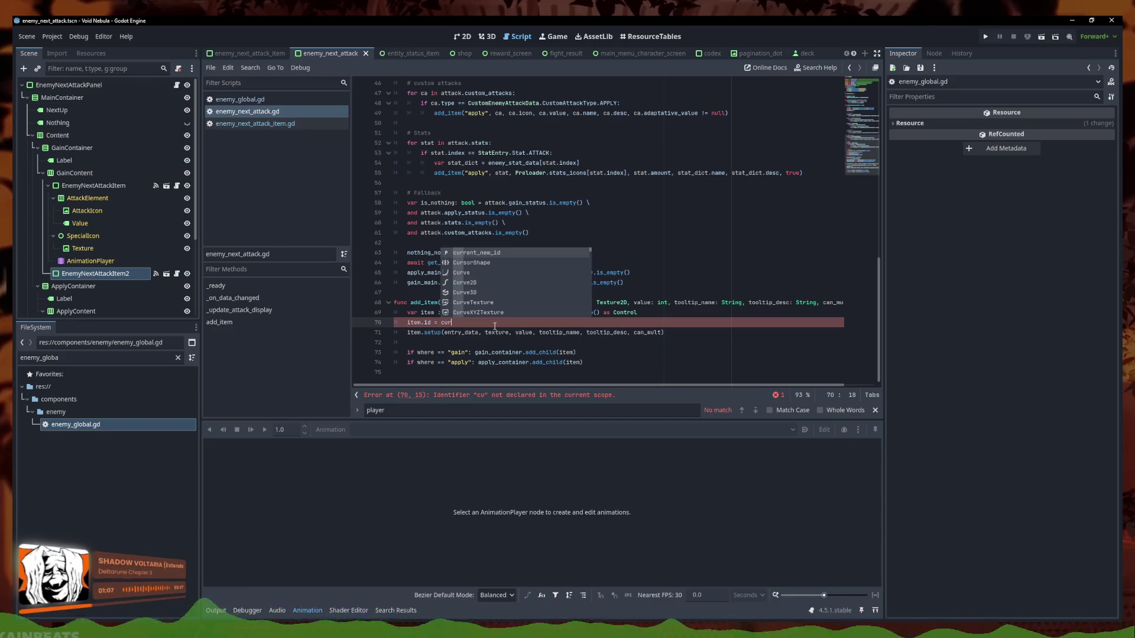
{"action": "key", "text": "Return"}
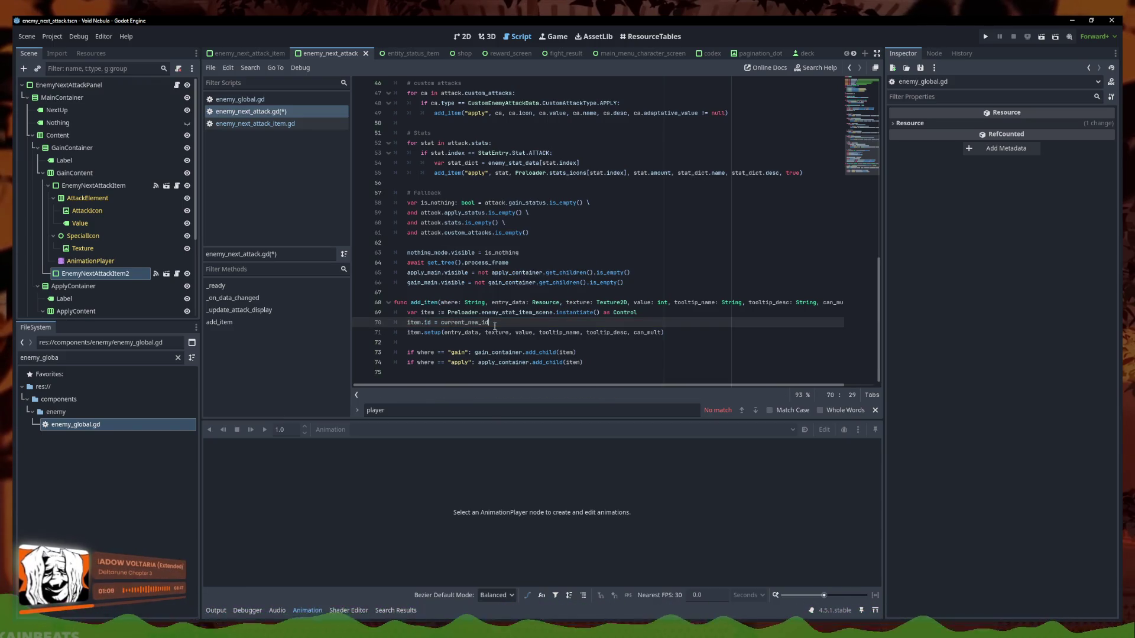
{"action": "key", "text": "Return"}
{"action": "type", "text": "curr"}
{"action": "key", "text": "Return"}
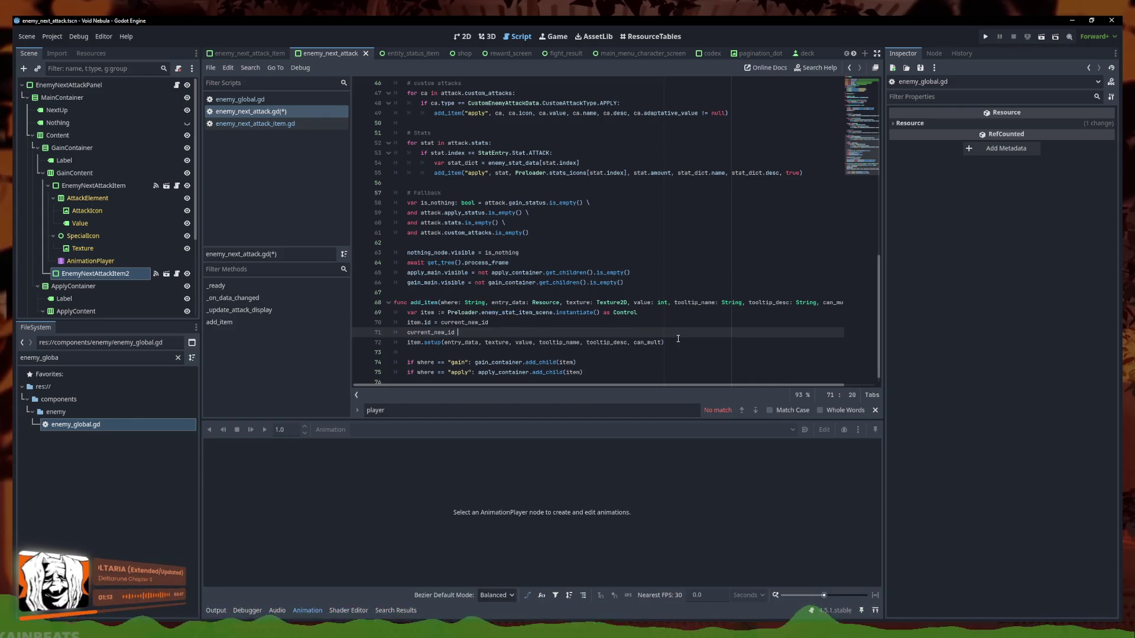
{"action": "key", "text": "ctrl+s"}
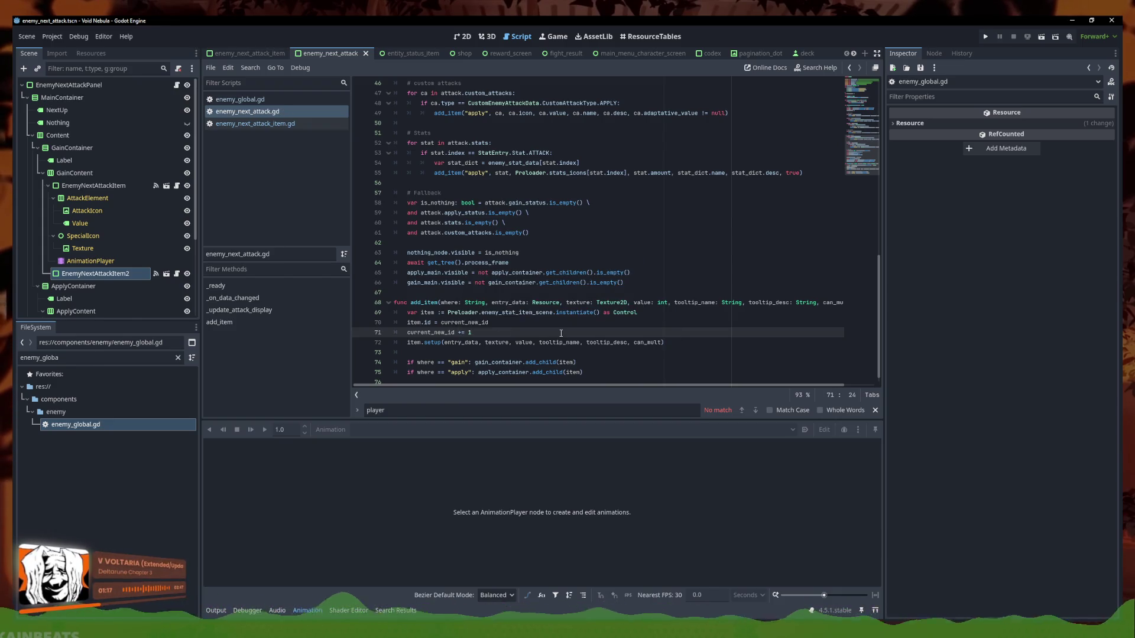
Move the increment line below the setup call and add a new line after add_item.
{"action": "key", "text": "alt+Down"}
{"action": "key", "text": "alt+Up"}
{"action": "key", "text": "alt+Up"}
{"action": "key", "text": "alt+Down"}
{"action": "key", "text": "alt+Down"}
{"action": "left_click", "coordinate": [595, 334], "text": "shift"}
{"action": "scroll", "coordinate": [603, 355], "scroll_direction": "down", "scroll_amount": 1}
{"action": "left_click", "coordinate": [614, 373]}
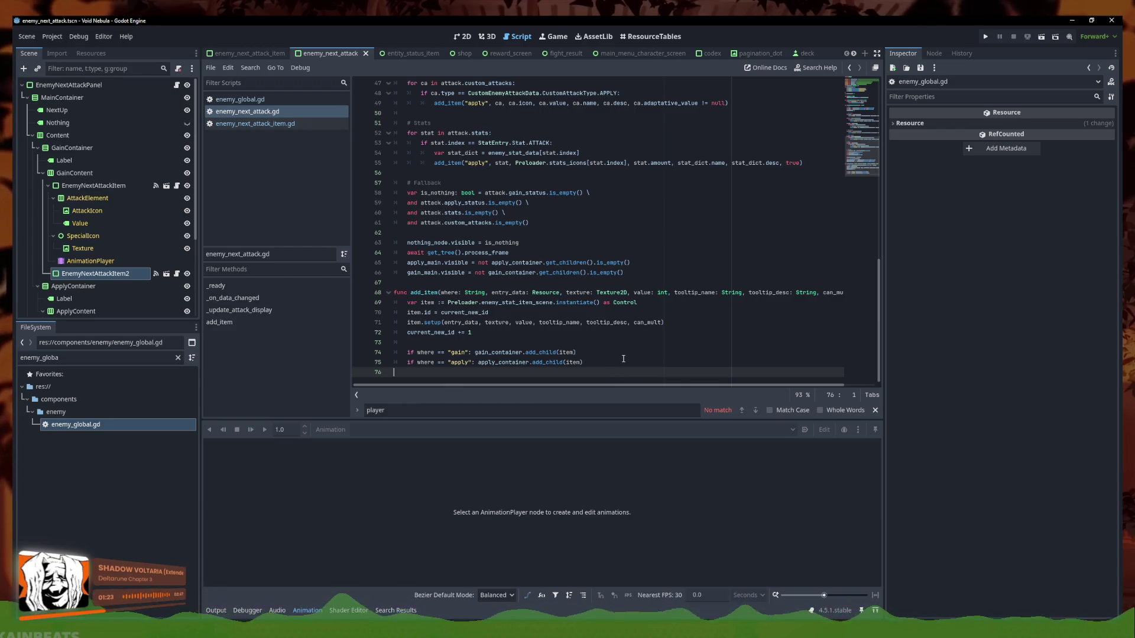
{"action": "key", "text": "Return"}
Write the 'func get_item(id: int)' header, changing its return type from void to Node to Control.
{"action": "type", "text": "func ge"}
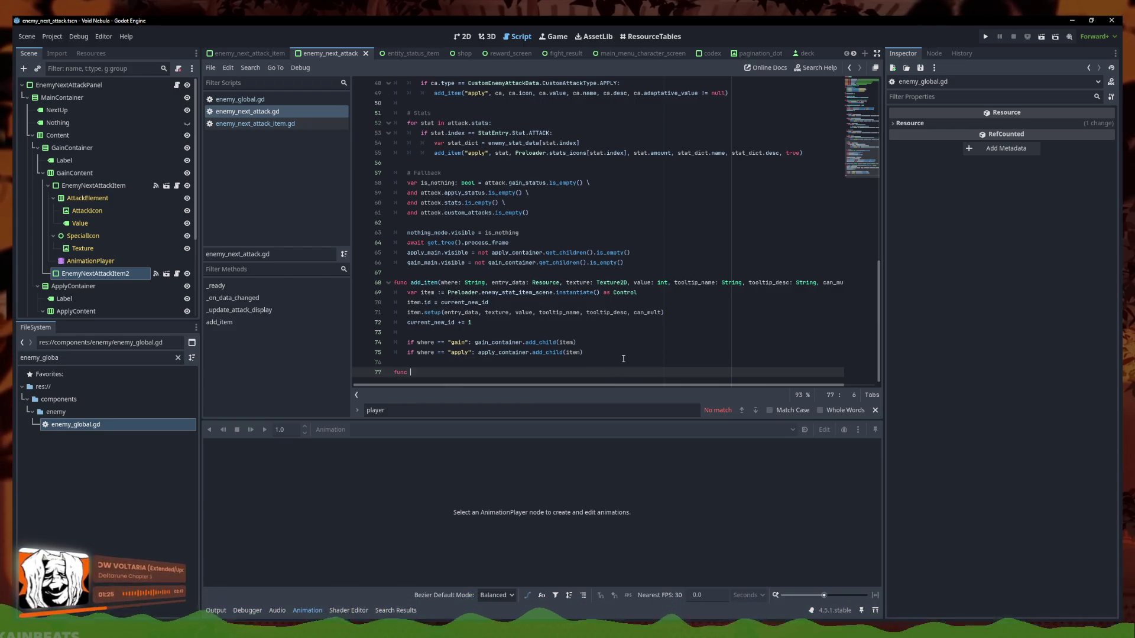
{"action": "type", "text": "t"}
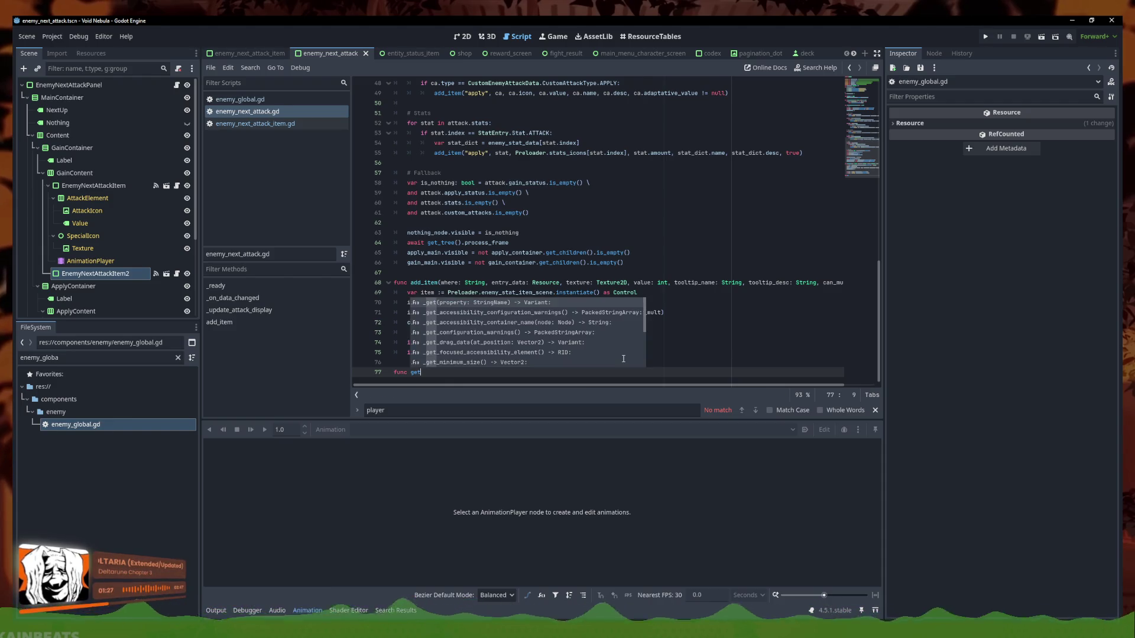
{"action": "type", "text": "_"}
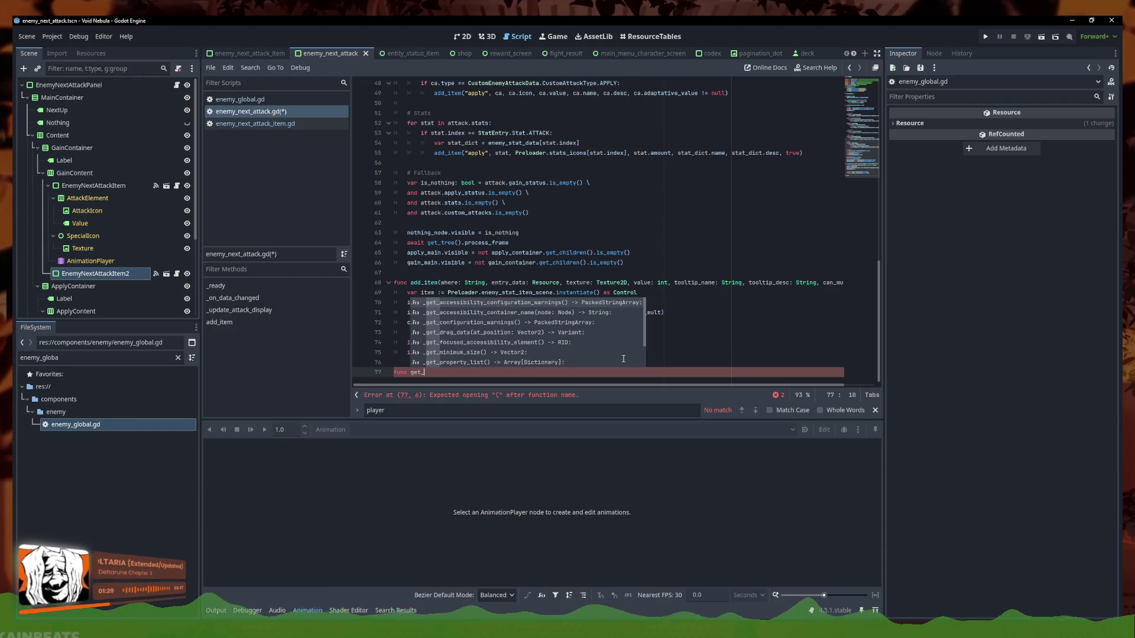
{"action": "type", "text": "item"}
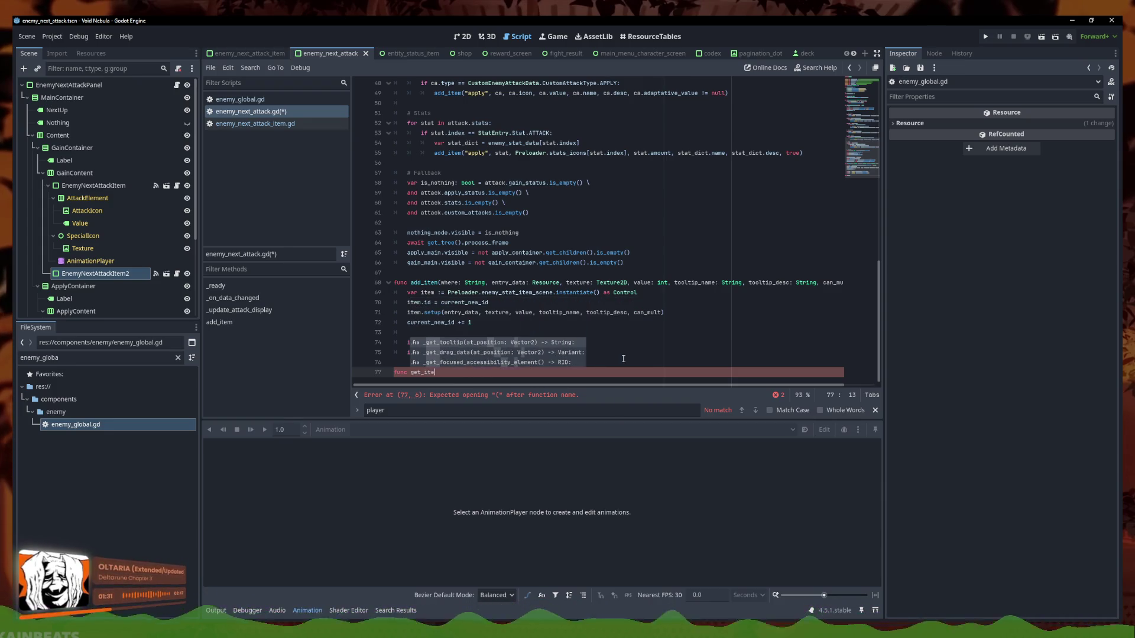
{"action": "type", "text": "("}
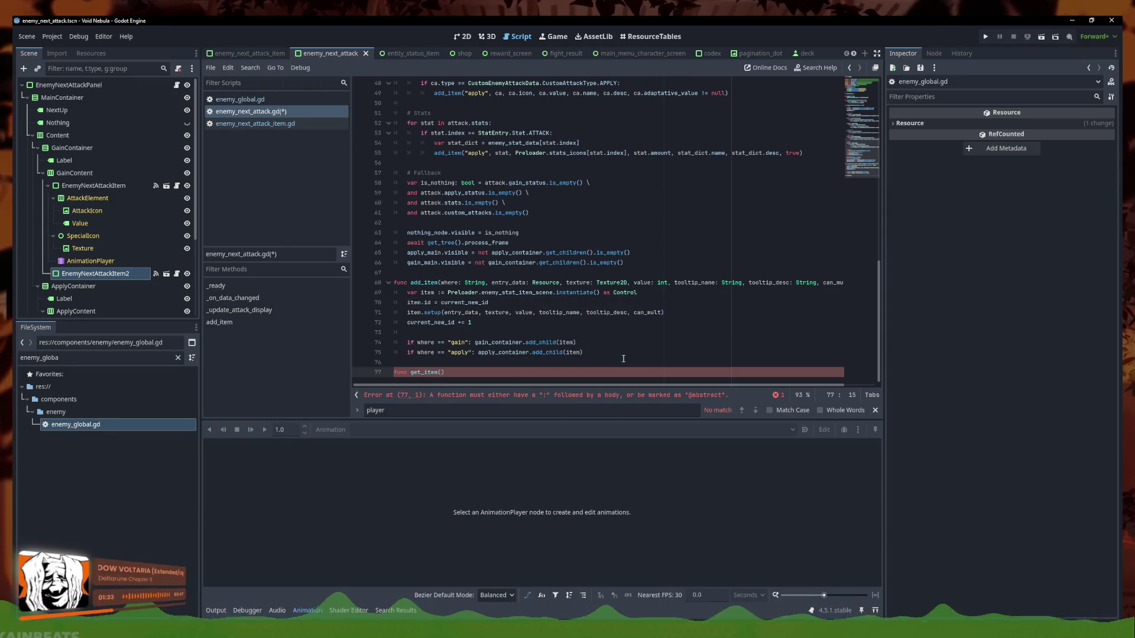
{"action": "type", "text": "id: int"}
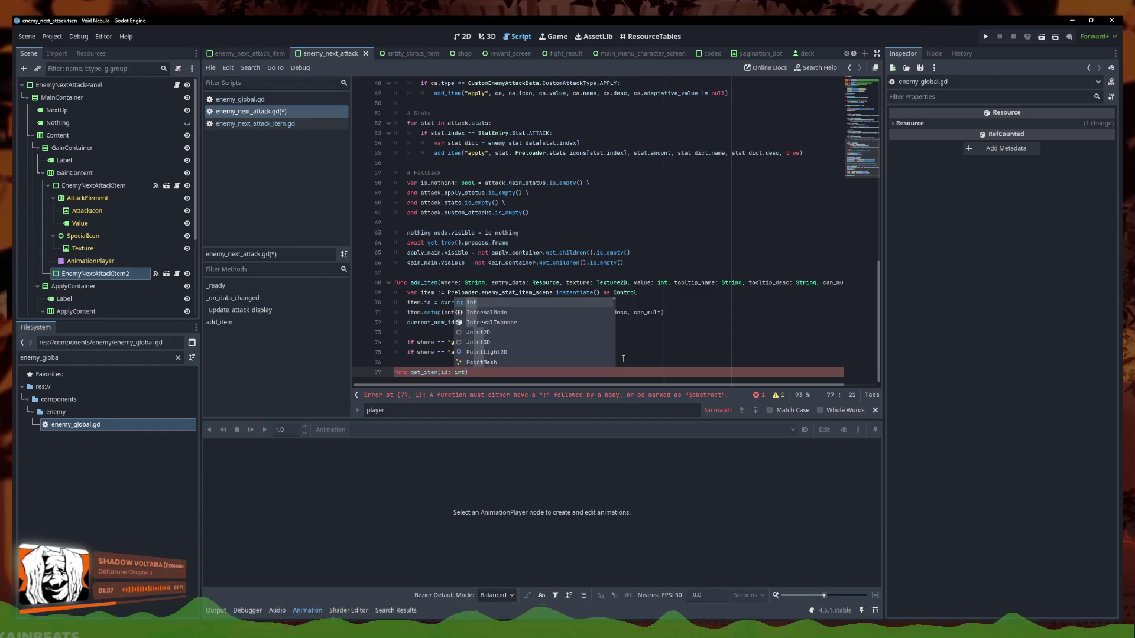
{"action": "type", "text": ") -"}
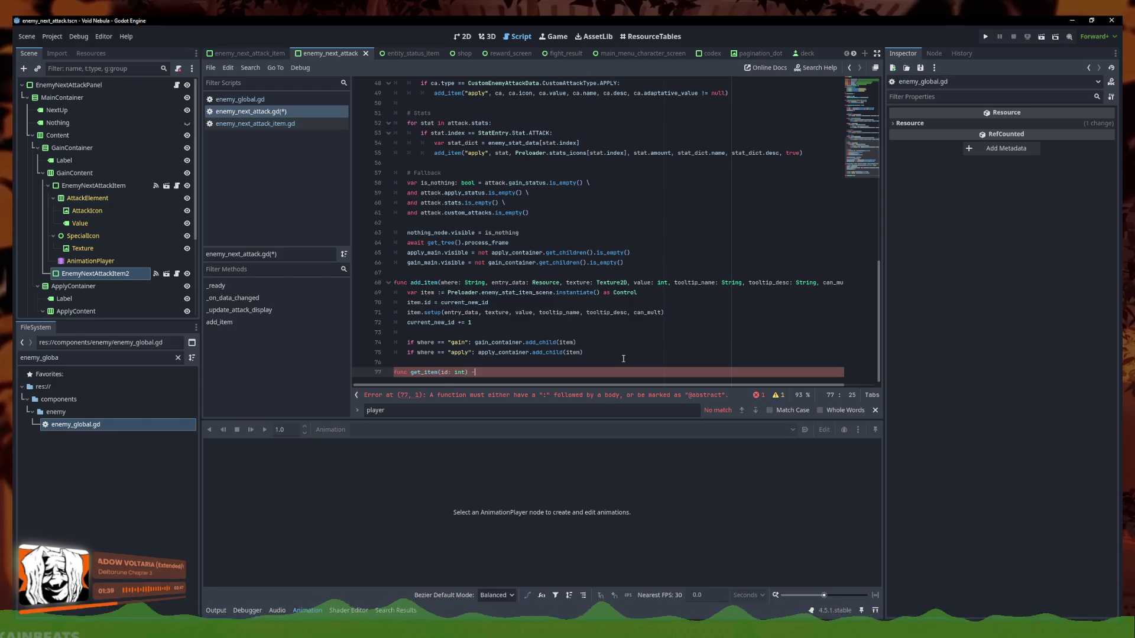
{"action": "key", "text": "BackSpace"}
{"action": "type", "text": "void:"}
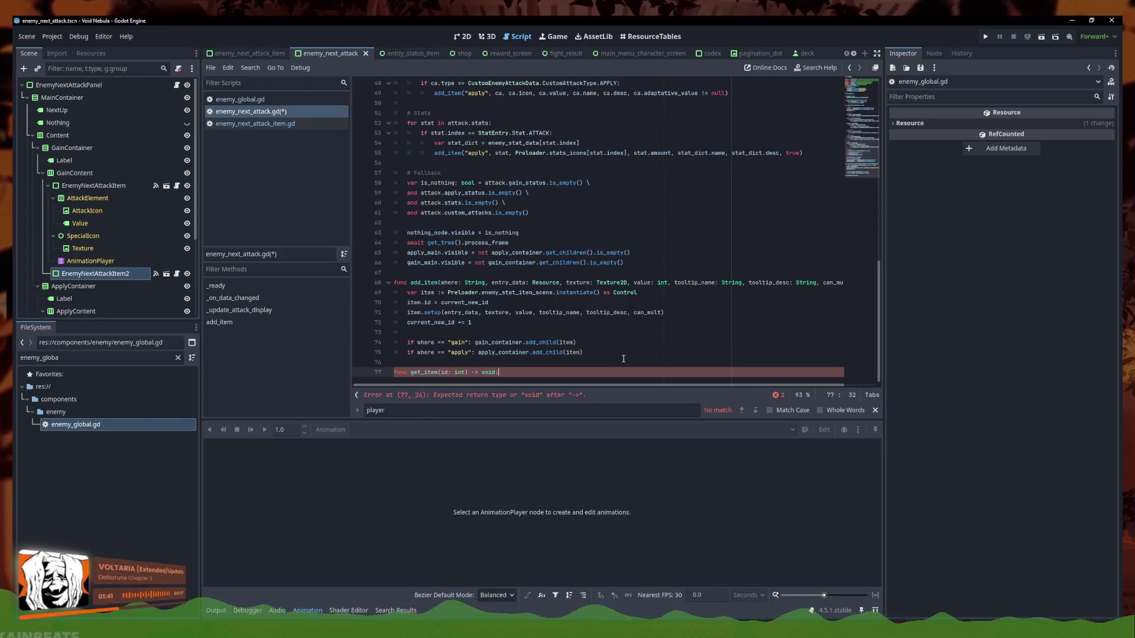
{"action": "key", "text": "Return"}
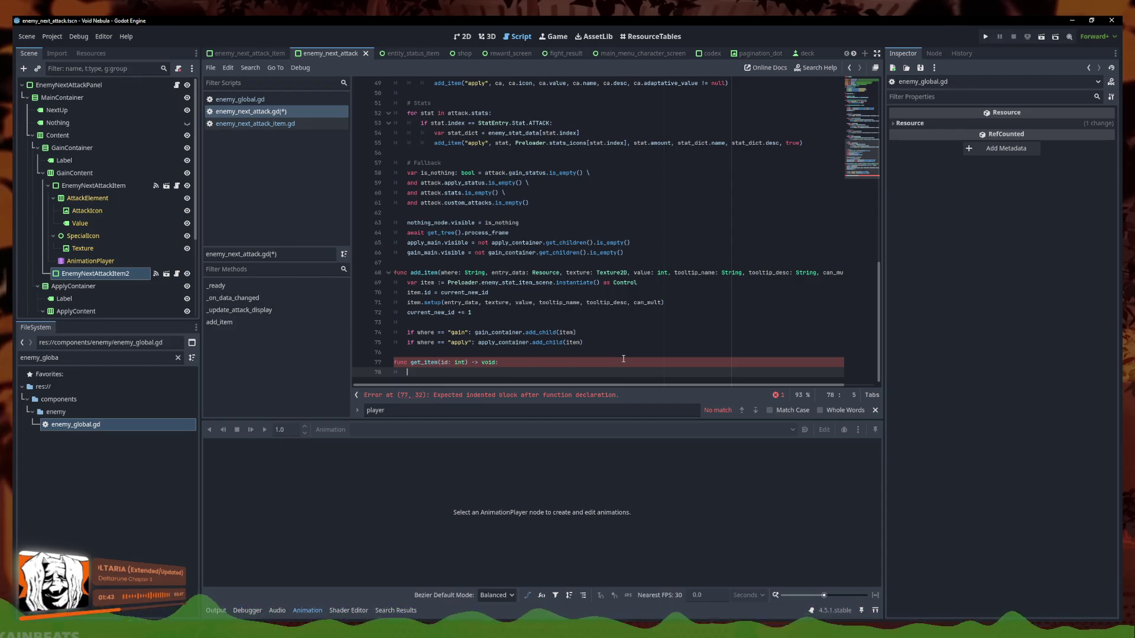
{"action": "scroll", "coordinate": [532, 331], "scroll_direction": "up", "scroll_amount": 10}
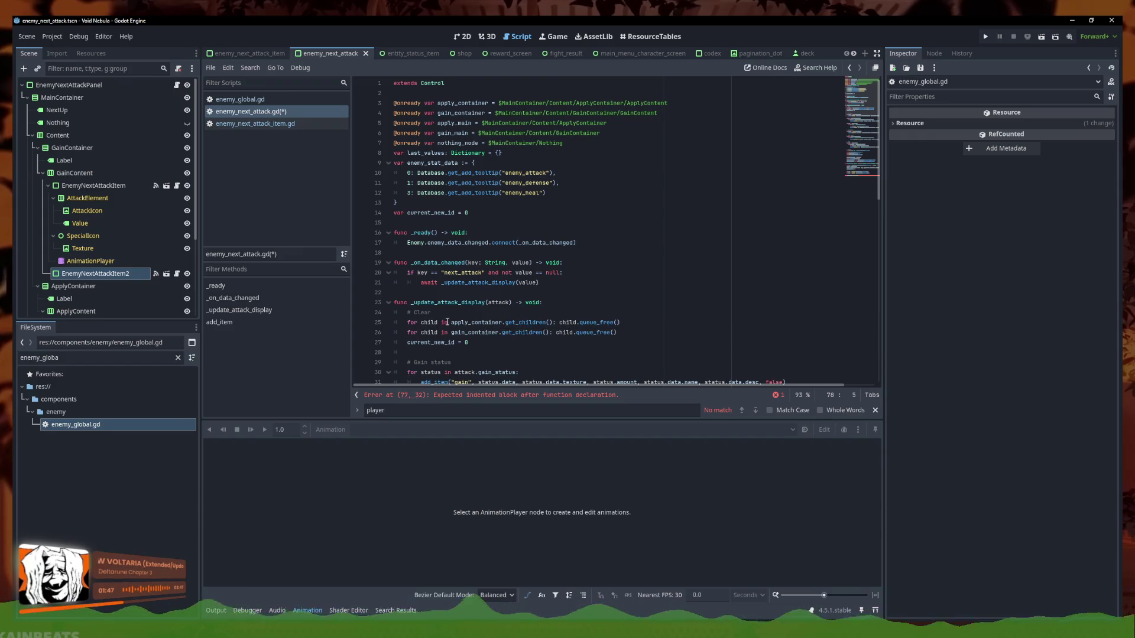
{"action": "scroll", "coordinate": [432, 323], "scroll_direction": "down", "scroll_amount": 10}
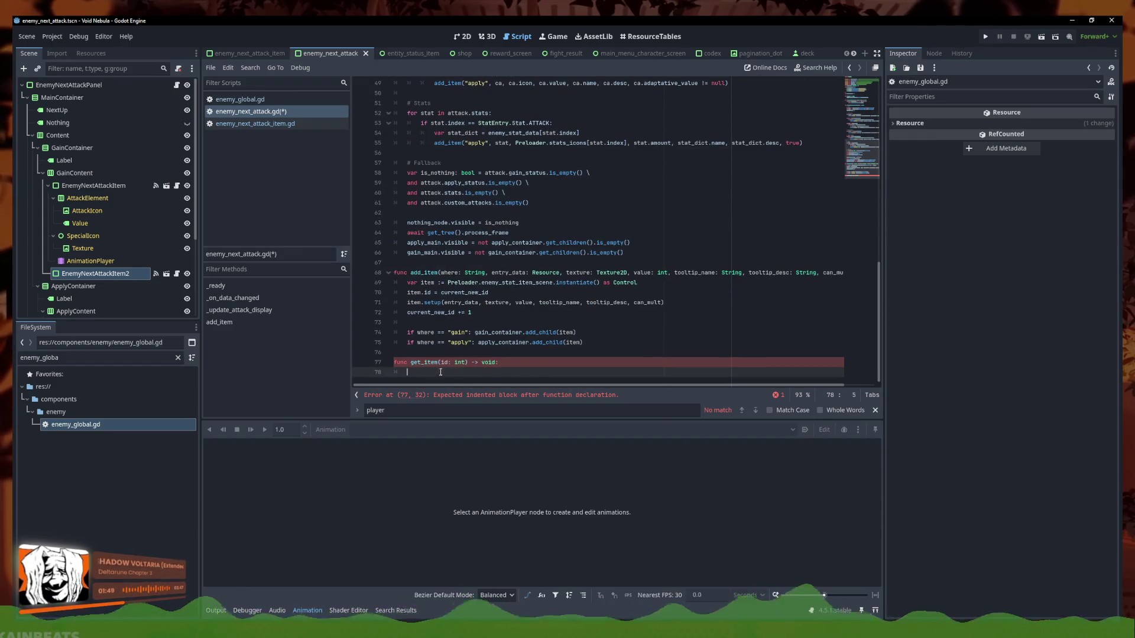
{"action": "left_click_drag", "start_coordinate": [496, 362], "coordinate": [483, 362]}
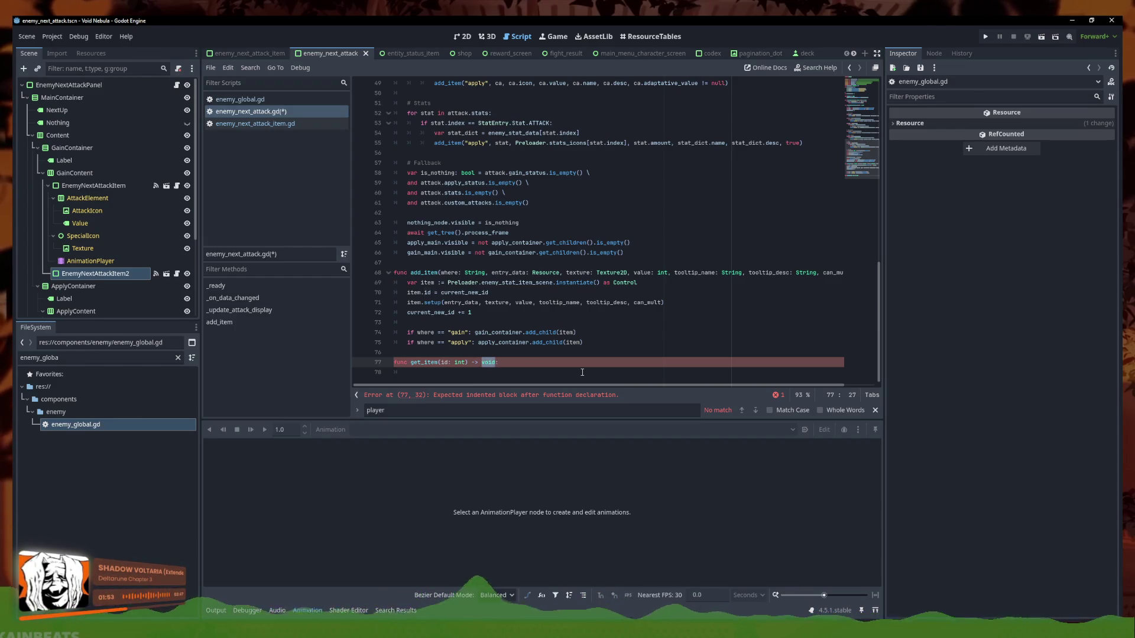
{"action": "type", "text": "Node"}
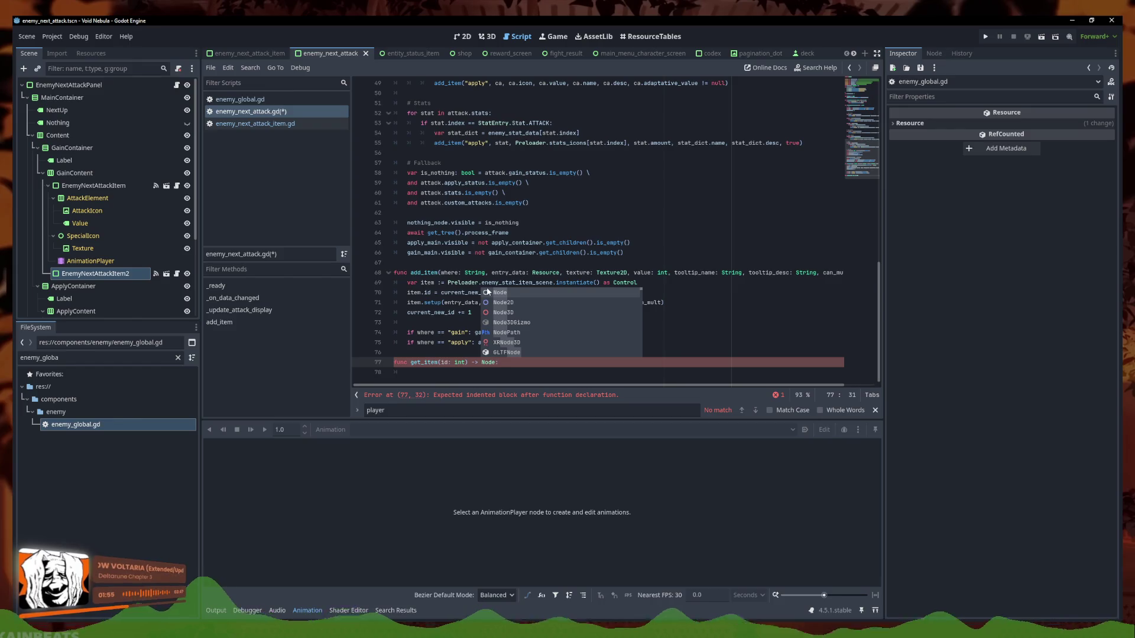
{"action": "key", "text": "BackSpace"}
{"action": "key", "text": "BackSpace"}
{"action": "key", "text": "BackSpace"}
{"action": "type", "text": "Control"}
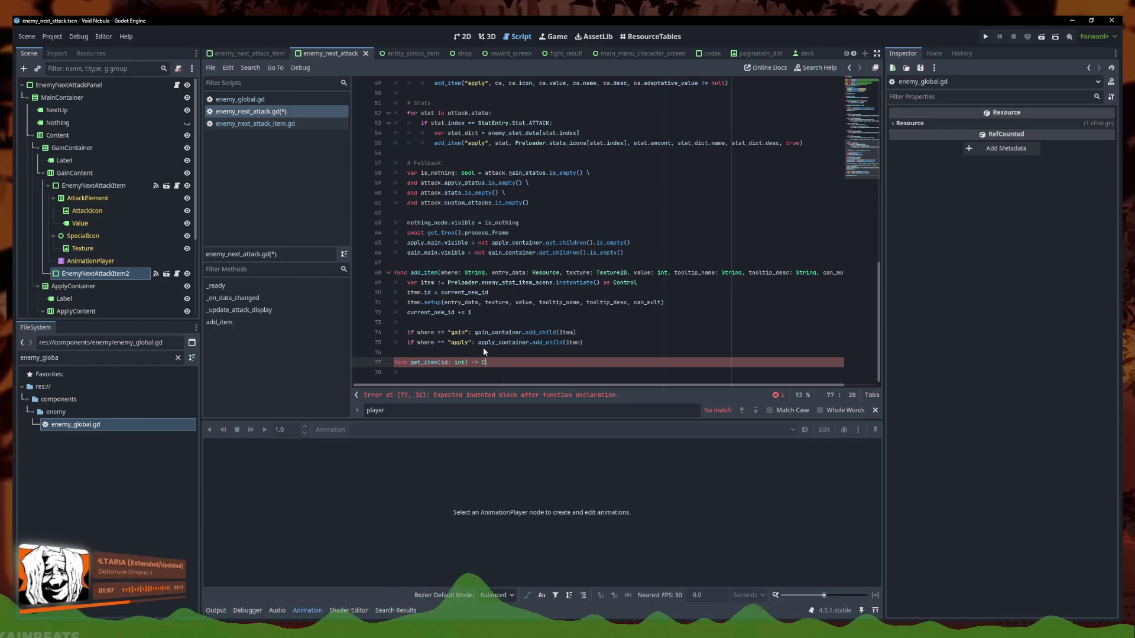
{"action": "key", "text": "Return"}
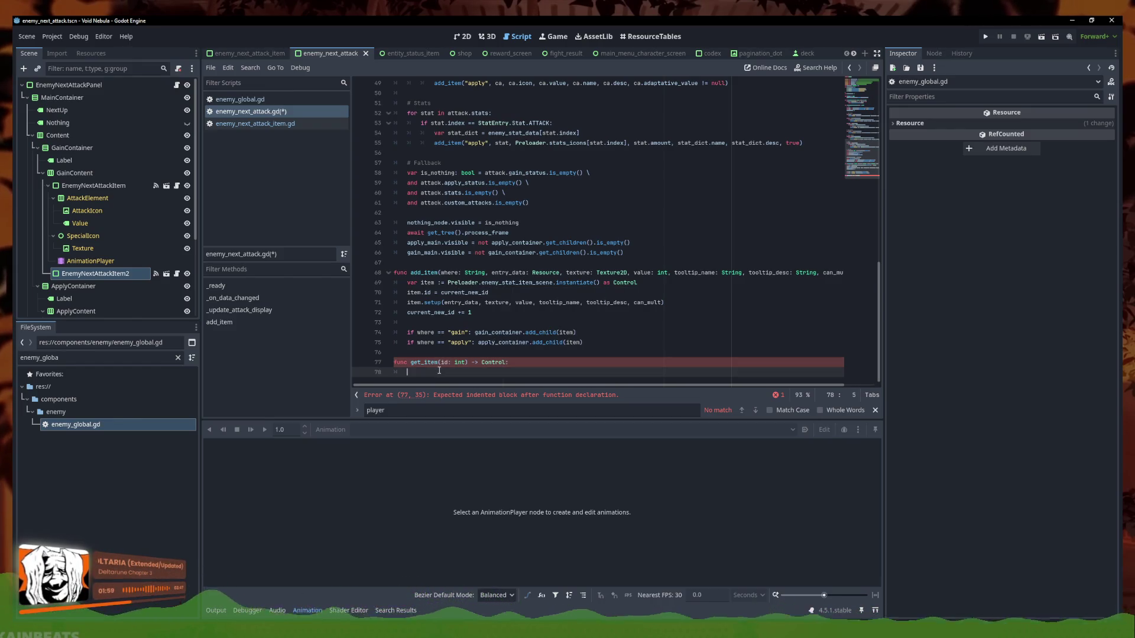
{"action": "scroll", "coordinate": [484, 328], "scroll_direction": "up", "scroll_amount": 10}
Move the two child-clearing loops into get_item's body, with the gain_container loop first.
{"action": "scroll", "coordinate": [484, 328], "scroll_direction": "up", "scroll_amount": 6}
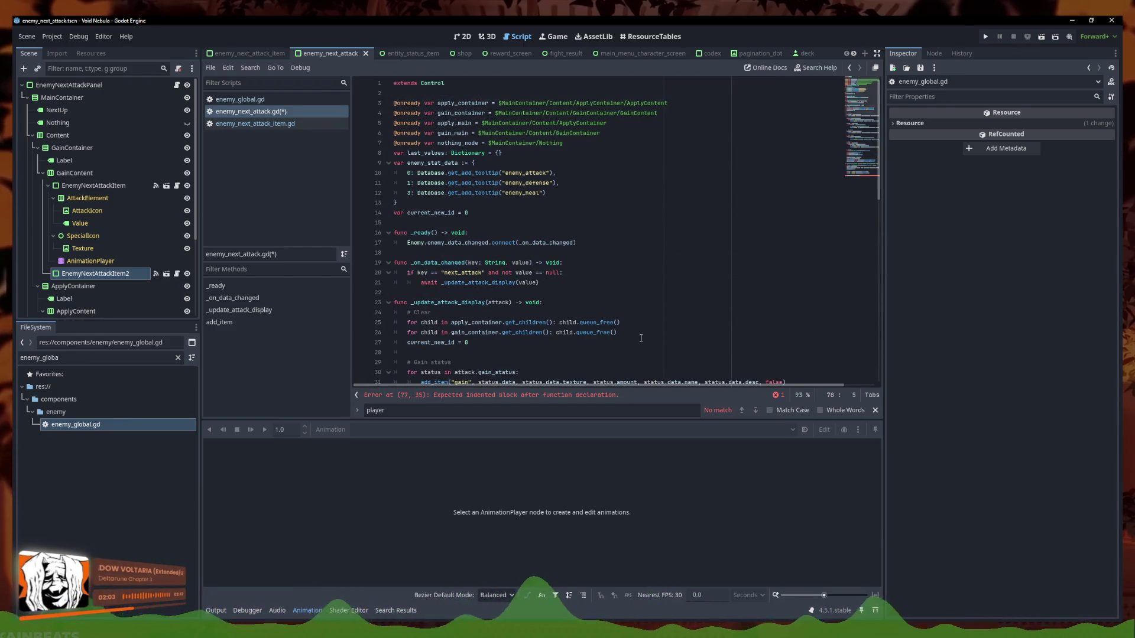
{"action": "left_click_drag", "start_coordinate": [638, 333], "coordinate": [352, 328]}
{"action": "key", "text": "ctrl+x"}
{"action": "scroll", "coordinate": [467, 349], "scroll_direction": "down", "scroll_amount": 10}
{"action": "left_click", "coordinate": [430, 363]}
{"action": "key", "text": "ctrl+v"}
{"action": "left_click", "coordinate": [431, 363]}
{"action": "key", "text": "Home"}
{"action": "key", "text": "BackSpace"}
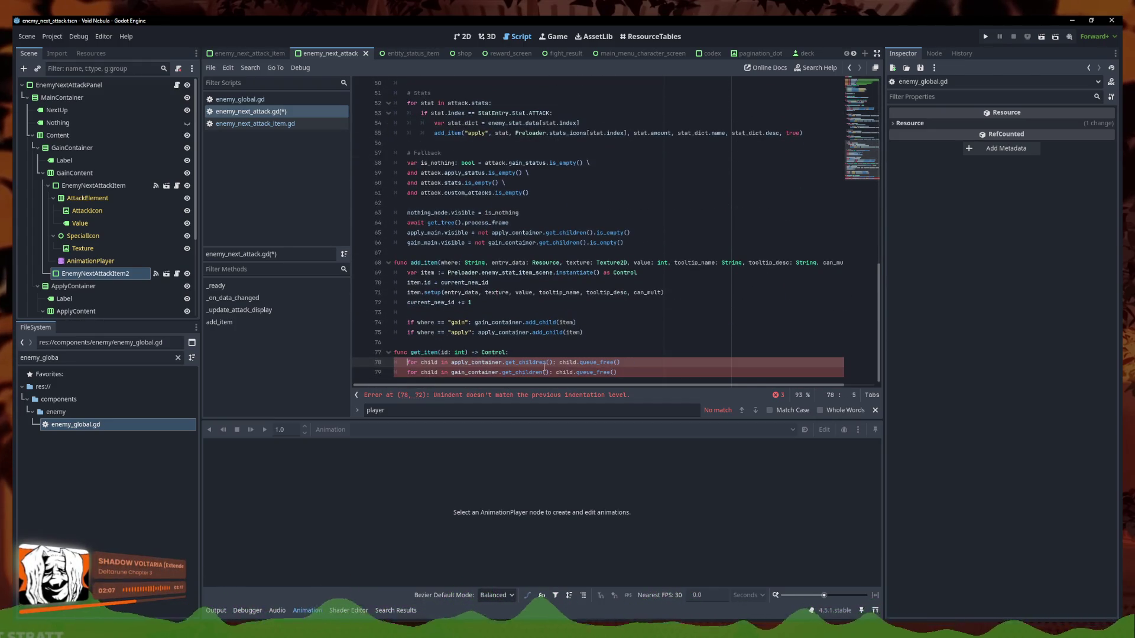
{"action": "left_click", "coordinate": [522, 372]}
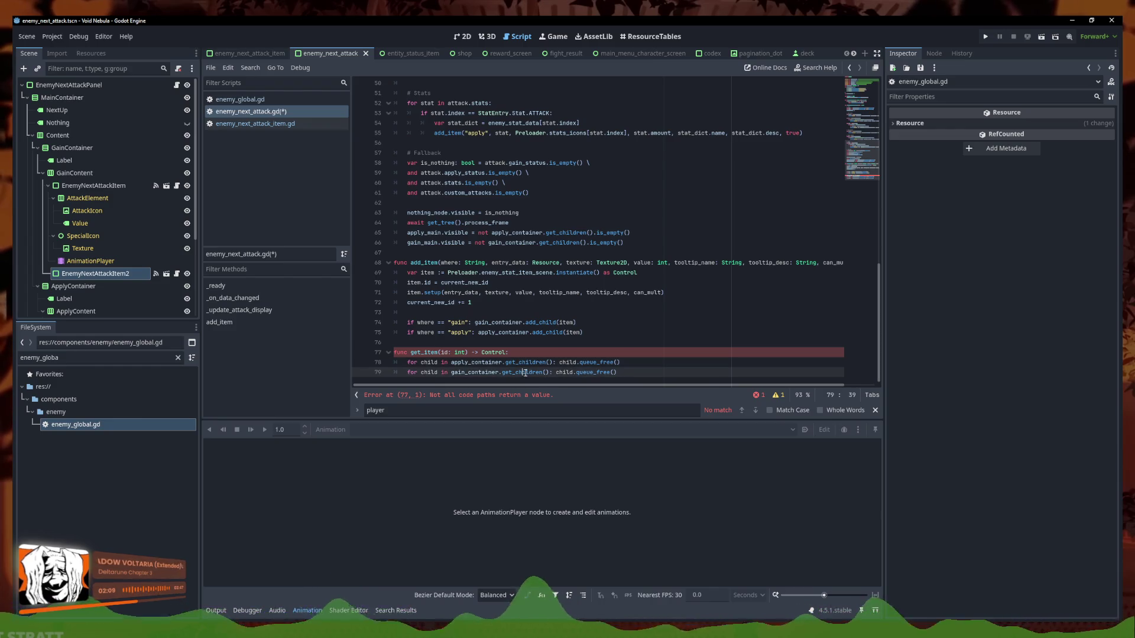
{"action": "key", "text": "alt+Up"}
Replace queue_free() in both loops with 'return child.id == id', then save.
{"action": "left_click", "coordinate": [554, 362]}
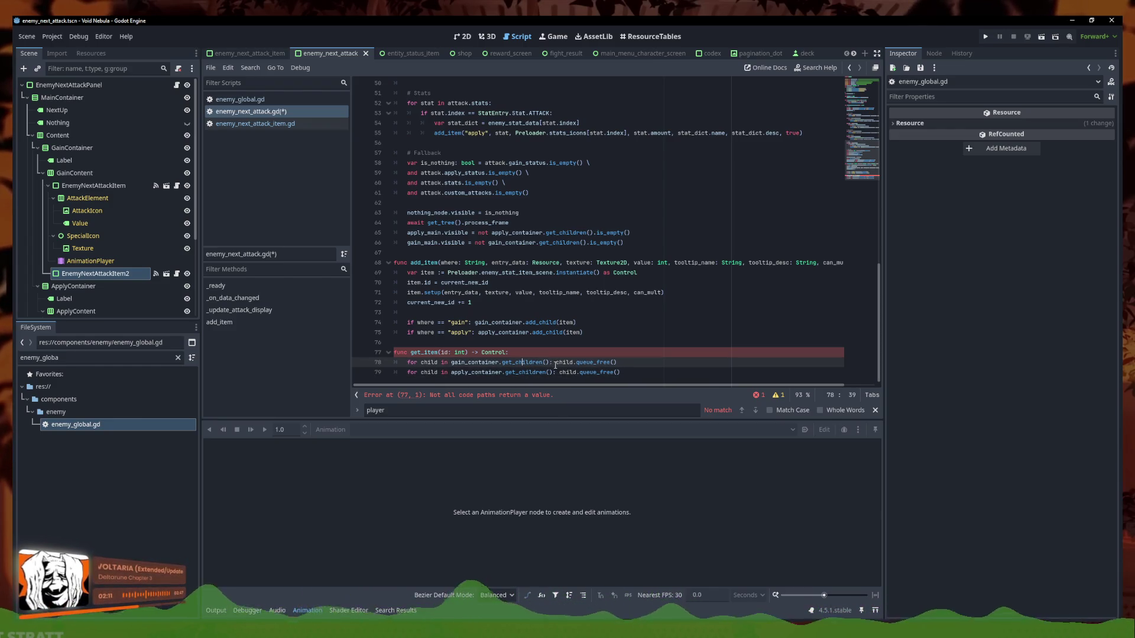
{"action": "mouse_move", "coordinate": [626, 362]}
{"action": "left_mouse_down"}
{"action": "mouse_move", "coordinate": [556, 363]}
{"action": "mouse_move", "coordinate": [577, 363]}
{"action": "left_mouse_up"}
{"action": "key", "text": "BackSpace"}
{"action": "type", "text": "id "}
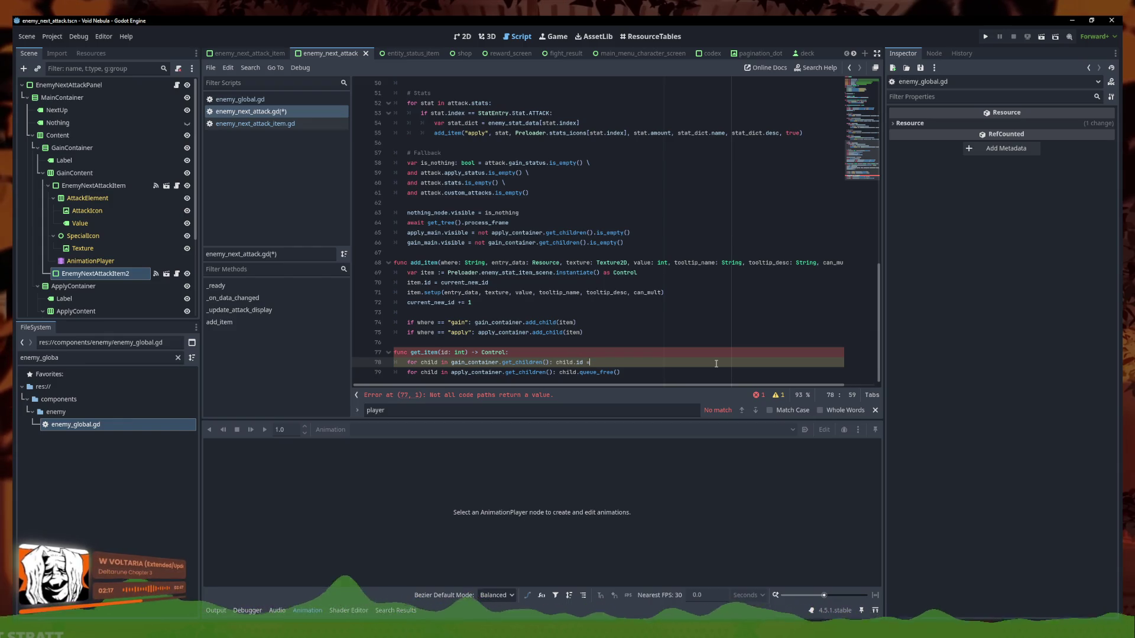
{"action": "type", "text": "== id"}
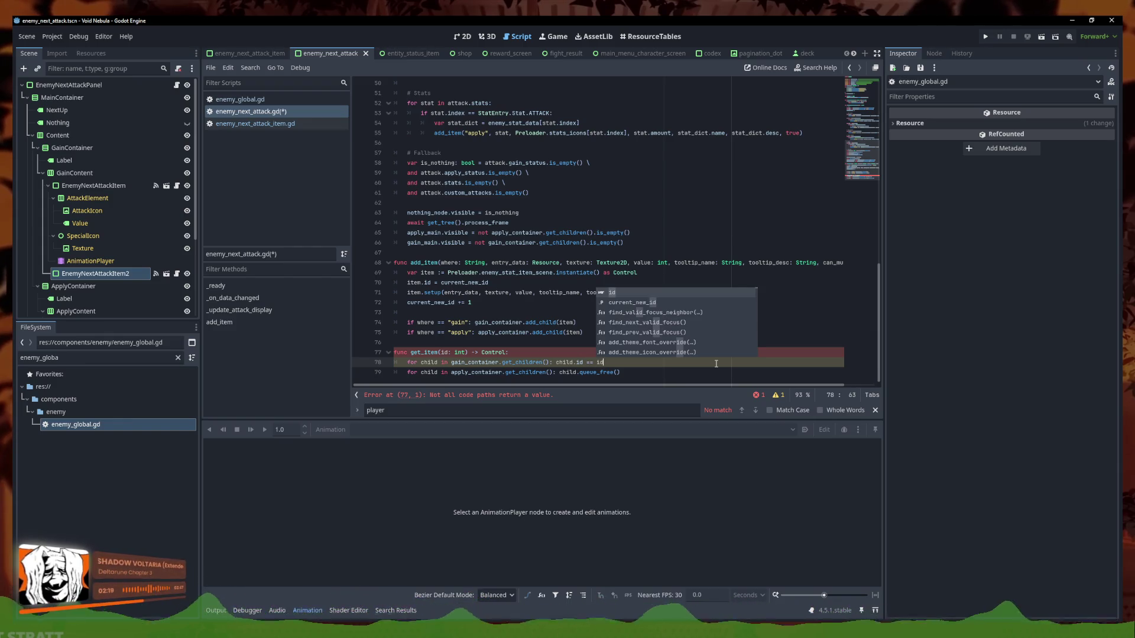
{"action": "mouse_move", "coordinate": [611, 370]}
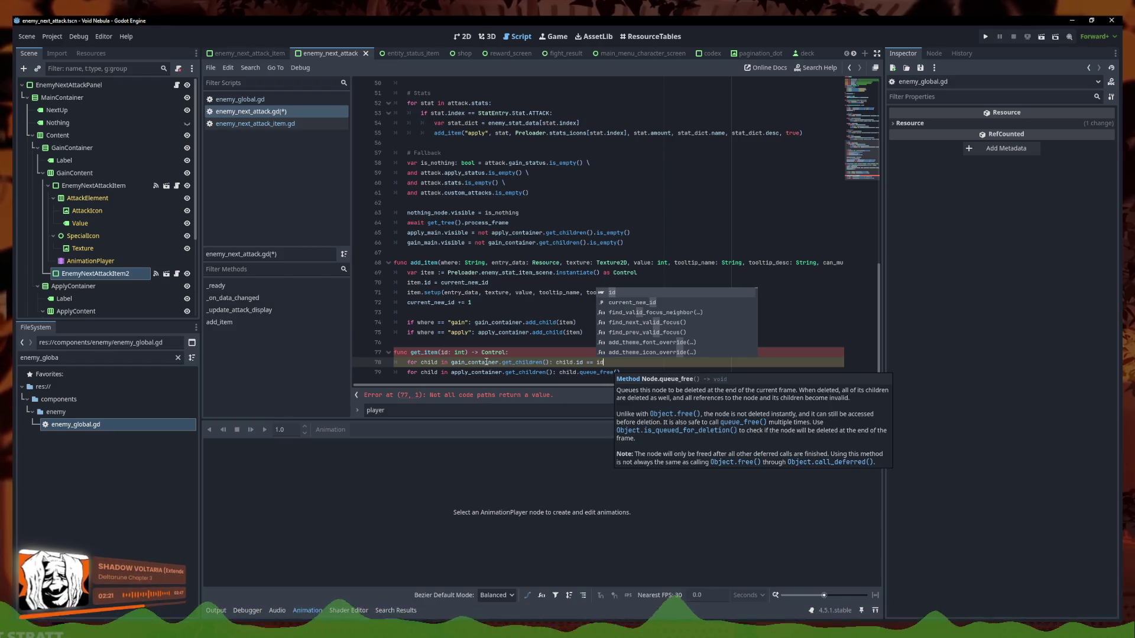
{"action": "left_click", "coordinate": [556, 361]}
{"action": "key", "text": "Down"}
{"action": "key", "text": "End"}
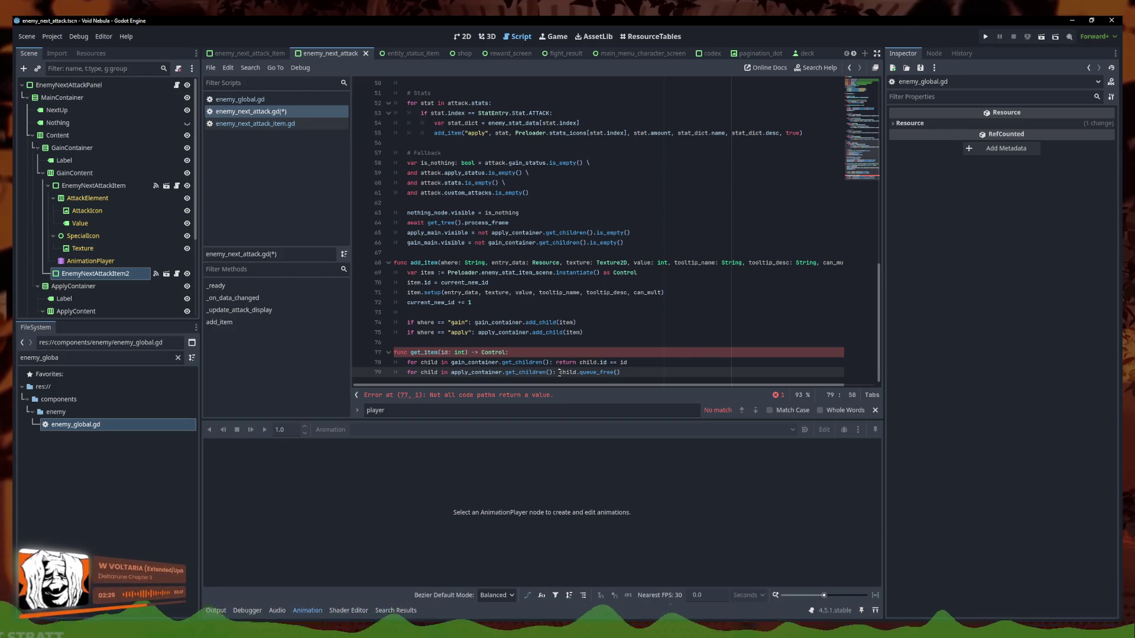
{"action": "mouse_move", "coordinate": [624, 363]}
{"action": "left_mouse_down"}
{"action": "mouse_move", "coordinate": [543, 363]}
{"action": "mouse_move", "coordinate": [652, 372]}
{"action": "left_mouse_up"}
{"action": "left_click", "coordinate": [559, 372]}
{"action": "key", "text": "ctrl+v"}
{"action": "key", "text": "ctrl+s"}
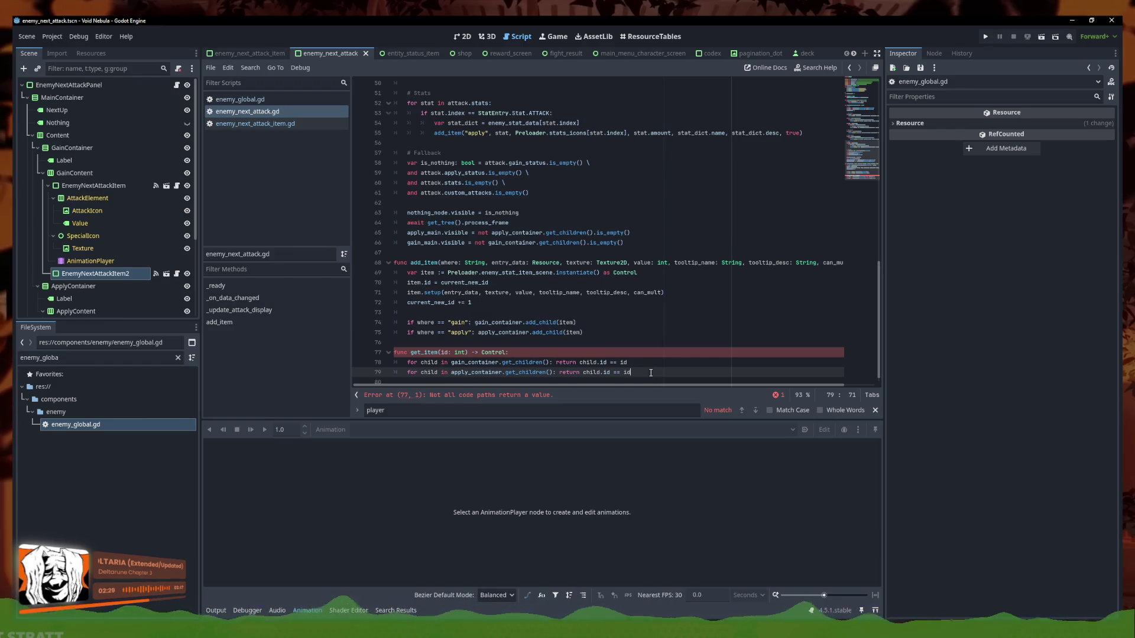
Add 'return null' after the loops, save, and open a new line below get_item.
{"action": "key", "text": "Return"}
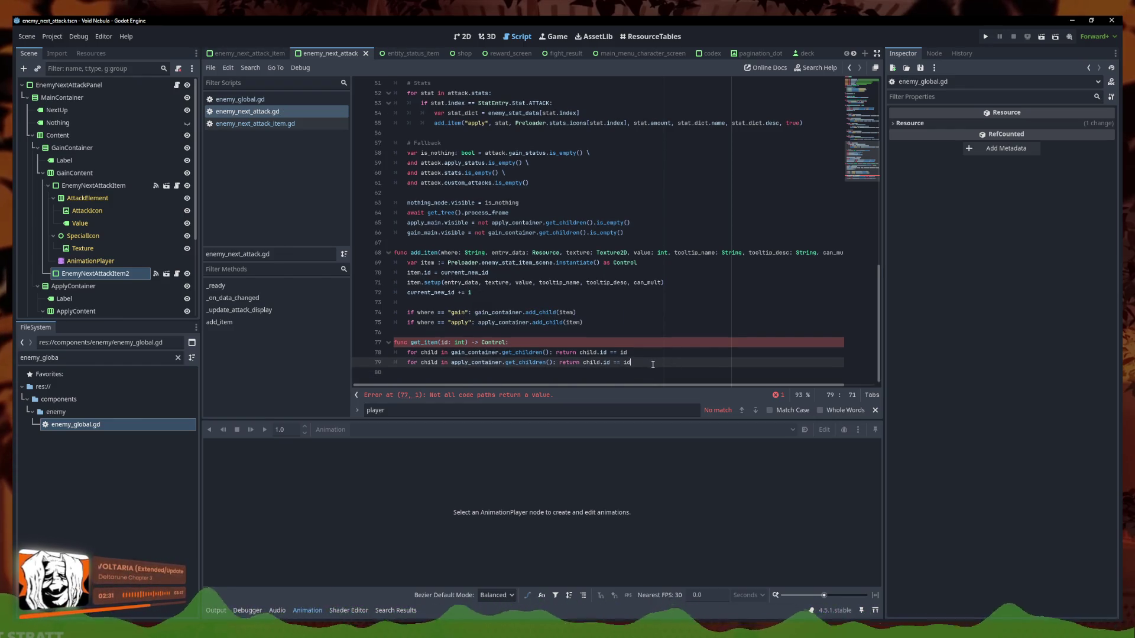
{"action": "type", "text": "return null"}
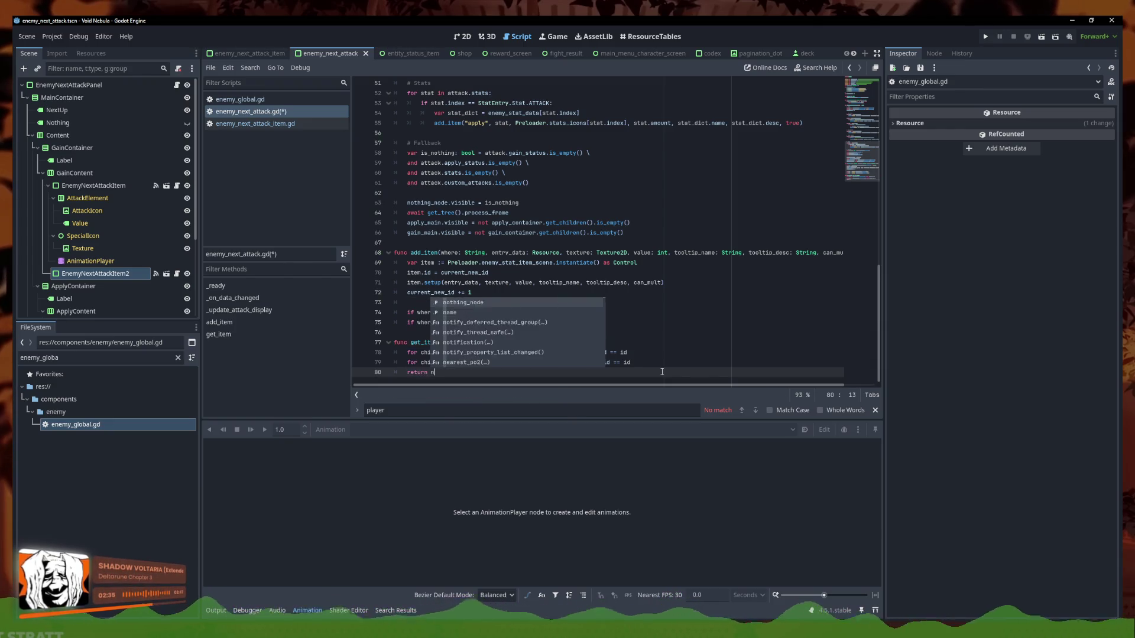
{"action": "key", "text": "ctrl+s"}
{"action": "key", "text": "Down"}
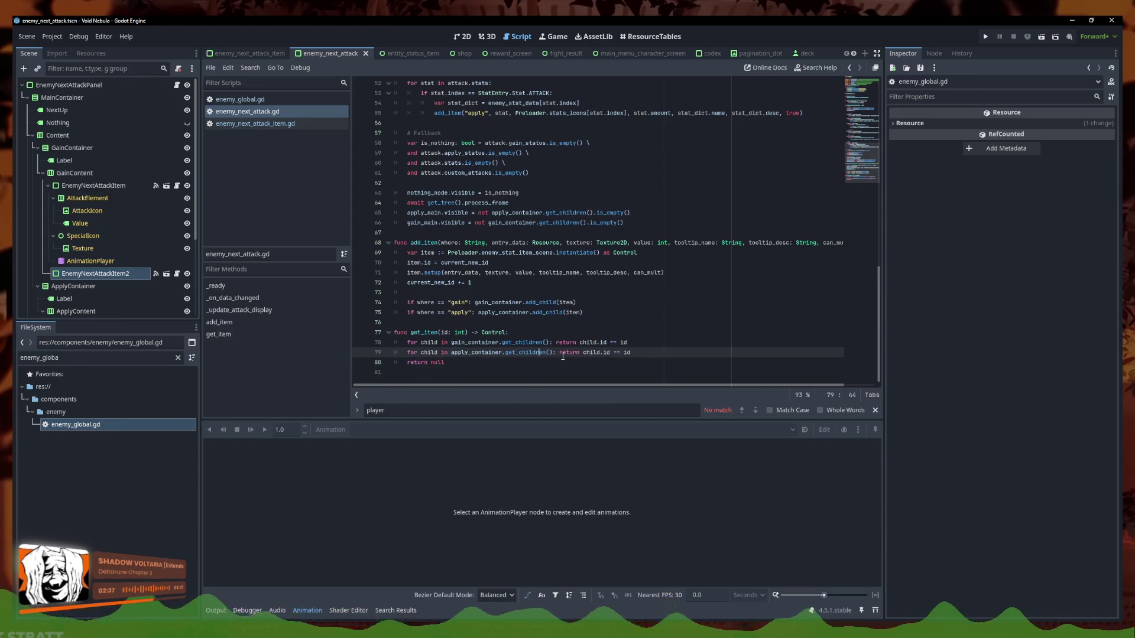
{"action": "left_click", "coordinate": [875, 410]}
{"action": "left_click", "coordinate": [586, 369]}
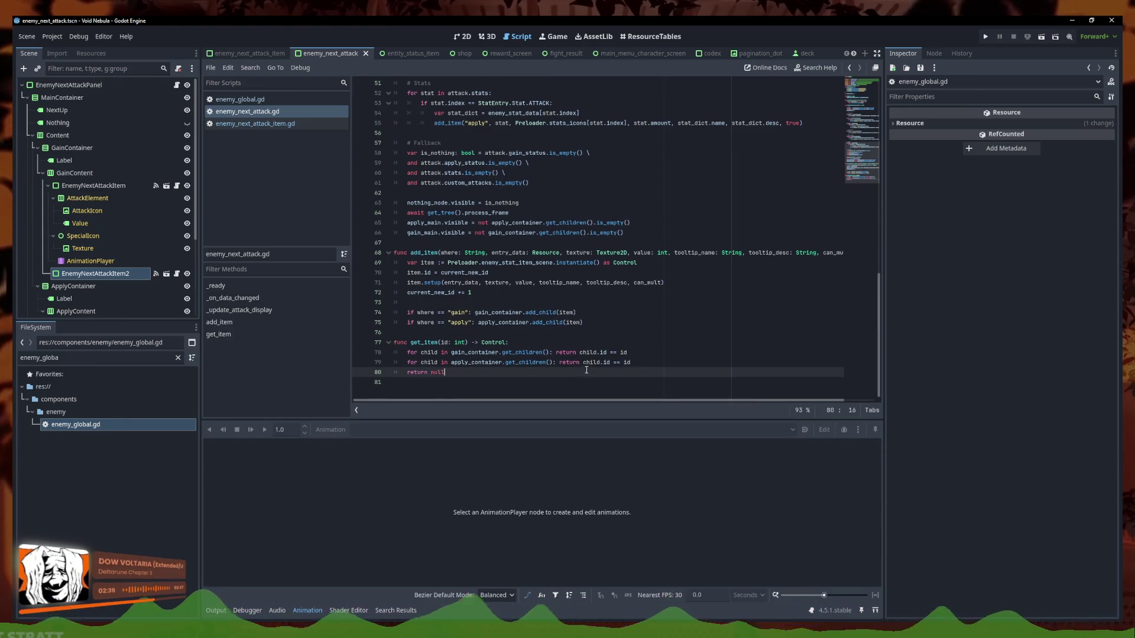
{"action": "left_click", "coordinate": [532, 382]}
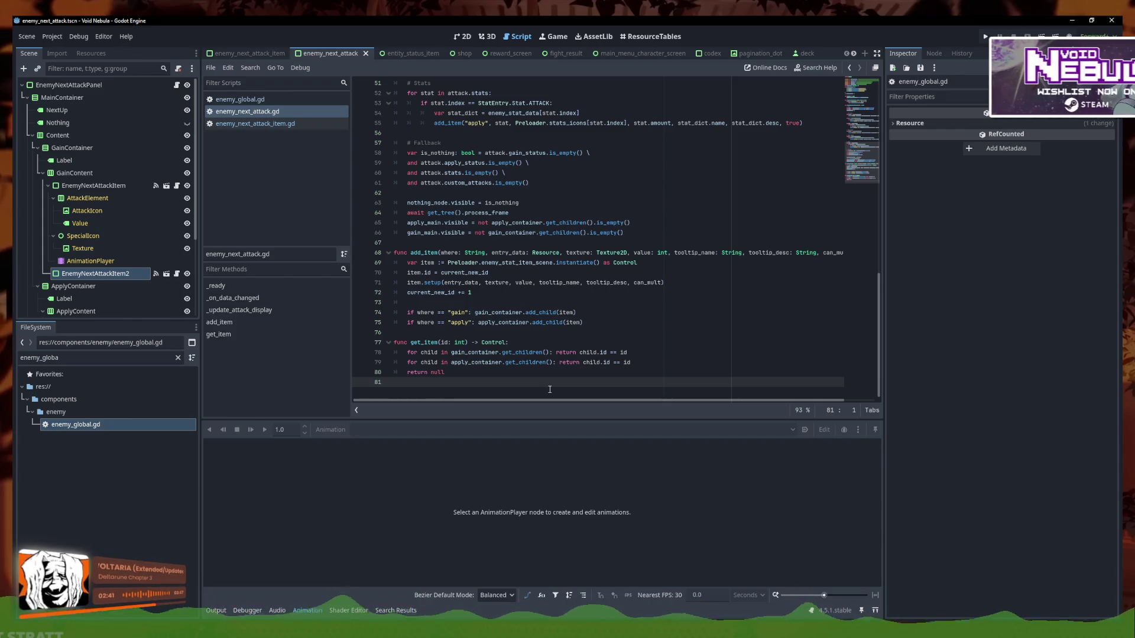
{"action": "key", "text": "Return"}
Start 'func play_item_activ…', then begin 'var animations = $ani…' below var id in enemy_next_attack_item.gd.
{"action": "type", "text": "func p"}
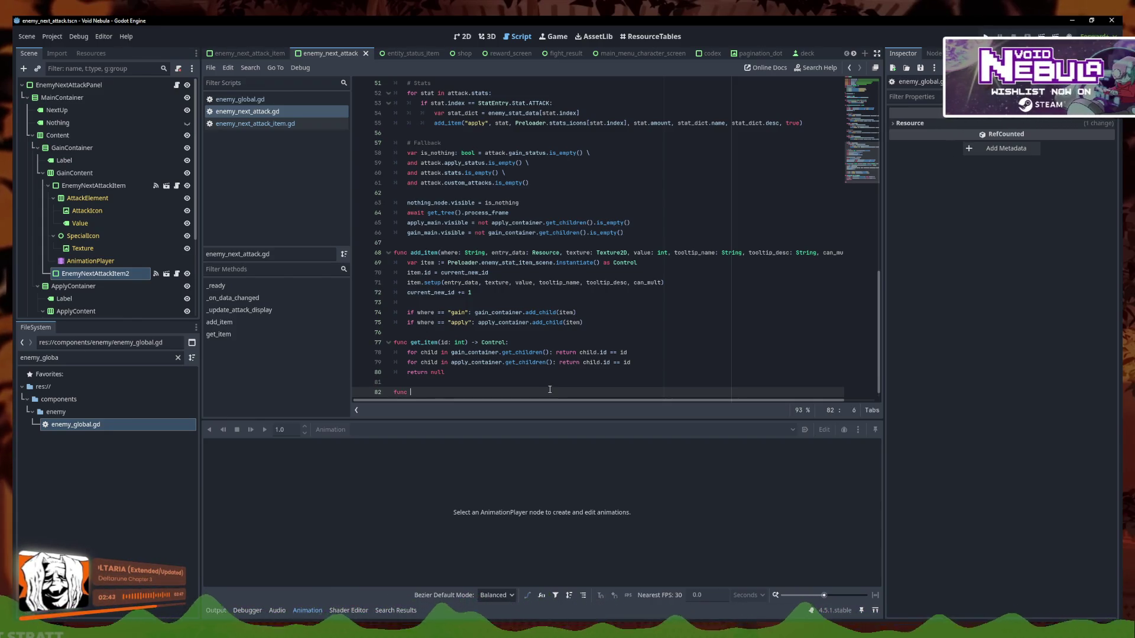
{"action": "type", "text": "lay_item_a"}
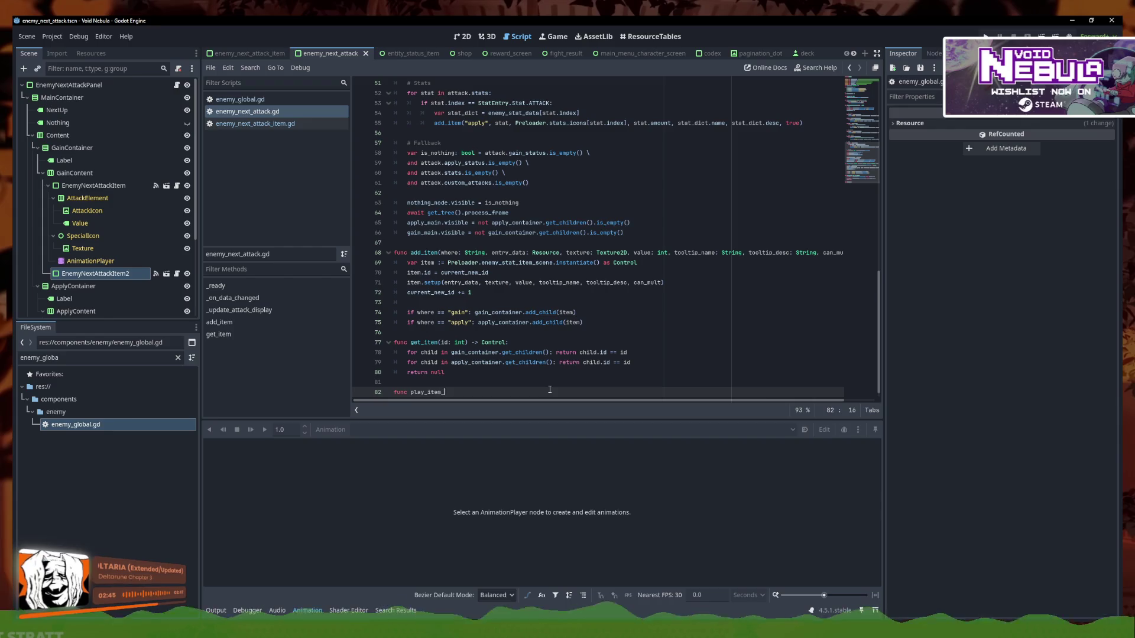
{"action": "type", "text": "ctive"}
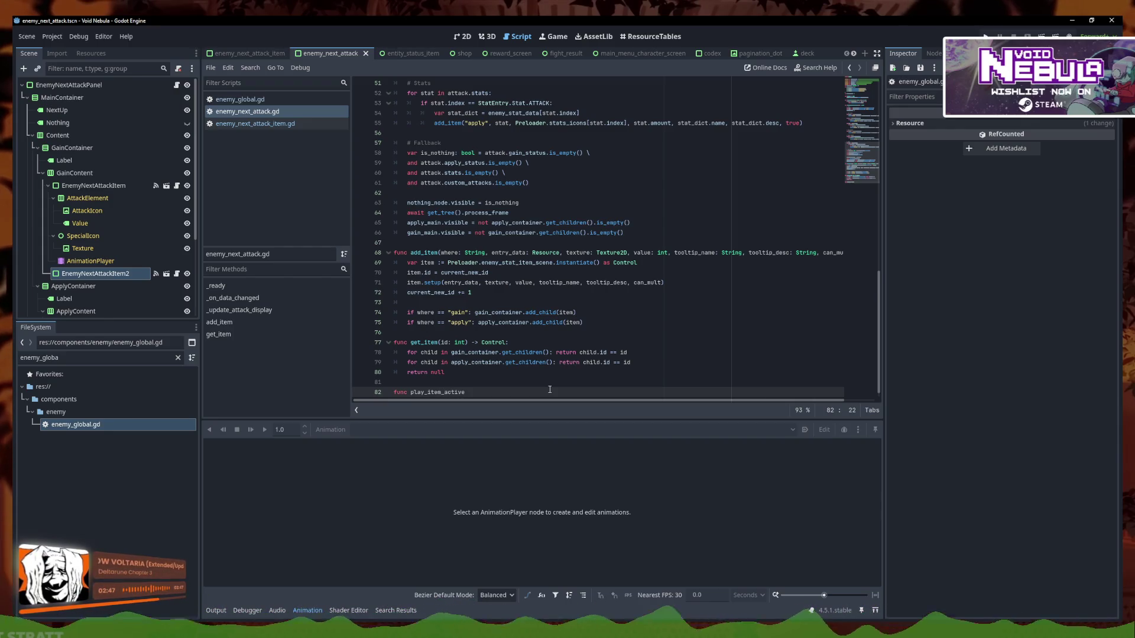
{"action": "left_click", "coordinate": [256, 124]}
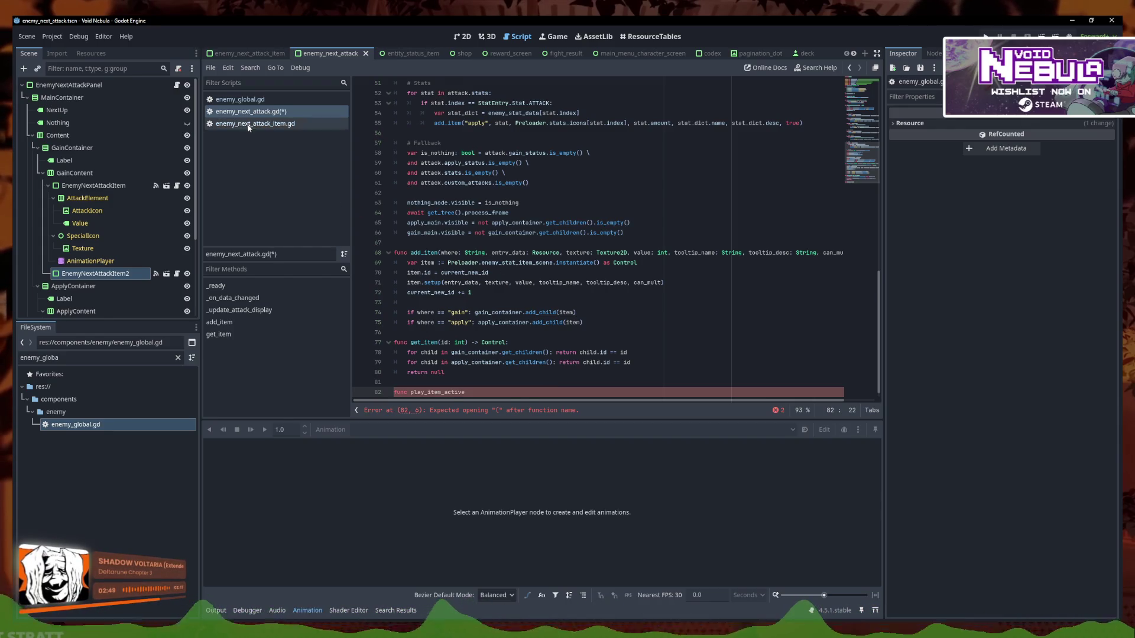
{"action": "key", "text": "Return"}
{"action": "type", "text": "var animations = "}
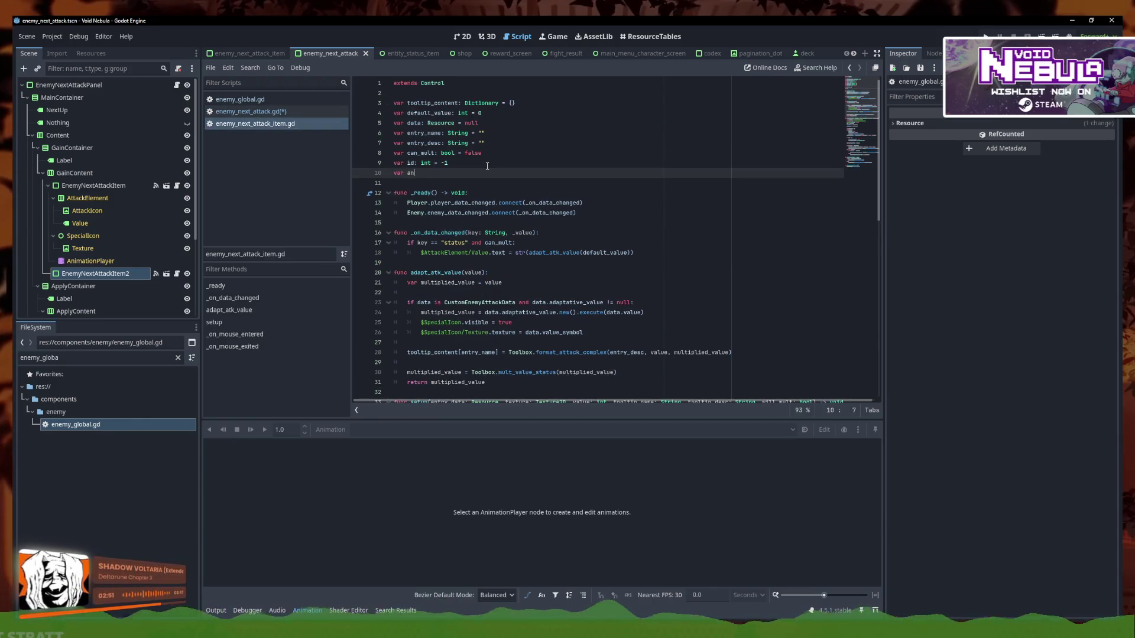
{"action": "type", "text": "$ani"}
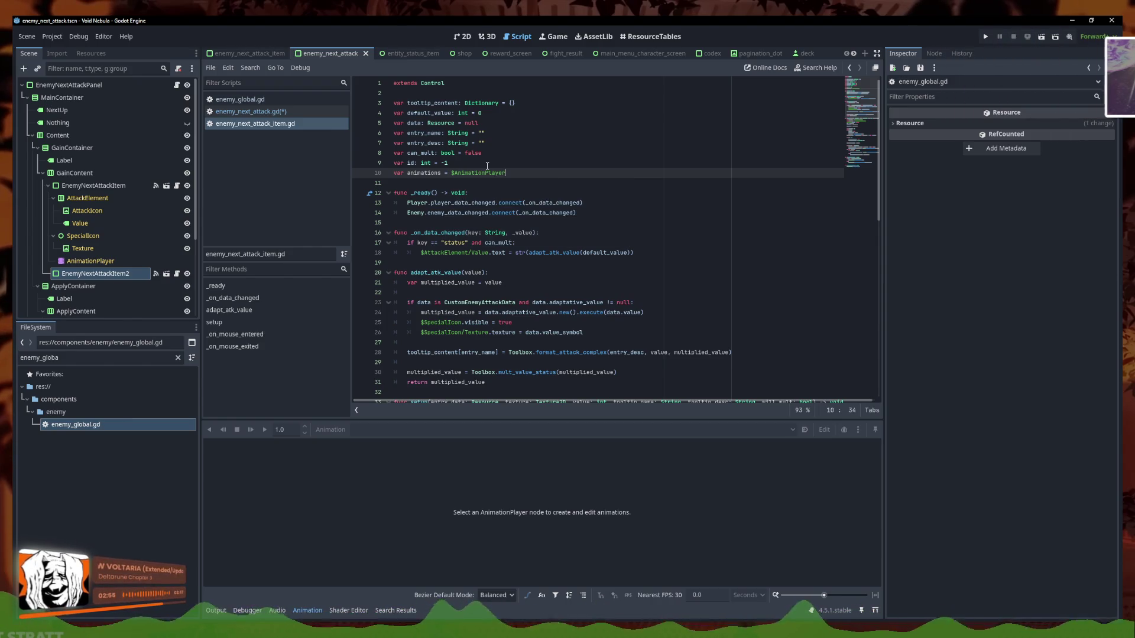
Back in enemy_next_attack.gd, add the 'id: int' parameter to play_item_active, undoing a stray line break.
{"action": "left_click", "coordinate": [307, 112]}
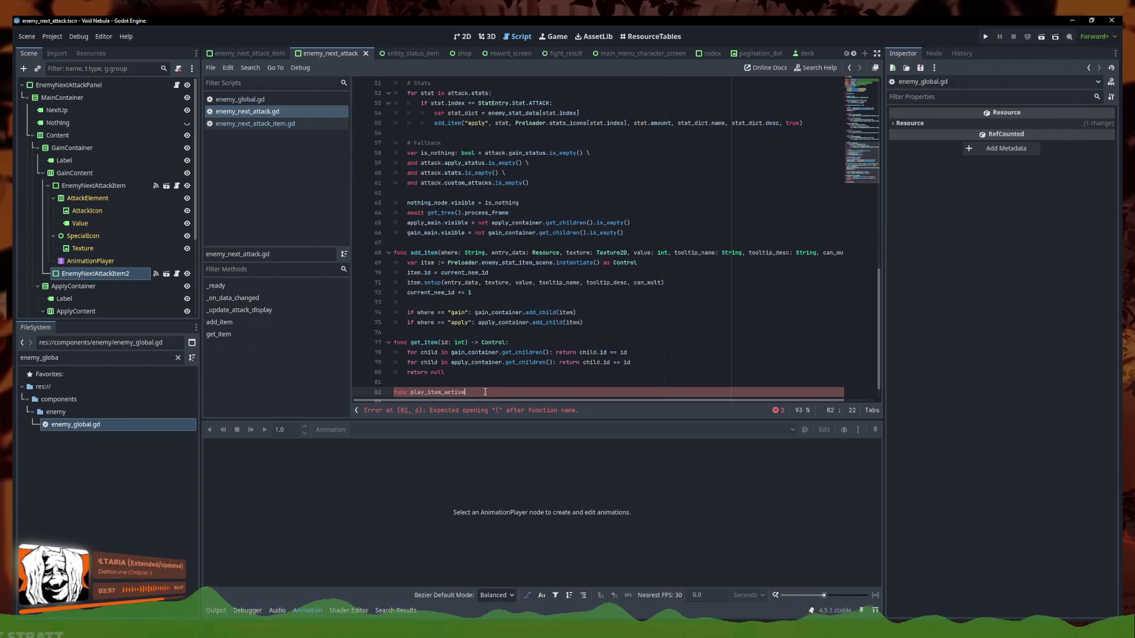
{"action": "type", "text": "id"}
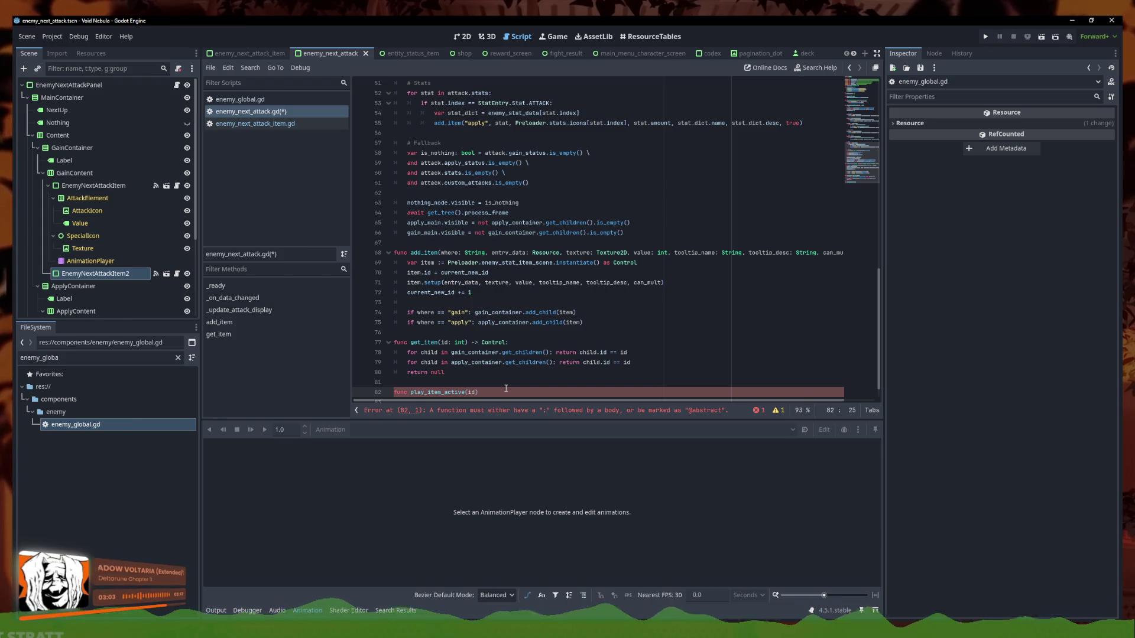
{"action": "type", "text": ":"}
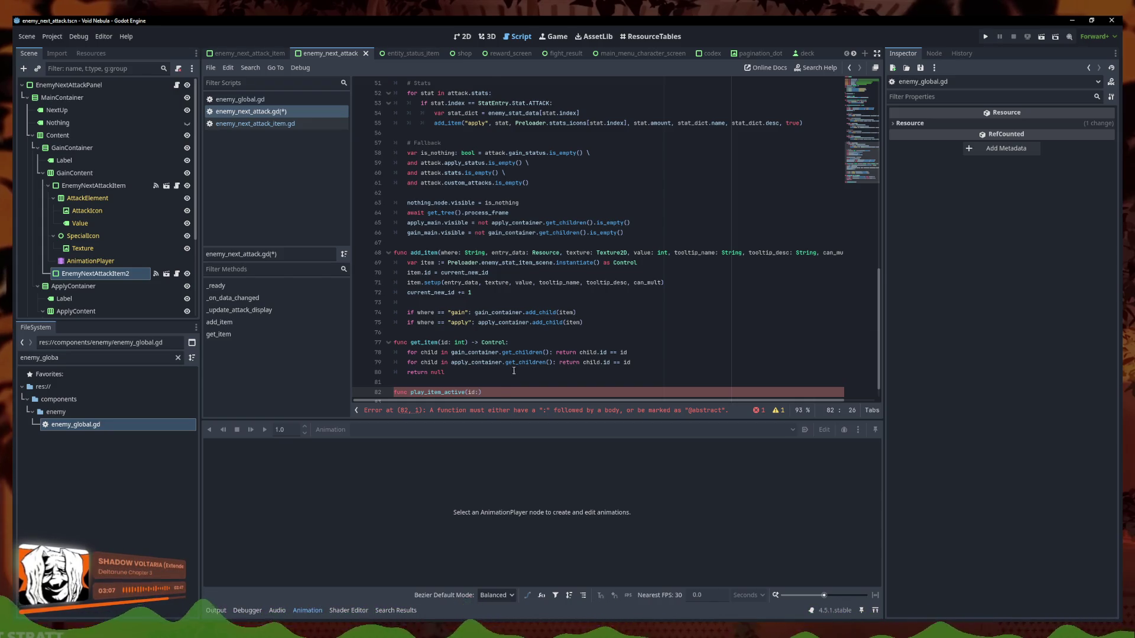
{"action": "scroll", "coordinate": [508, 370], "scroll_direction": "down", "scroll_amount": 1}
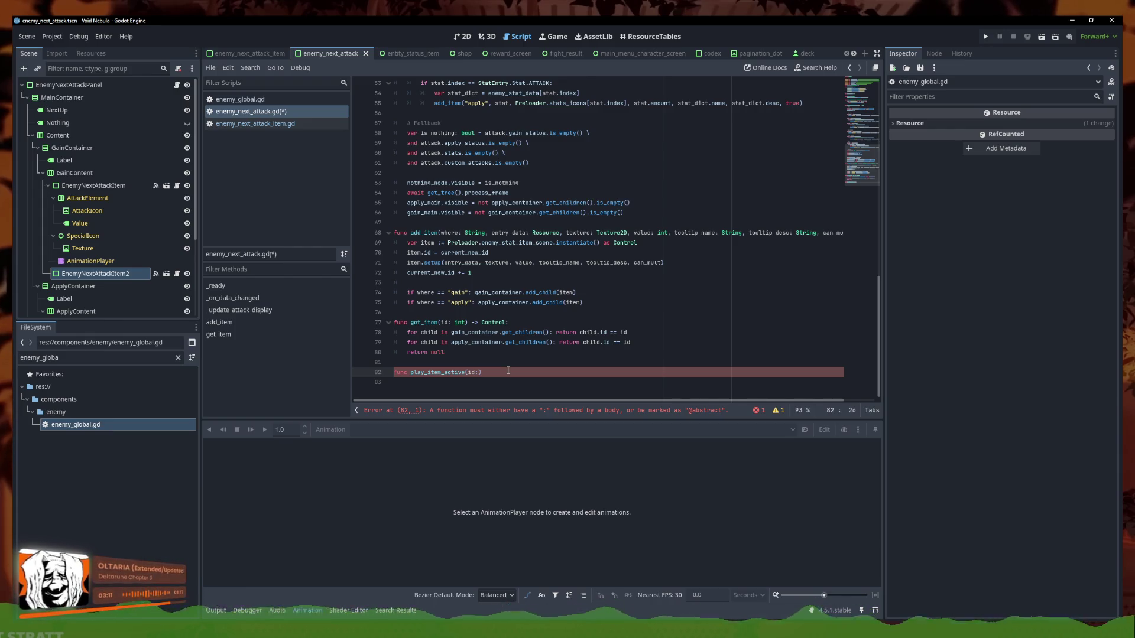
{"action": "type", "text": "nt"}
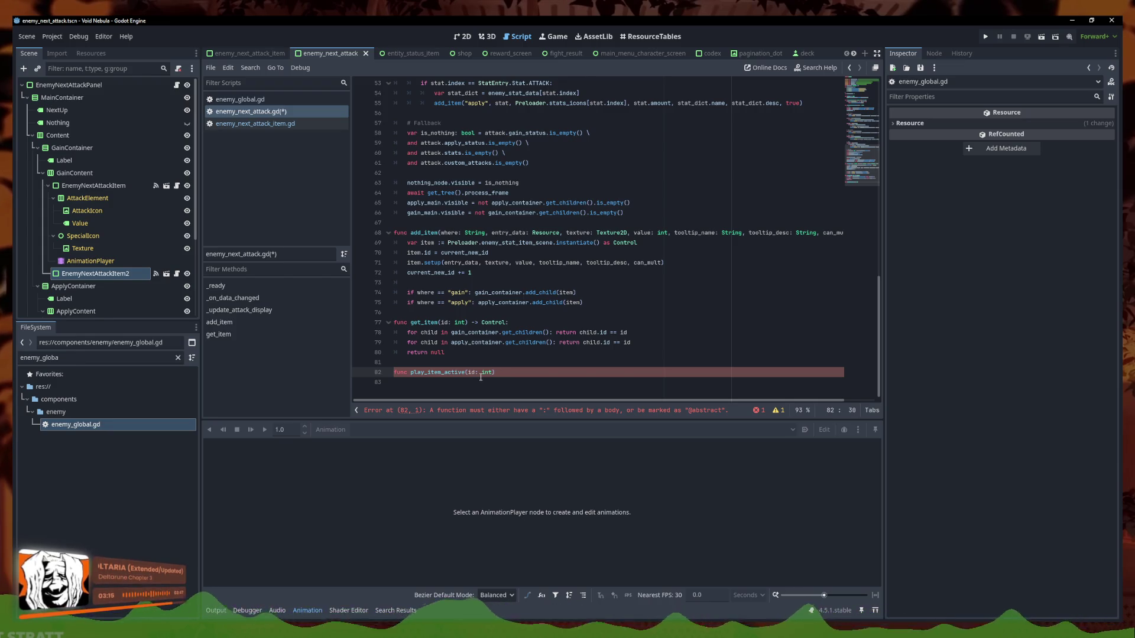
{"action": "mouse_move", "coordinate": [480, 377]}
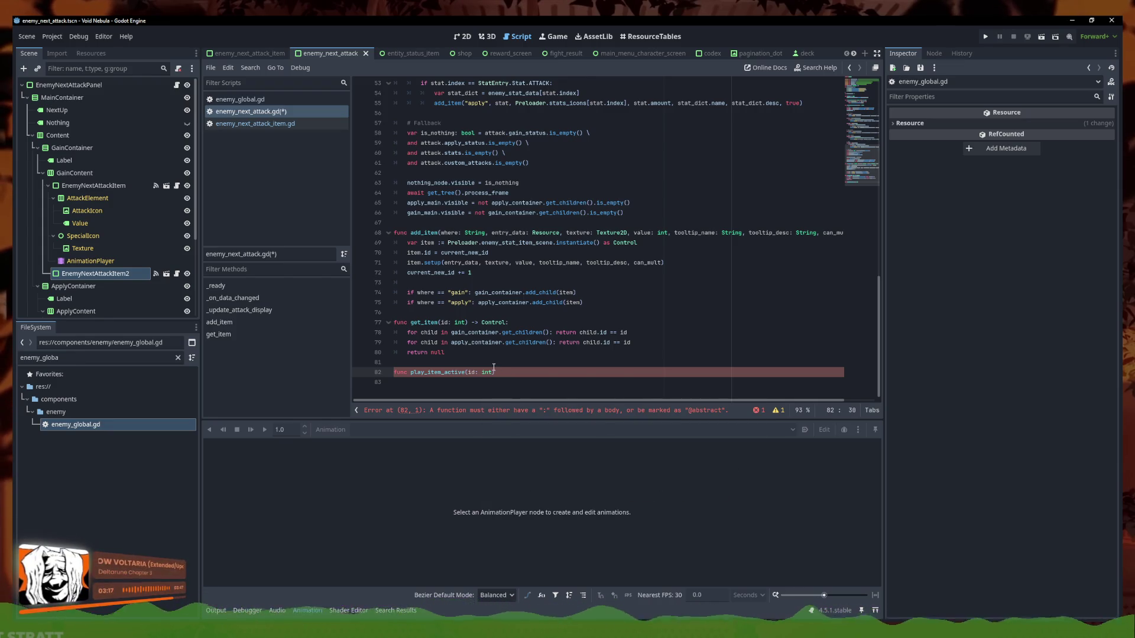
{"action": "key", "text": "Return"}
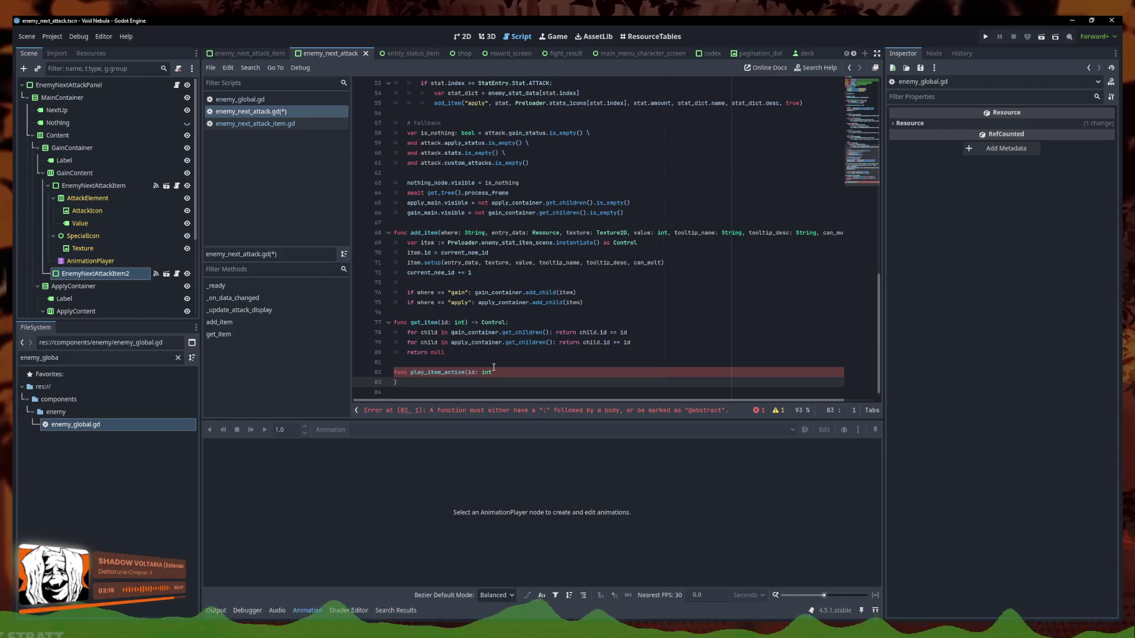
{"action": "key", "text": "BackSpace"}
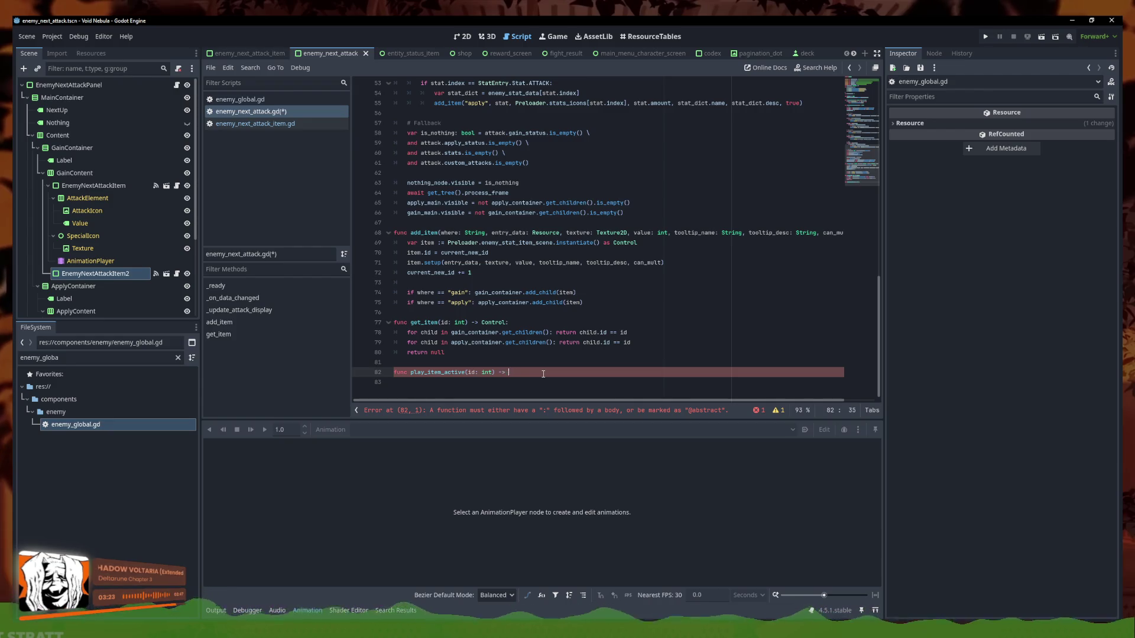
Finish '-> Control' and add get_item(id) lookup, 'if item:' and item.animations.play("active"), then save.
{"action": "type", "text": "ntrol:"}
{"action": "key", "text": "Return"}
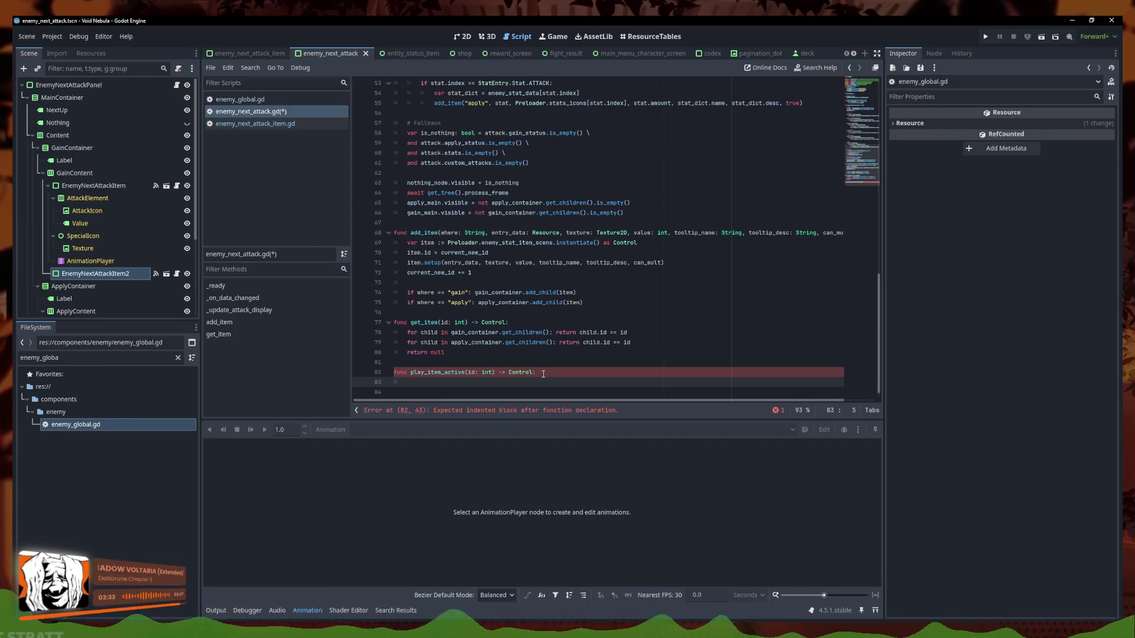
{"action": "type", "text": "var "}
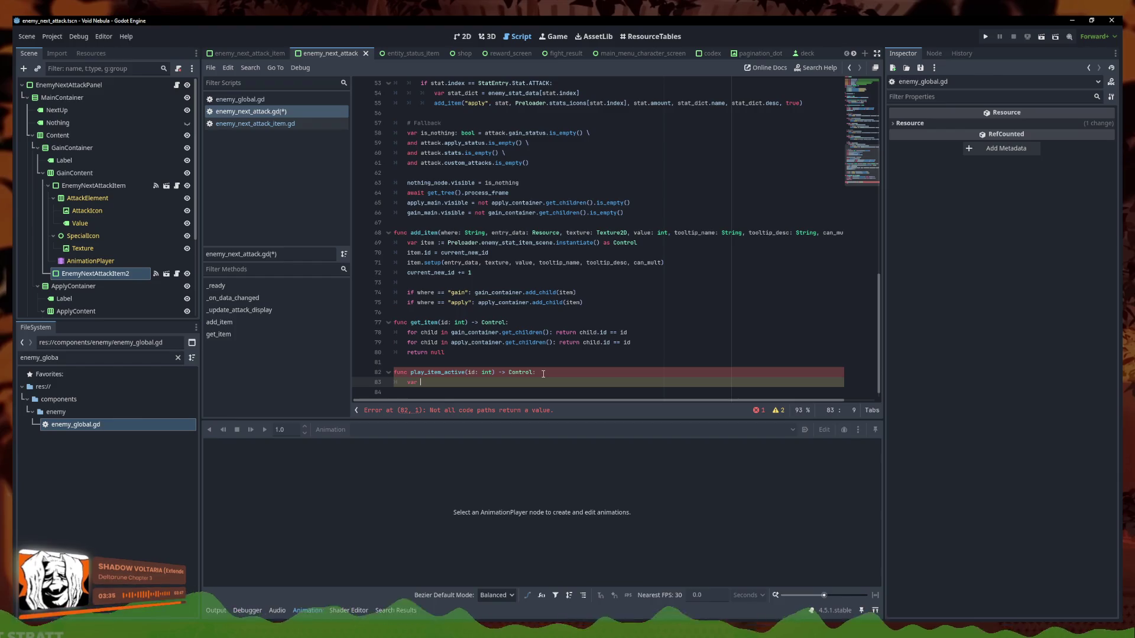
{"action": "type", "text": "item = get"}
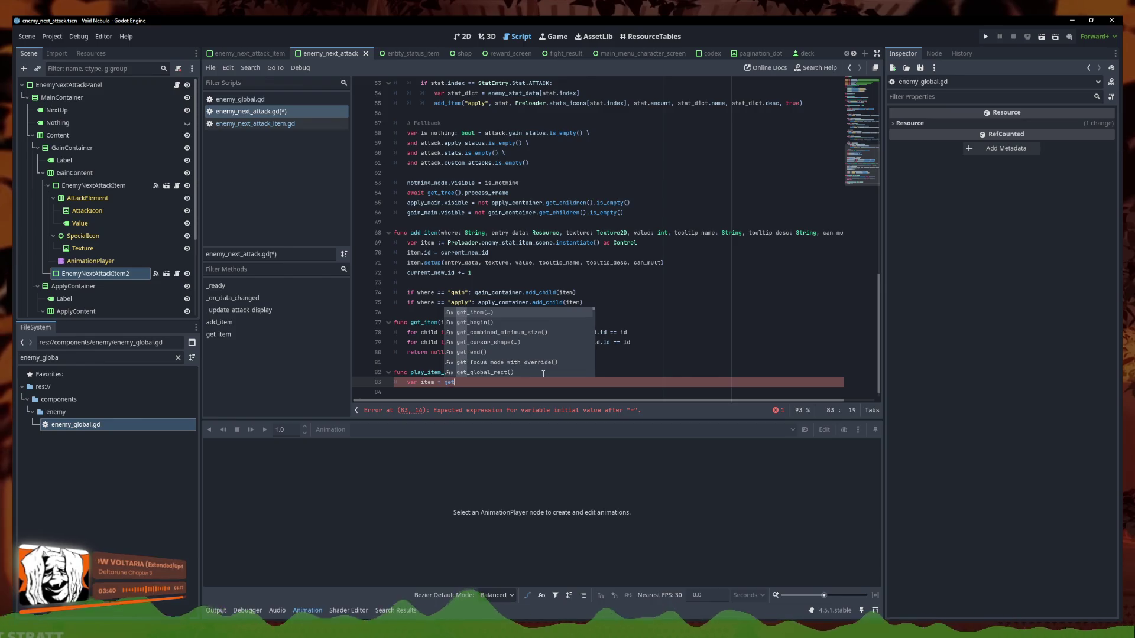
{"action": "key", "text": "Return"}
{"action": "type", "text": "id)"}
{"action": "key", "text": "Return"}
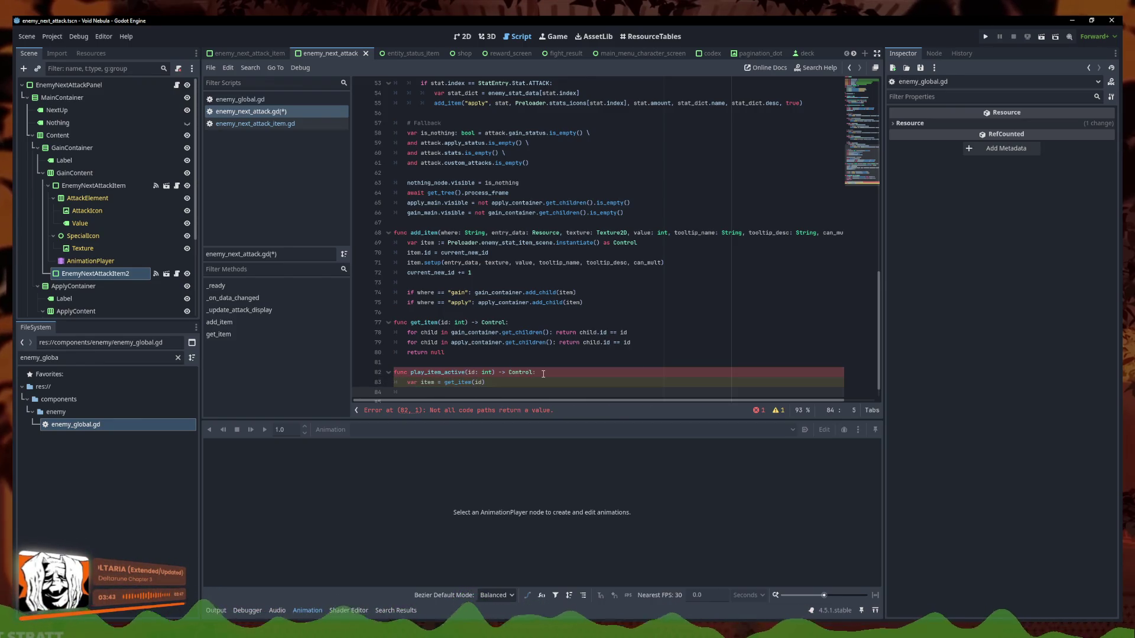
{"action": "type", "text": "item:"}
{"action": "key", "text": "Return"}
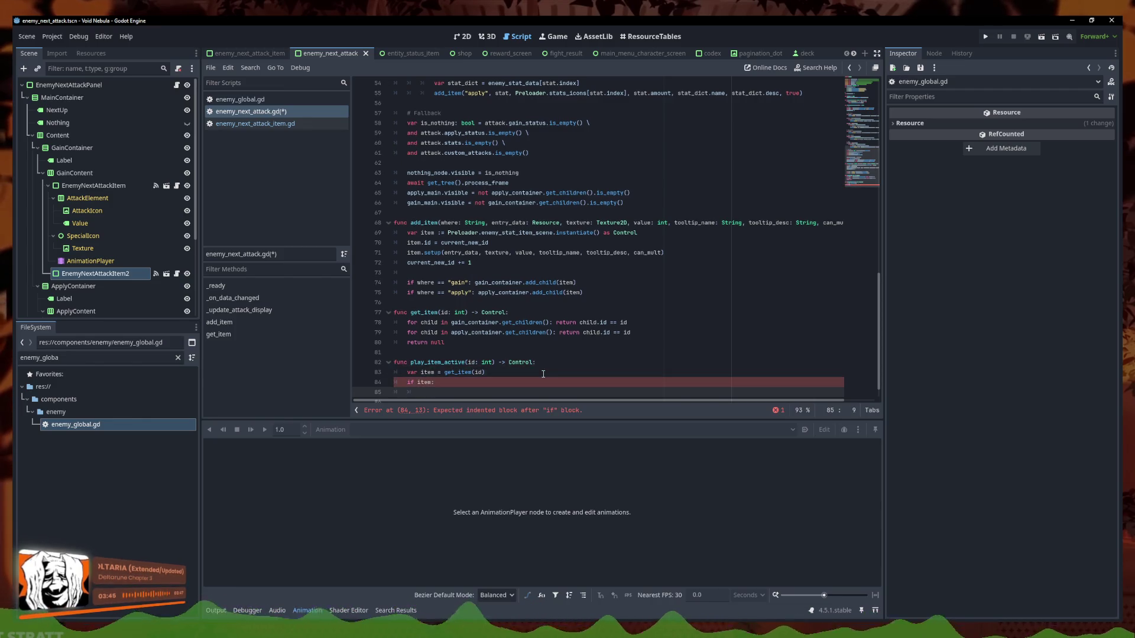
{"action": "type", "text": "item.animations.play(\""}
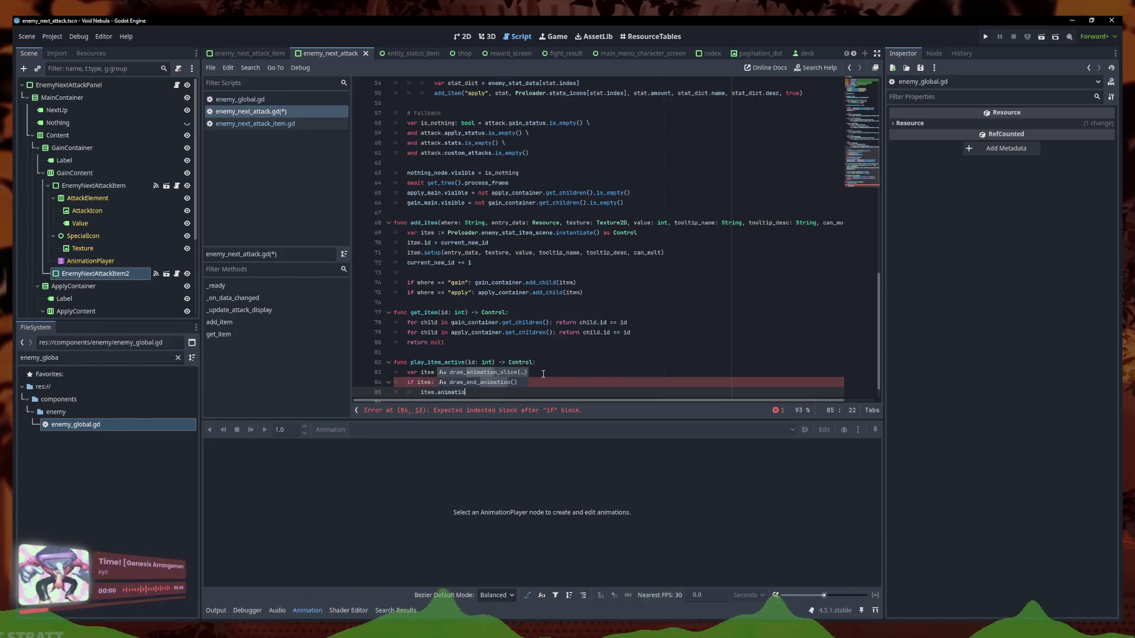
{"action": "type", "text": "active"}
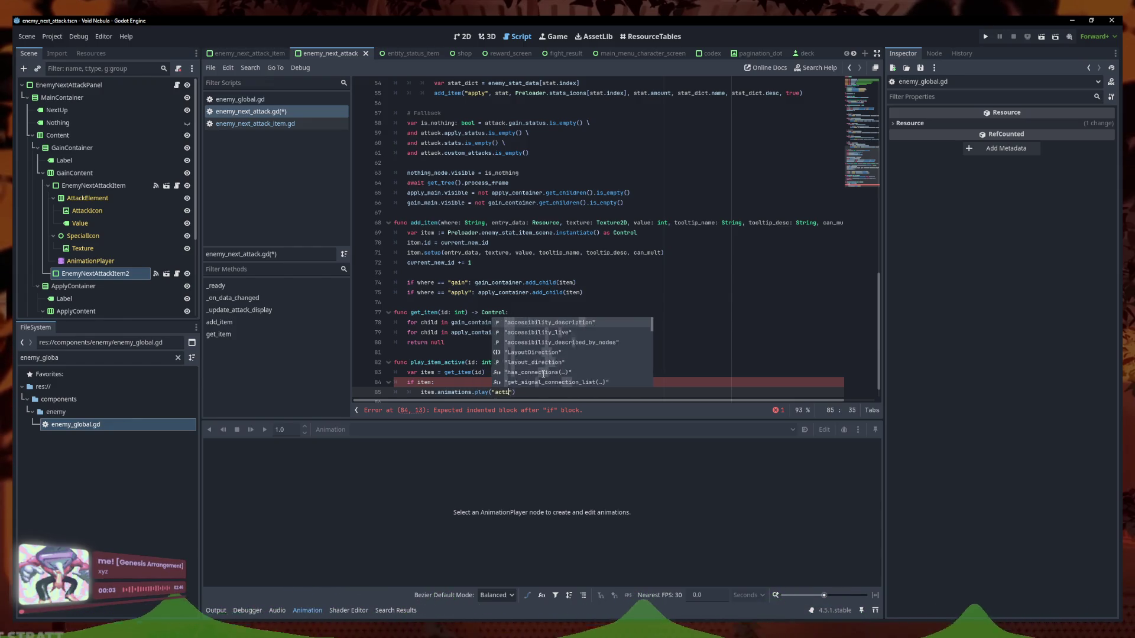
{"action": "key", "text": "ctrl+s"}
{"action": "left_click", "coordinate": [464, 36]}
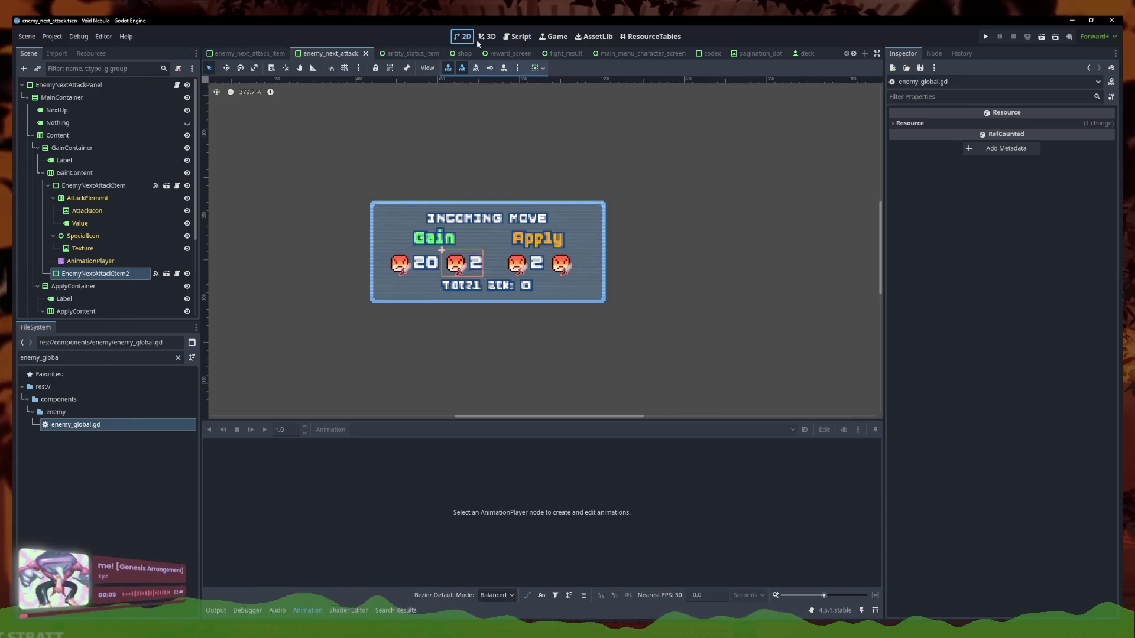
Check the AnimationPlayer's animation names and change the played animation from "active" to "activate".
{"action": "left_click", "coordinate": [518, 36]}
{"action": "left_click", "coordinate": [94, 261]}
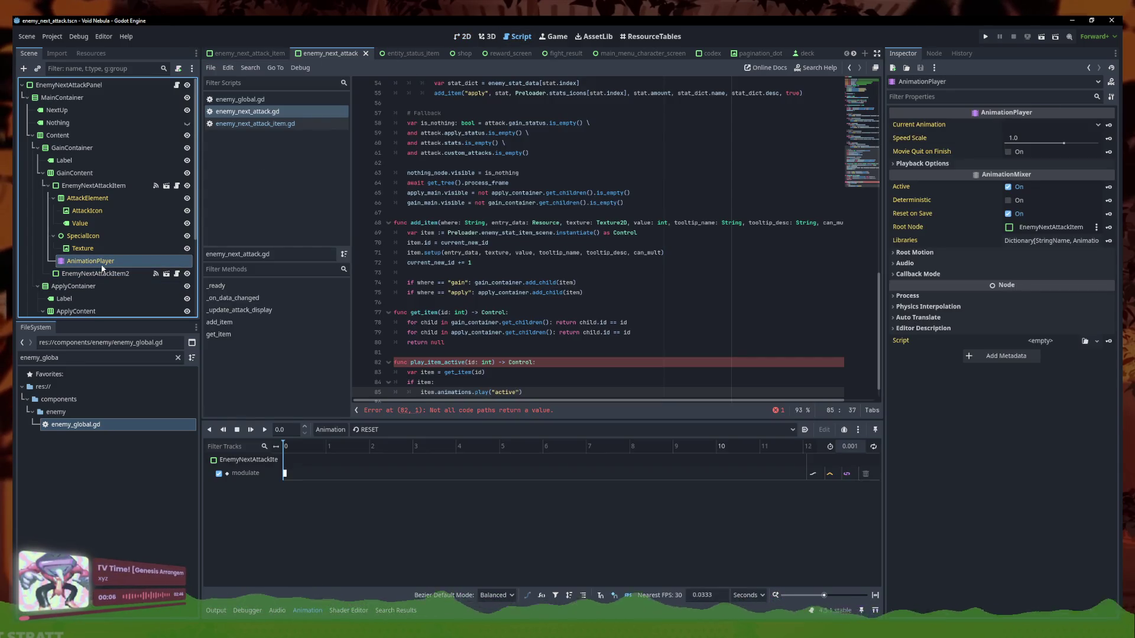
{"action": "left_click", "coordinate": [379, 430]}
{"action": "left_click", "coordinate": [379, 436]}
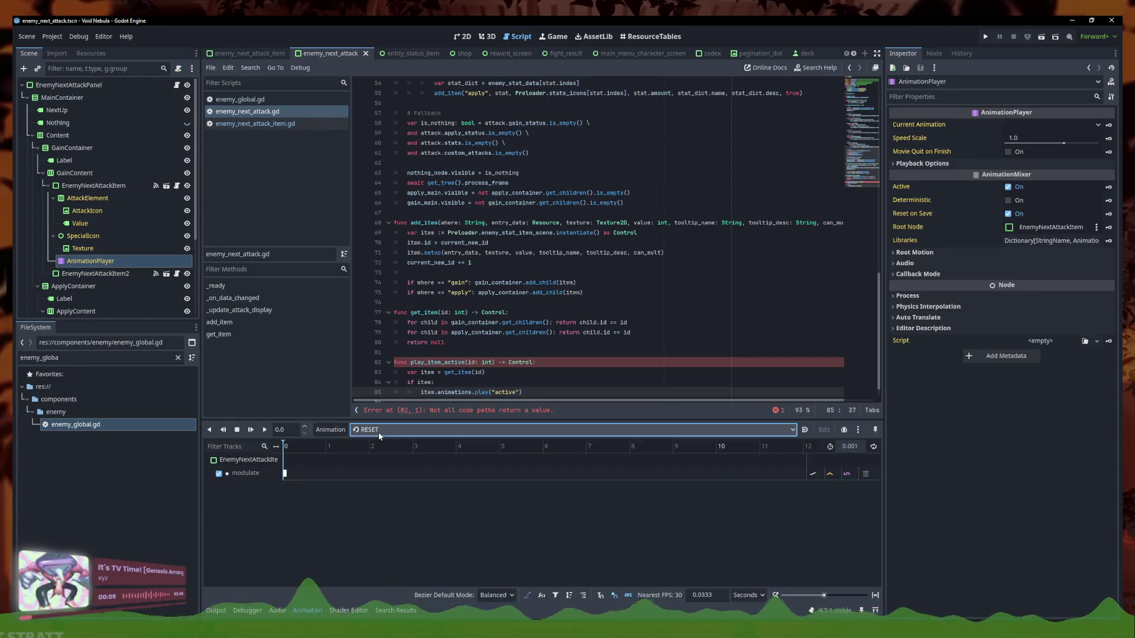
{"action": "left_click", "coordinate": [512, 392]}
{"action": "type", "text": "at"}
{"action": "left_click", "coordinate": [540, 392]}
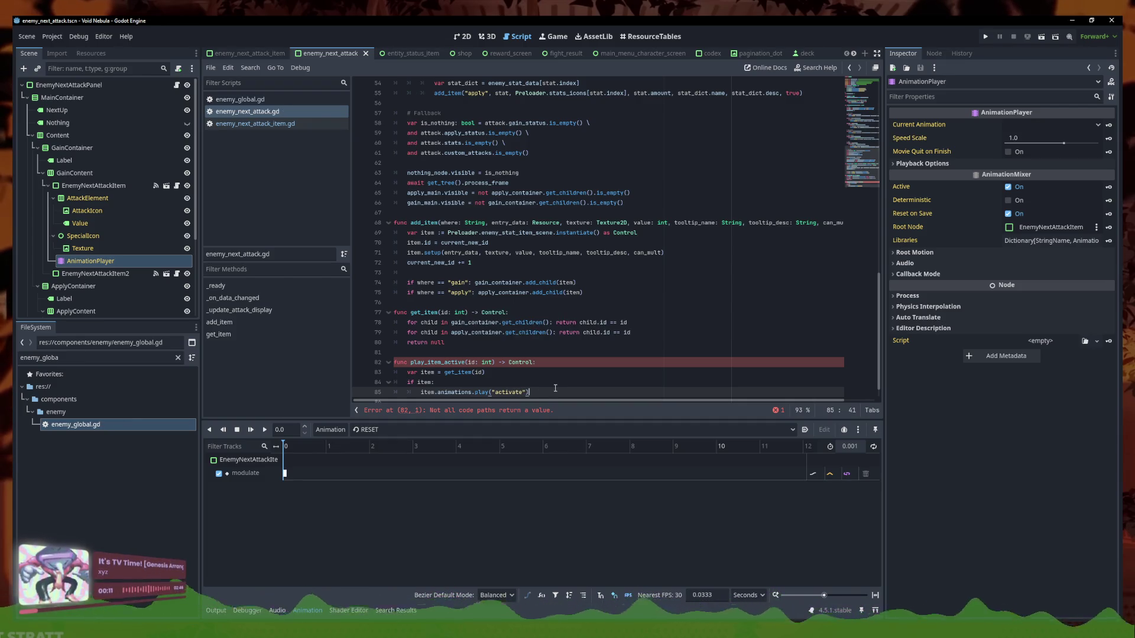
{"action": "scroll", "coordinate": [540, 392], "scroll_direction": "down", "scroll_amount": 1}
Replace play_item_active's Control return type with void.
{"action": "left_click", "coordinate": [550, 359]}
{"action": "key", "text": "Up"}
{"action": "key", "text": "Up"}
{"action": "left_click_drag", "start_coordinate": [534, 342], "coordinate": [509, 342]}
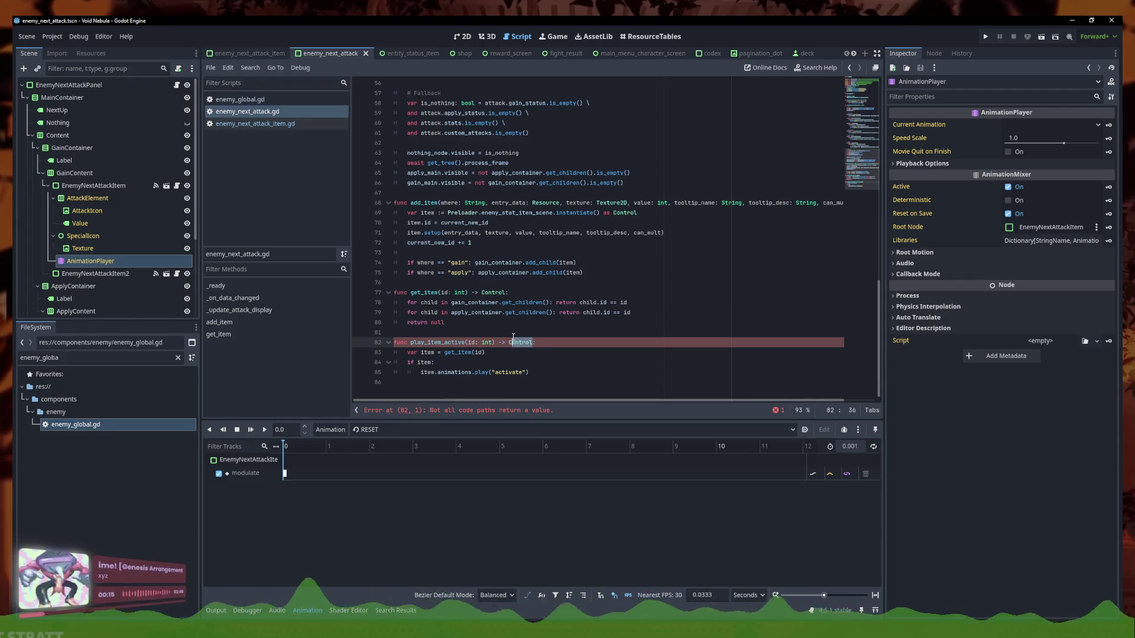
{"action": "type", "text": "CVo"}
{"action": "key", "text": "BackSpace"}
{"action": "key", "text": "BackSpace"}
{"action": "key", "text": "BackSpace"}
{"action": "type", "text": "void"}
{"action": "left_click", "coordinate": [561, 363]}
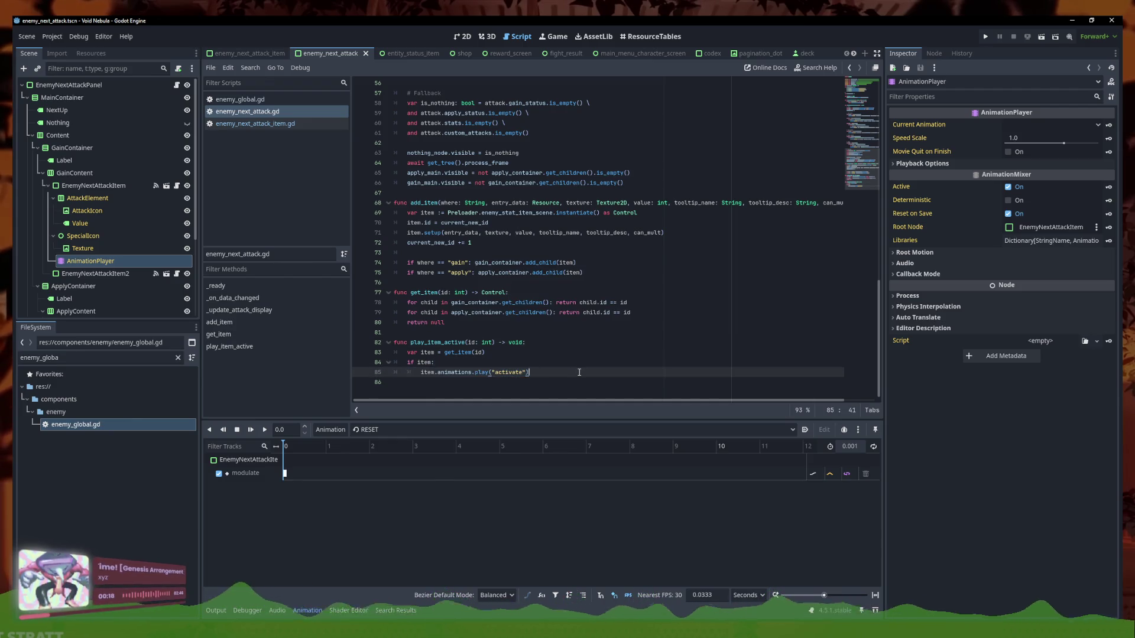
{"action": "left_click", "coordinate": [550, 353]}
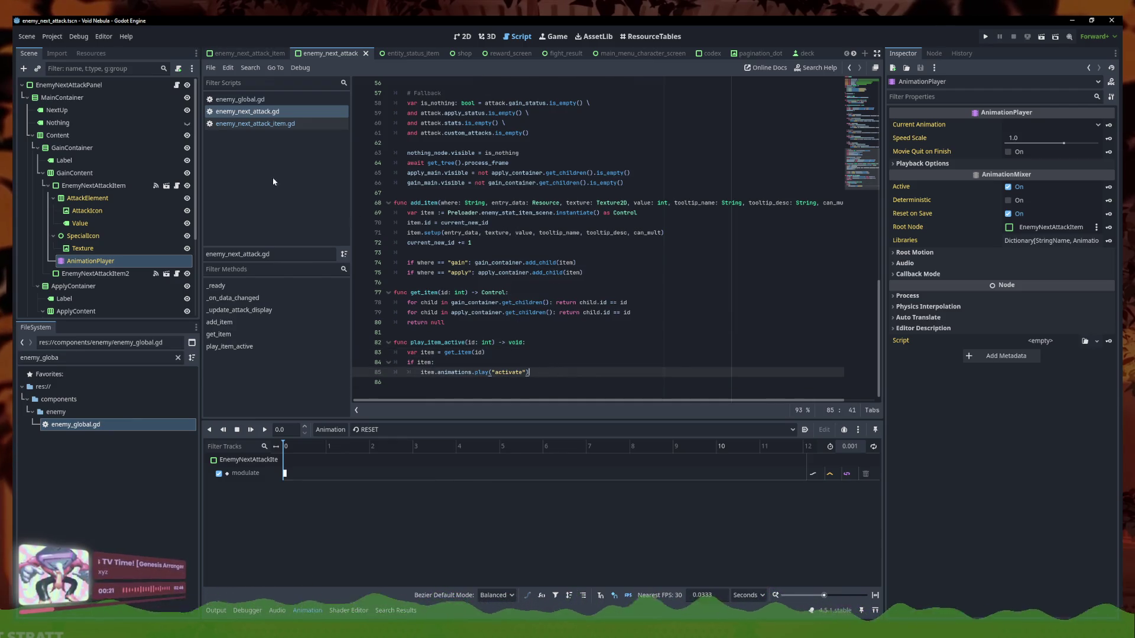
{"action": "left_click", "coordinate": [260, 99]}
{"action": "left_click", "coordinate": [576, 312]}
Declare var order_id = 0 above play_enemy_animation in enemy_global.gd.
{"action": "scroll", "coordinate": [576, 305], "scroll_direction": "down", "scroll_amount": 1}
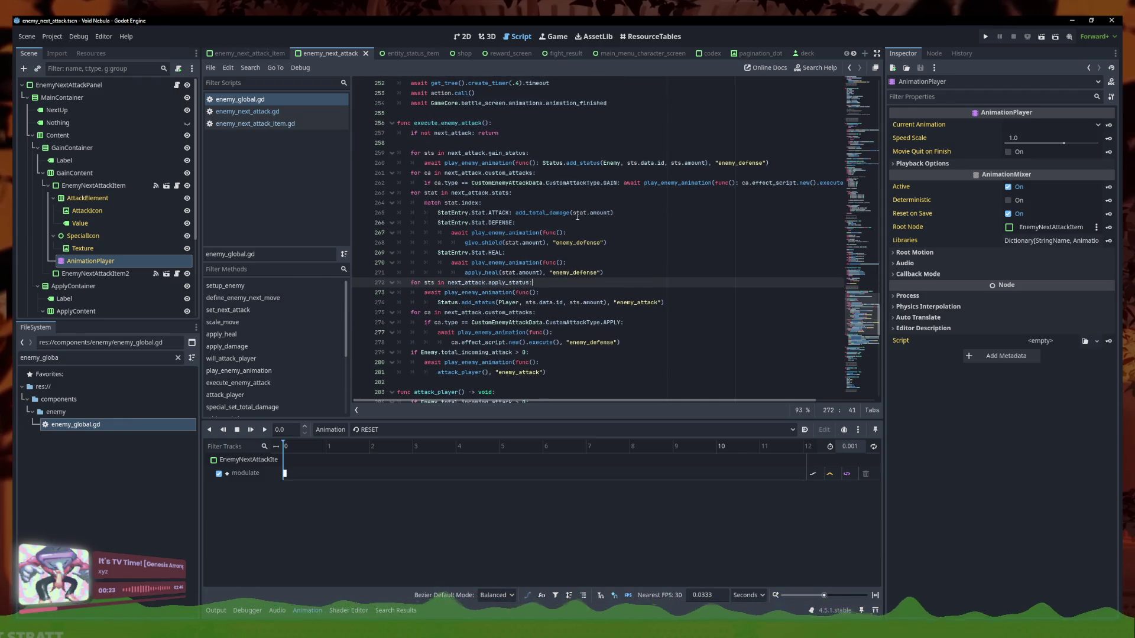
{"action": "scroll", "coordinate": [585, 230], "scroll_direction": "up", "scroll_amount": 3}
{"action": "left_click", "coordinate": [665, 144]}
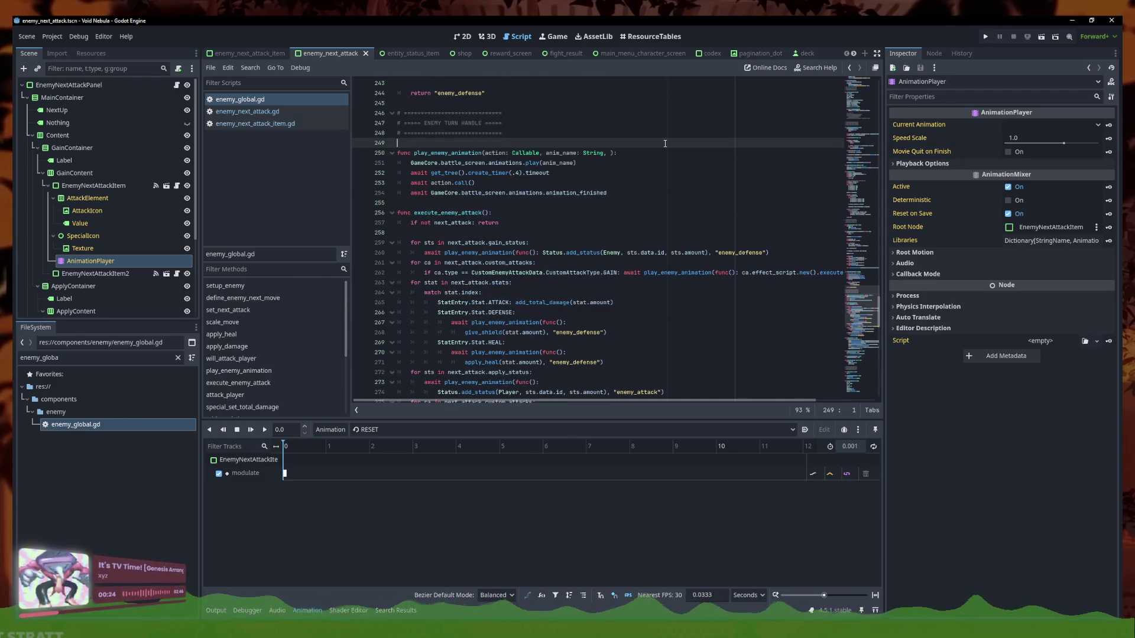
{"action": "key", "text": "Return"}
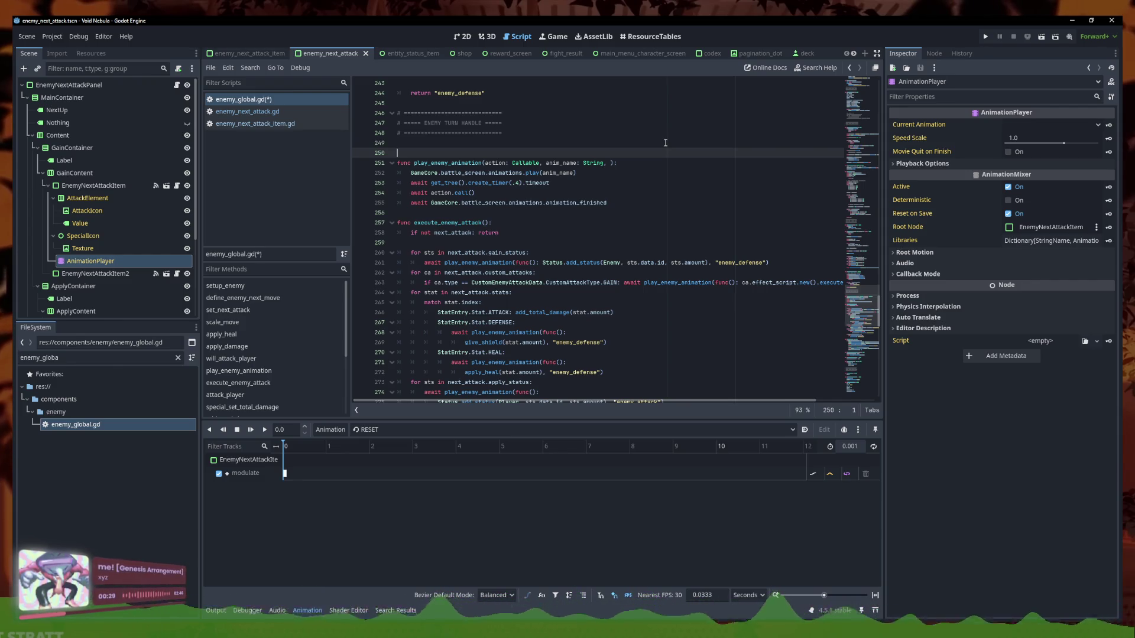
{"action": "type", "text": "or"}
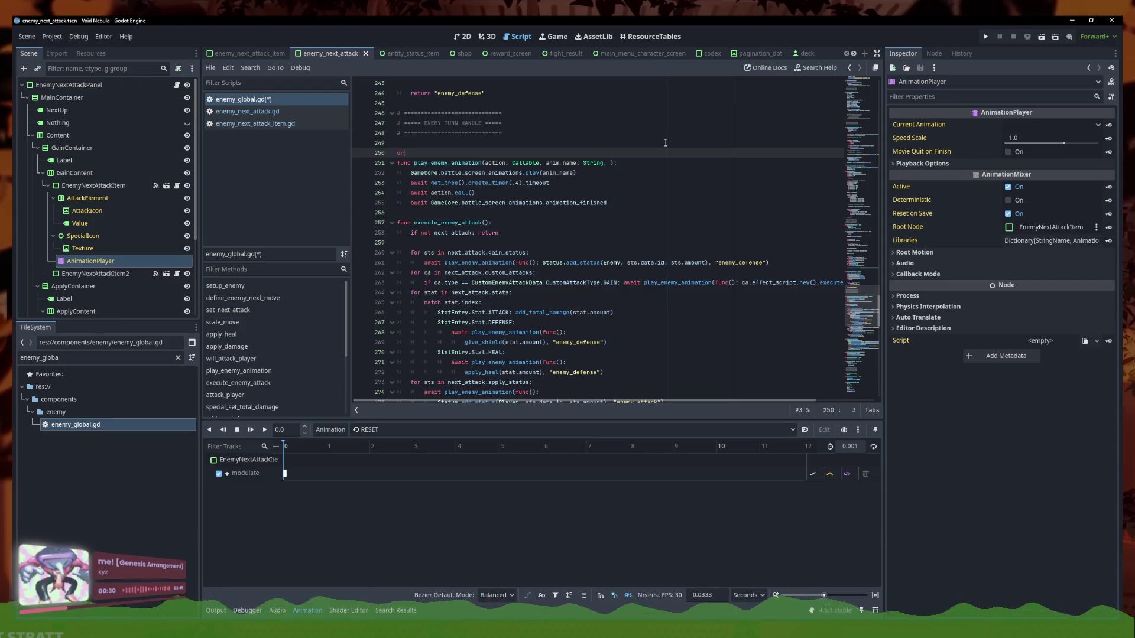
{"action": "key", "text": "BackSpace"}
{"action": "key", "text": "BackSpace"}
{"action": "type", "text": "var order_id = "}
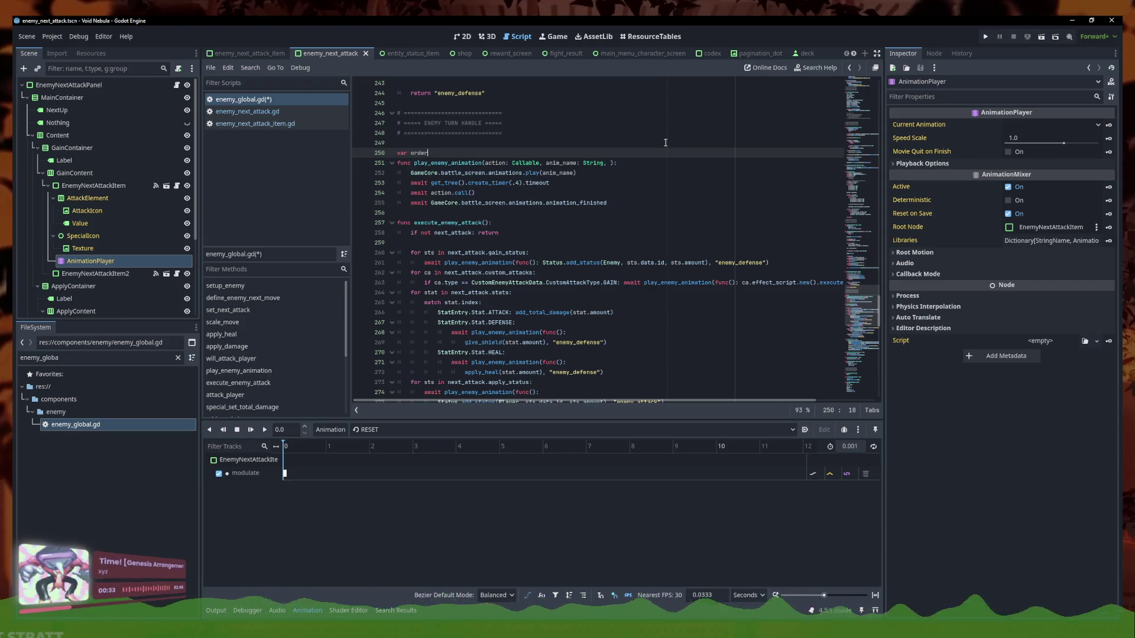
{"action": "type", "text": "0"}
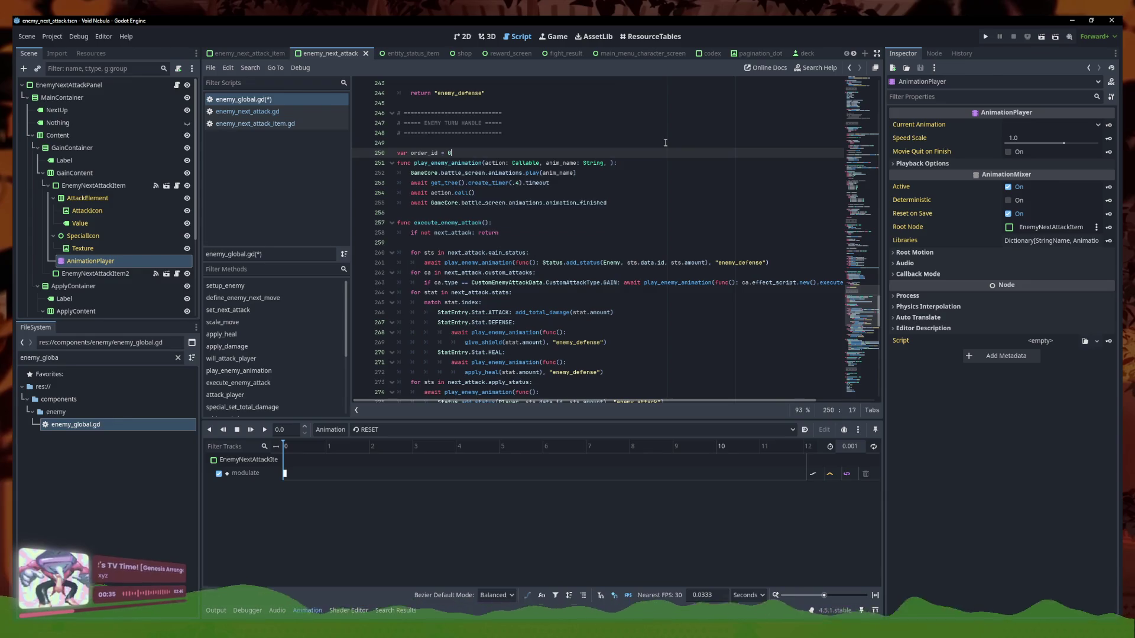
Reset order_id = 0 at the top of execute_enemy_attack, above the early return, and save.
{"action": "left_click", "coordinate": [528, 242]}
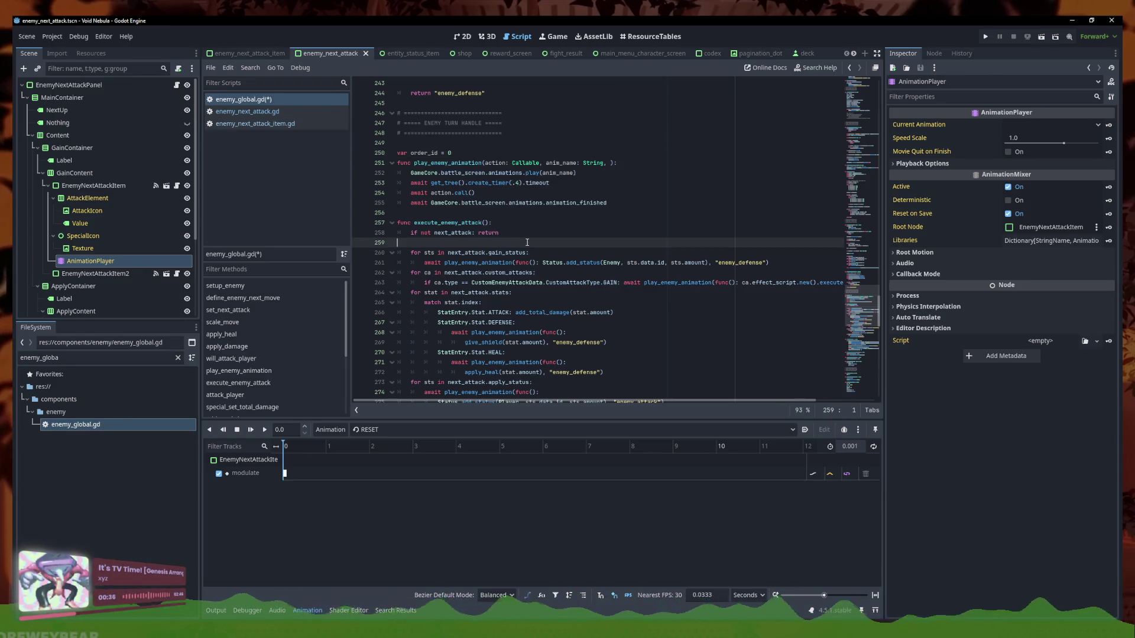
{"action": "type", "text": "order_id"}
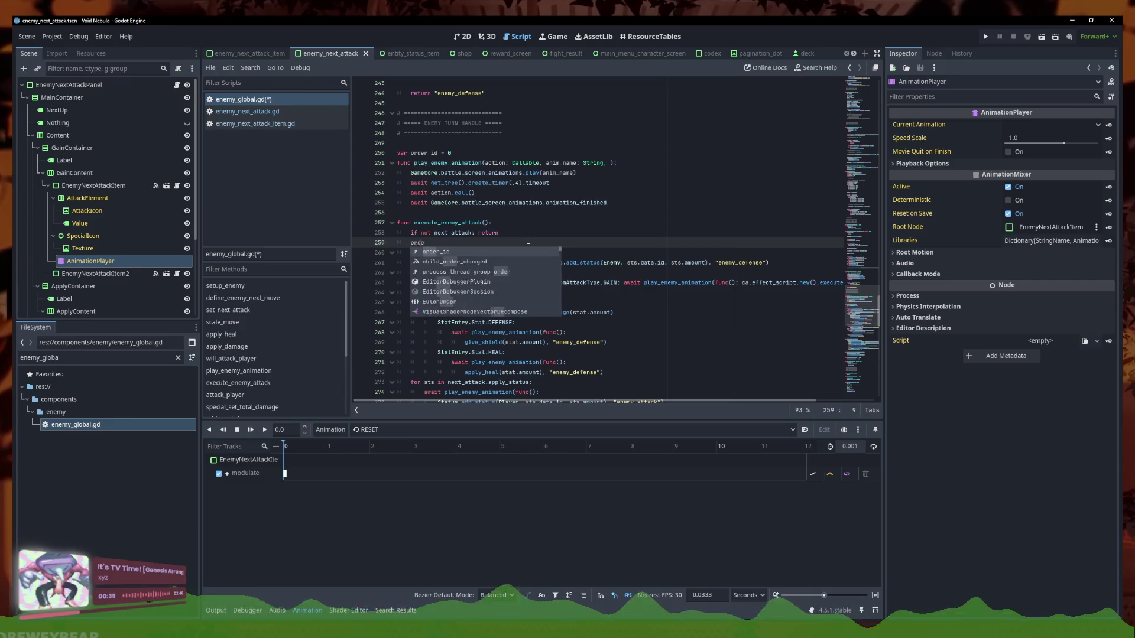
{"action": "type", "text": " = 0"}
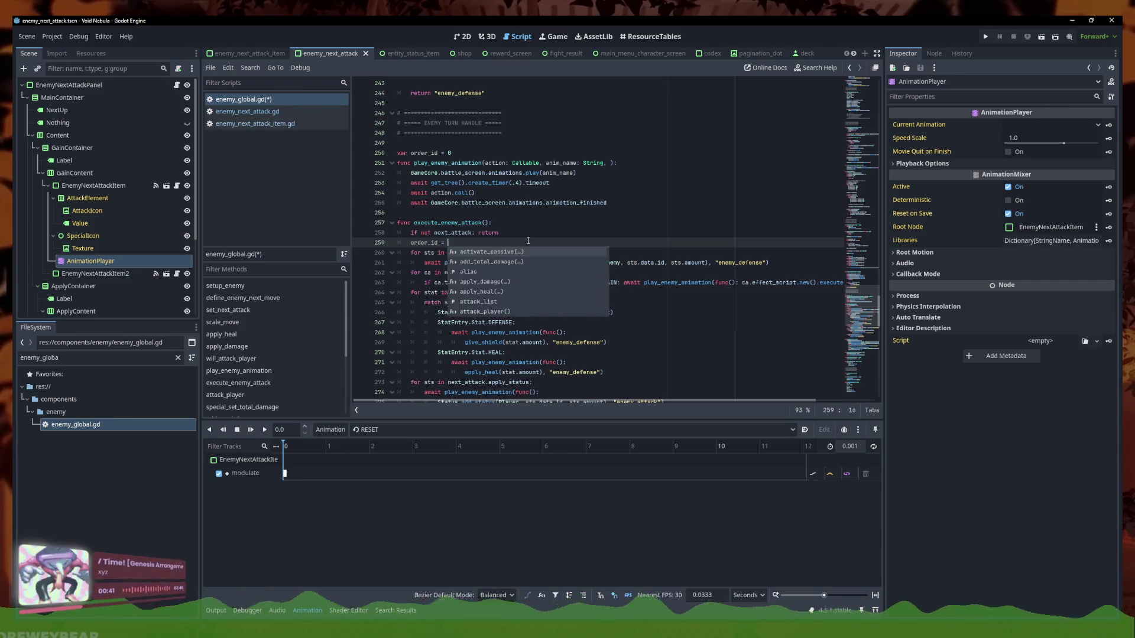
{"action": "key", "text": "alt+Up"}
{"action": "key", "text": "ctrl+s"}
{"action": "left_click", "coordinate": [643, 204]}
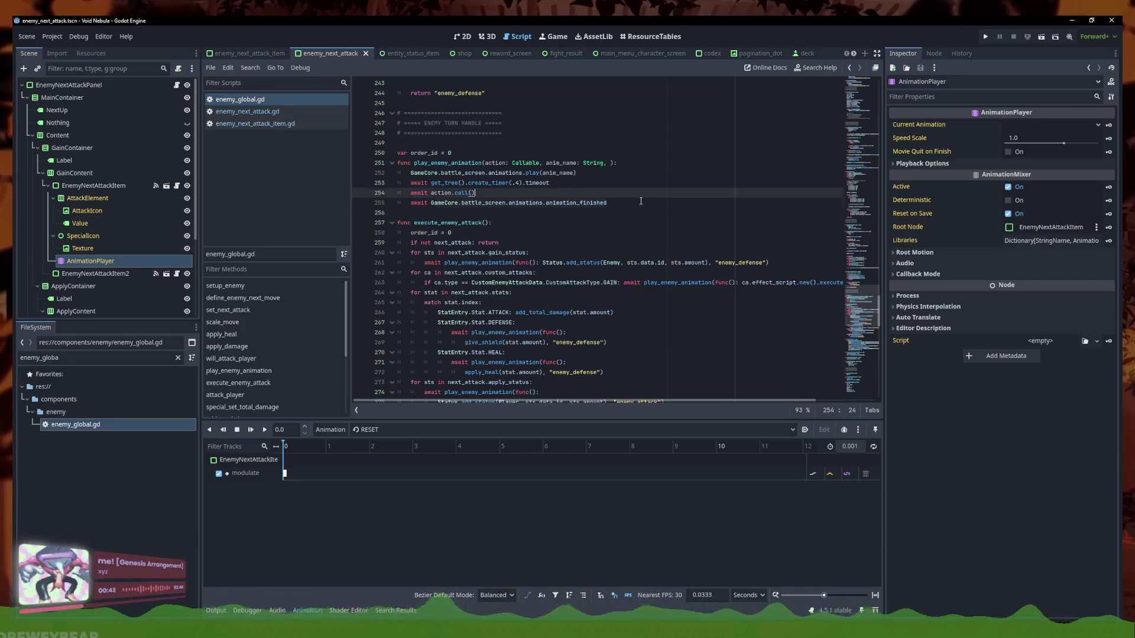
{"action": "key", "text": "Up"}
Switch to enemy_next_attack.gd and scroll up to the node references at line 1.
{"action": "left_click", "coordinate": [634, 202]}
{"action": "left_click", "coordinate": [247, 111]}
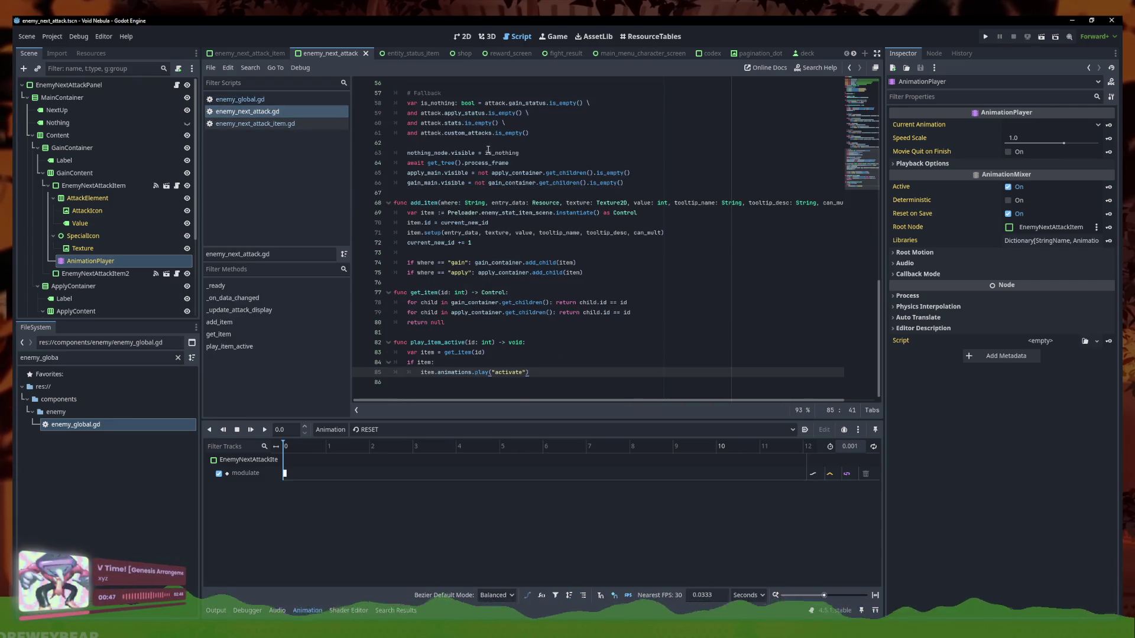
{"action": "scroll", "coordinate": [576, 259], "scroll_direction": "up", "scroll_amount": 10}
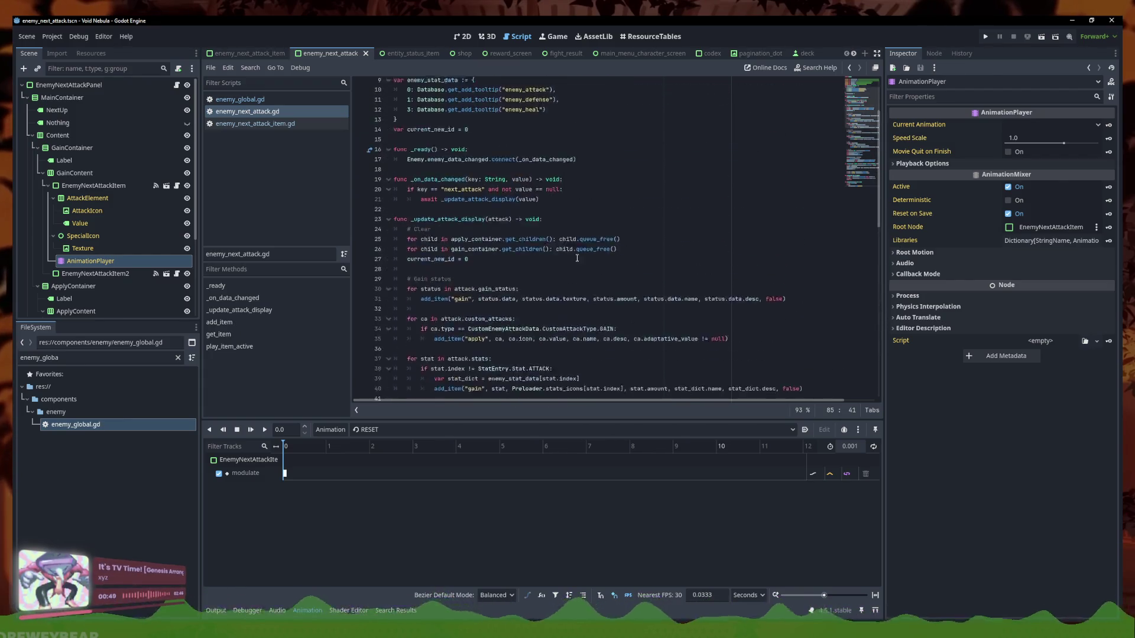
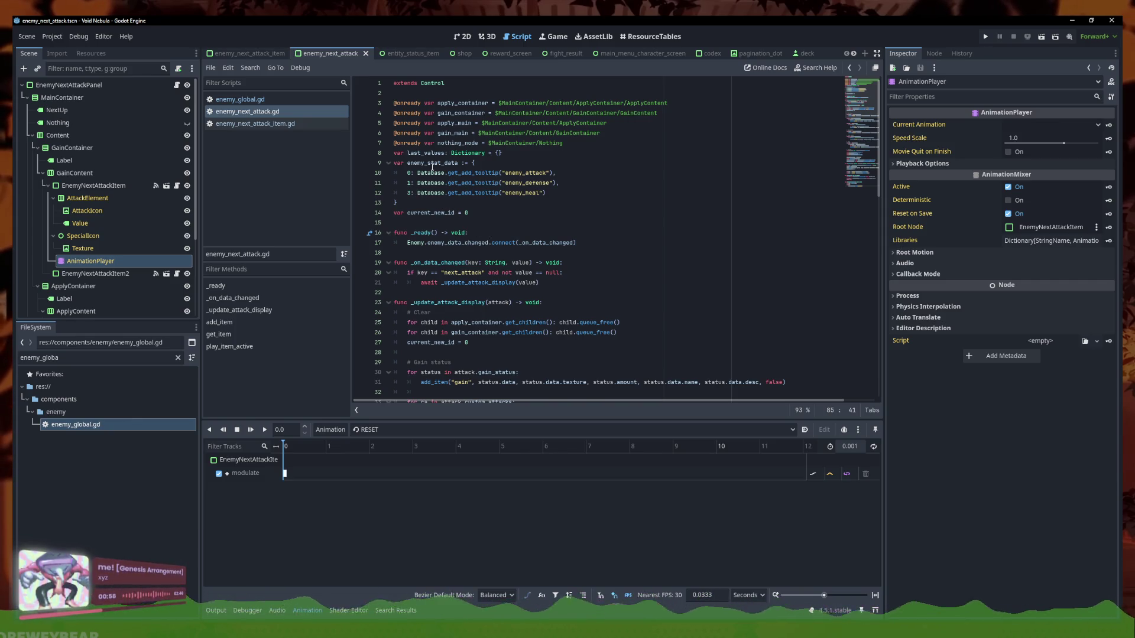
Scroll through enemy_next_attack.gd to review the next-attack panel code.
{"action": "scroll", "coordinate": [580, 269], "scroll_direction": "down", "scroll_amount": 16}
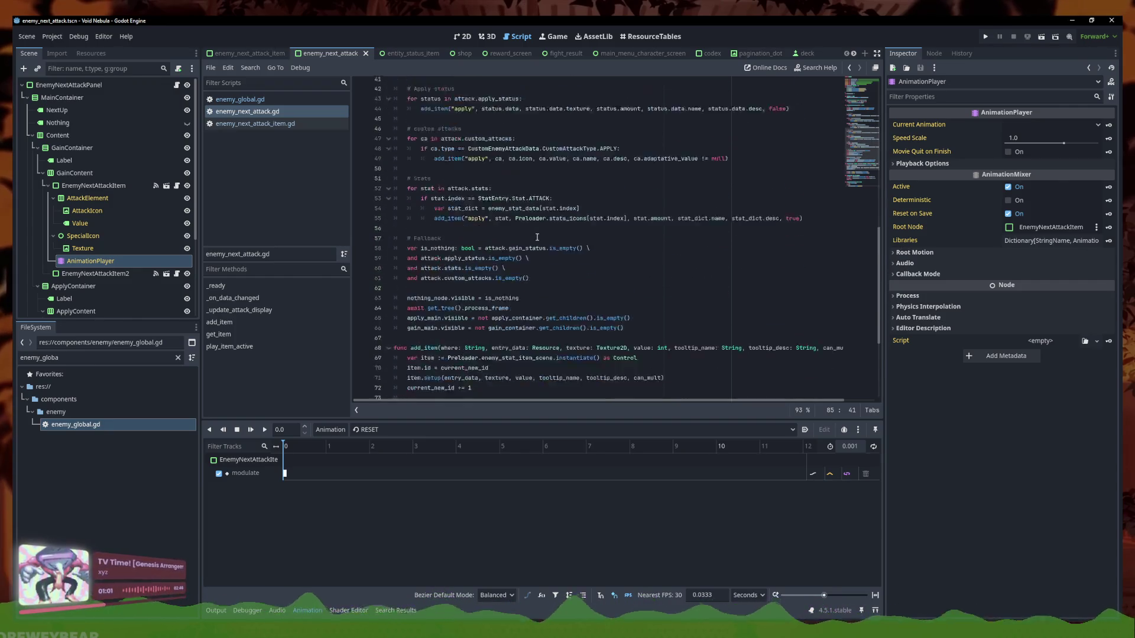
{"action": "scroll", "coordinate": [535, 238], "scroll_direction": "down", "scroll_amount": 3}
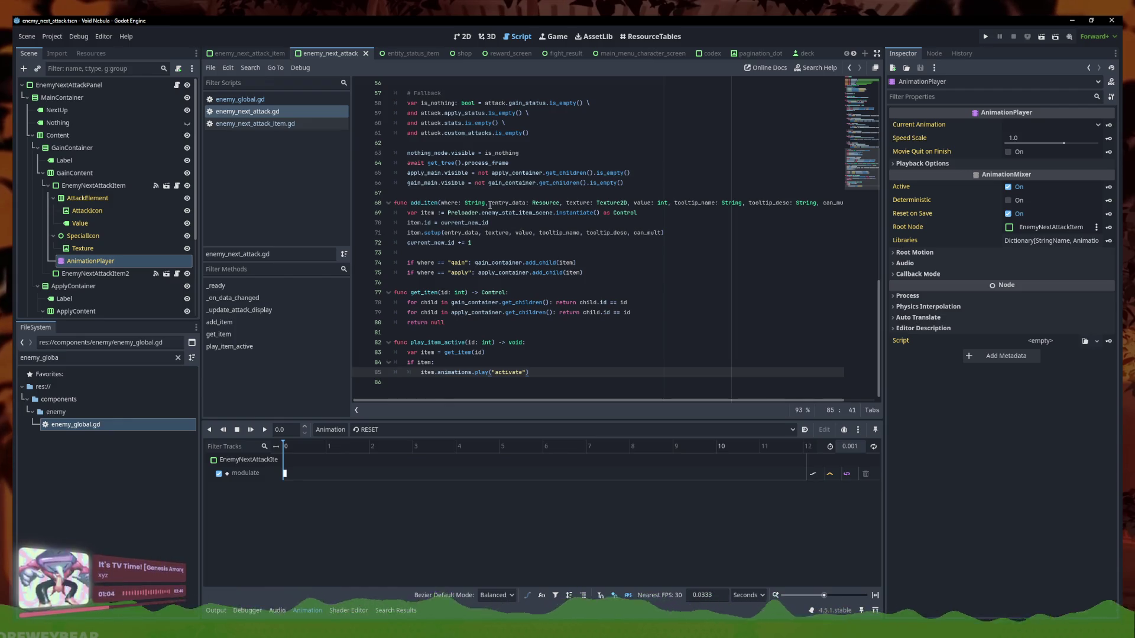
{"action": "mouse_move", "coordinate": [485, 202]}
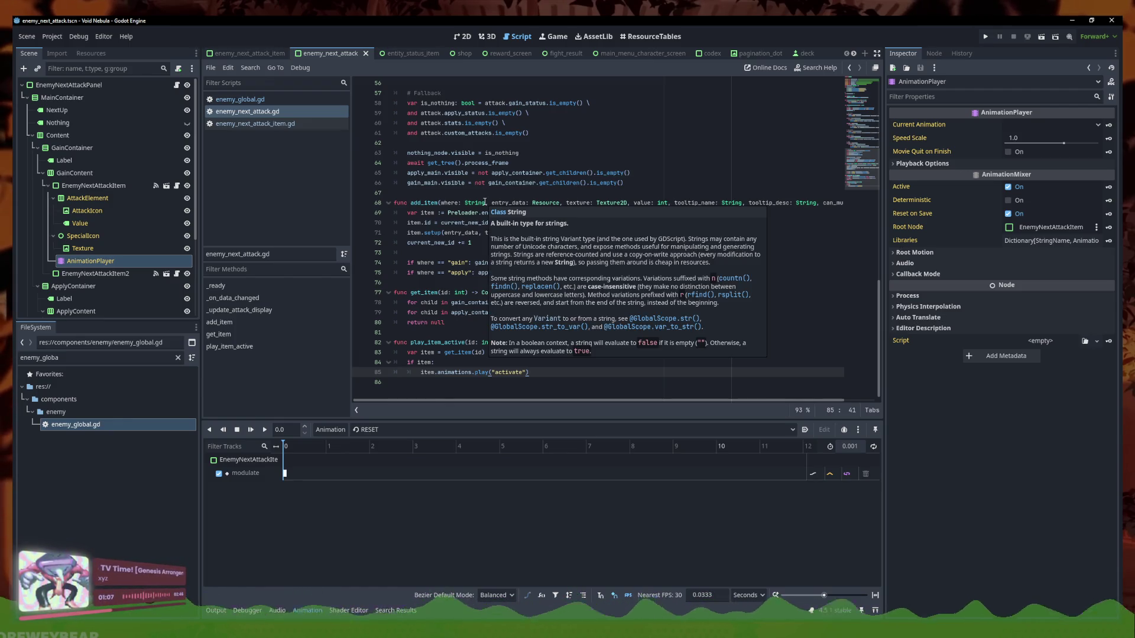
{"action": "scroll", "coordinate": [413, 190], "scroll_direction": "up", "scroll_amount": 10}
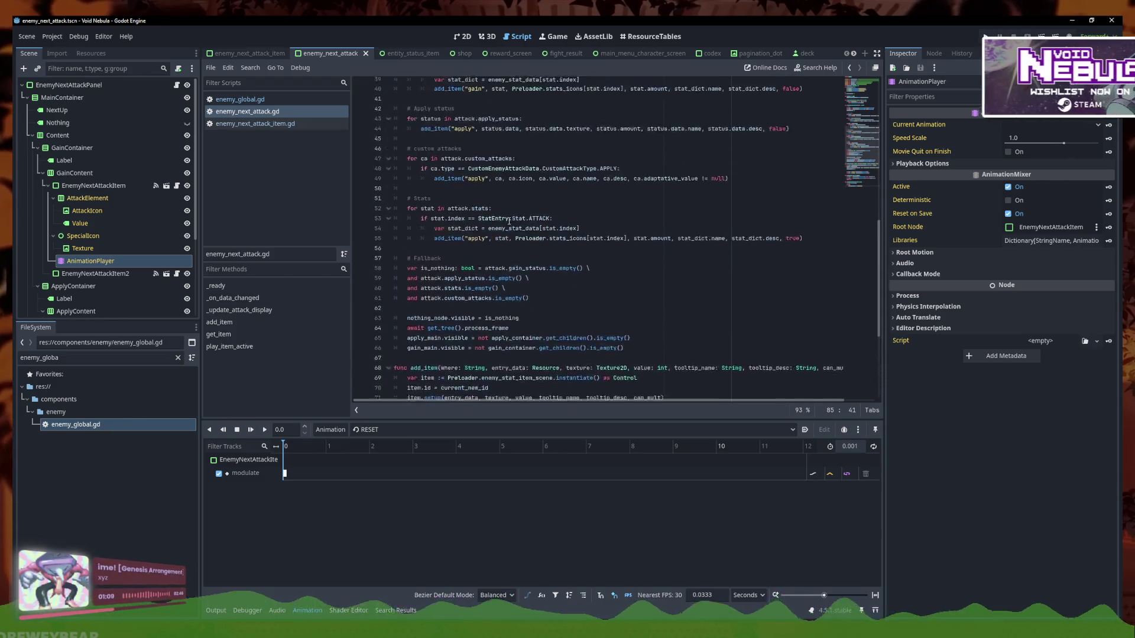
{"action": "scroll", "coordinate": [508, 225], "scroll_direction": "up", "scroll_amount": 6}
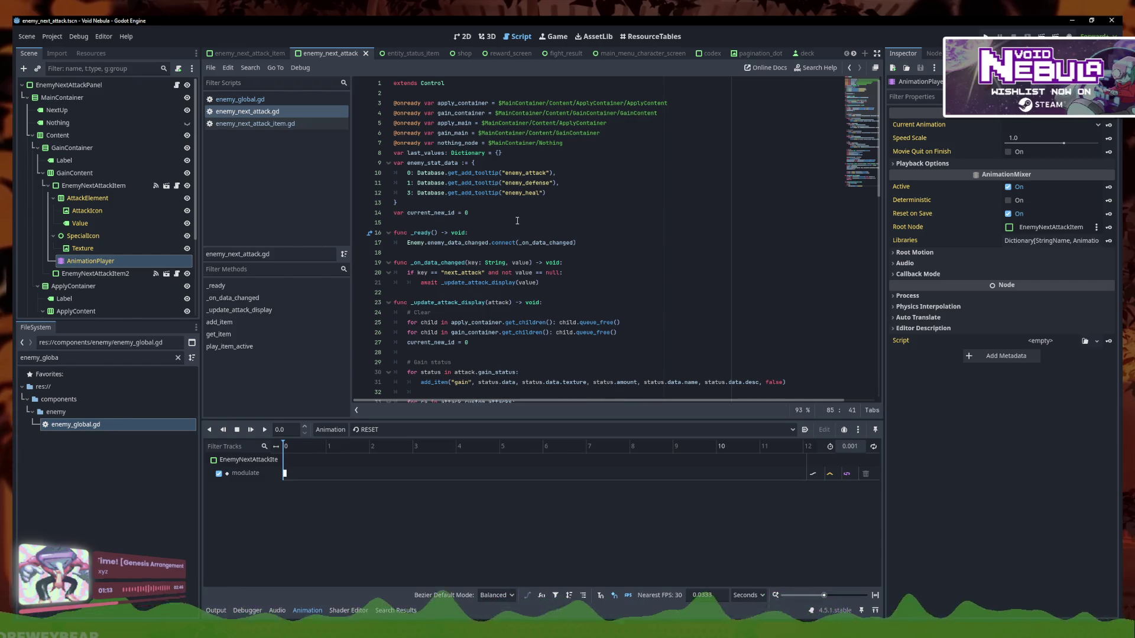
Begin a GameCore.register_ line inside _ready, then back part of it out.
{"action": "left_click", "coordinate": [591, 234]}
{"action": "key", "text": "Return"}
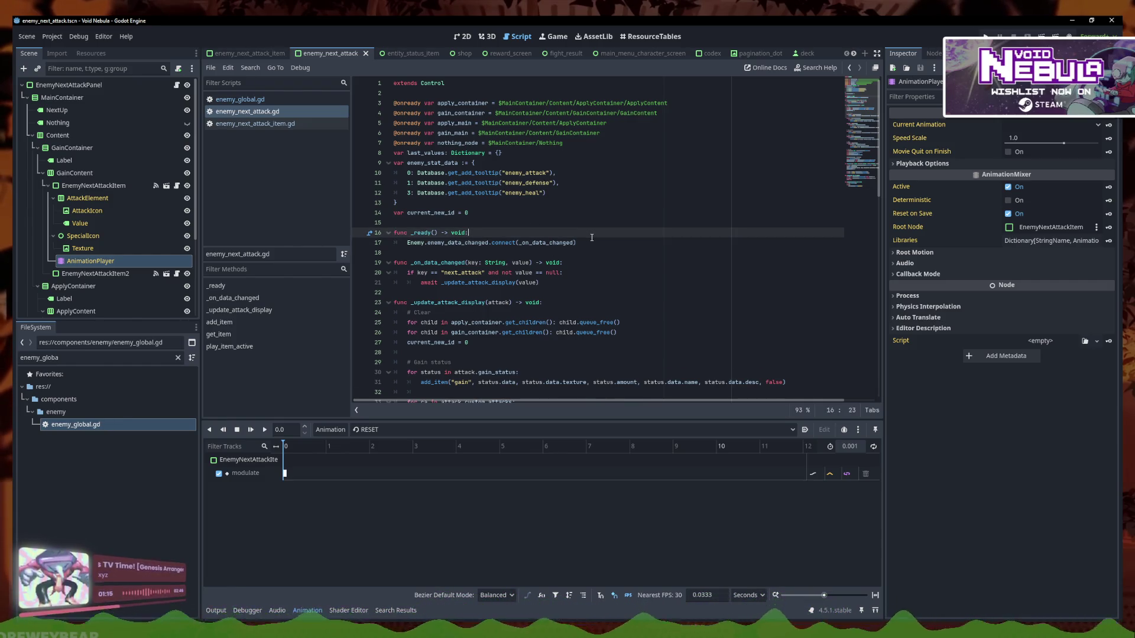
{"action": "type", "text": "GameCore.regis"}
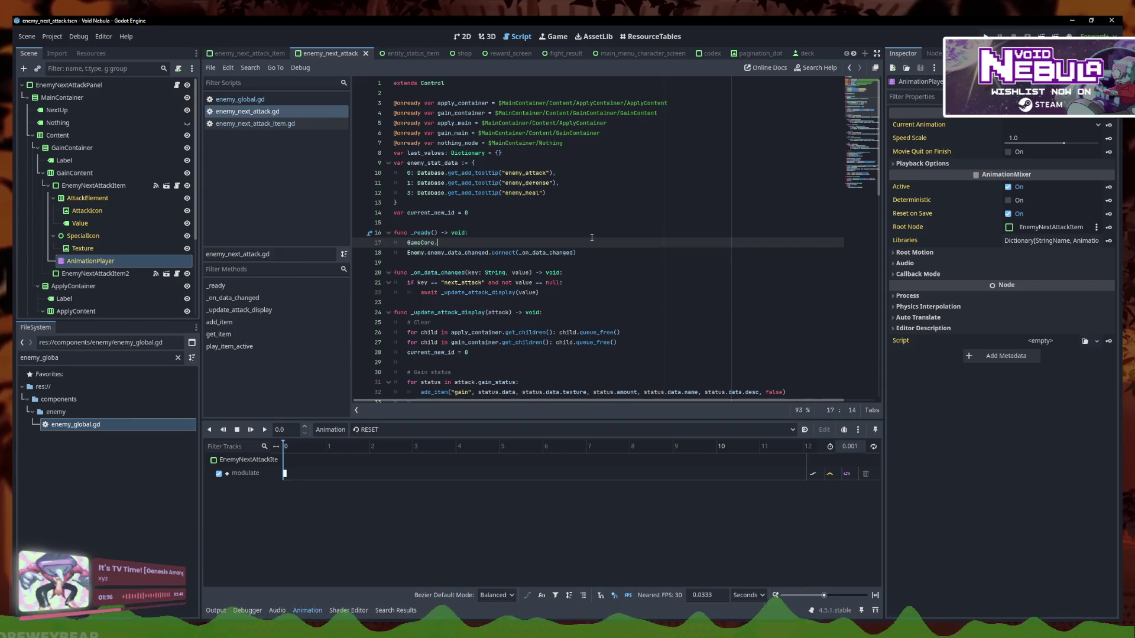
{"action": "type", "text": "ter_"}
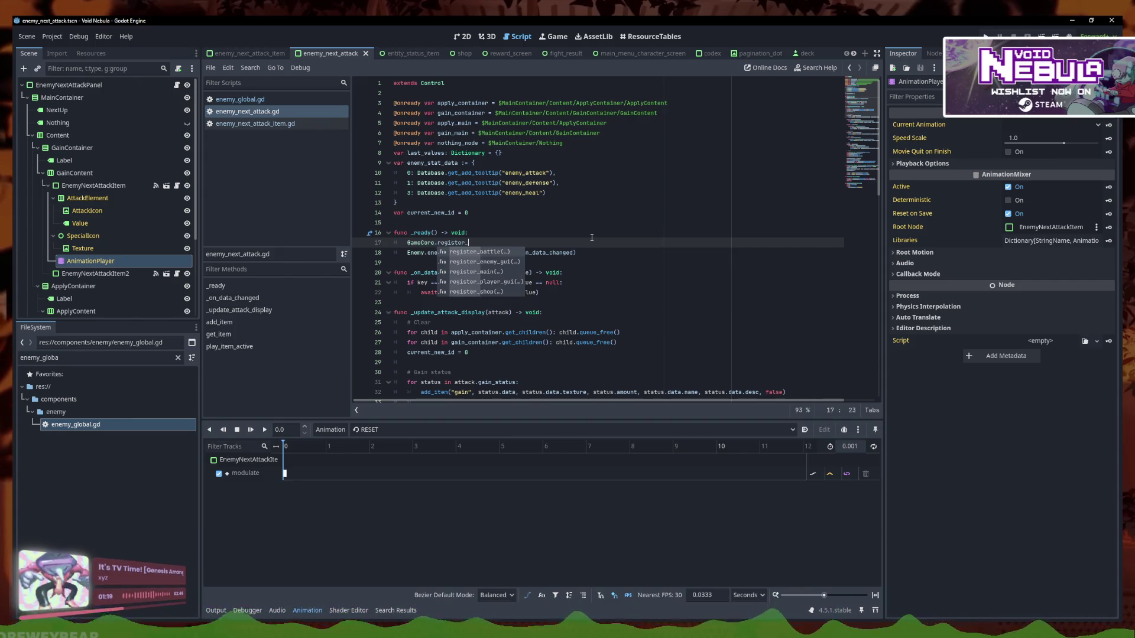
{"action": "key", "text": "BackSpace"}
{"action": "key", "text": "BackSpace"}
{"action": "key", "text": "BackSpace"}
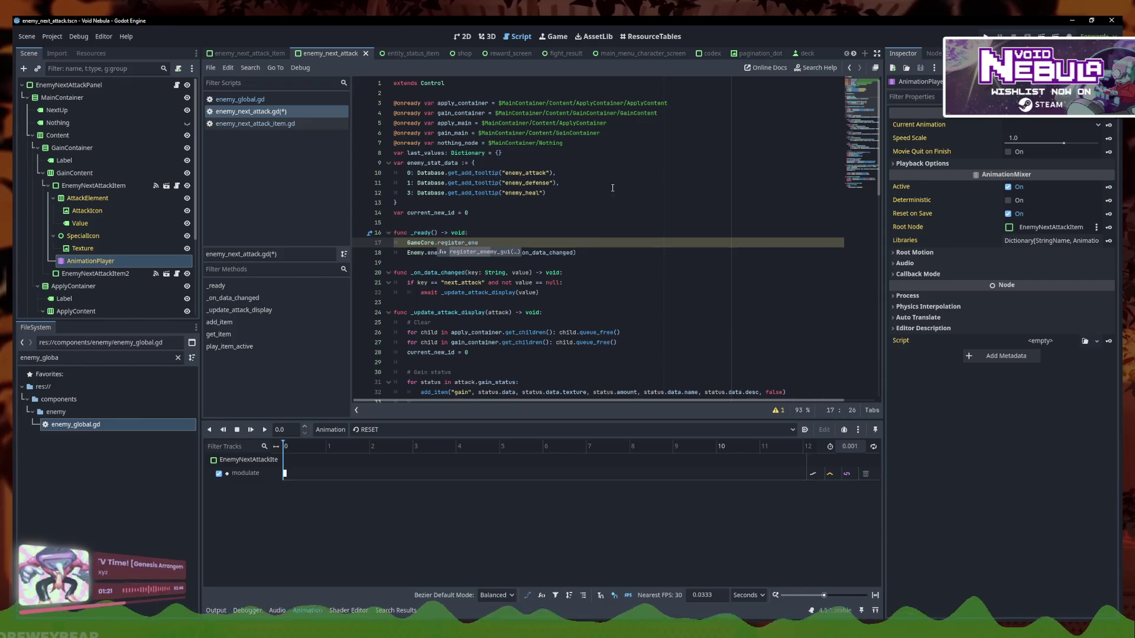
Filter the FileSystem by 'enemy_gui' and open enemy_gui.tscn.
{"action": "double_click", "coordinate": [89, 357]}
{"action": "type", "text": "enemy_gui"}
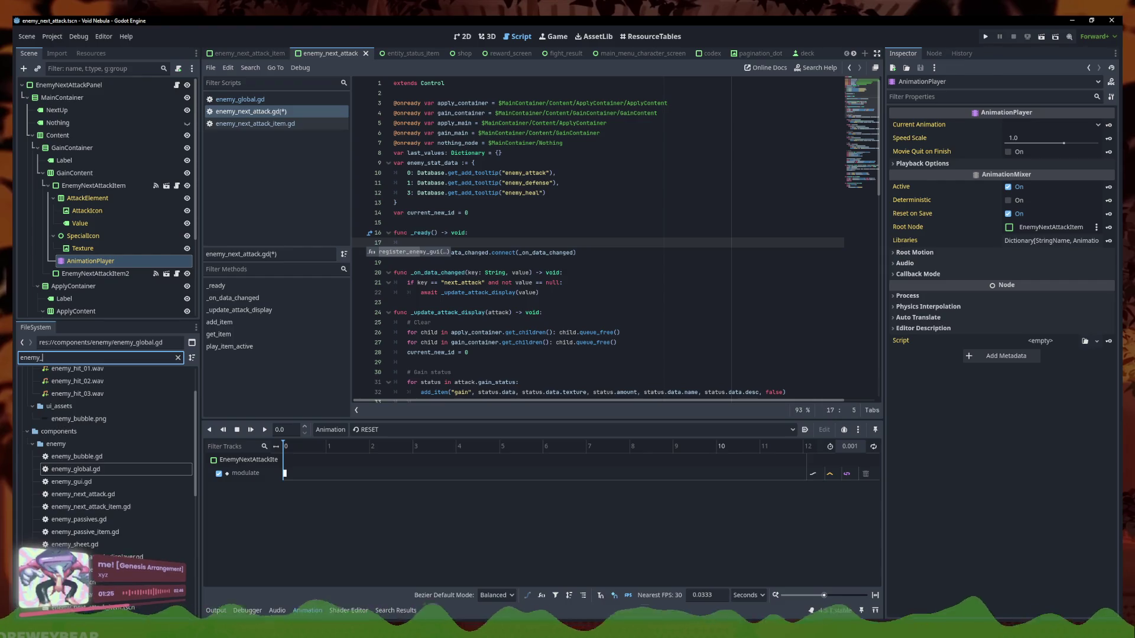
{"action": "double_click", "coordinate": [74, 437]}
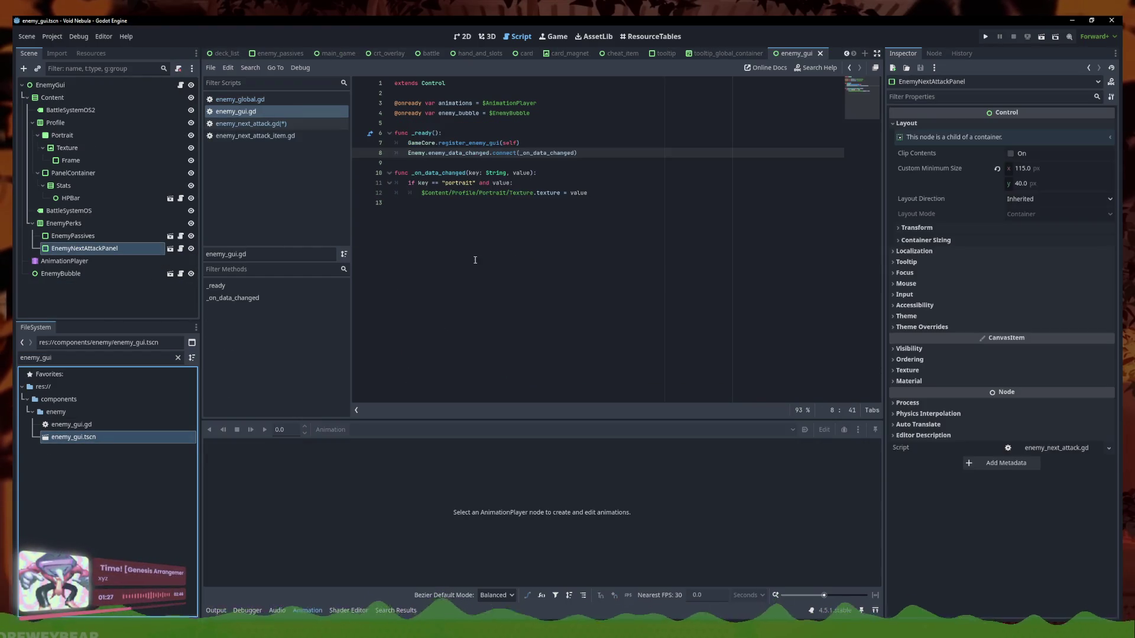
{"action": "left_click", "coordinate": [559, 114]}
{"action": "key", "text": "Return"}
{"action": "type", "text": "@onready va"}
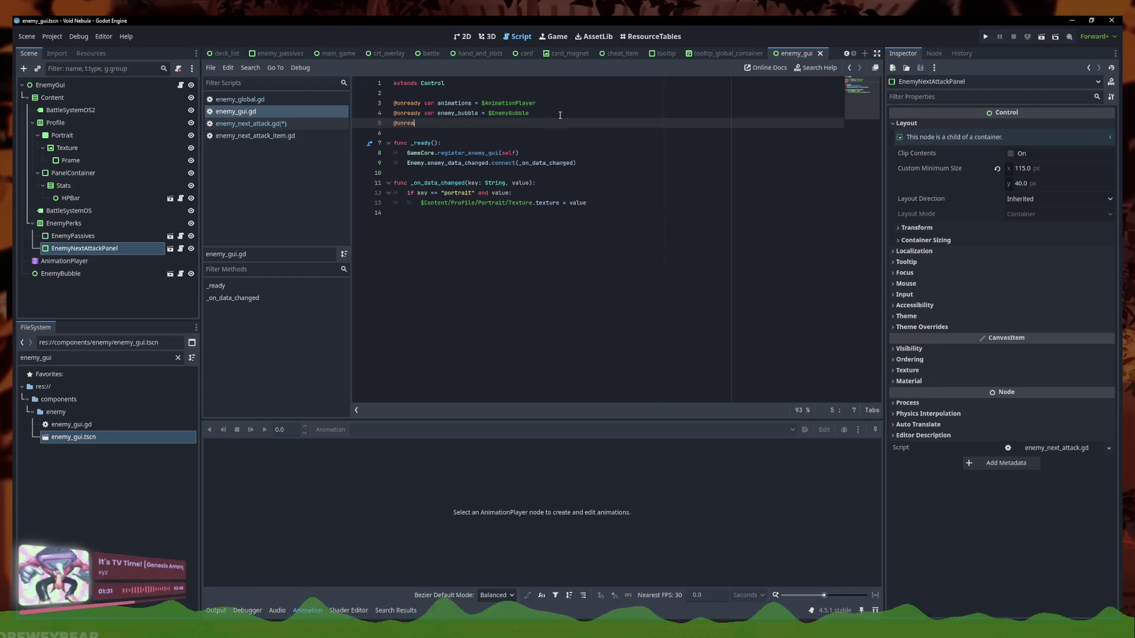
{"action": "type", "text": "r enemy_next"}
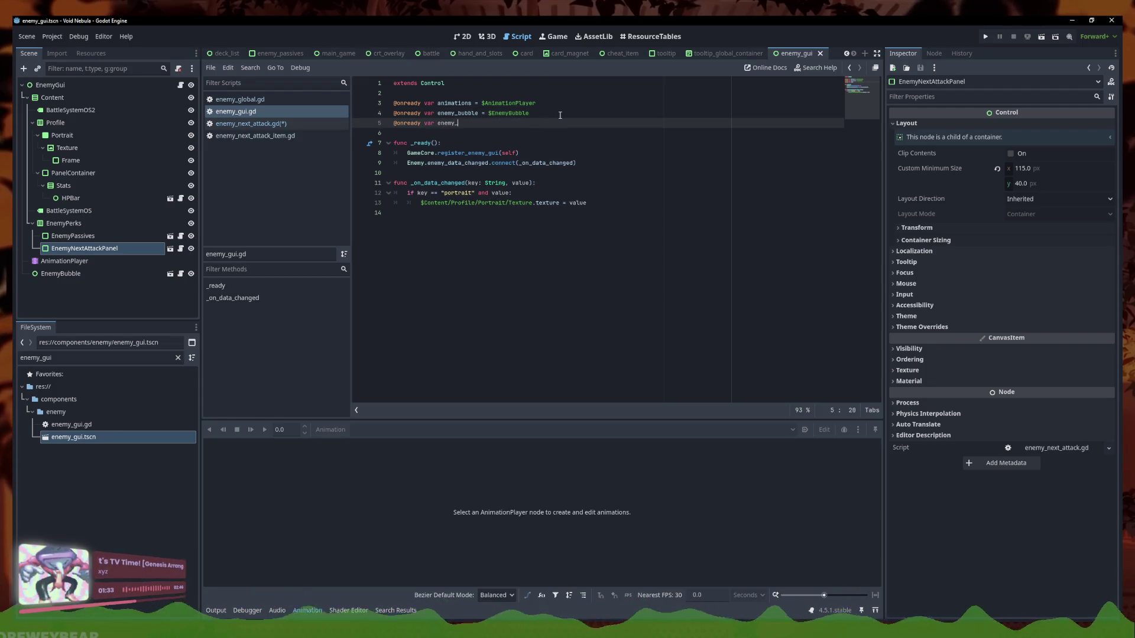
{"action": "type", "text": "_attack_pan"}
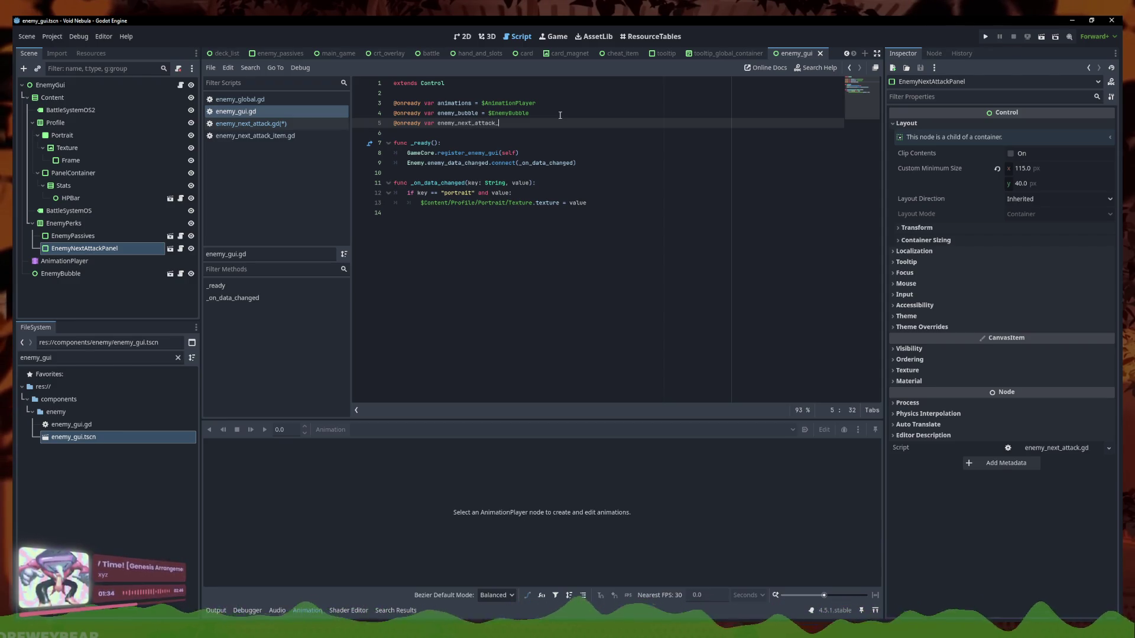
{"action": "type", "text": "el = "}
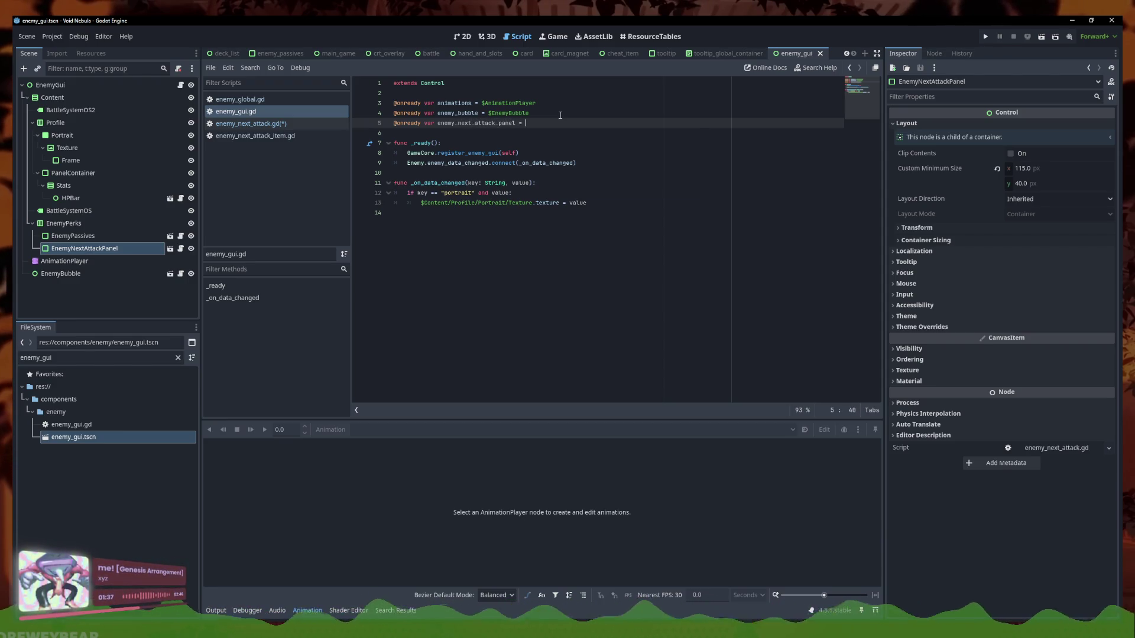
{"action": "type", "text": "$enemy"}
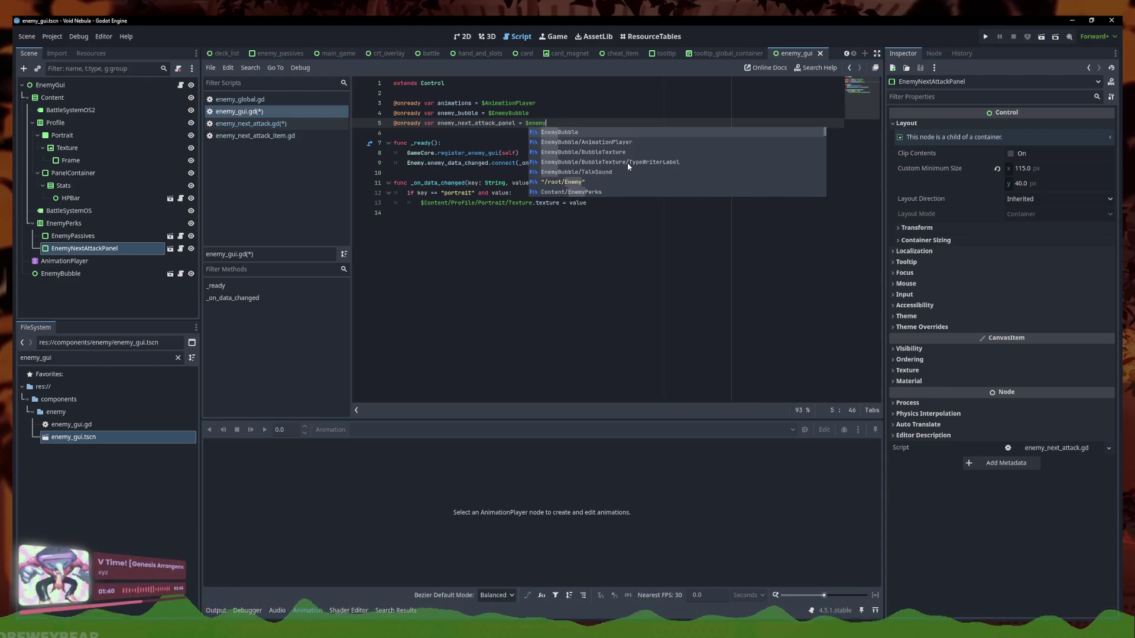
{"action": "type", "text": "next"}
{"action": "key", "text": "Return"}
Save enemy_gui.gd, select the new variable name, and return to enemy_next_attack.gd.
{"action": "key", "text": "ctrl+s"}
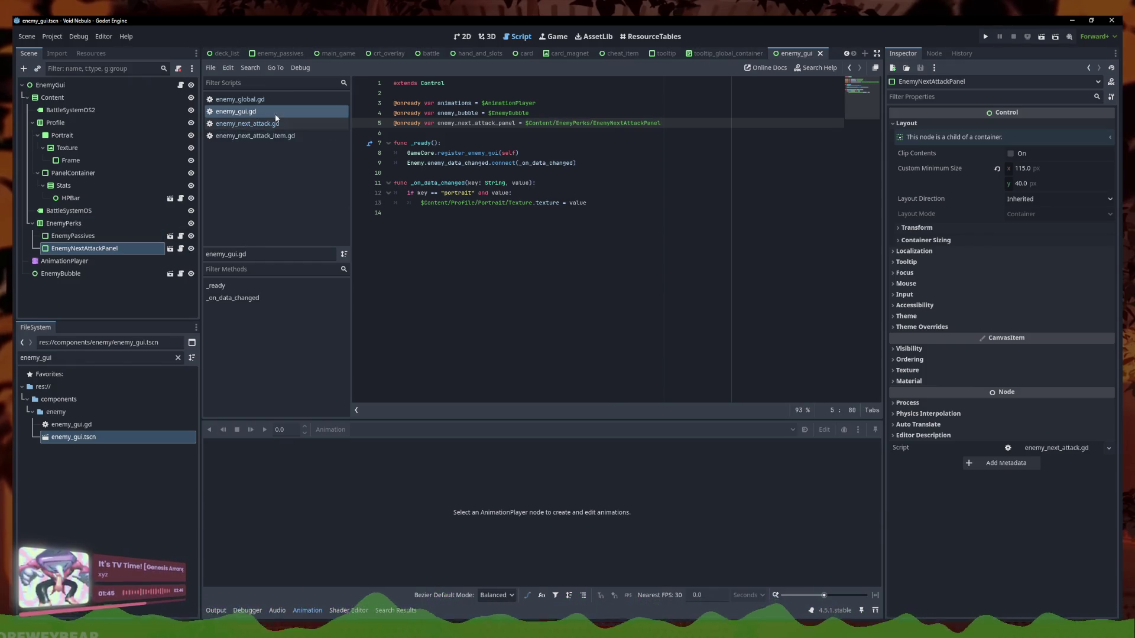
{"action": "left_click_drag", "start_coordinate": [517, 126], "coordinate": [439, 127]}
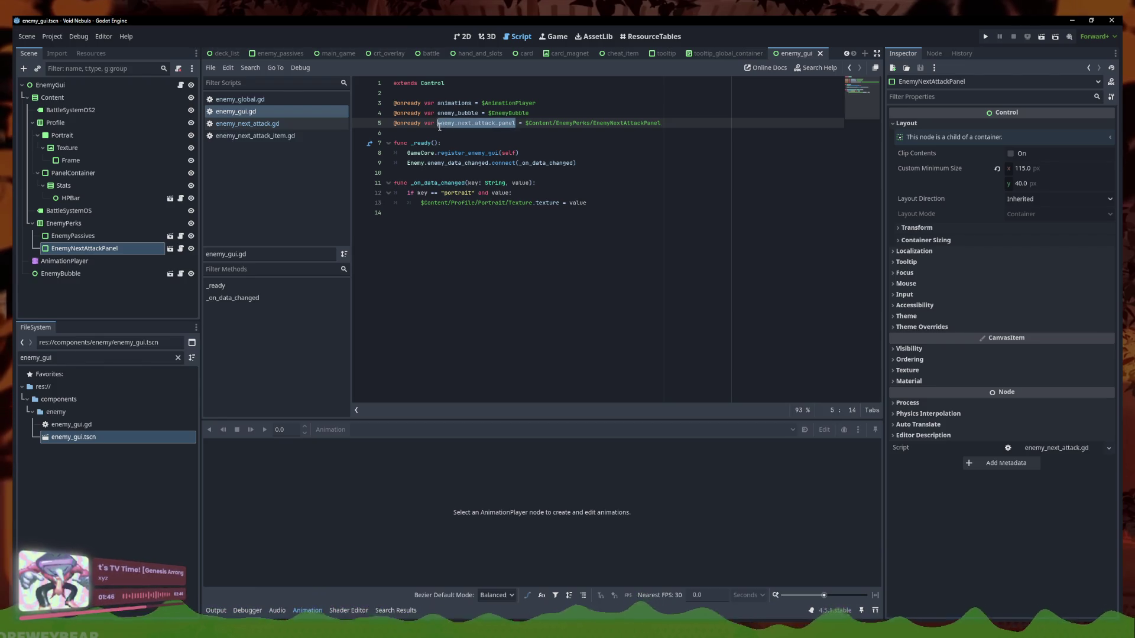
{"action": "left_click", "coordinate": [284, 122]}
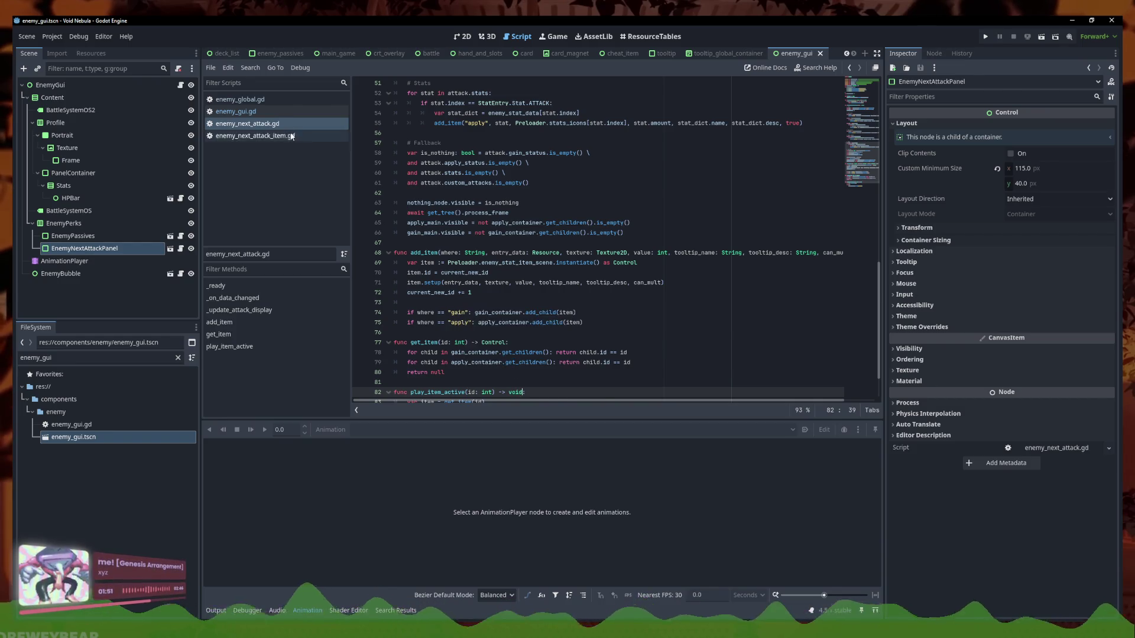
Start play_enemy_animation in enemy_global.gd with GameCore.enemy_gui.enemy_next_attack_panel.play_item_active(order_id).
{"action": "left_click", "coordinate": [239, 100]}
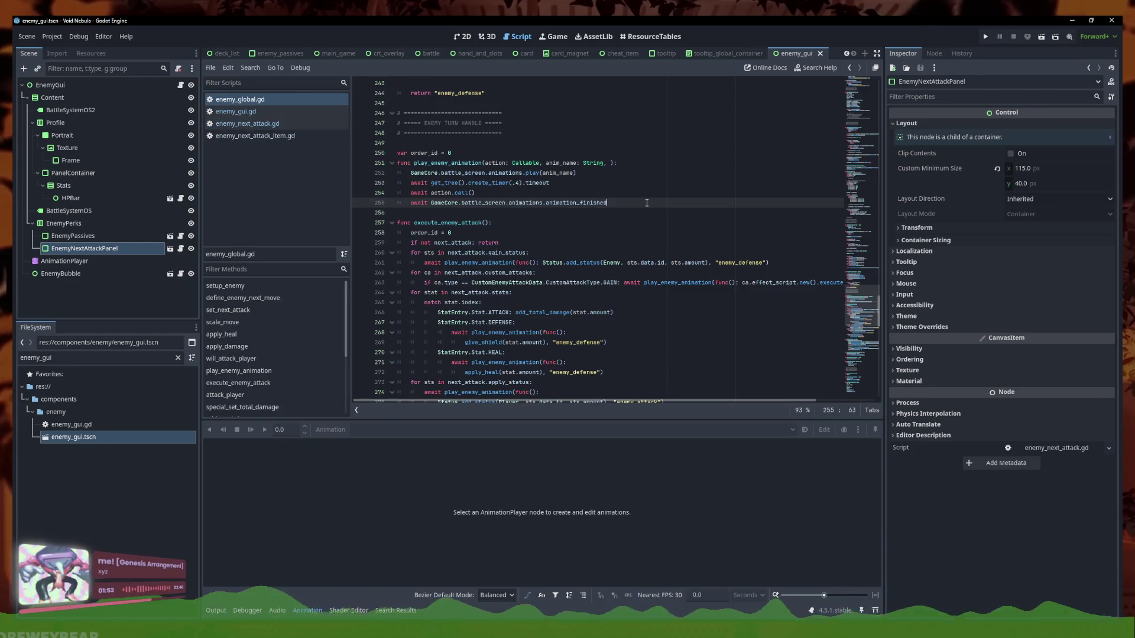
{"action": "left_click", "coordinate": [614, 166]}
{"action": "key", "text": "Return"}
{"action": "type", "text": "enemy_next_attack_panel"}
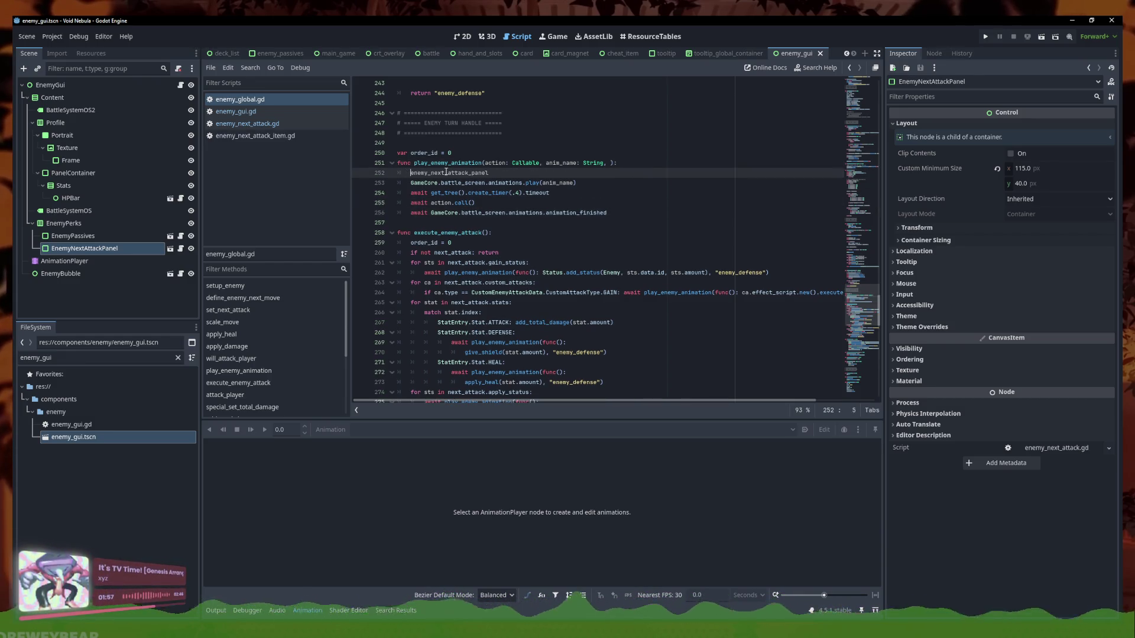
{"action": "type", "text": ".enemy_gui"}
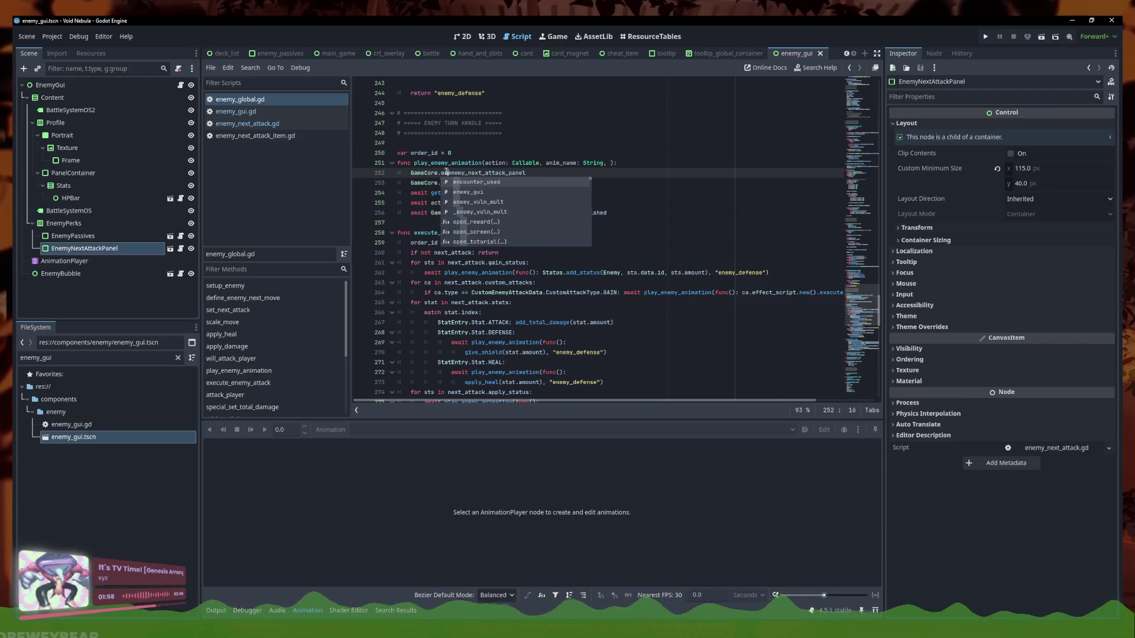
{"action": "type", "text": "."}
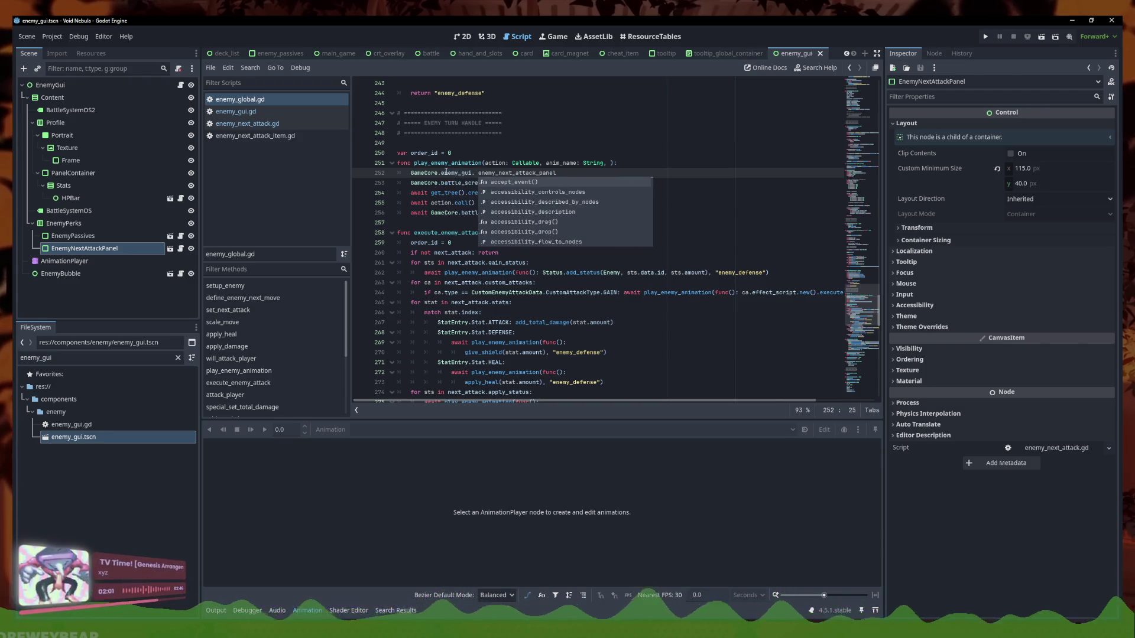
{"action": "left_click", "coordinate": [600, 168]}
{"action": "mouse_move", "coordinate": [600, 167]}
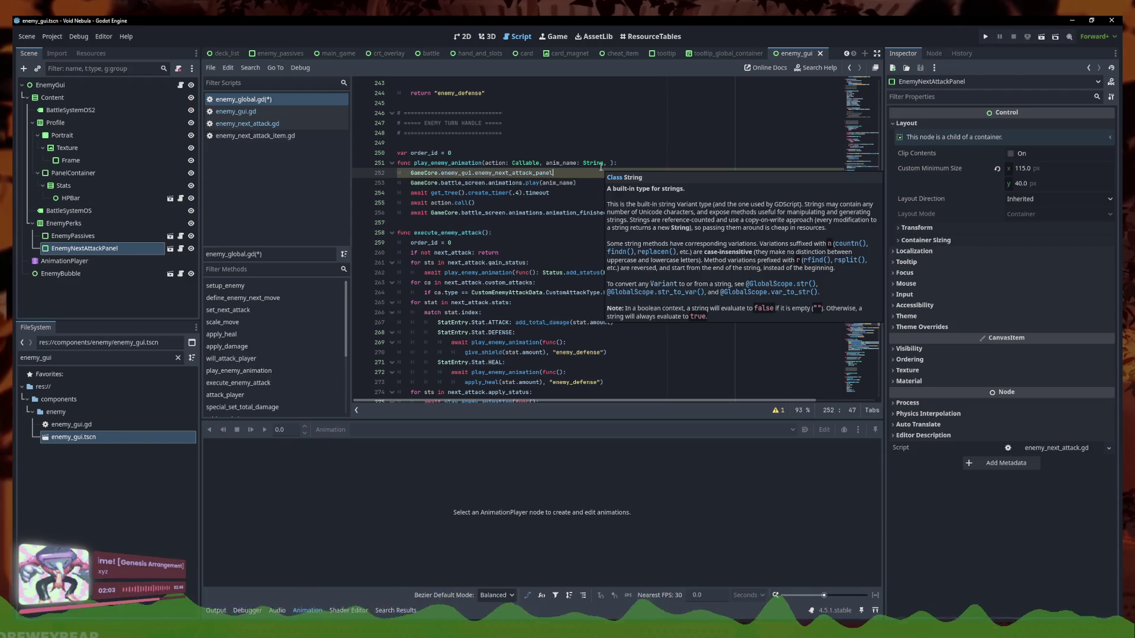
{"action": "type", "text": ".s"}
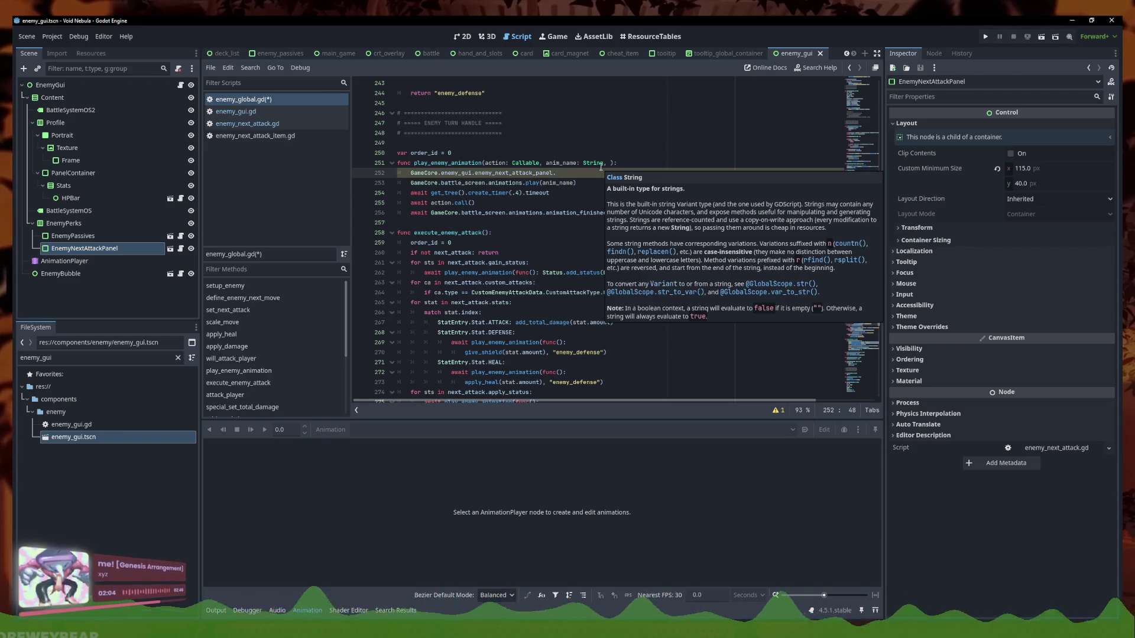
Check play_item_active in enemy_next_attack.gd and the enemy_next_attack_item.gd code.
{"action": "left_click", "coordinate": [304, 135]}
{"action": "left_click", "coordinate": [297, 124]}
{"action": "left_click", "coordinate": [301, 135]}
{"action": "left_click", "coordinate": [302, 124]}
{"action": "scroll", "coordinate": [428, 329], "scroll_direction": "down", "scroll_amount": 1}
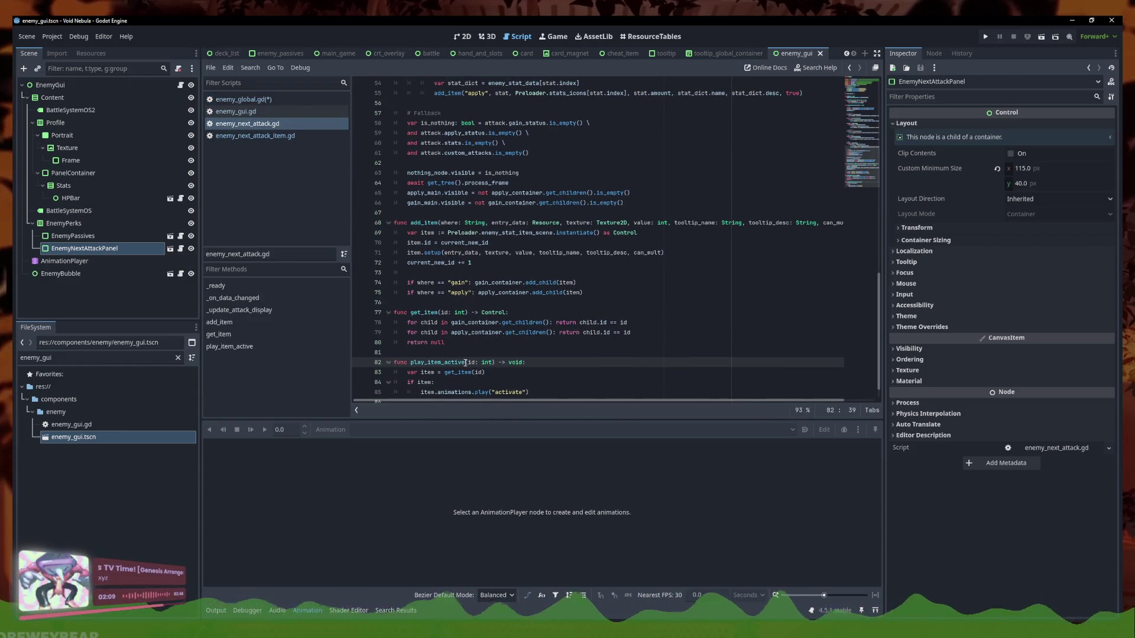
Add 'order_id += 1' below the panel call and save enemy_global.gd.
{"action": "left_click", "coordinate": [293, 97]}
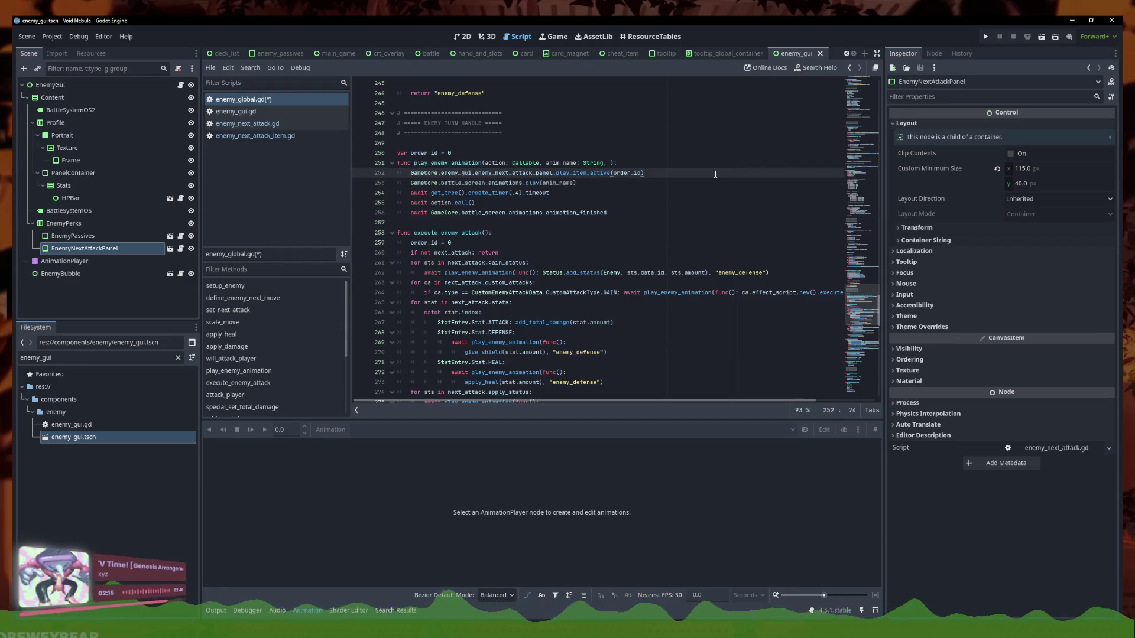
{"action": "key", "text": "Return"}
{"action": "type", "text": "er_id += 1"}
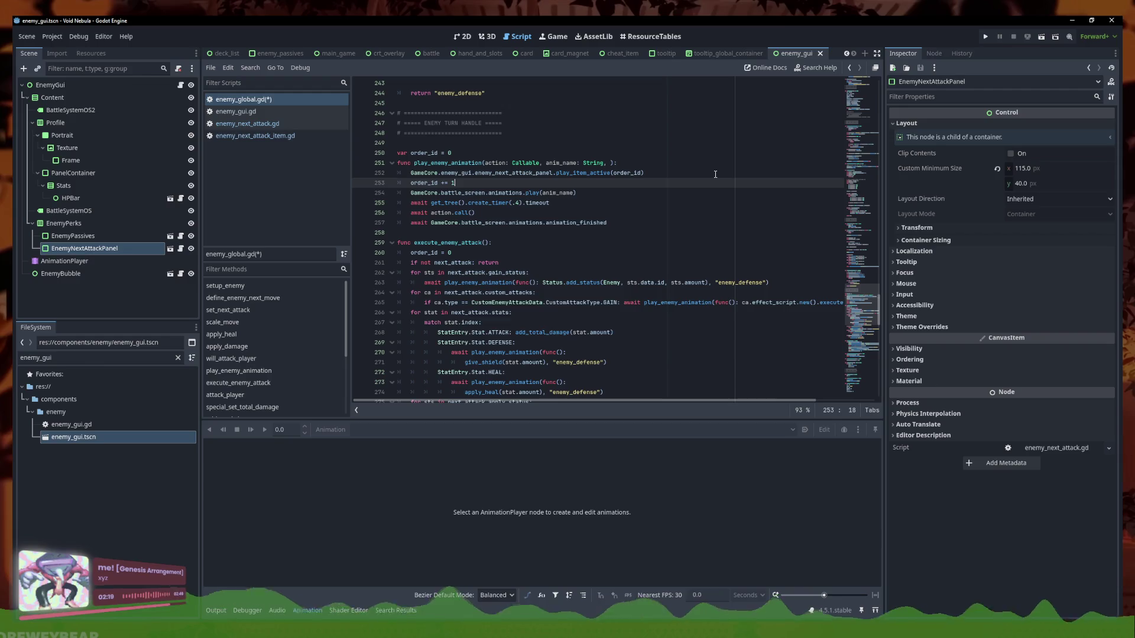
{"action": "key", "text": "ctrl+s"}
Recheck enemy_next_attack.gd and execute_enemy_attack, then run the game.
{"action": "left_click", "coordinate": [247, 123]}
{"action": "left_click", "coordinate": [534, 340]}
{"action": "key", "text": "alt+Left"}
{"action": "left_click", "coordinate": [553, 246]}
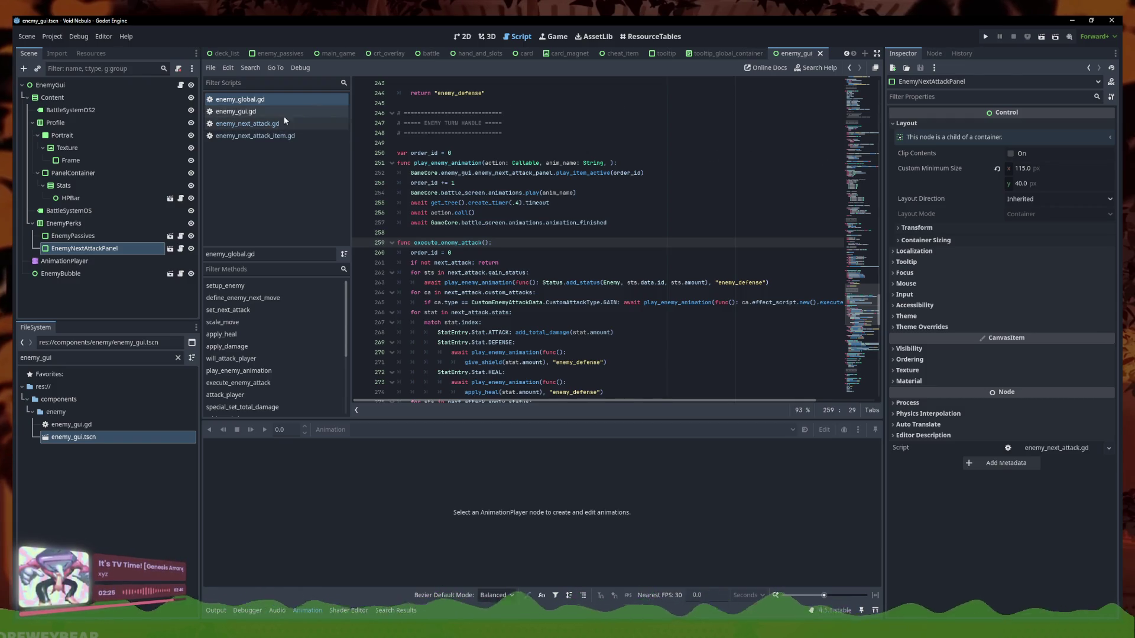
{"action": "left_click", "coordinate": [985, 37]}
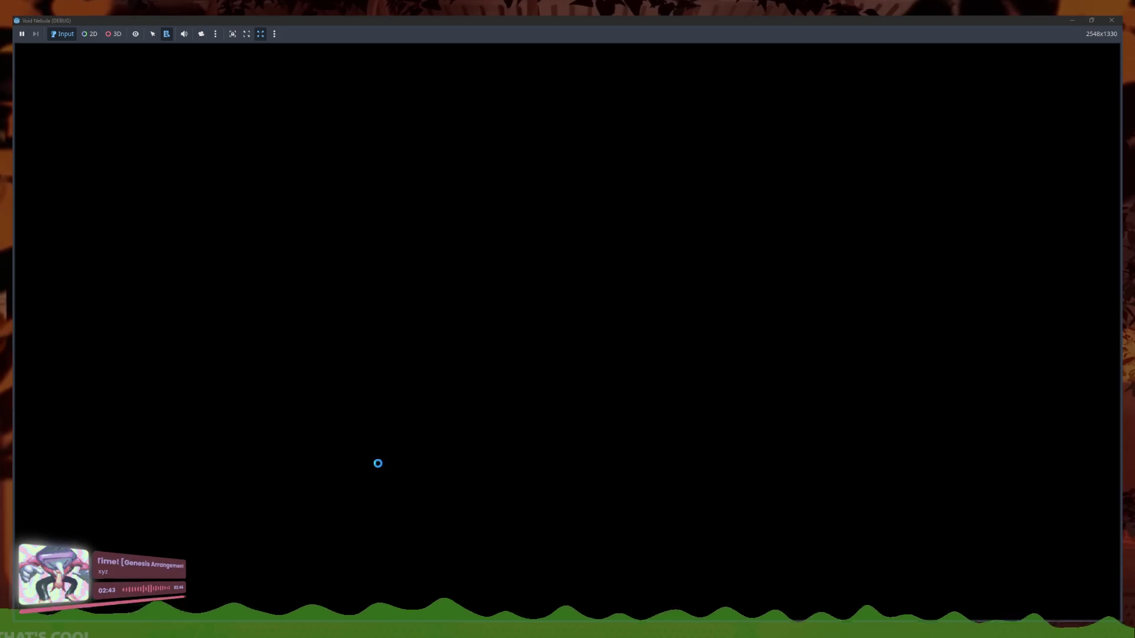
Return to the editor and jump to the line 10 parser error in enemy_next_attack_item.gd.
{"action": "left_click", "coordinate": [339, 591]}
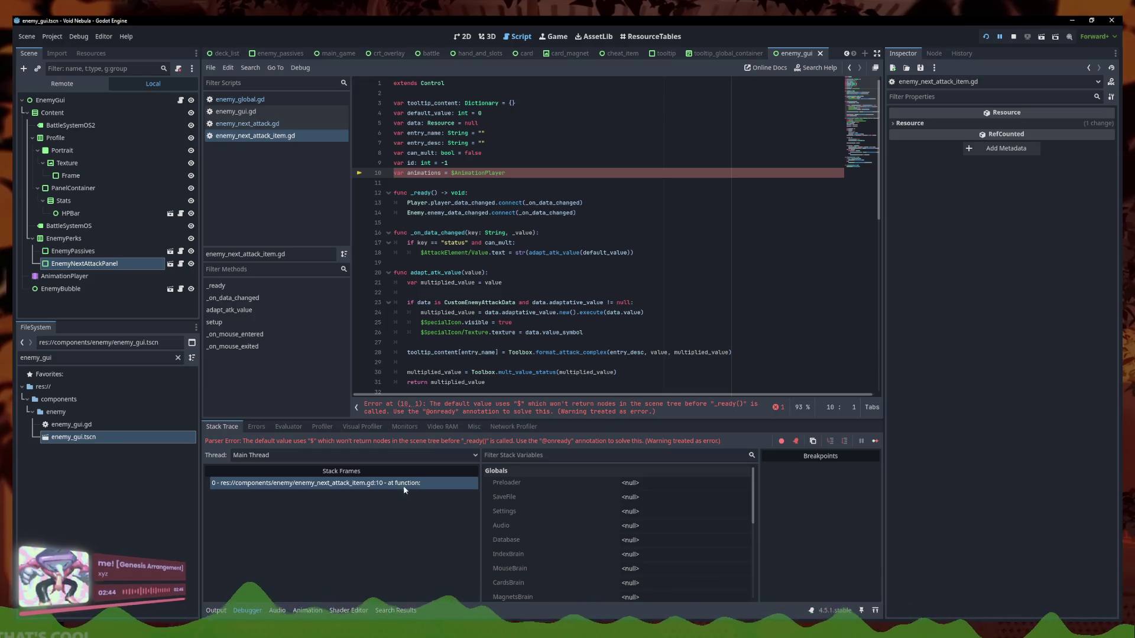
{"action": "left_click", "coordinate": [412, 484]}
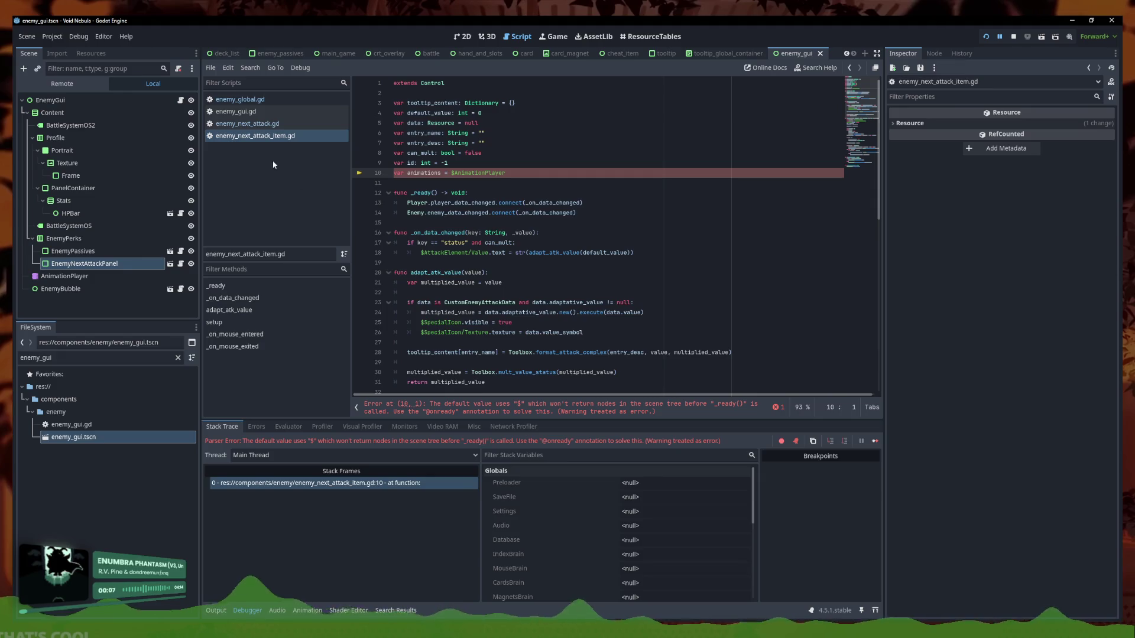
{"action": "left_click", "coordinate": [269, 136]}
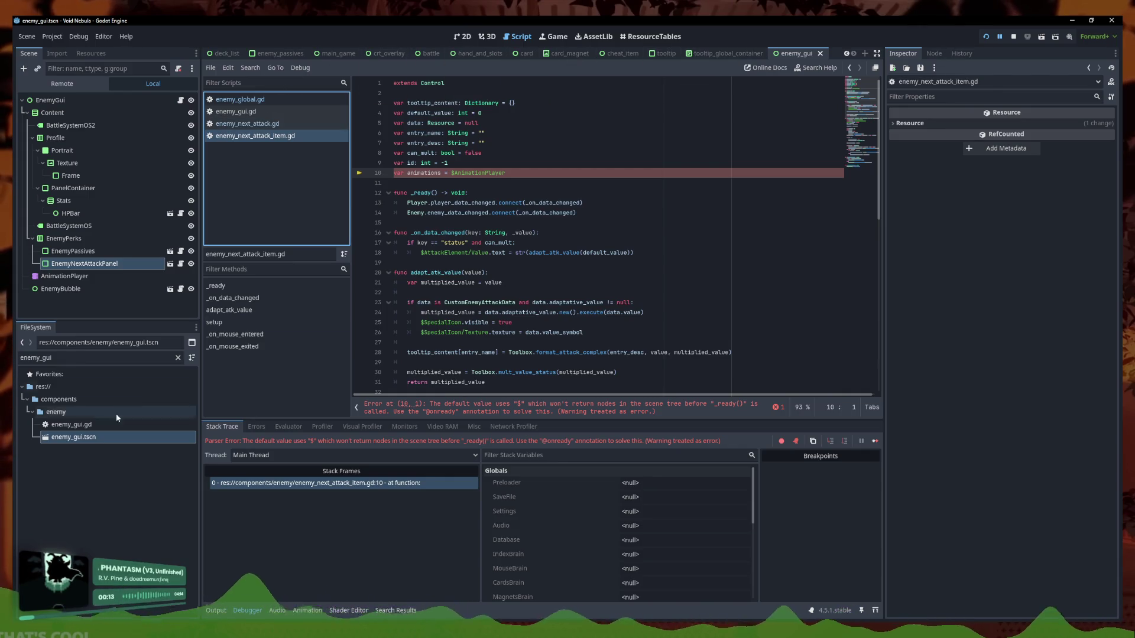
{"action": "left_click", "coordinate": [360, 481]}
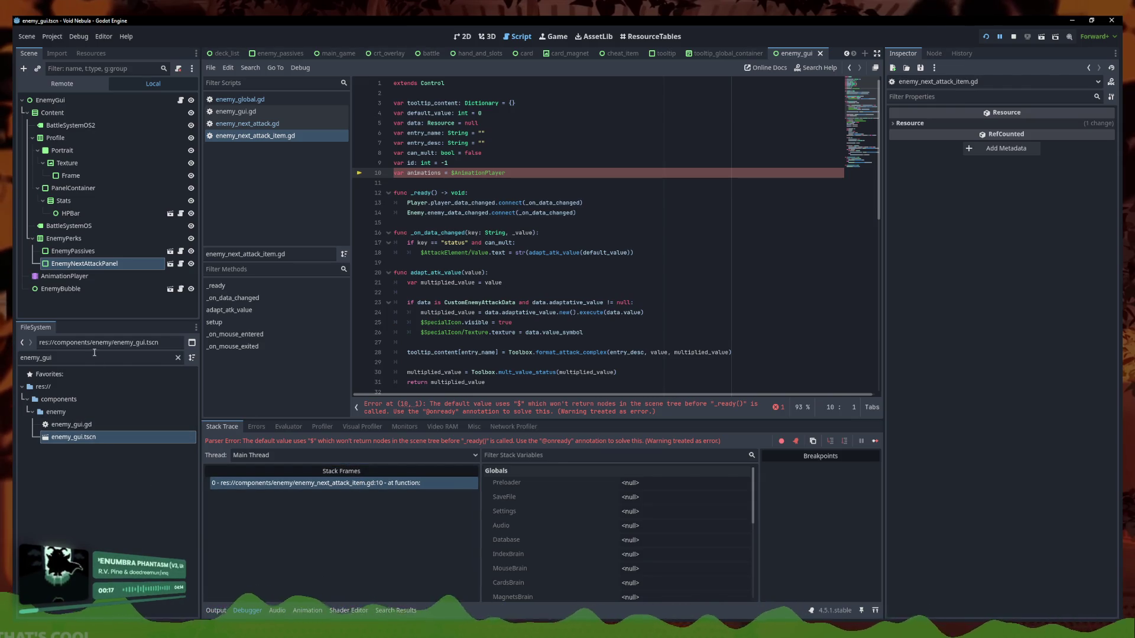
Filter files by 'next_att', open enemy_next_attack_item.tscn, and select its EnemyNextAttackItem root.
{"action": "type", "text": "next_att"}
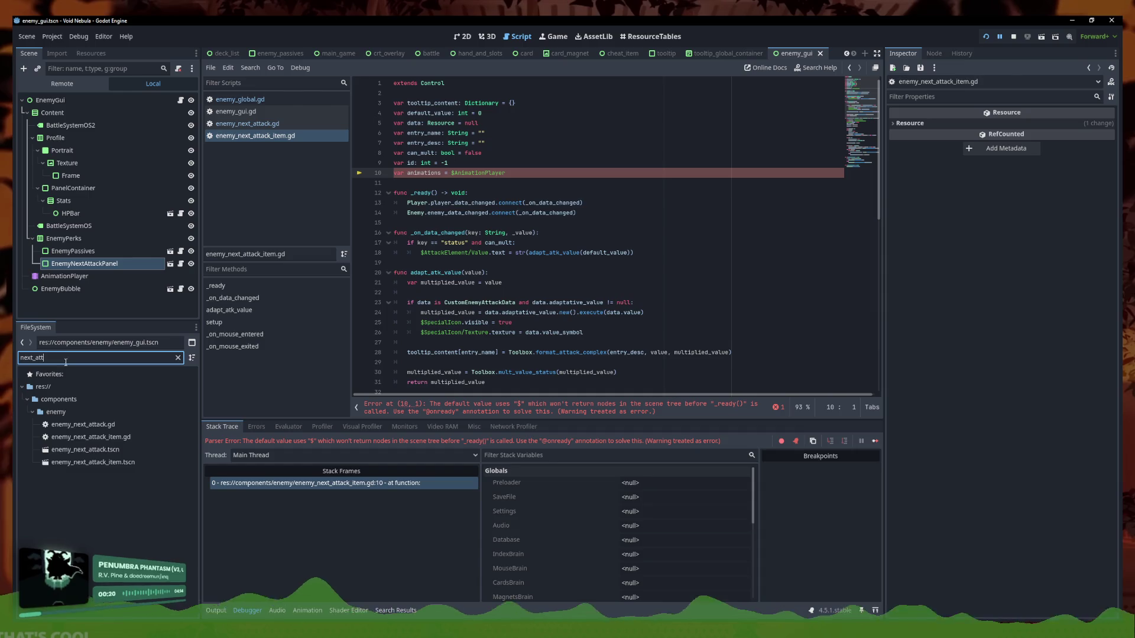
{"action": "double_click", "coordinate": [135, 461]}
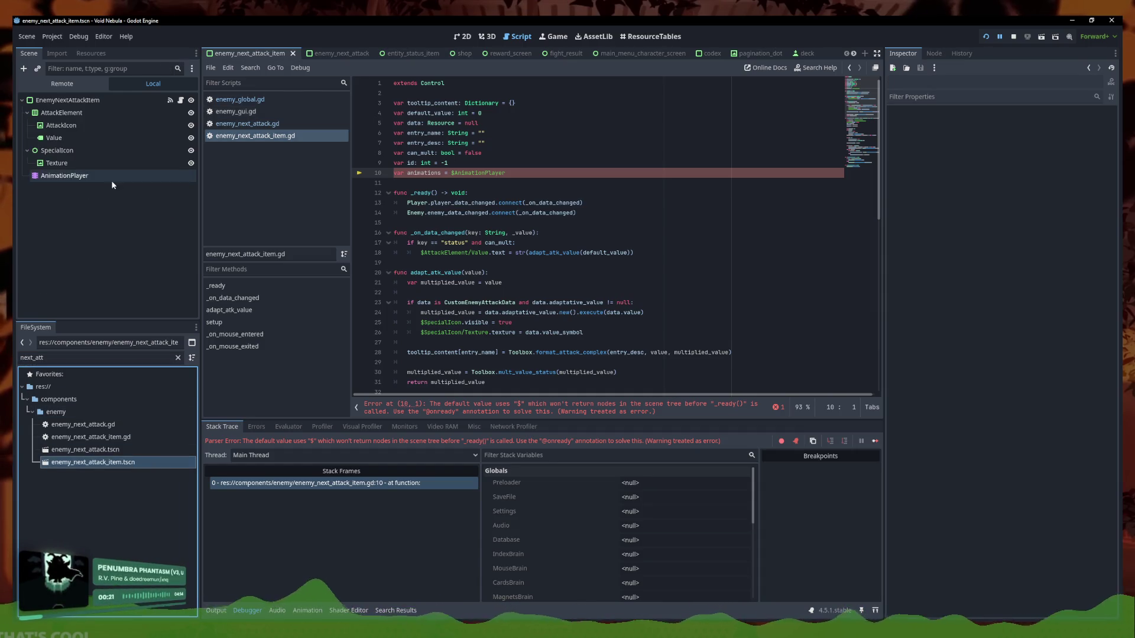
{"action": "left_click", "coordinate": [71, 99]}
{"action": "left_click", "coordinate": [27, 150]}
{"action": "left_click", "coordinate": [27, 112]}
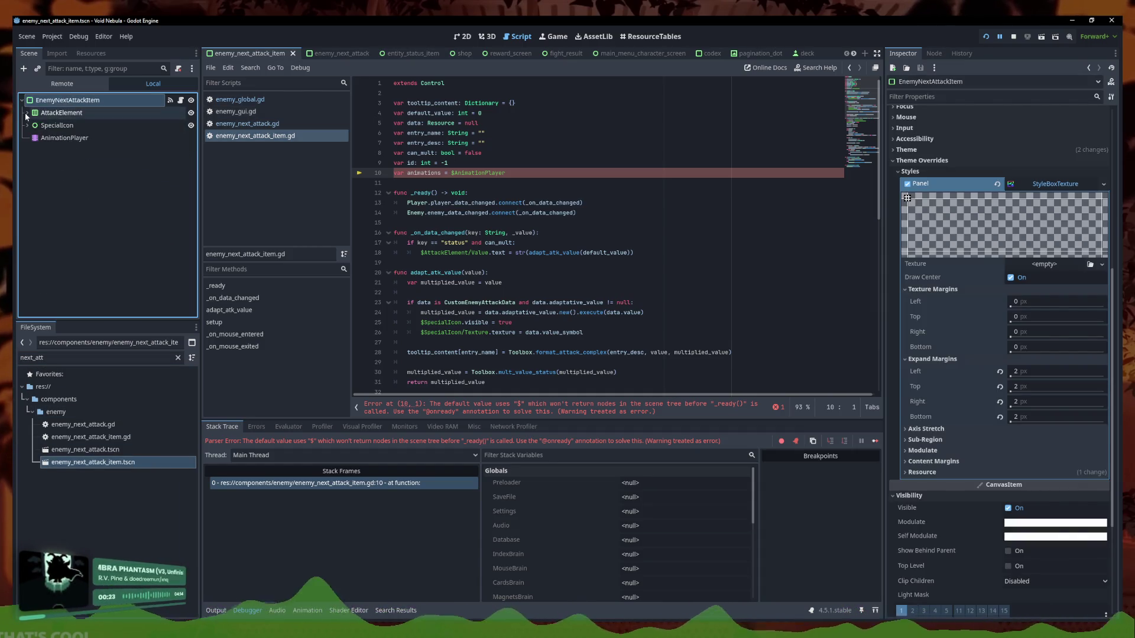
{"action": "double_click", "coordinate": [114, 99]}
{"action": "left_click", "coordinate": [537, 174]}
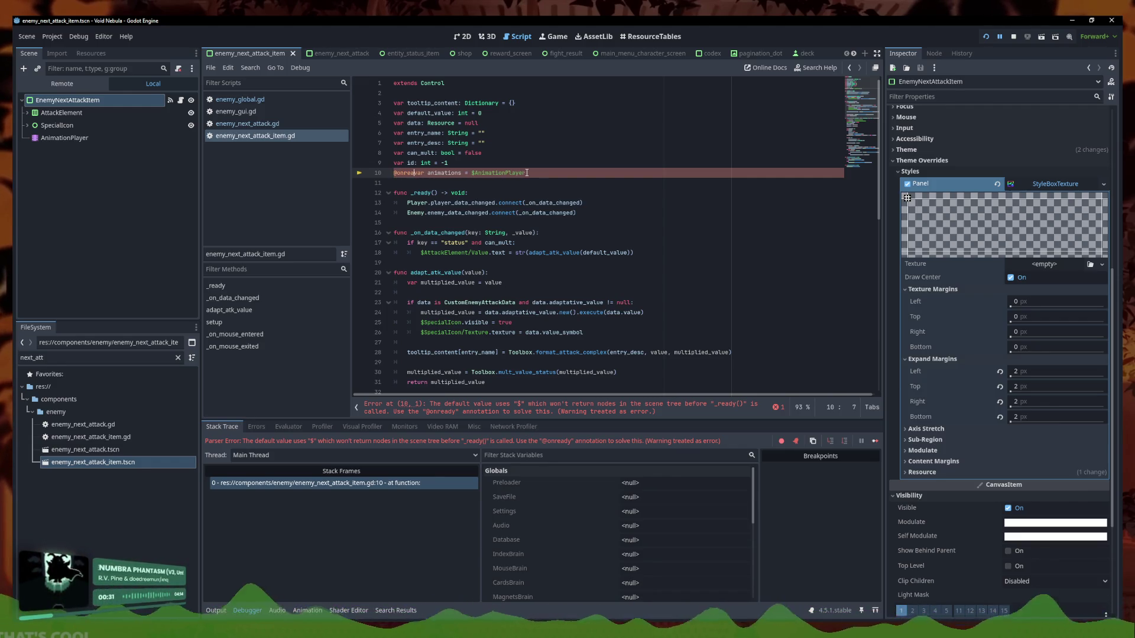
{"action": "key", "text": "alt+Up"}
{"action": "key", "text": "alt+Up"}
{"action": "key", "text": "alt+Up"}
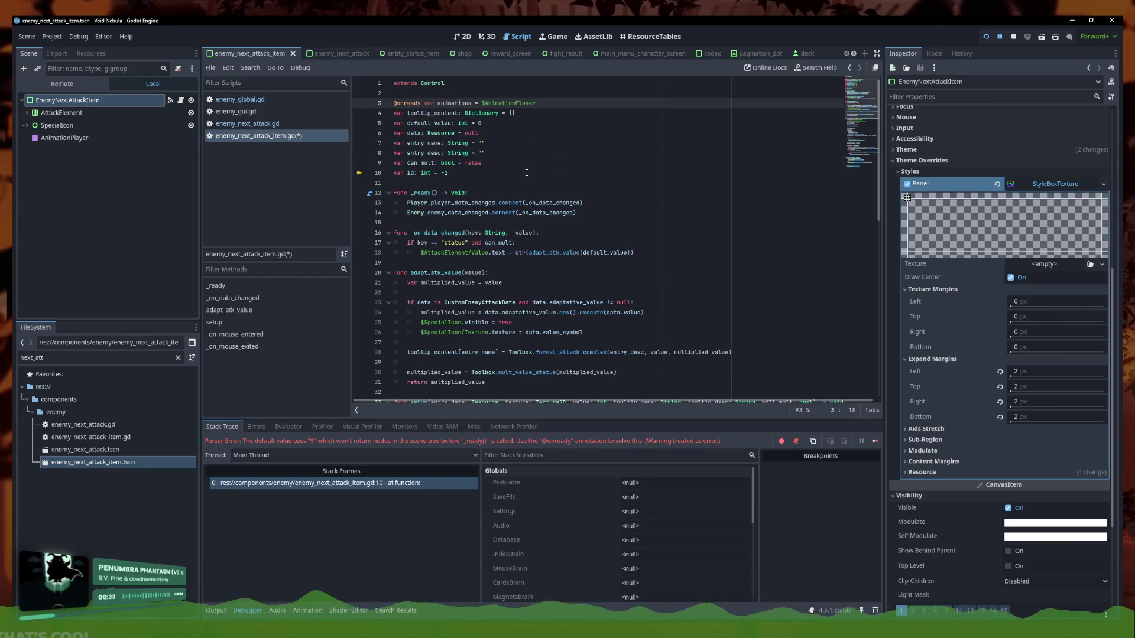
{"action": "key", "text": "ctrl+s"}
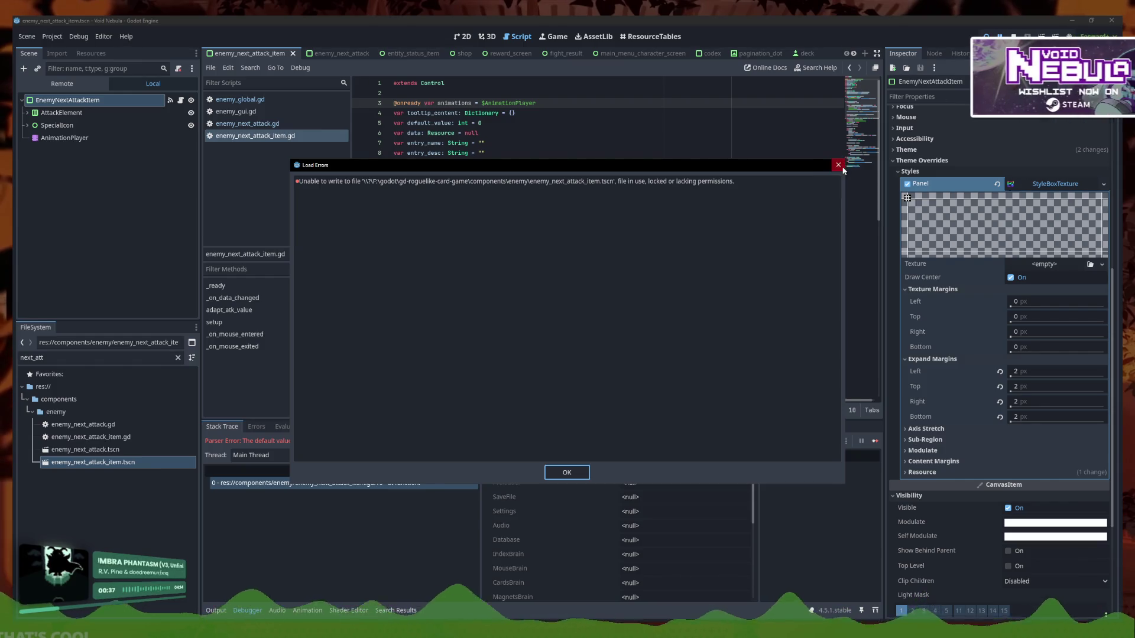
Dismiss the error, run the game, slot three Midas Bomb cards in a new run, then stop.
{"action": "key", "text": "Return"}
{"action": "key", "text": "F5"}
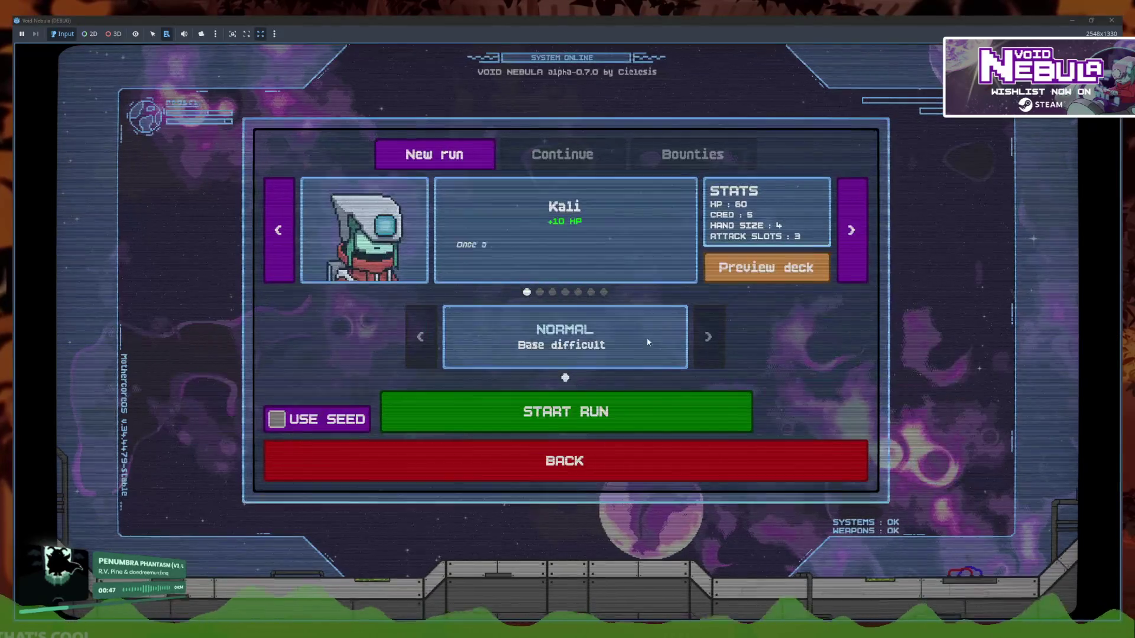
{"action": "left_click", "coordinate": [650, 412]}
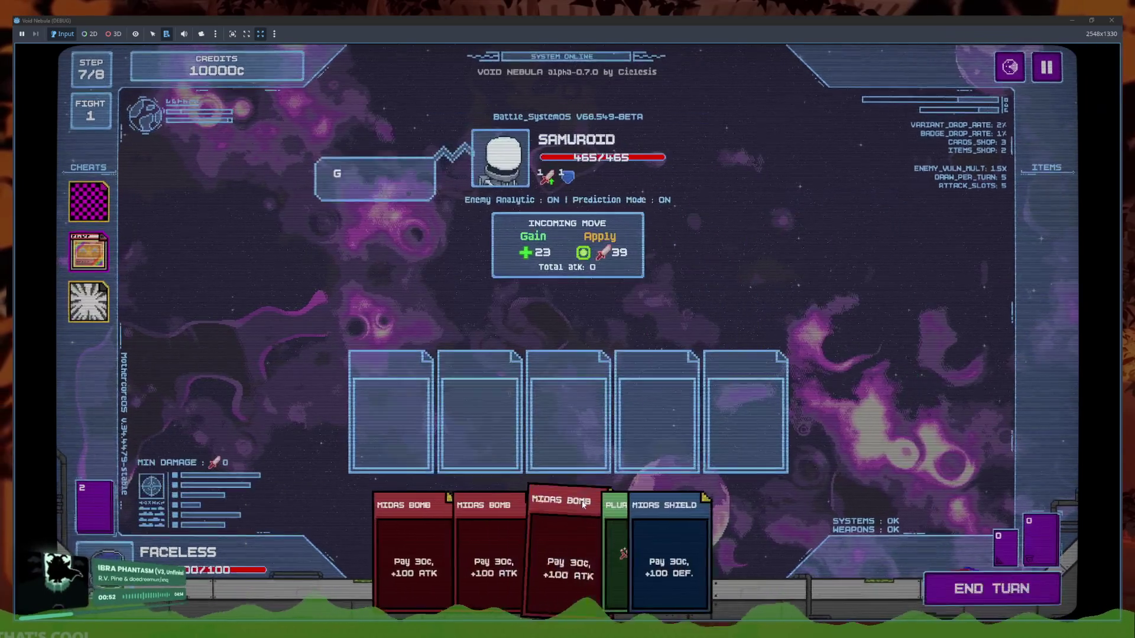
{"action": "left_click", "coordinate": [582, 513]}
{"action": "left_click", "coordinate": [581, 522]}
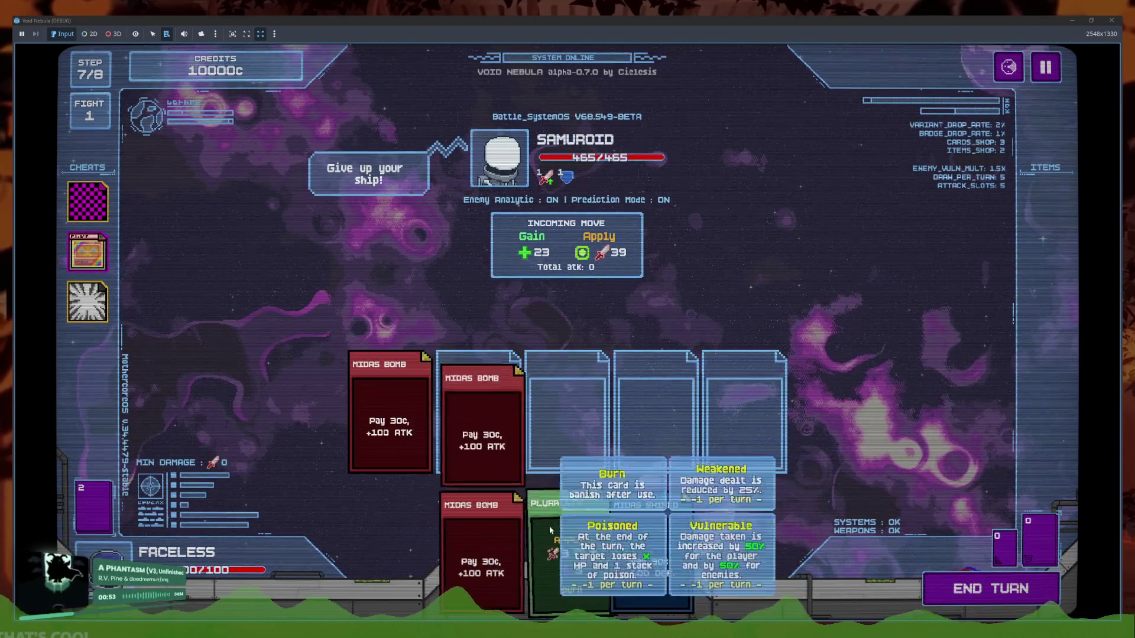
{"action": "left_click", "coordinate": [580, 522]}
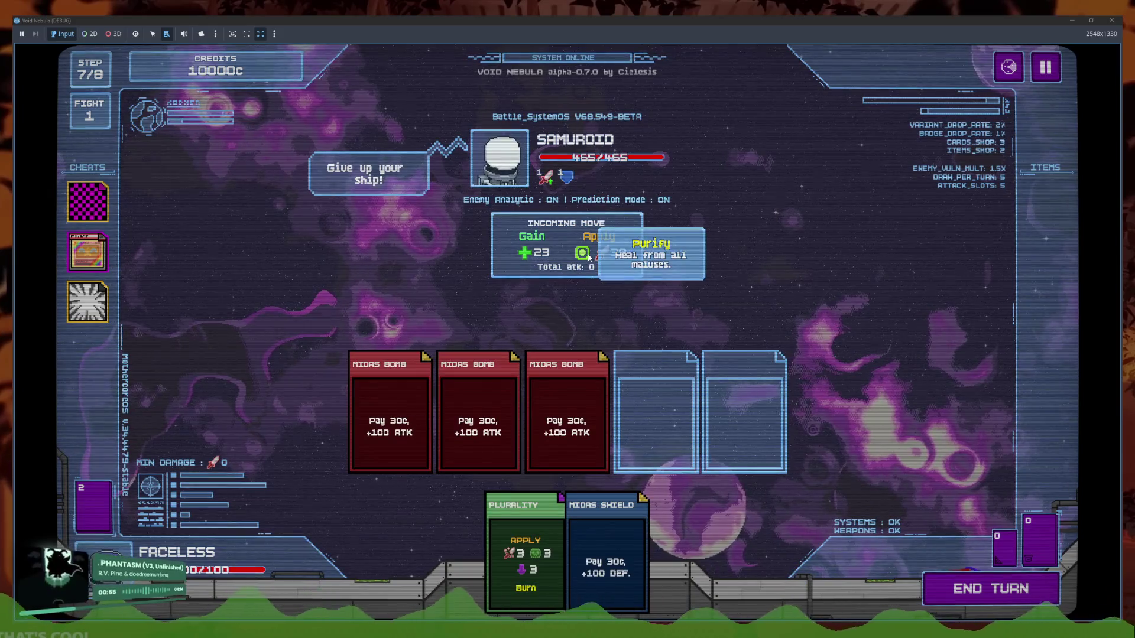
{"action": "key", "text": "F8"}
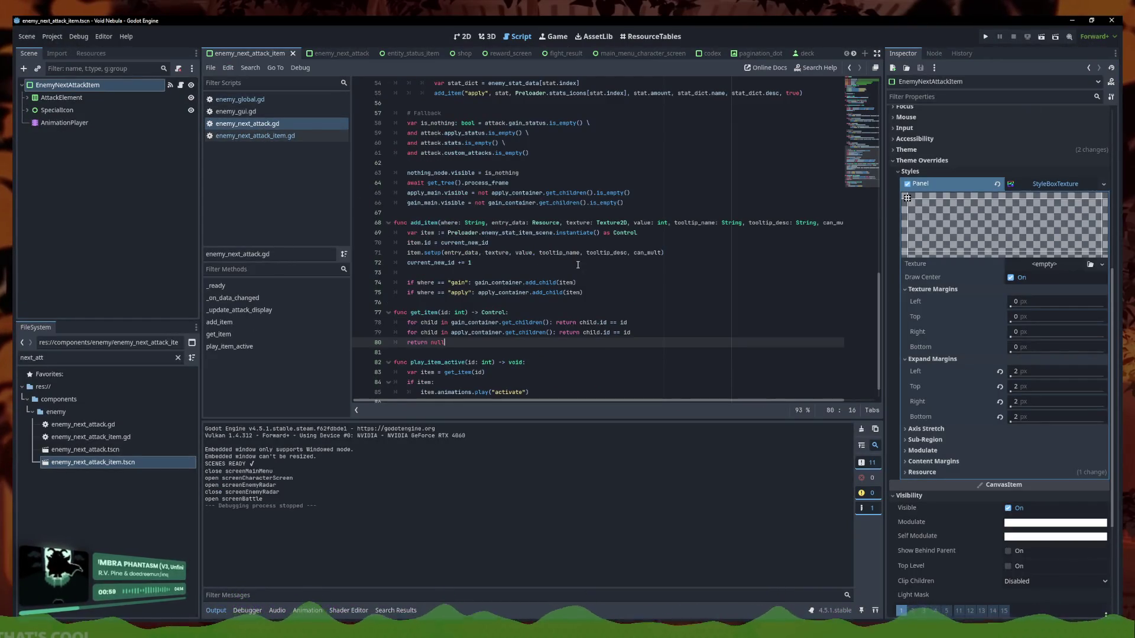
Change line 35's add_item argument from "apply" to "gain", save, and relaunch the game.
{"action": "scroll", "coordinate": [578, 264], "scroll_direction": "up", "scroll_amount": 8}
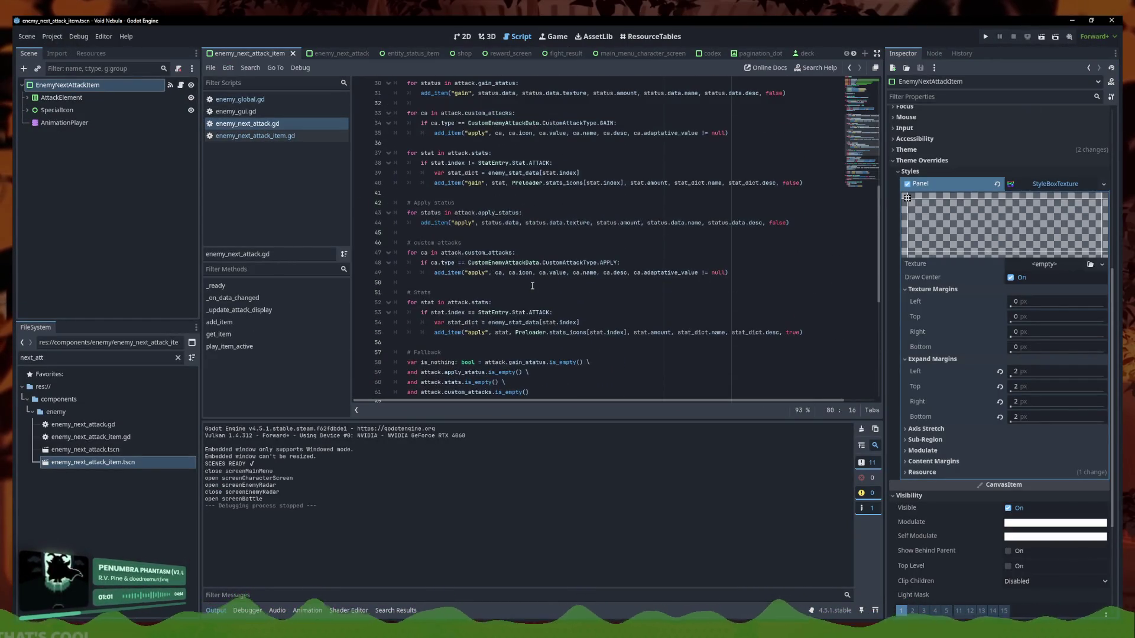
{"action": "scroll", "coordinate": [532, 286], "scroll_direction": "up", "scroll_amount": 2}
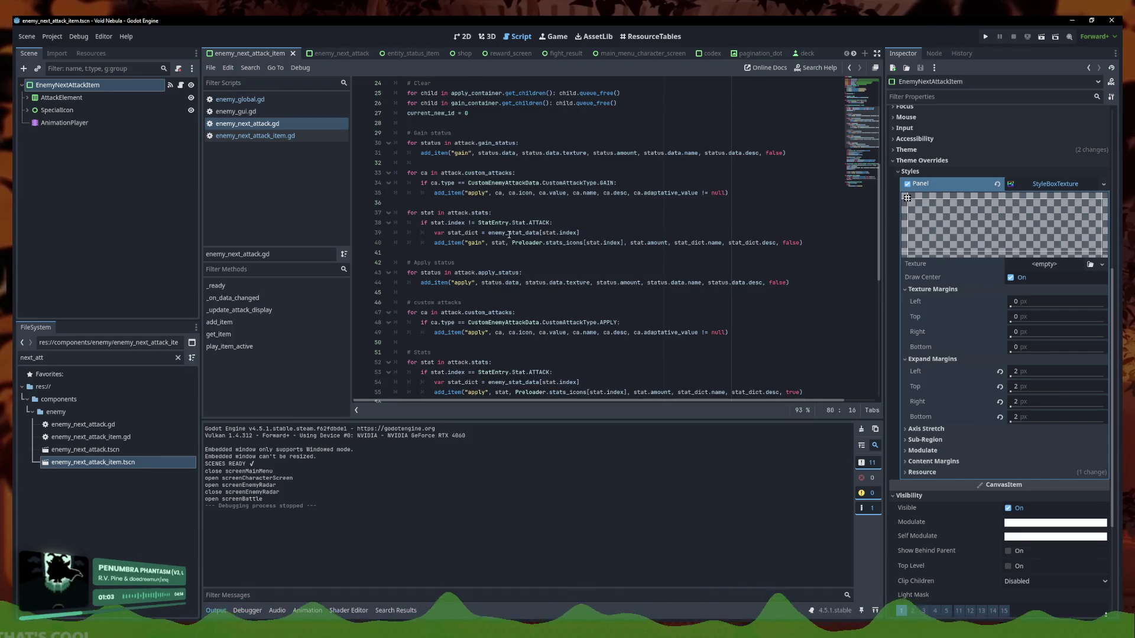
{"action": "left_click", "coordinate": [489, 193]}
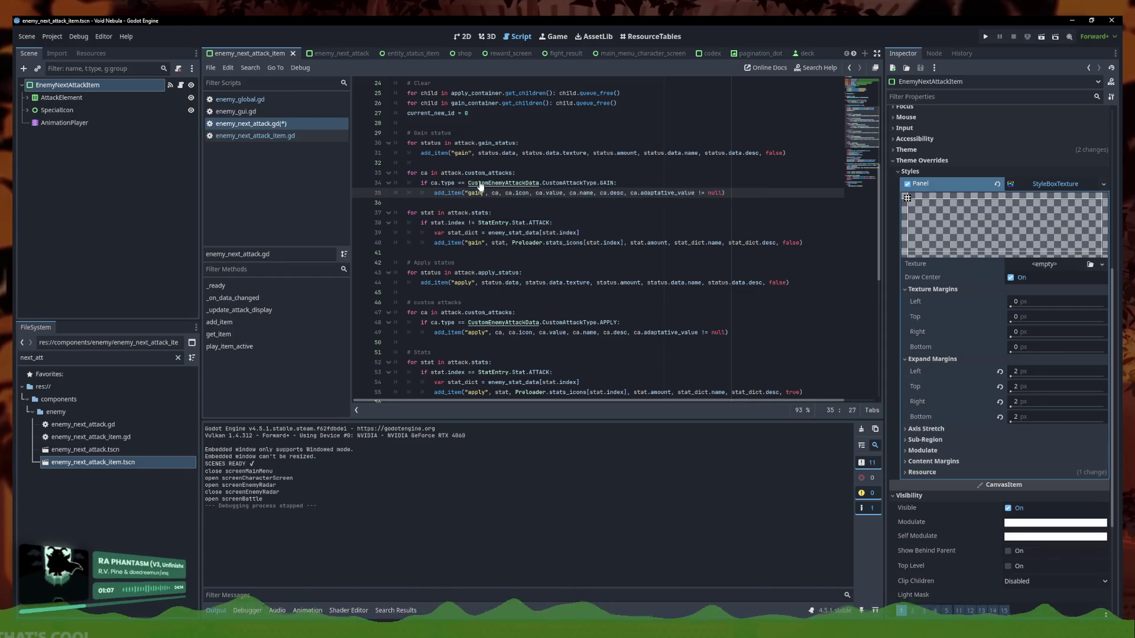
{"action": "key", "text": "Down"}
{"action": "key", "text": "ctrl+s"}
{"action": "left_click", "coordinate": [988, 36]}
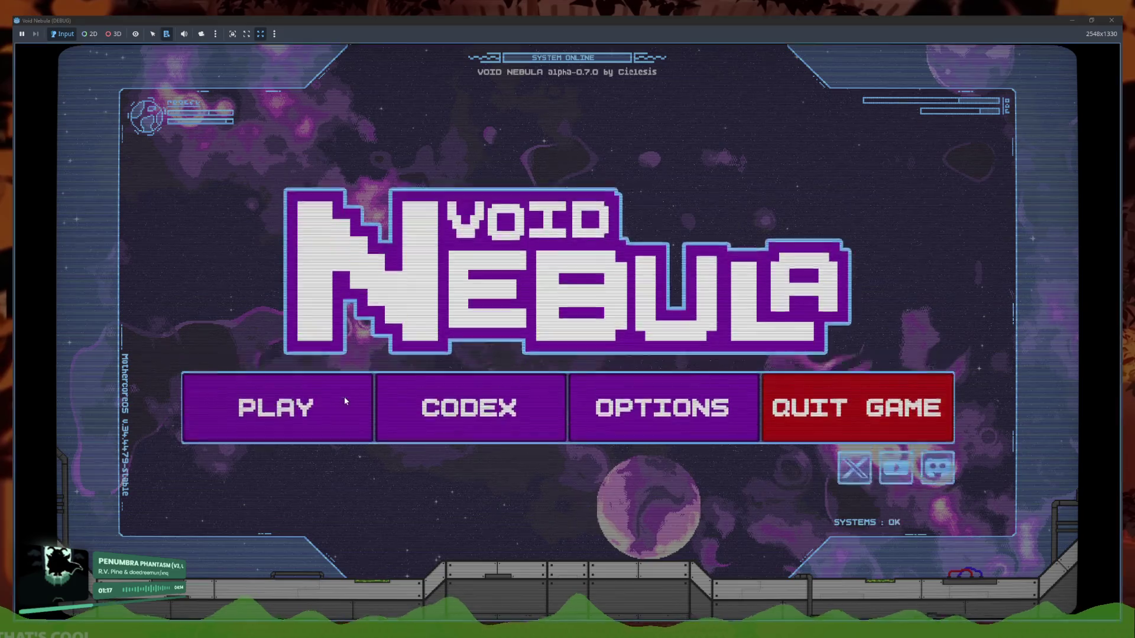
Start a Kali run on Normal, battle Samuroid, slot Midas Shield cards and end the turn.
{"action": "left_click", "coordinate": [344, 397]}
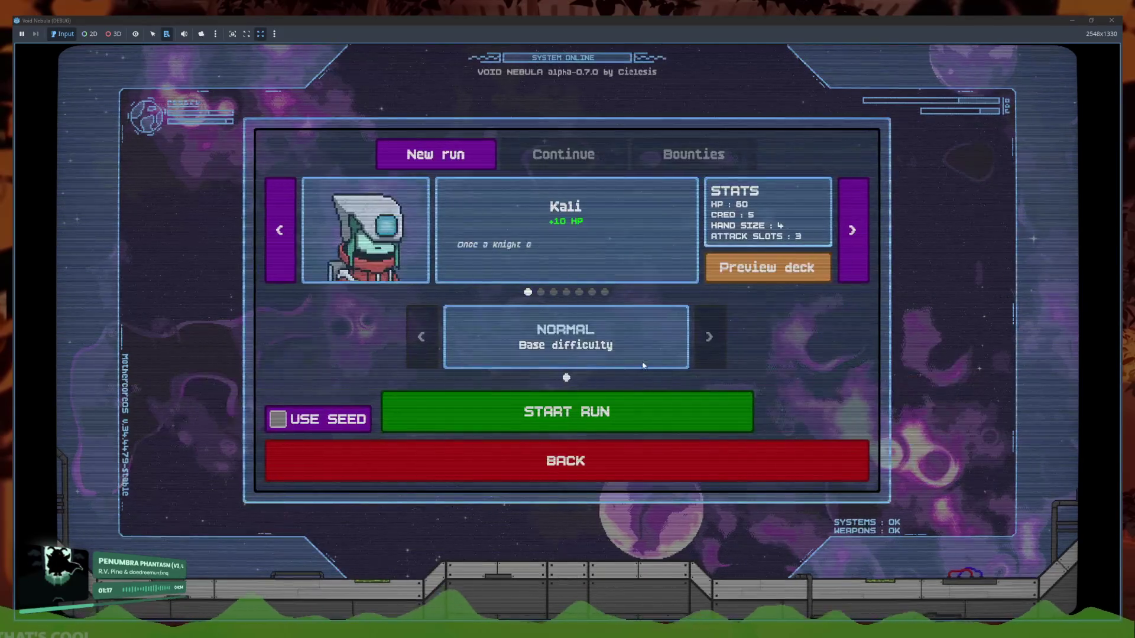
{"action": "left_click", "coordinate": [593, 397]}
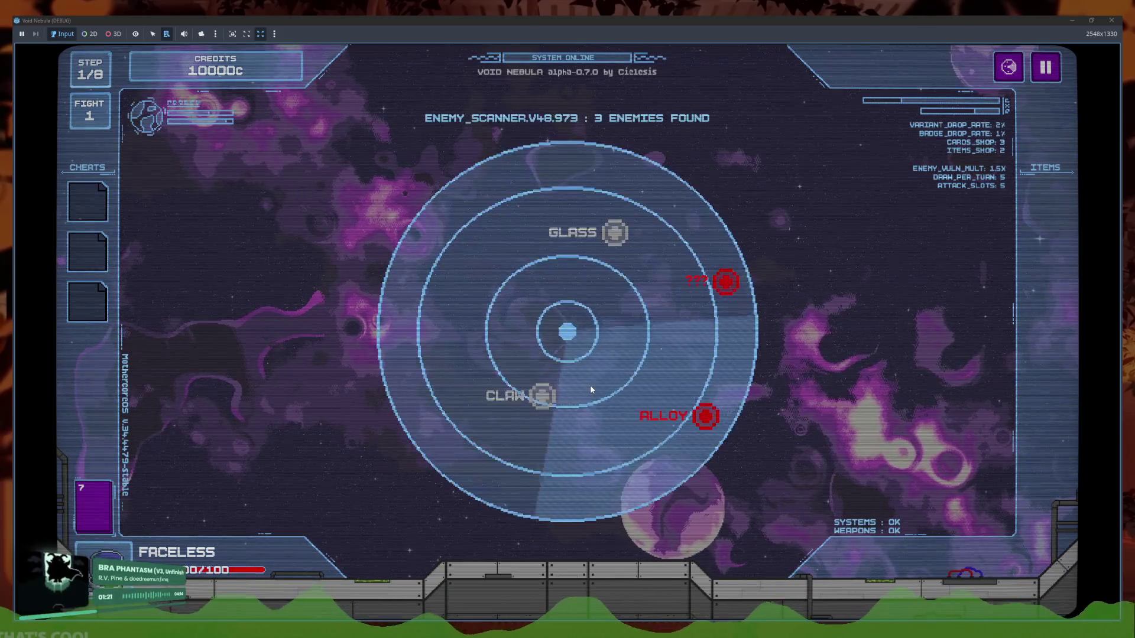
{"action": "left_click", "coordinate": [706, 415]}
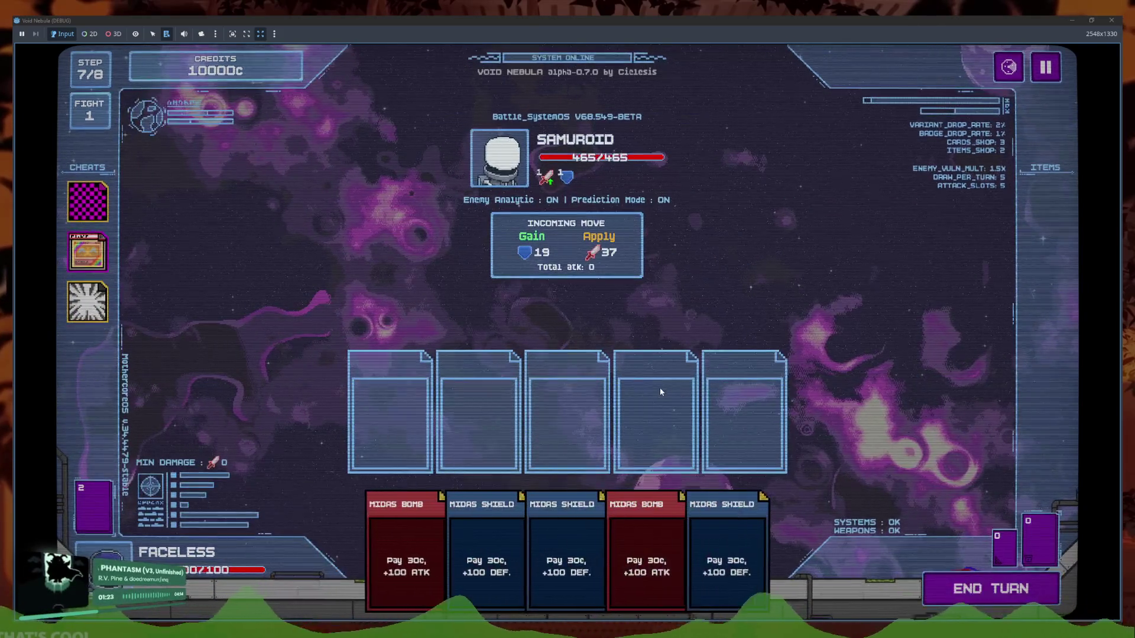
{"action": "left_click", "coordinate": [512, 550]}
{"action": "left_click", "coordinate": [576, 556]}
{"action": "key", "text": "space"}
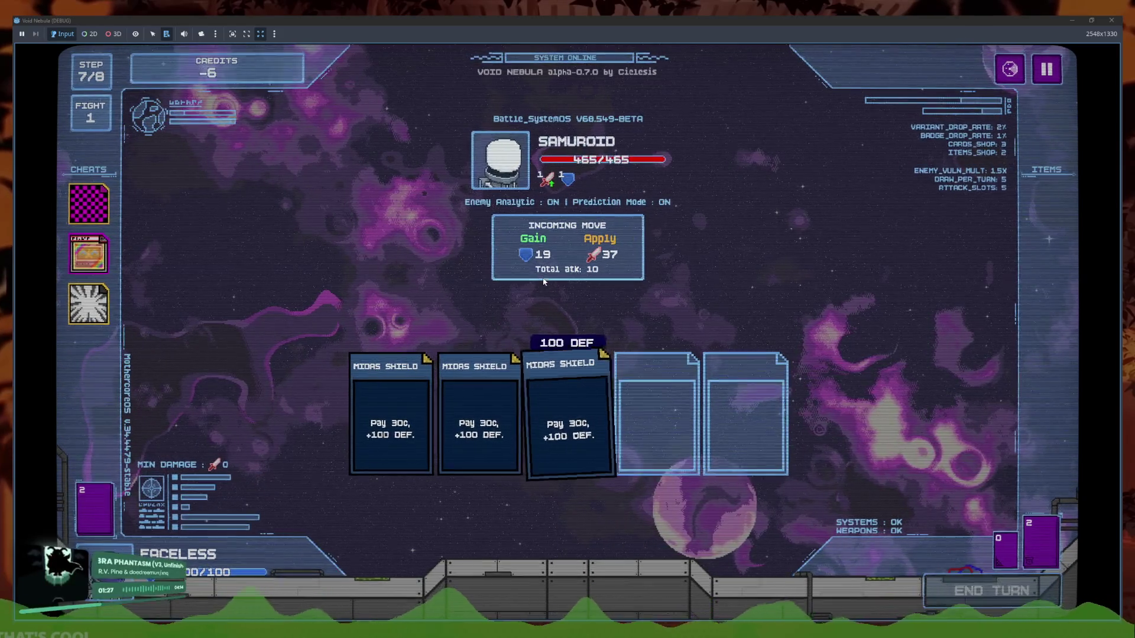
{"action": "key", "text": "alt+Tab"}
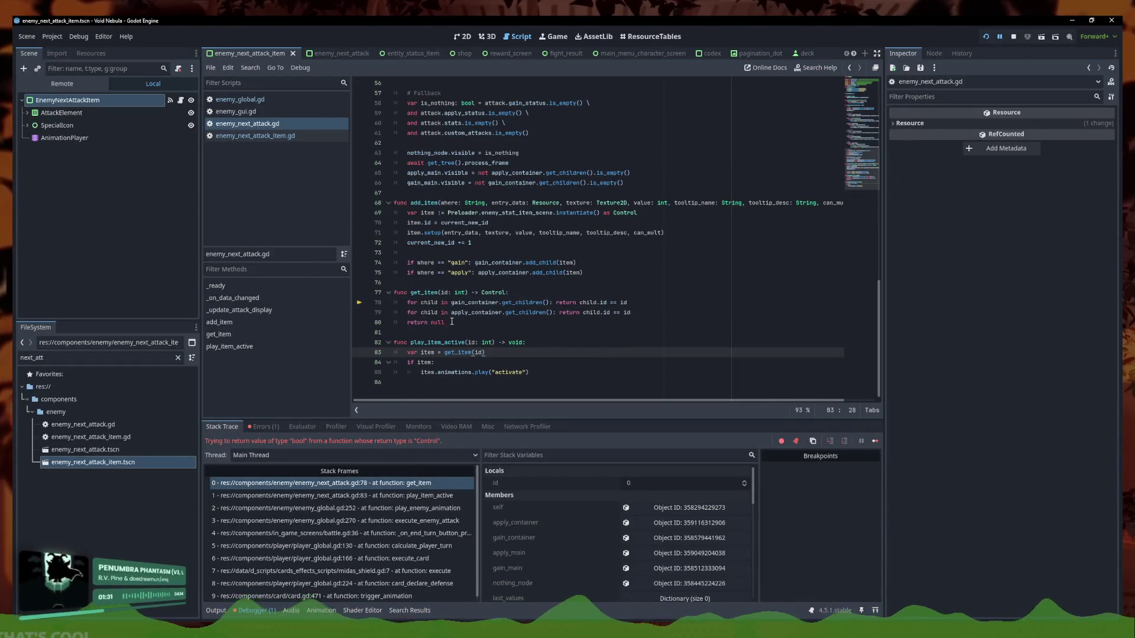
Jump to the failing get_item line and select the child.id == id comparison on line 78.
{"action": "left_click", "coordinate": [433, 481]}
{"action": "left_click", "coordinate": [494, 332]}
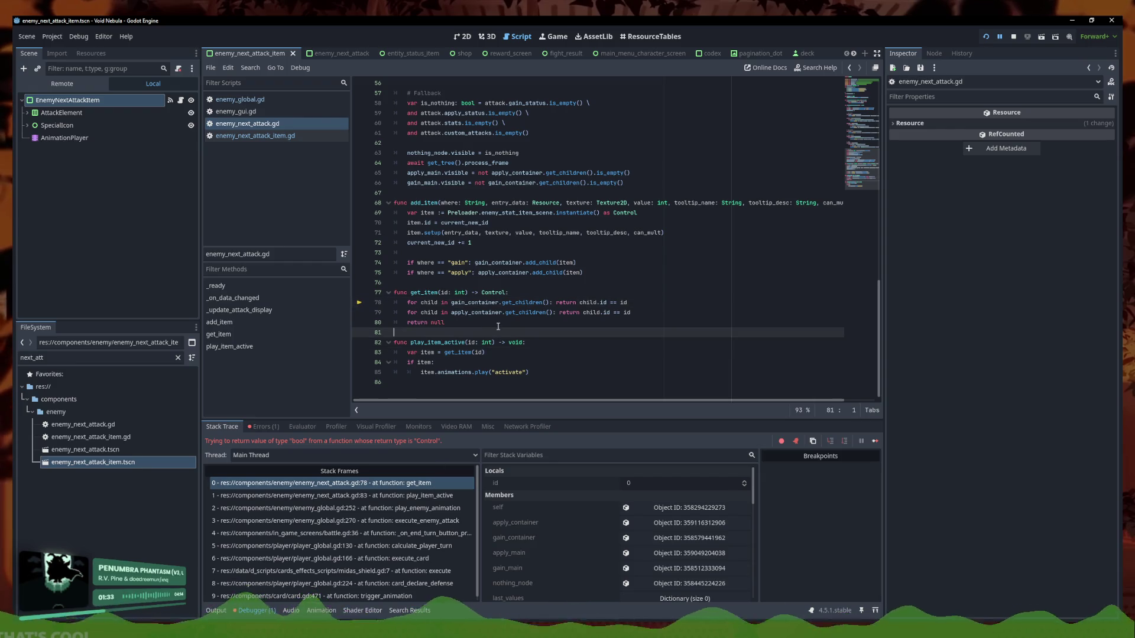
{"action": "left_click", "coordinate": [639, 302]}
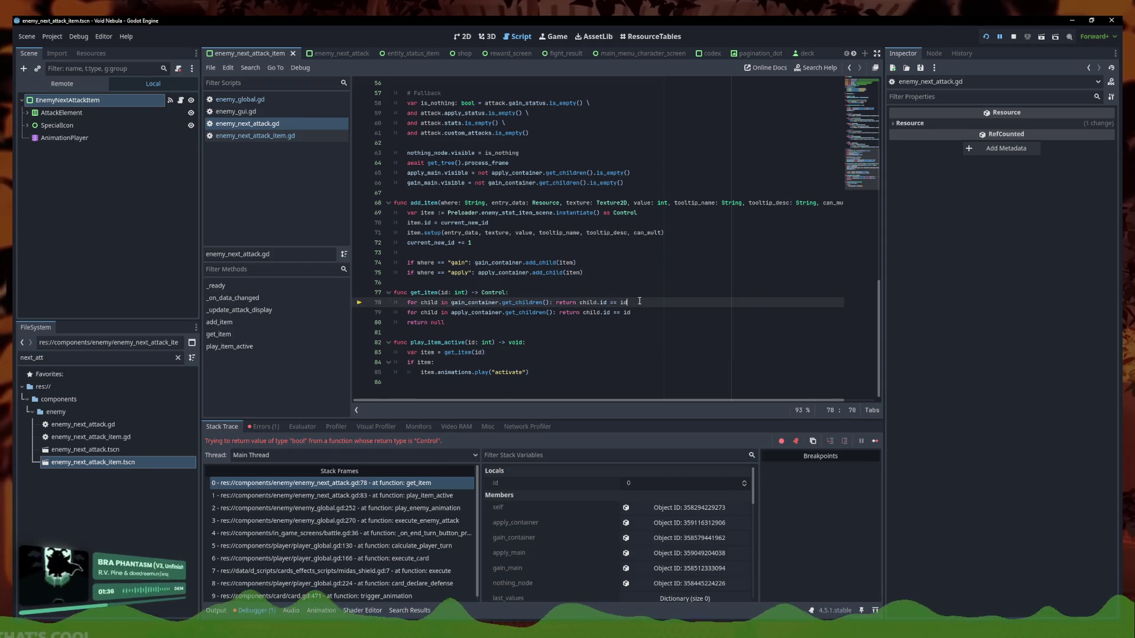
{"action": "left_click", "coordinate": [580, 303]}
{"action": "left_click_drag", "start_coordinate": [647, 303], "coordinate": [579, 302]}
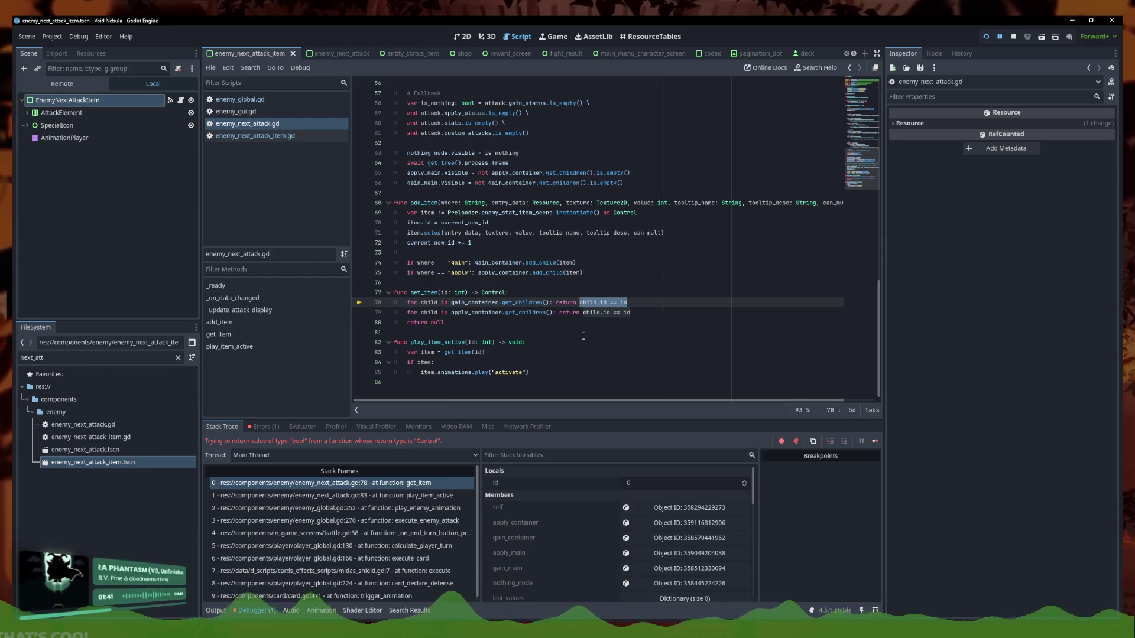
{"action": "left_click", "coordinate": [579, 303]}
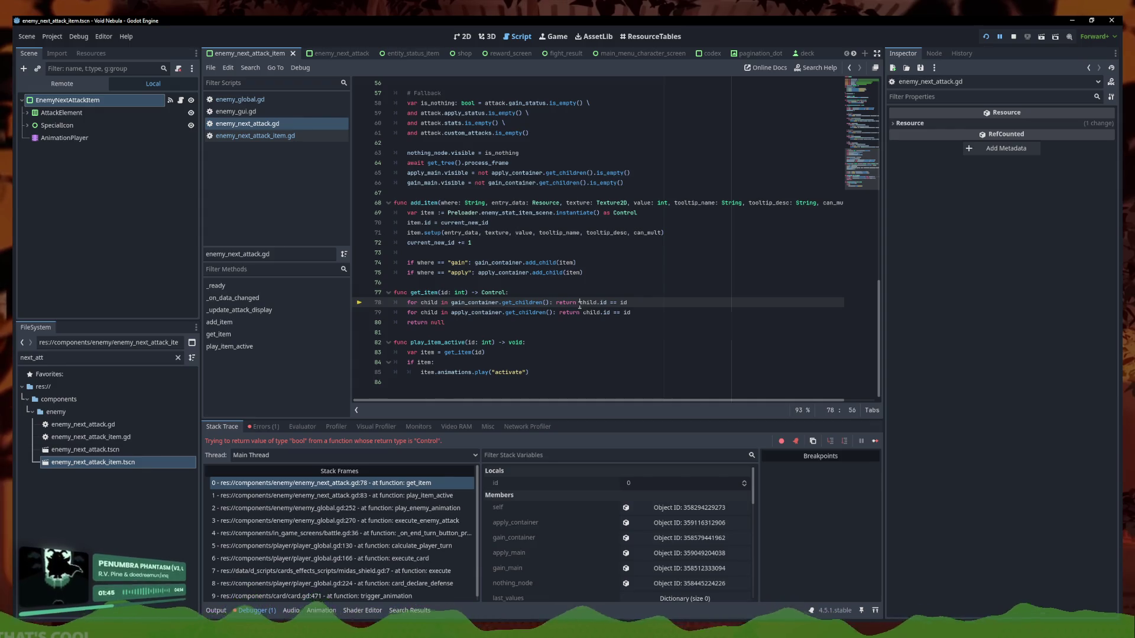
{"action": "left_click_drag", "start_coordinate": [627, 303], "coordinate": [584, 305]}
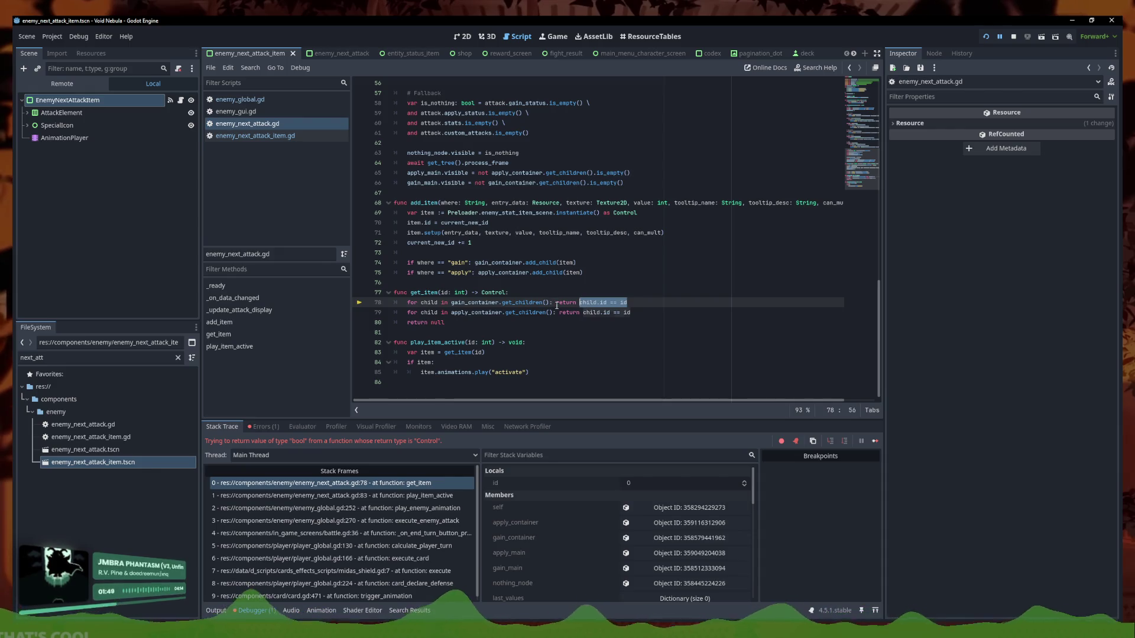
{"action": "left_click", "coordinate": [557, 303]}
Rewrite lines 78–79 as 'if child.id == id: return child', save, and resume the game.
{"action": "type", "text": "if child.id == id:"}
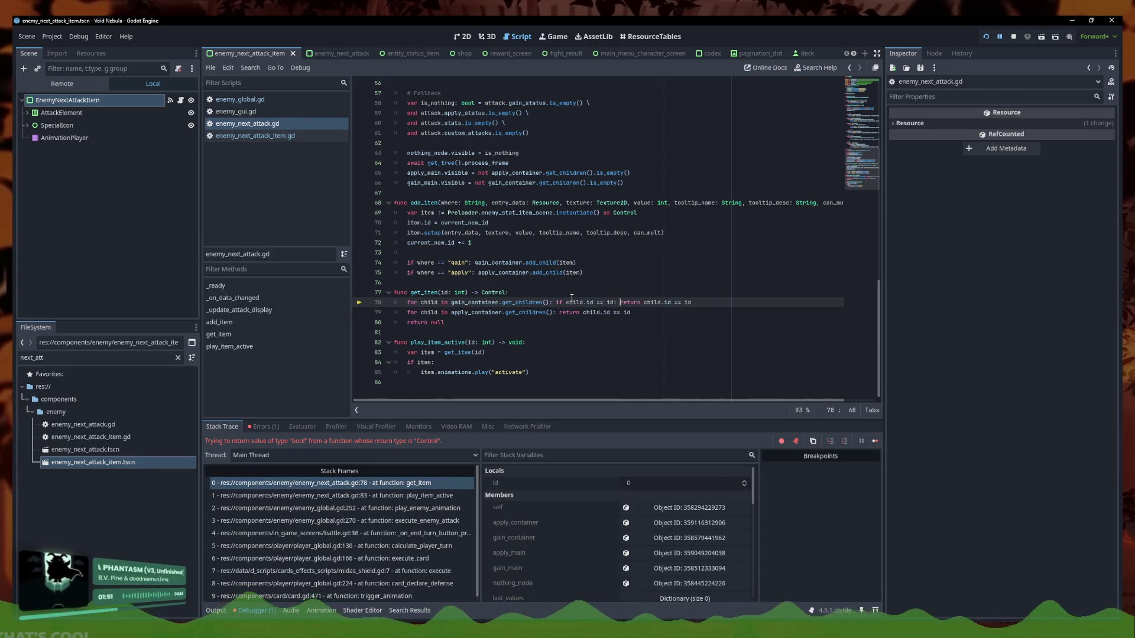
{"action": "left_click_drag", "start_coordinate": [693, 302], "coordinate": [560, 303]}
{"action": "key", "text": "BackSpace"}
{"action": "left_click", "coordinate": [559, 312]}
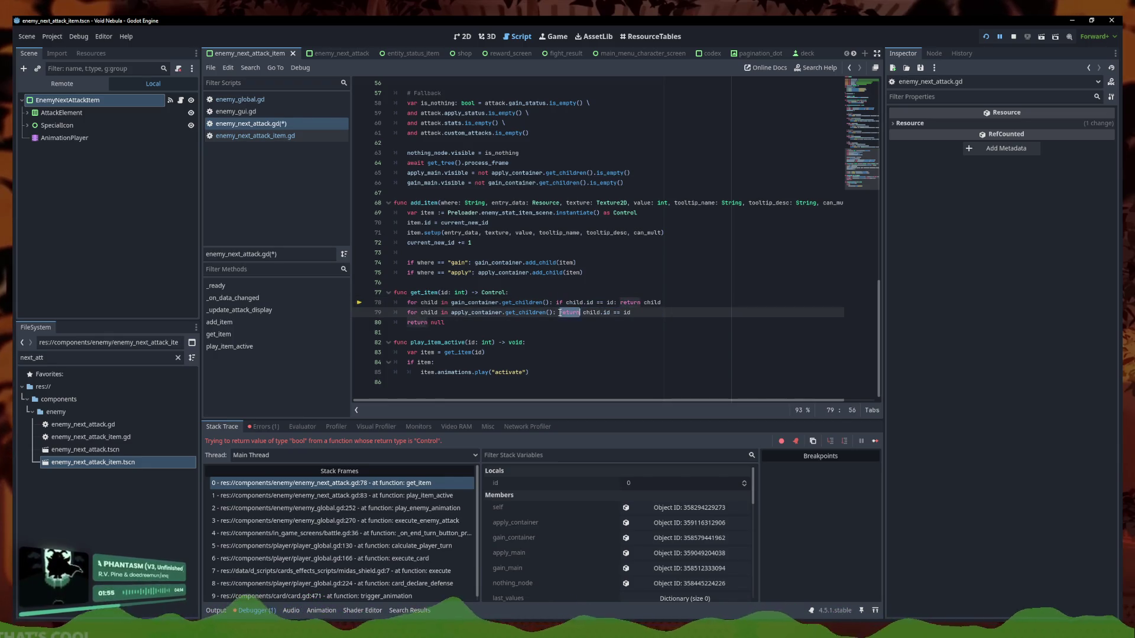
{"action": "key", "text": "shift+End"}
{"action": "key", "text": "ctrl+v"}
{"action": "key", "text": "ctrl+s"}
{"action": "left_click", "coordinate": [1000, 37]}
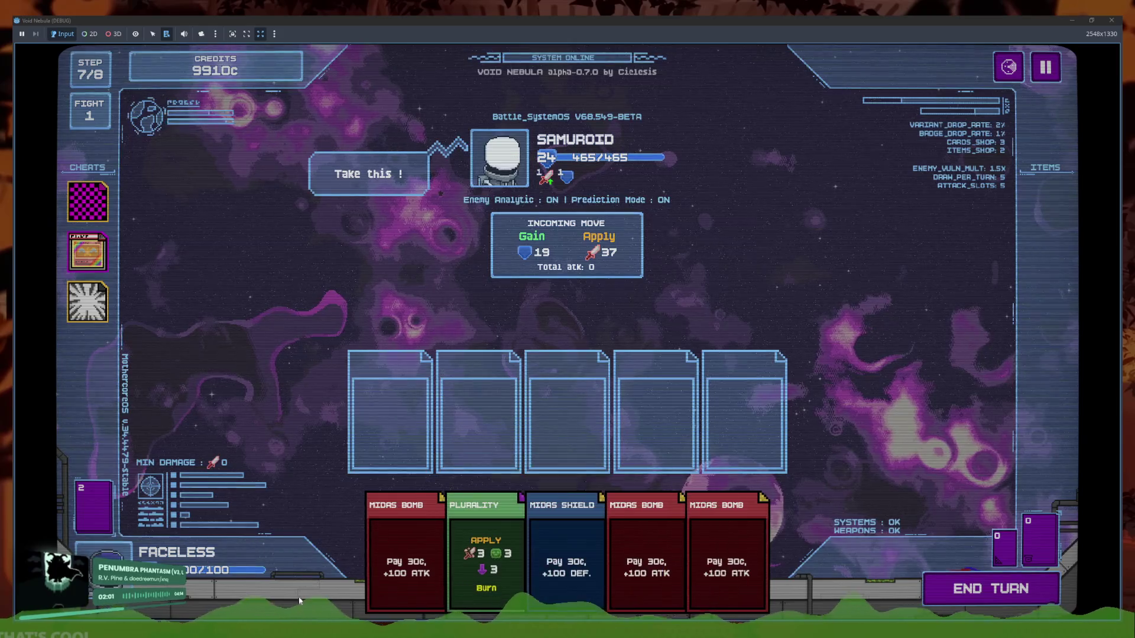
Bring the game back to the front and end two turns to watch the enemy act.
{"action": "key", "text": "alt+Tab"}
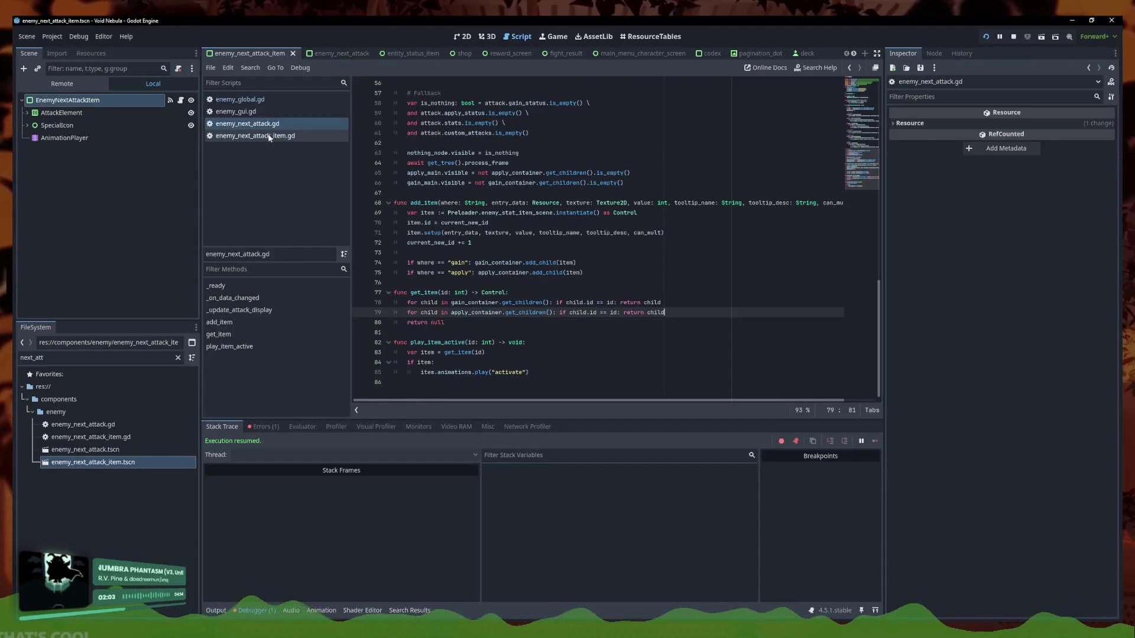
{"action": "mouse_move", "coordinate": [296, 632]}
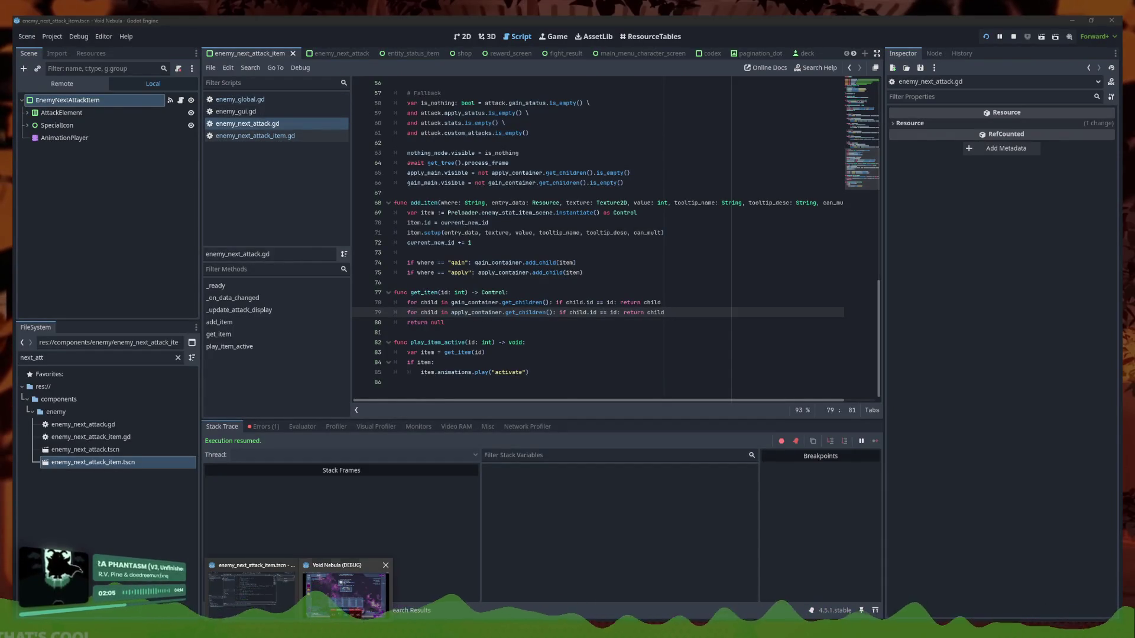
{"action": "left_click", "coordinate": [343, 591]}
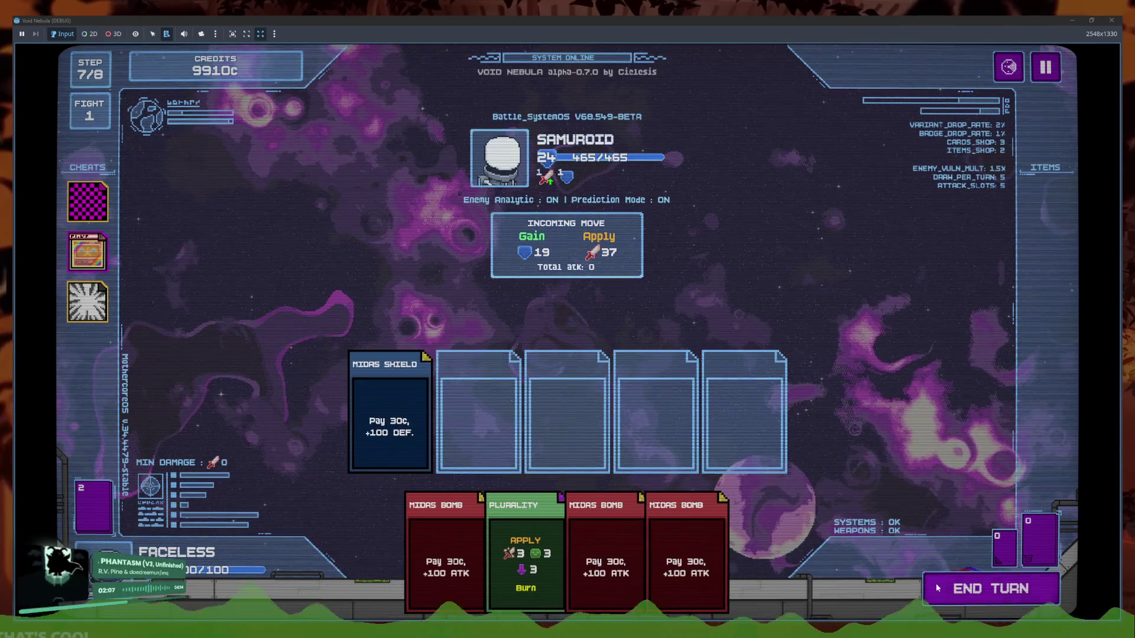
{"action": "key", "text": "space"}
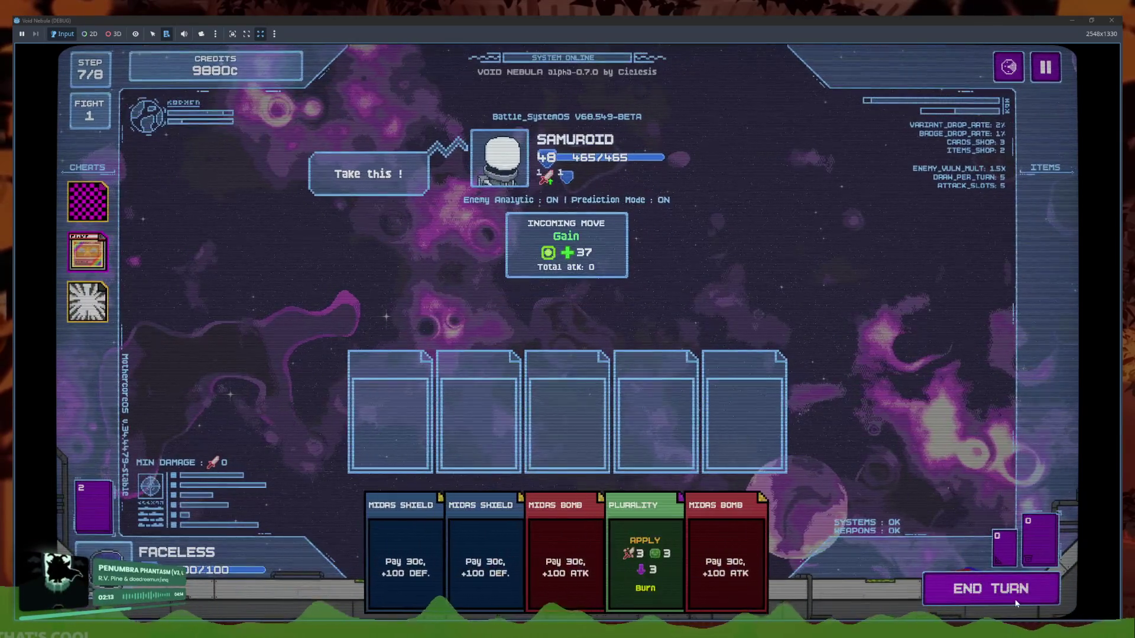
{"action": "left_click", "coordinate": [1016, 598]}
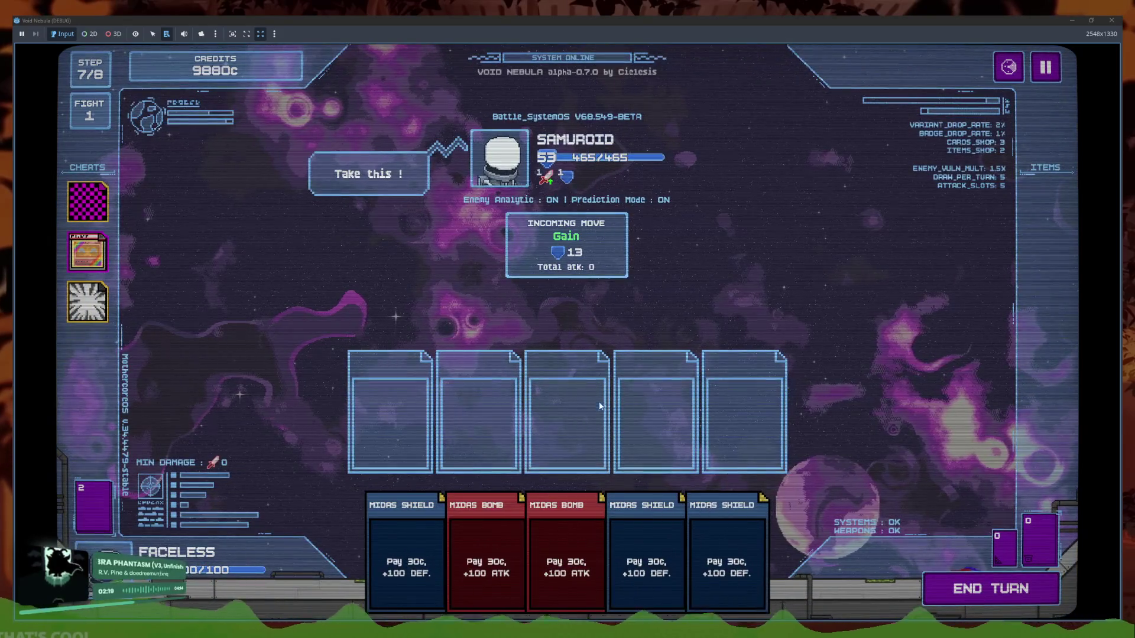
Play Midas Shield and Plurality cards over two more turns, then return to the Godot editor.
{"action": "left_click", "coordinate": [651, 540]}
{"action": "left_click", "coordinate": [727, 552]}
{"action": "left_click", "coordinate": [965, 599]}
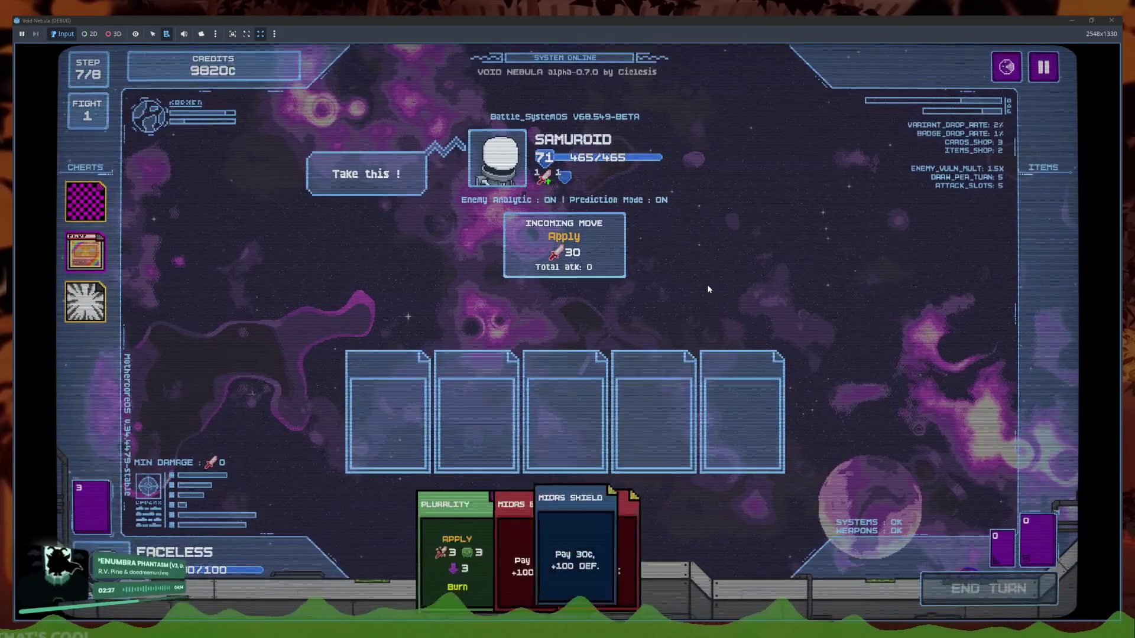
{"action": "left_click", "coordinate": [638, 547]}
{"action": "left_click", "coordinate": [437, 550]}
{"action": "key", "text": "space"}
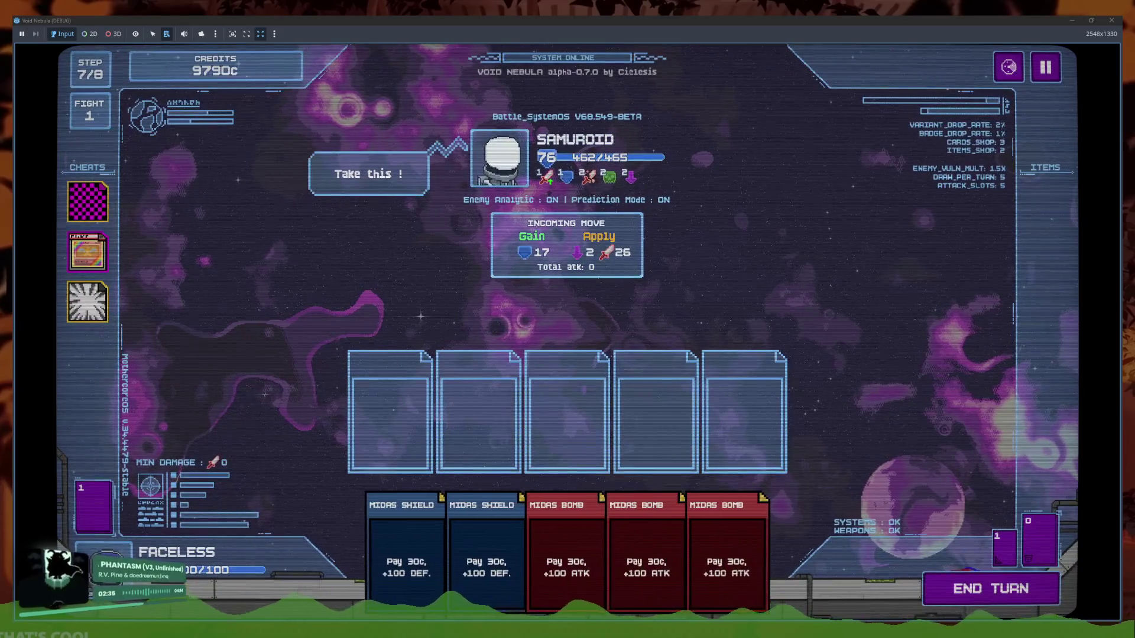
{"action": "key", "text": "alt+Tab"}
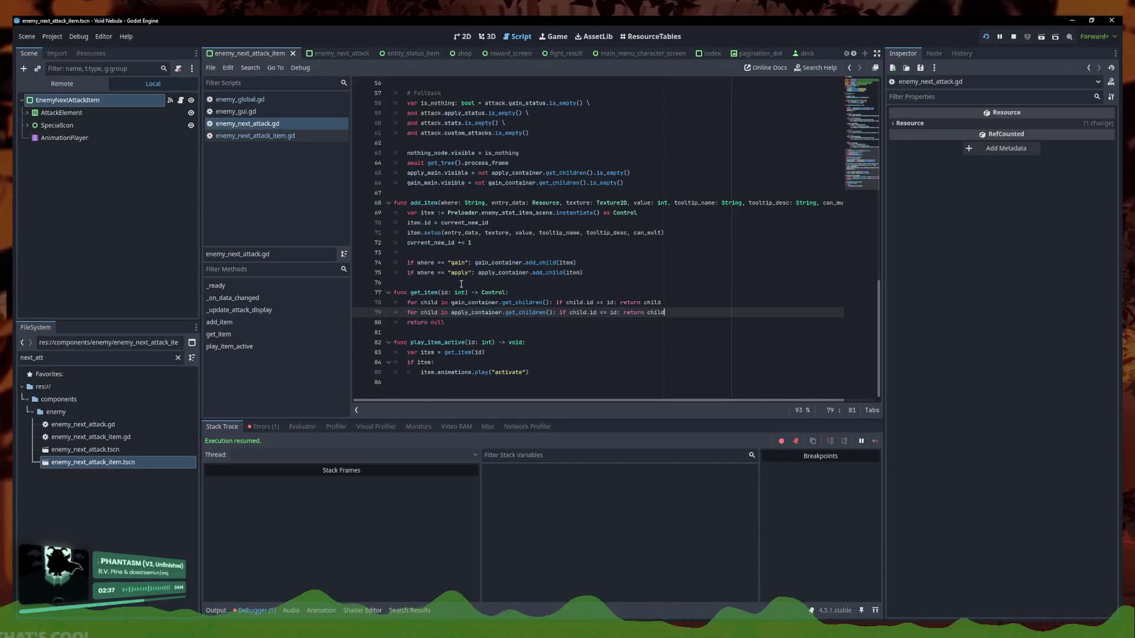
Comment out the one-second timer wait in attack_player of enemy_global.gd, then return to the running game.
{"action": "left_click", "coordinate": [240, 99]}
{"action": "scroll", "coordinate": [504, 273], "scroll_direction": "down", "scroll_amount": 10}
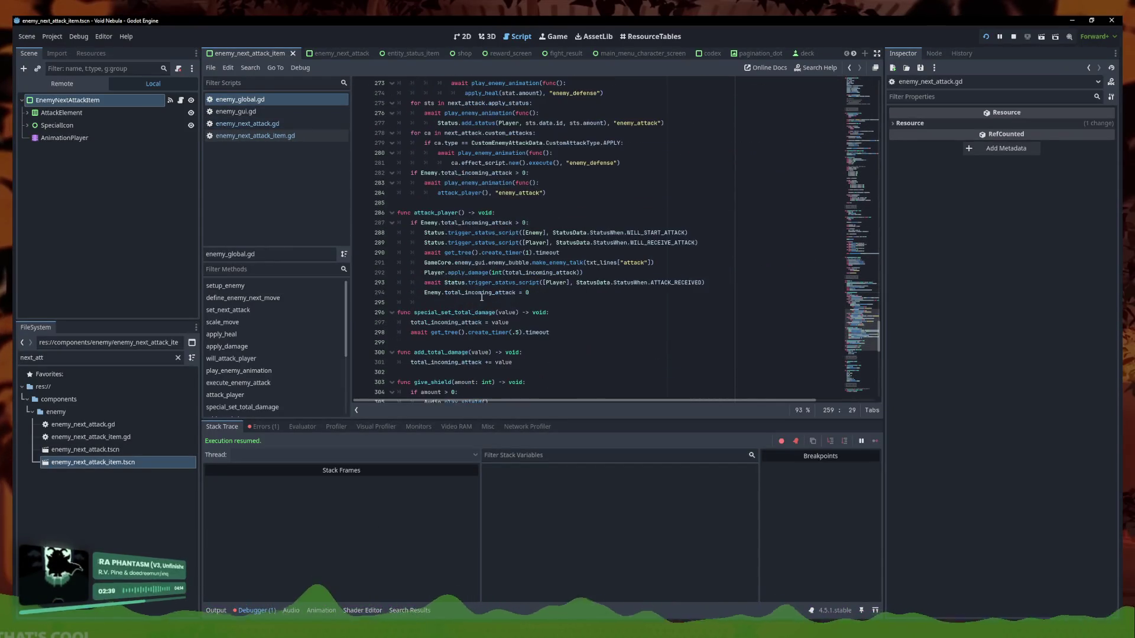
{"action": "left_click", "coordinate": [553, 253]}
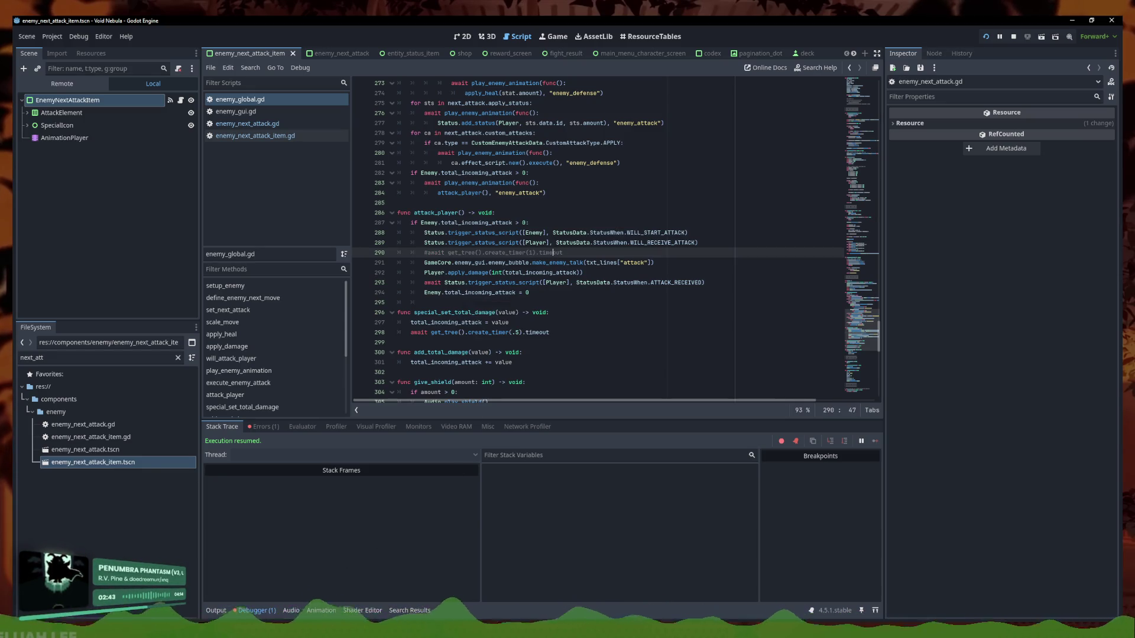
{"action": "left_click", "coordinate": [337, 598]}
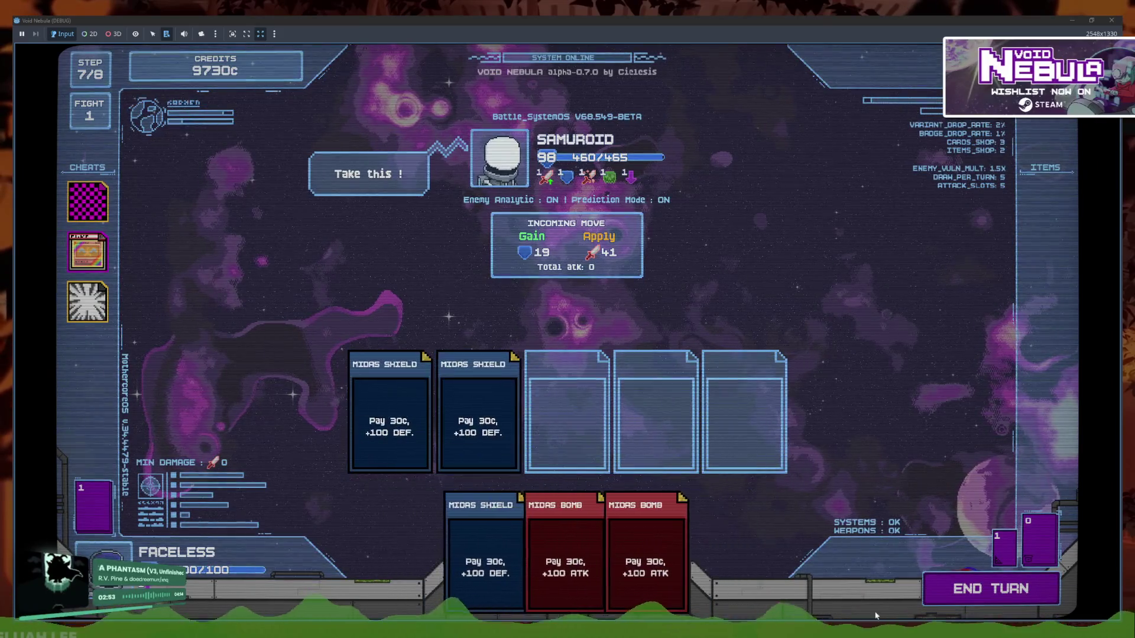
End the turn to watch the undelayed enemy attack, try a Midas Shield card, then stop the run.
{"action": "left_click", "coordinate": [945, 591]}
{"action": "mouse_move", "coordinate": [607, 250]}
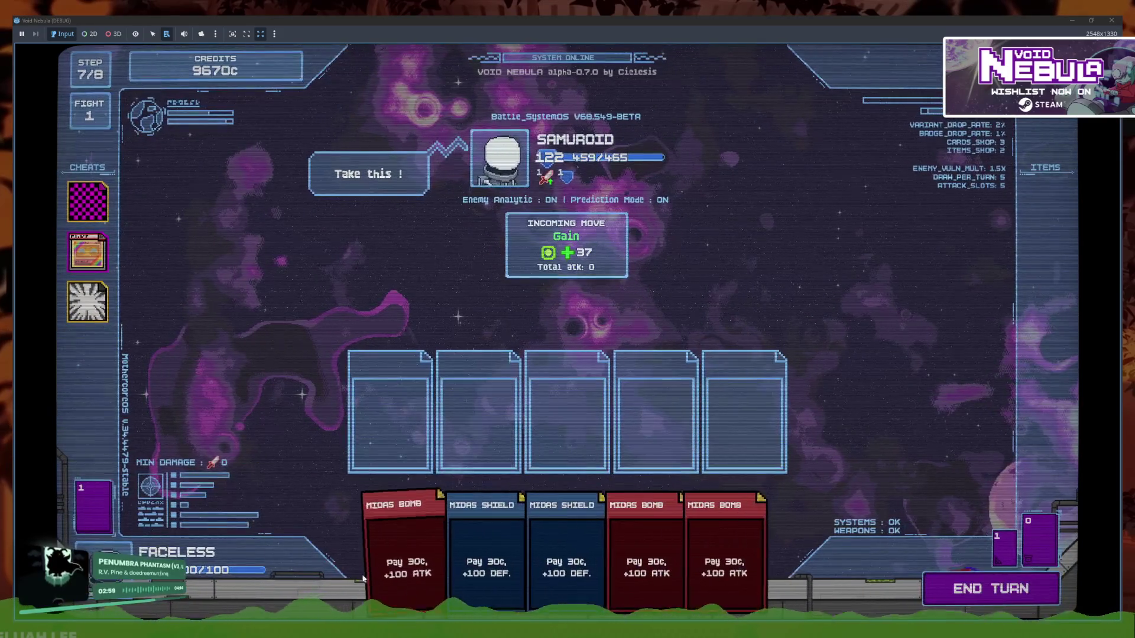
{"action": "mouse_move", "coordinate": [310, 598]}
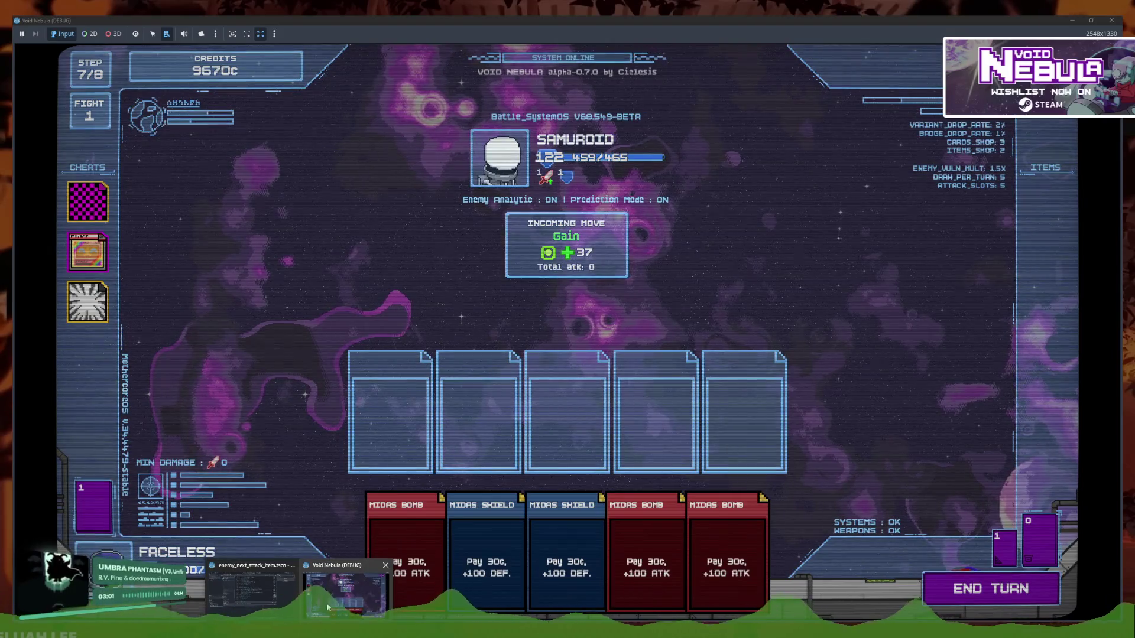
{"action": "left_click", "coordinate": [491, 551]}
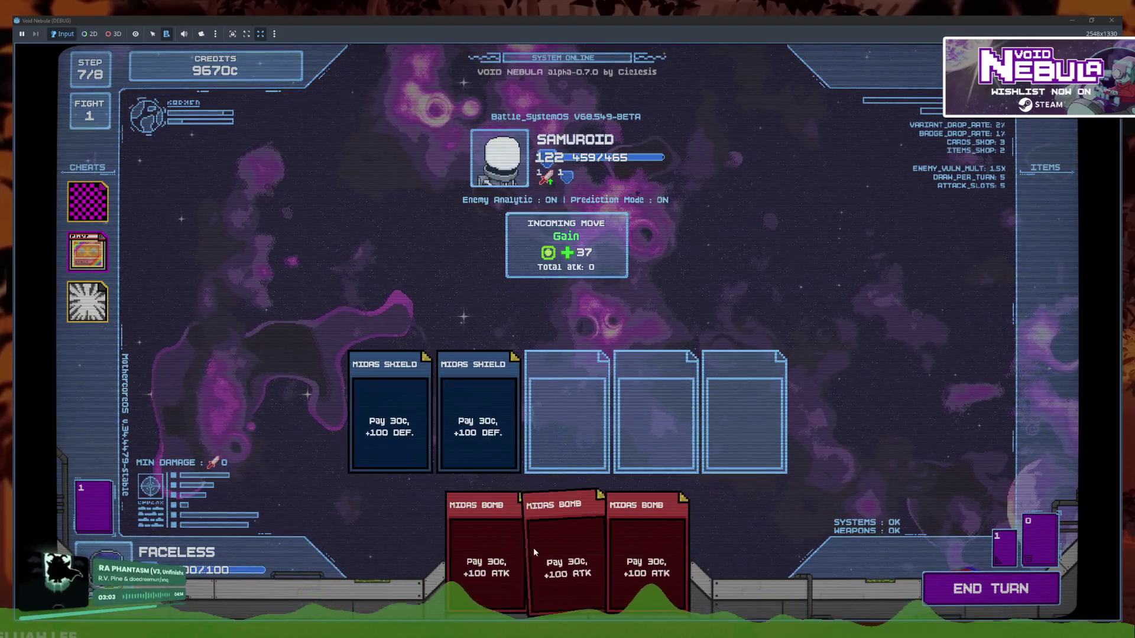
{"action": "left_click", "coordinate": [400, 417]}
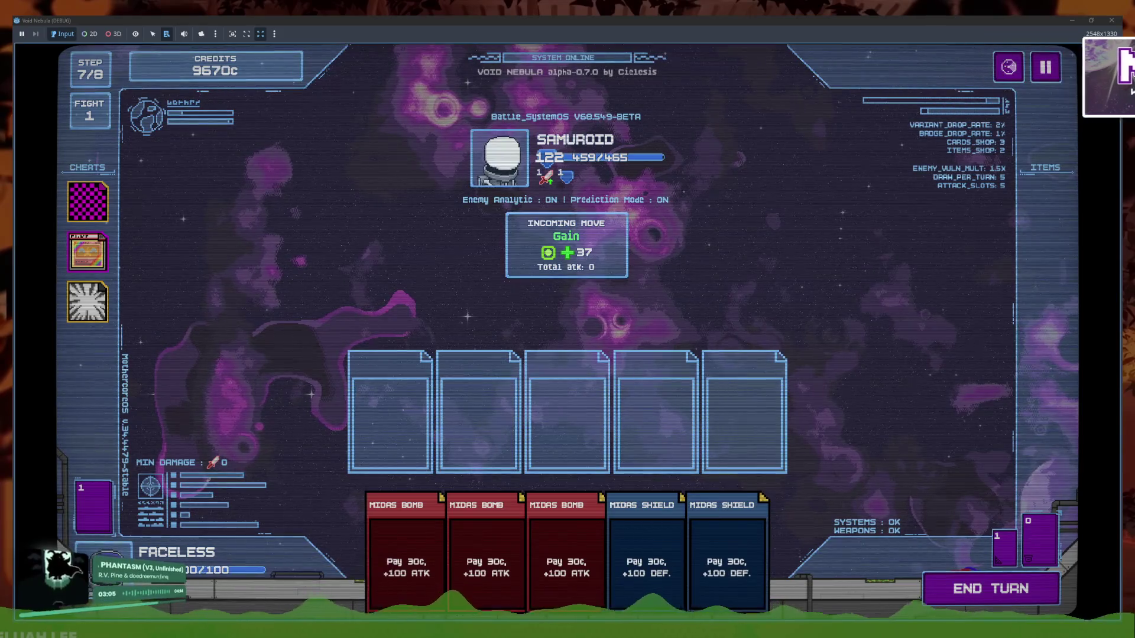
{"action": "key", "text": "F8"}
{"action": "left_click", "coordinate": [604, 261]}
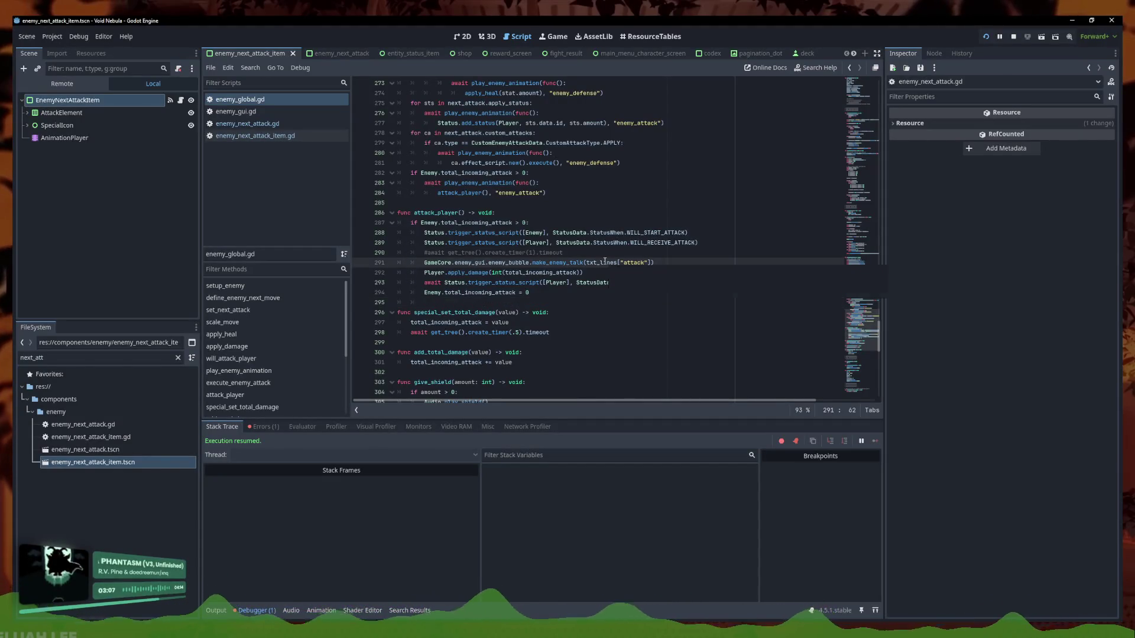
Add 'await' before the attack_player() call on line 284 in execute_enemy_attack and save enemy_global.gd.
{"action": "mouse_move", "coordinate": [605, 261]}
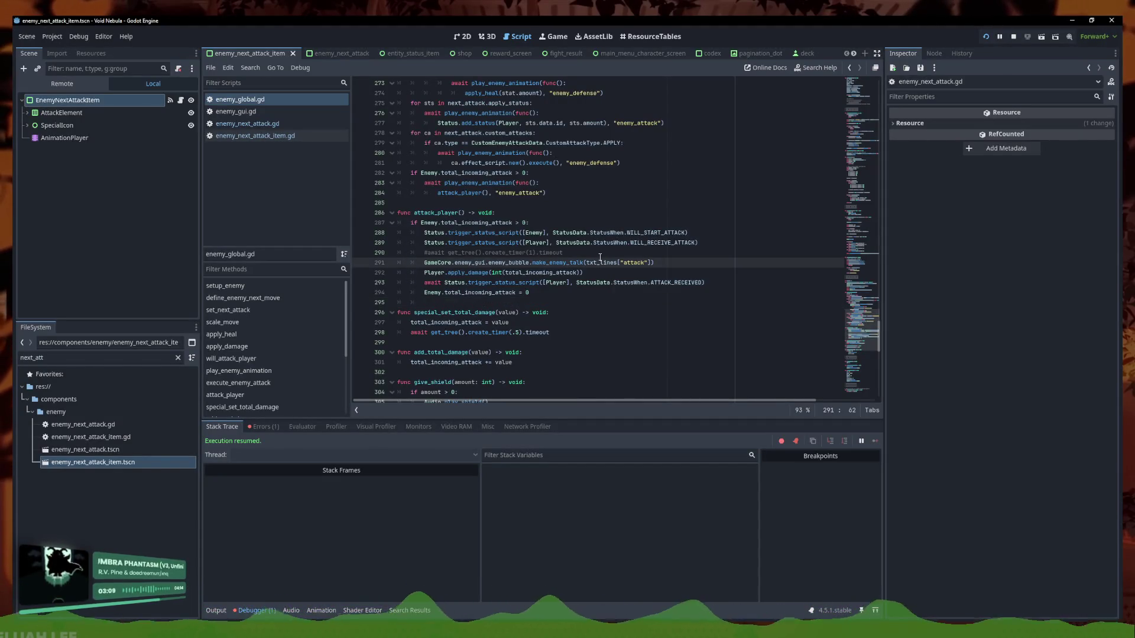
{"action": "left_click", "coordinate": [568, 289]}
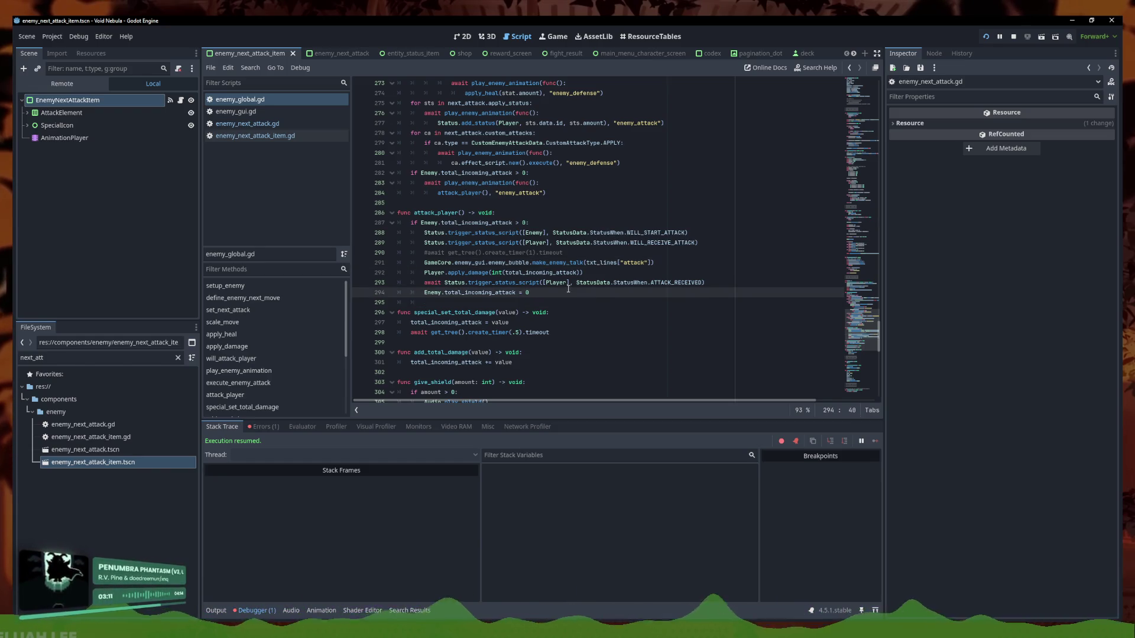
{"action": "scroll", "coordinate": [568, 289], "scroll_direction": "up", "scroll_amount": 4}
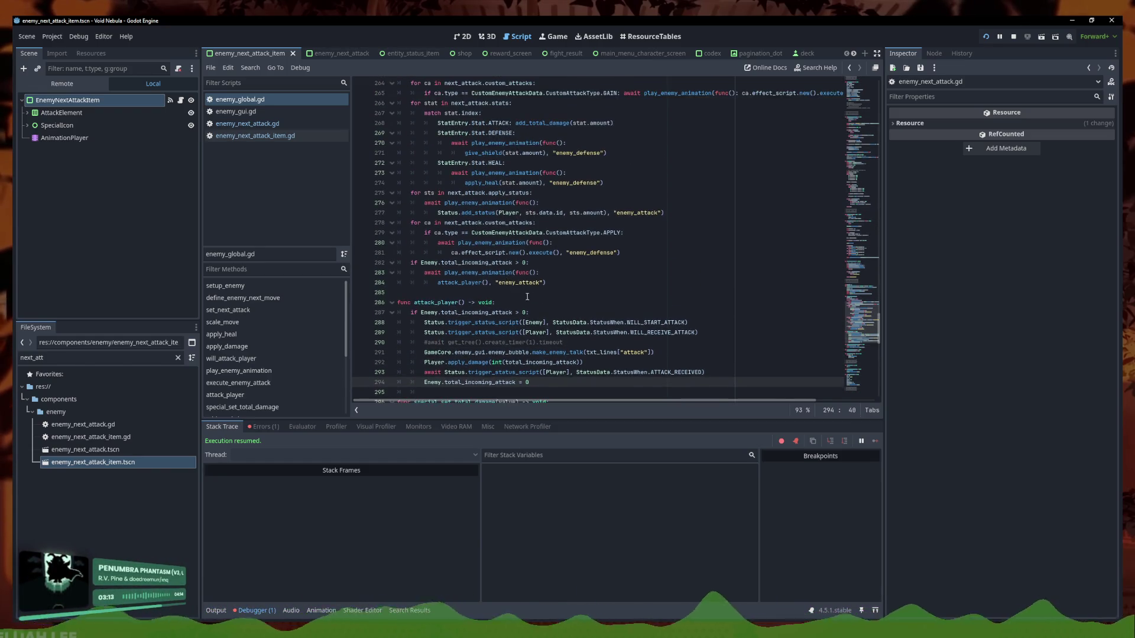
{"action": "left_click", "coordinate": [555, 311]}
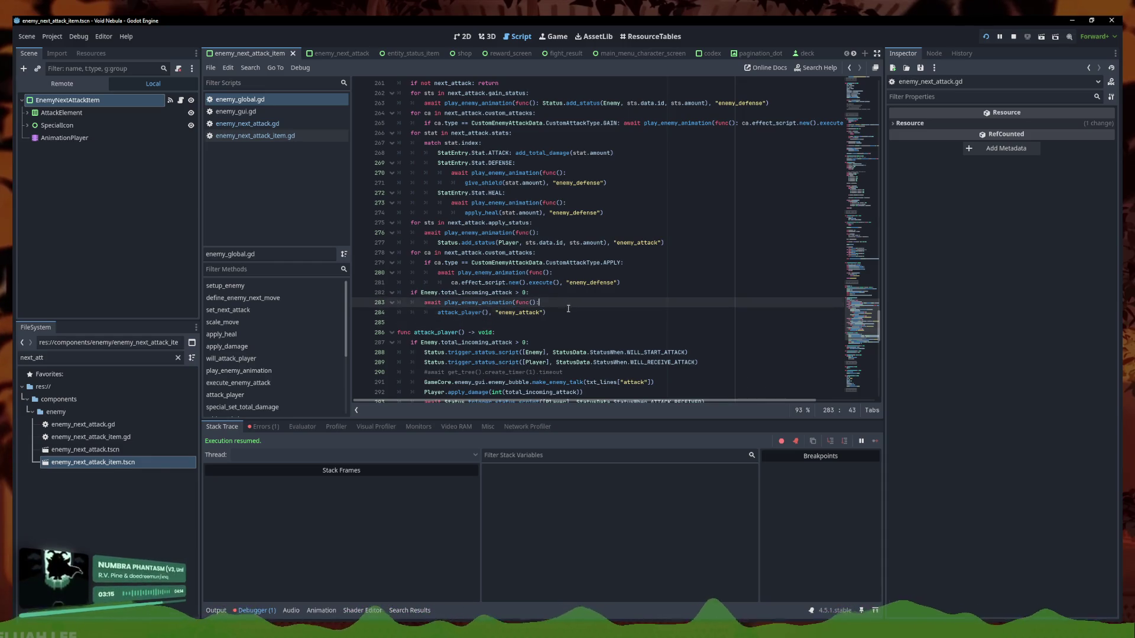
{"action": "scroll", "coordinate": [568, 308], "scroll_direction": "up", "scroll_amount": 6}
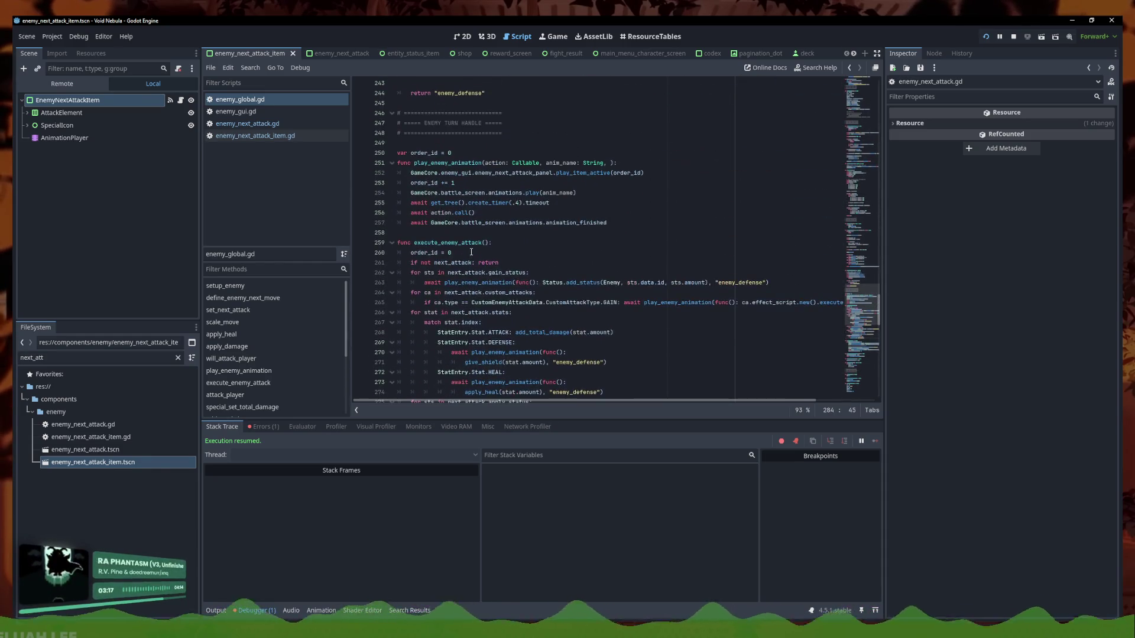
{"action": "scroll", "coordinate": [465, 243], "scroll_direction": "down", "scroll_amount": 6}
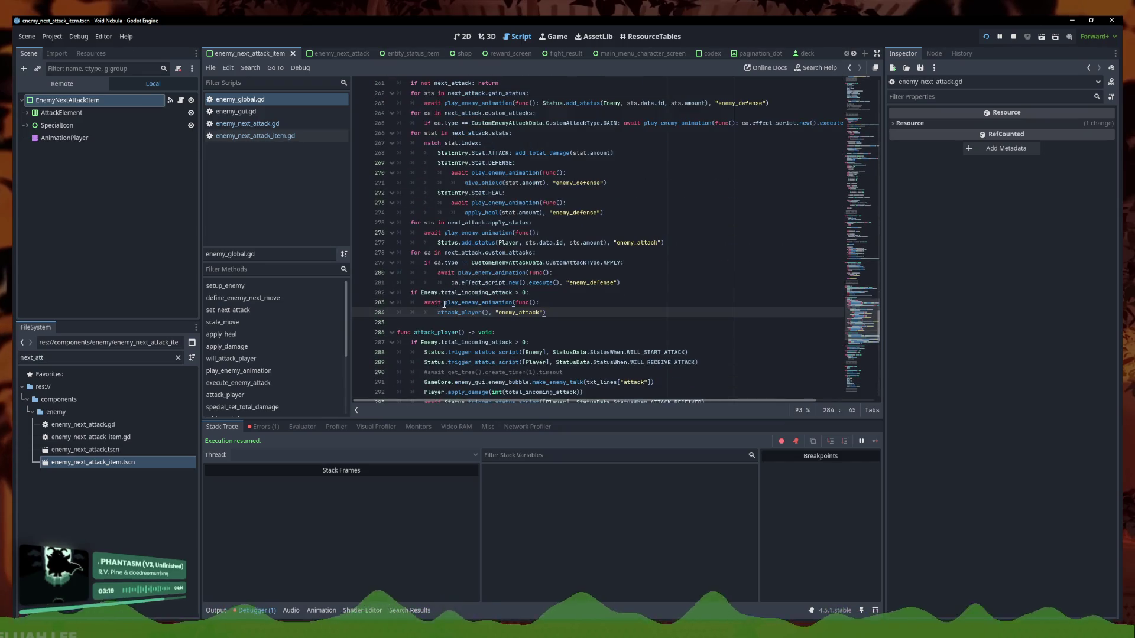
{"action": "key", "text": "Left"}
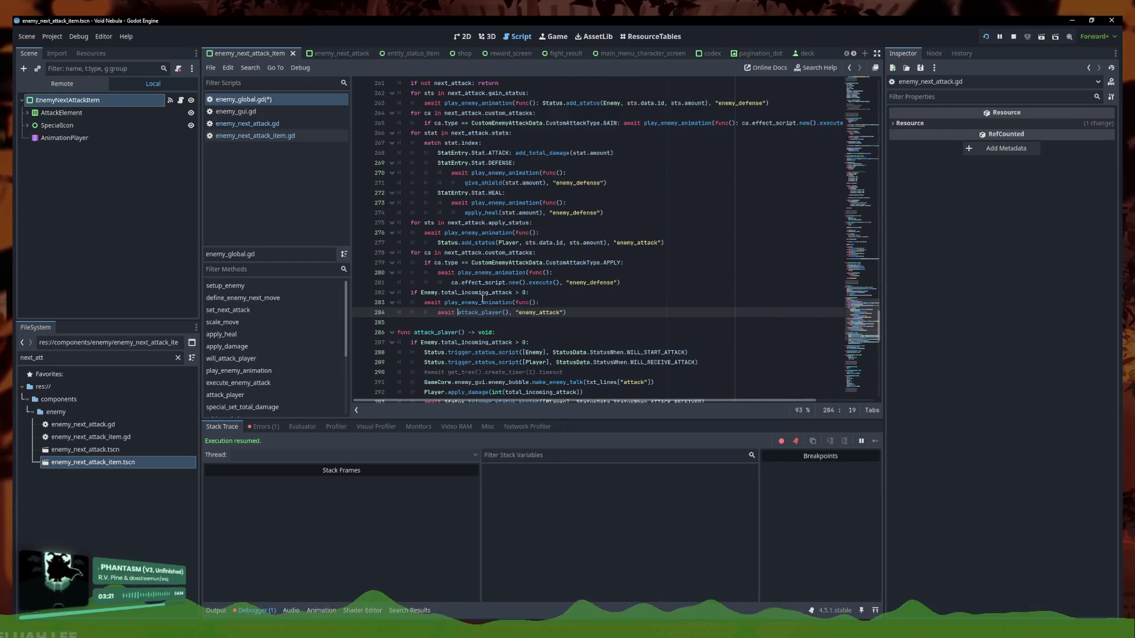
{"action": "key", "text": "ctrl+s"}
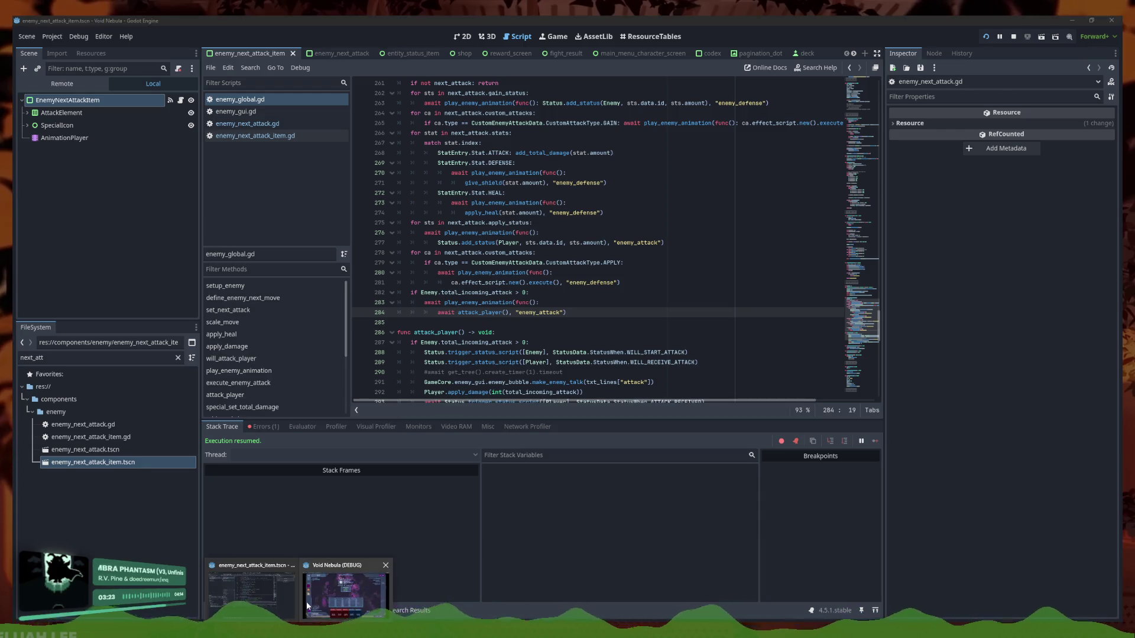
Play a test turn to watch Samuroid's awaited attack sequence, then switch back to Godot.
{"action": "left_click", "coordinate": [366, 596]}
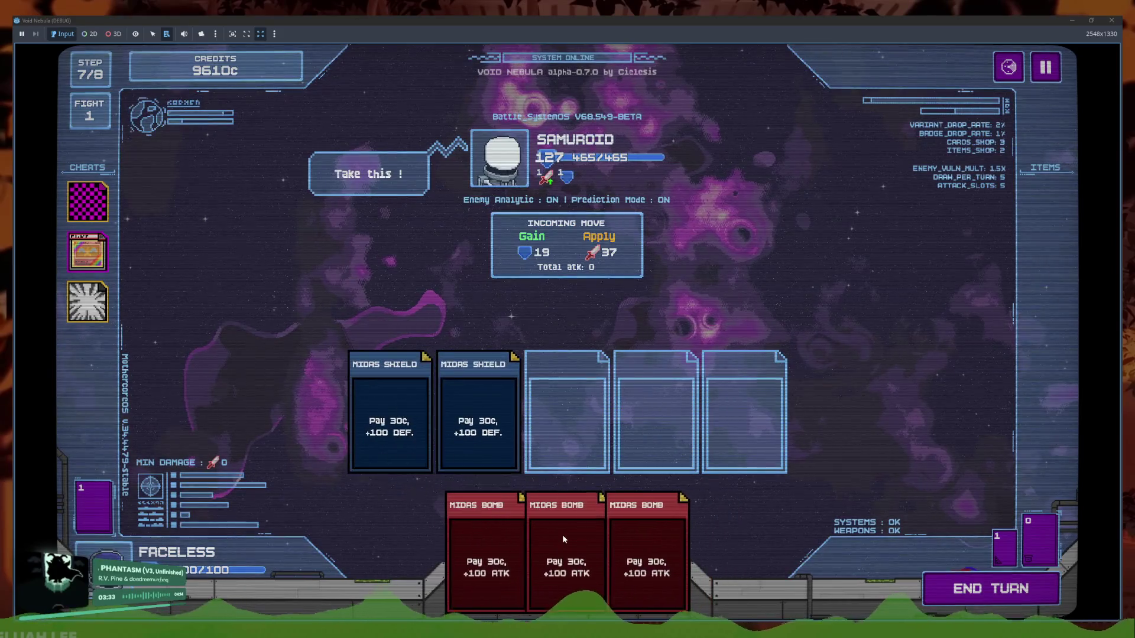
{"action": "left_click", "coordinate": [974, 590]}
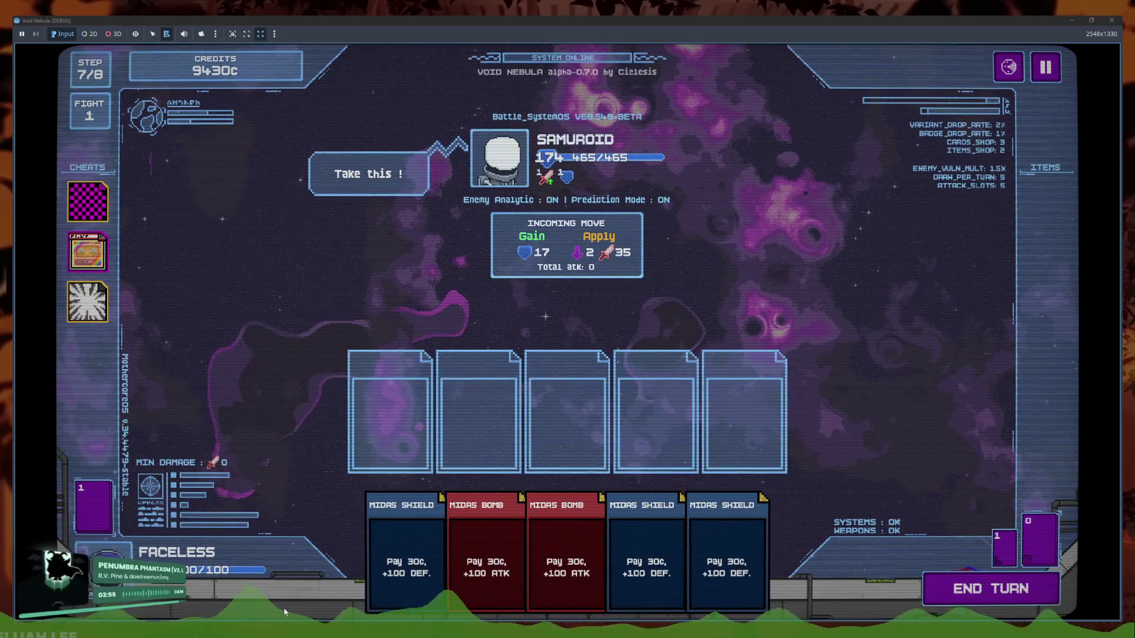
{"action": "key", "text": "alt+Tab"}
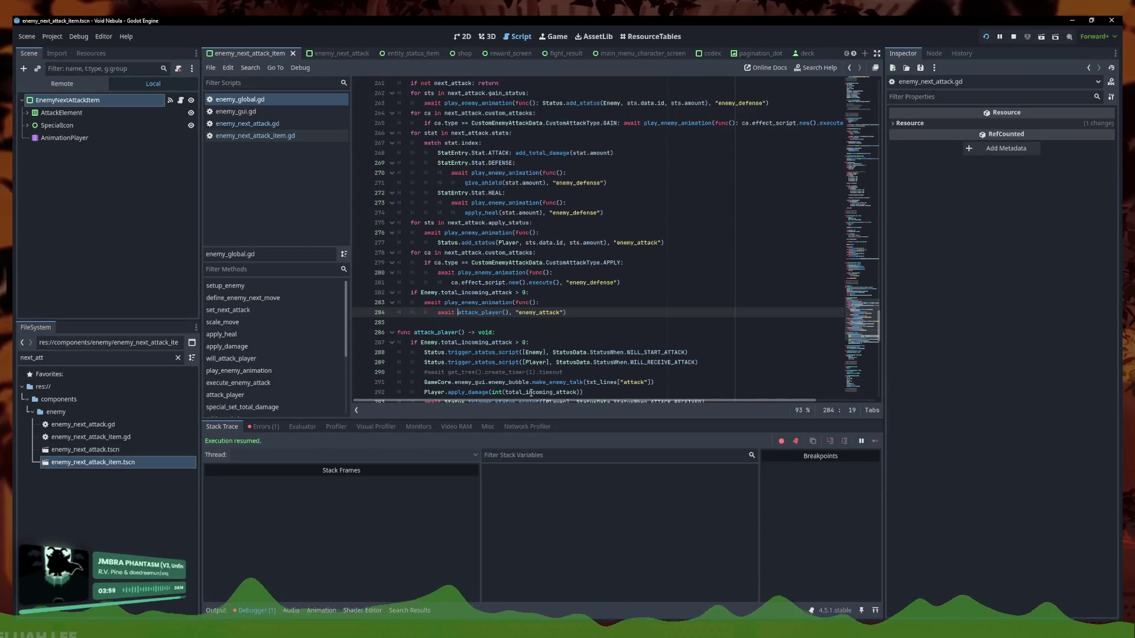
Replace the ATTACK branch's add_total_damage call on line 268 with the pasted play_enemy_animation block.
{"action": "scroll", "coordinate": [500, 192], "scroll_direction": "up", "scroll_amount": 2}
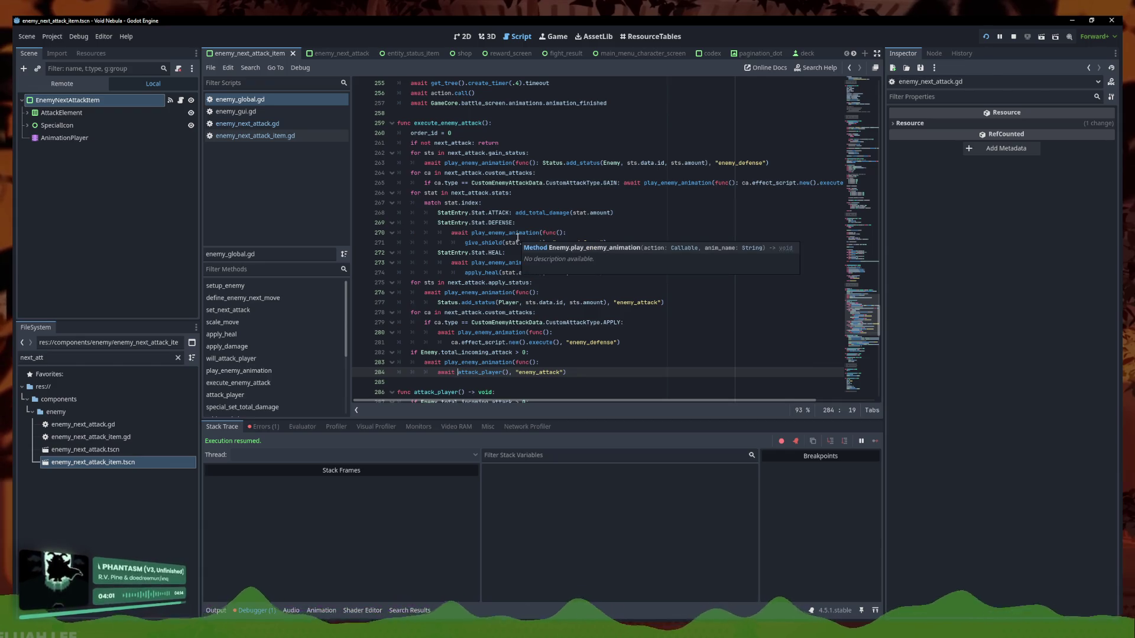
{"action": "scroll", "coordinate": [489, 273], "scroll_direction": "up", "scroll_amount": 1}
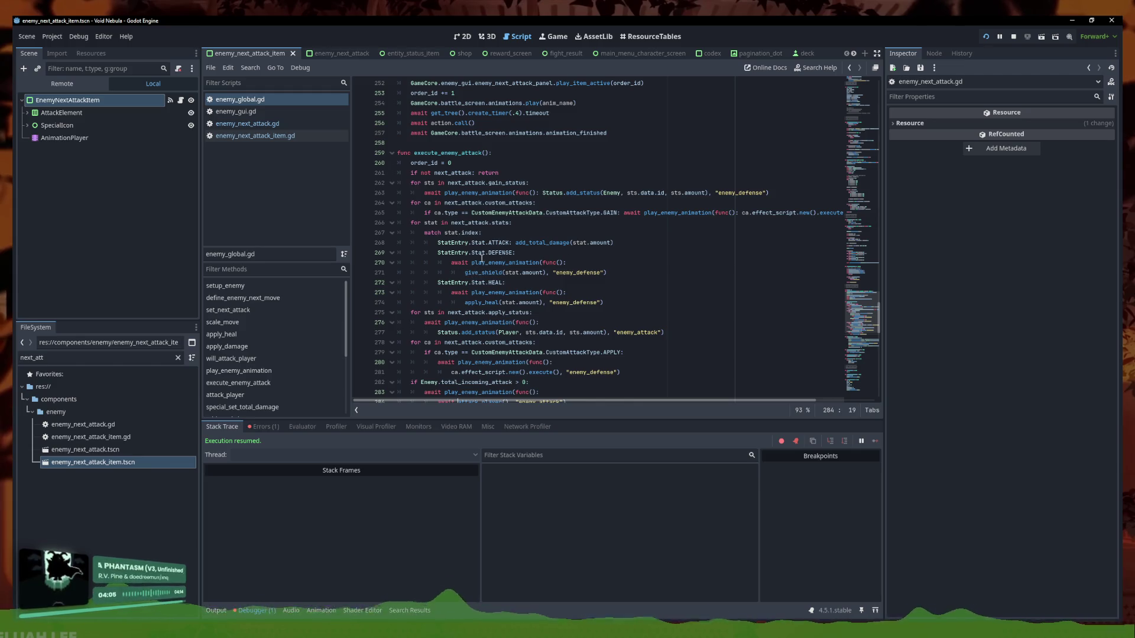
{"action": "left_click_drag", "start_coordinate": [613, 242], "coordinate": [521, 243]}
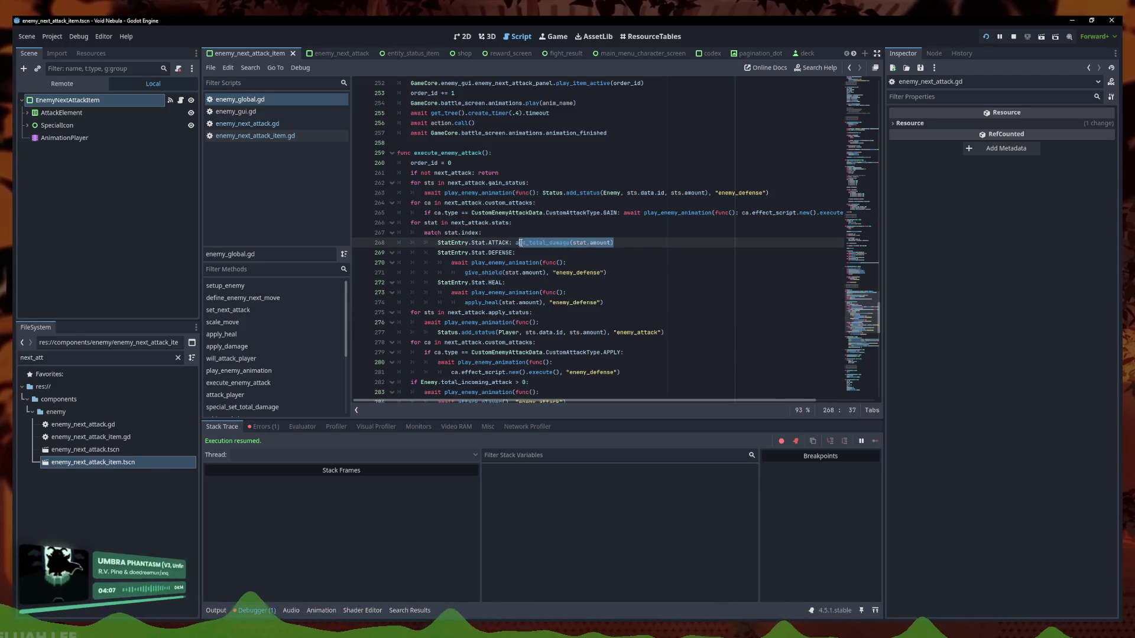
{"action": "type", "text": "await play_enemy_animation(func(): \t\t\t\t\tgive_shield(stat.amount), \"enemy_defense\")"}
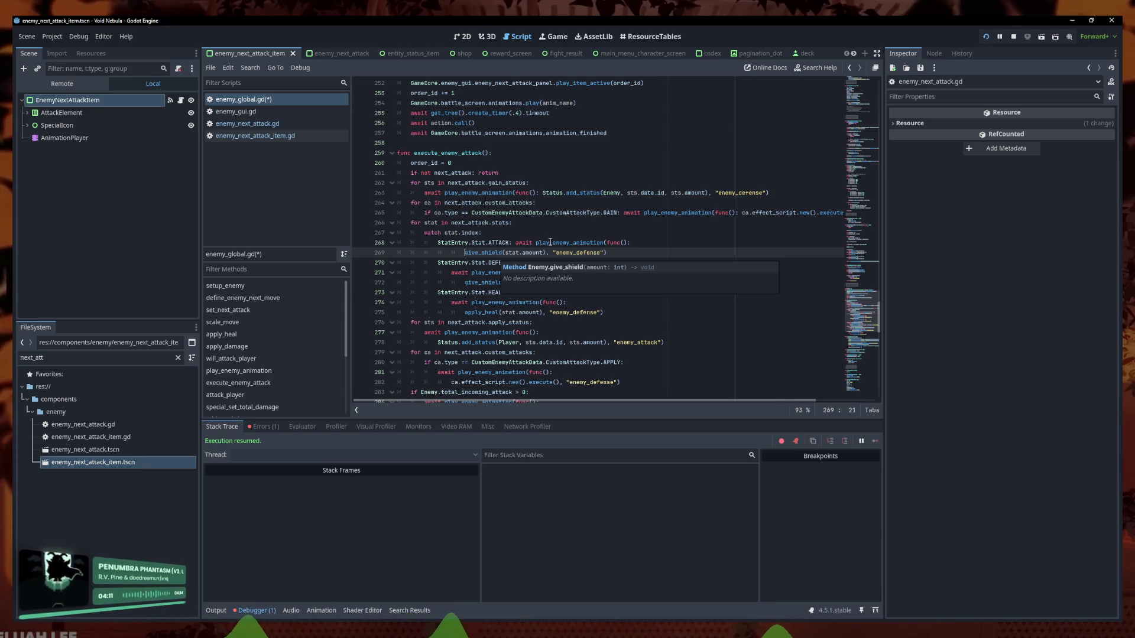
{"action": "left_click", "coordinate": [516, 243]}
{"action": "key", "text": "Return"}
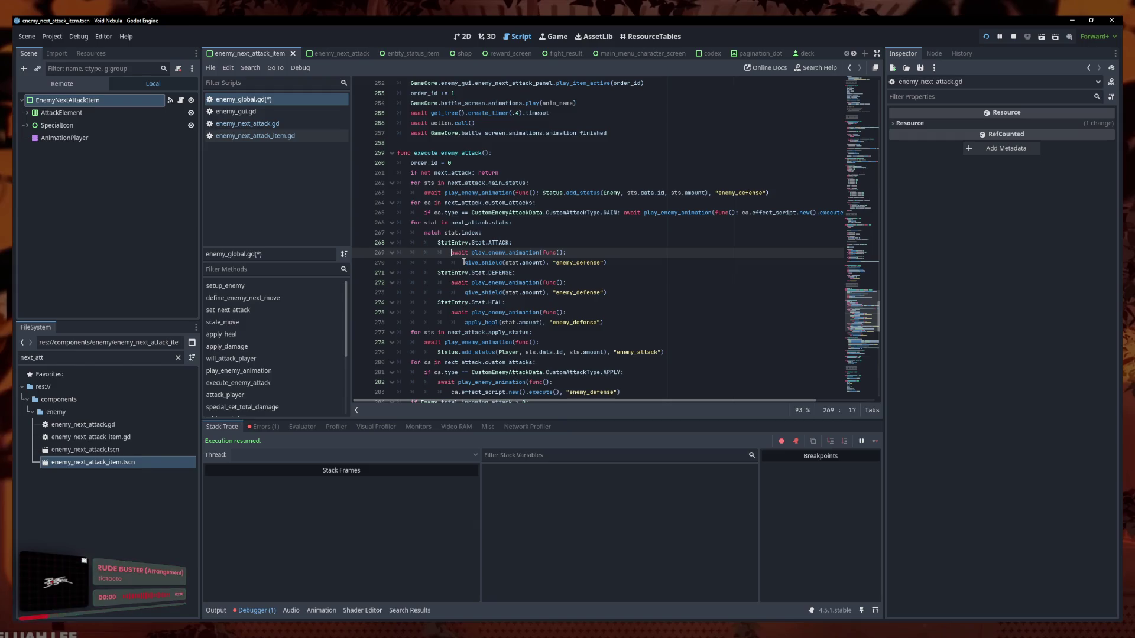
Change the pasted give_shield call to add_total_damage, save the script, and launch the game.
{"action": "left_click", "coordinate": [556, 264]}
{"action": "left_click", "coordinate": [589, 264]}
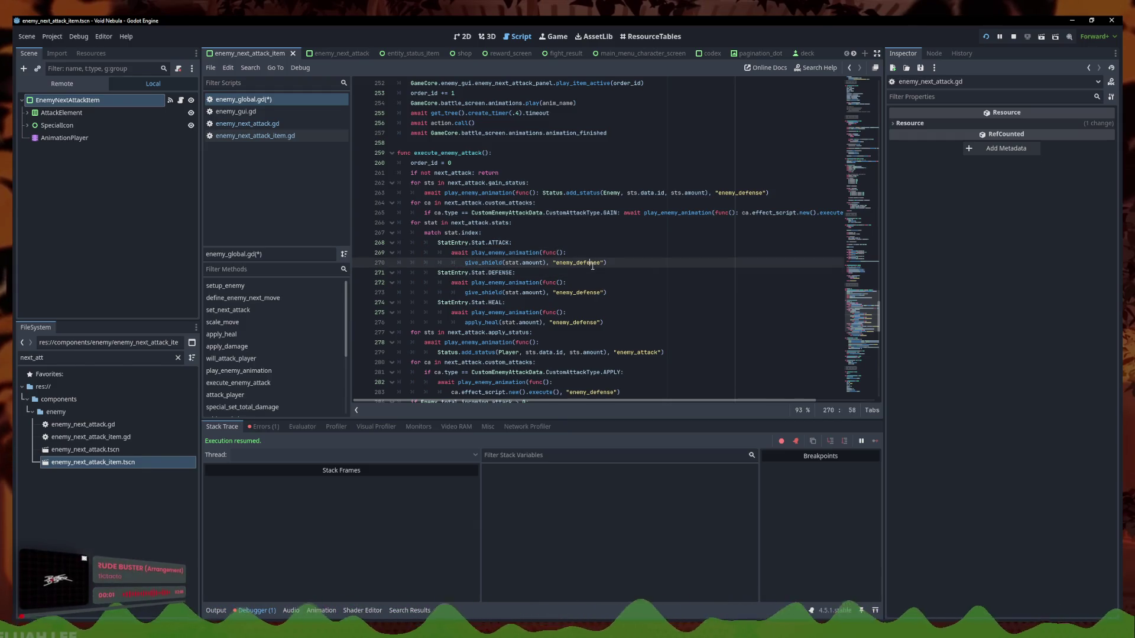
{"action": "left_click", "coordinate": [604, 283]}
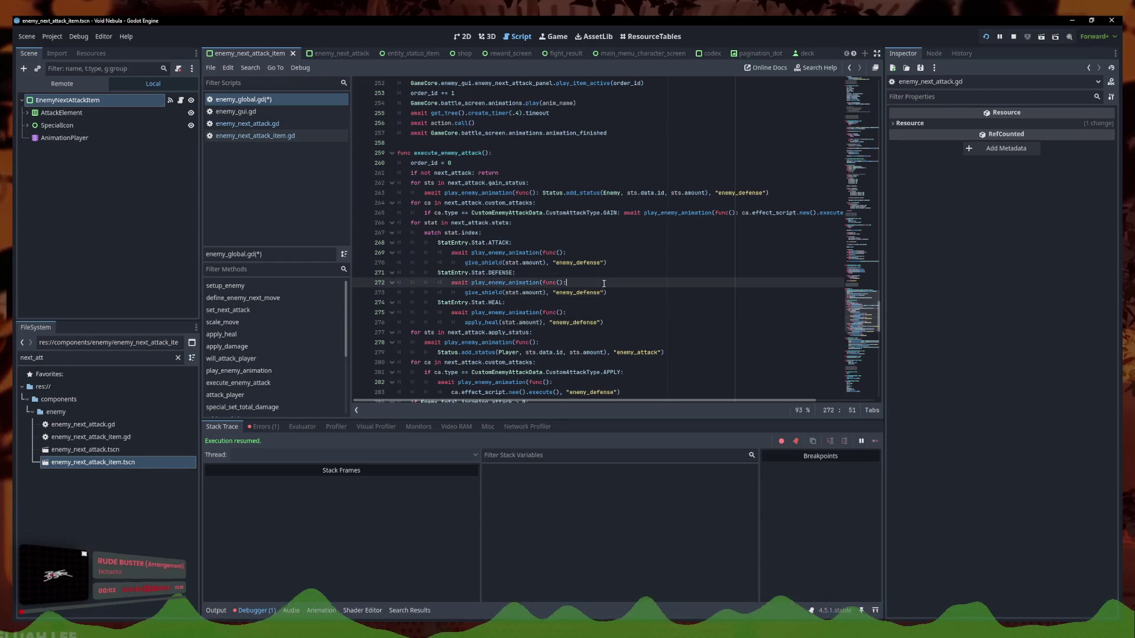
{"action": "left_click", "coordinate": [470, 263]}
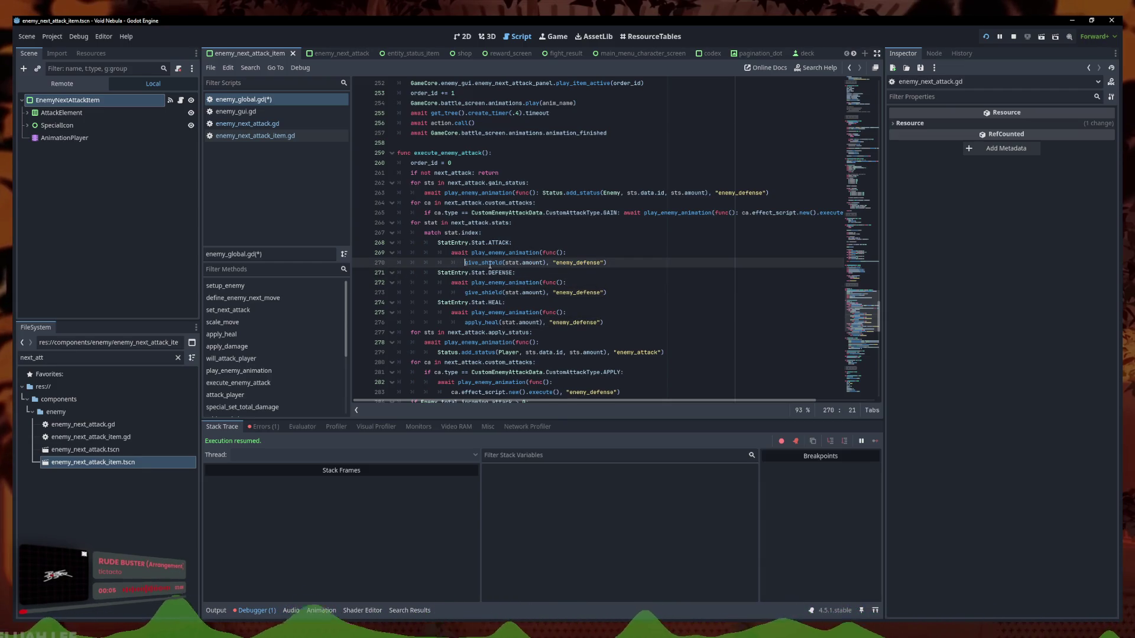
{"action": "key", "text": "ctrl+z"}
{"action": "key", "text": "ctrl+z"}
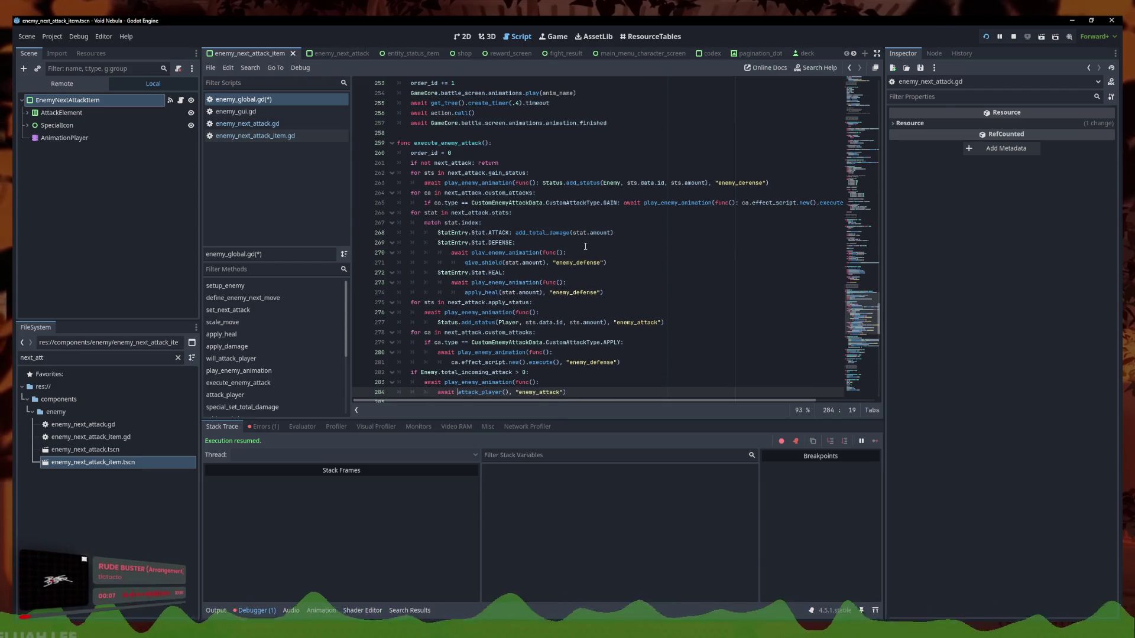
{"action": "key", "text": "ctrl+y"}
{"action": "key", "text": "ctrl+y"}
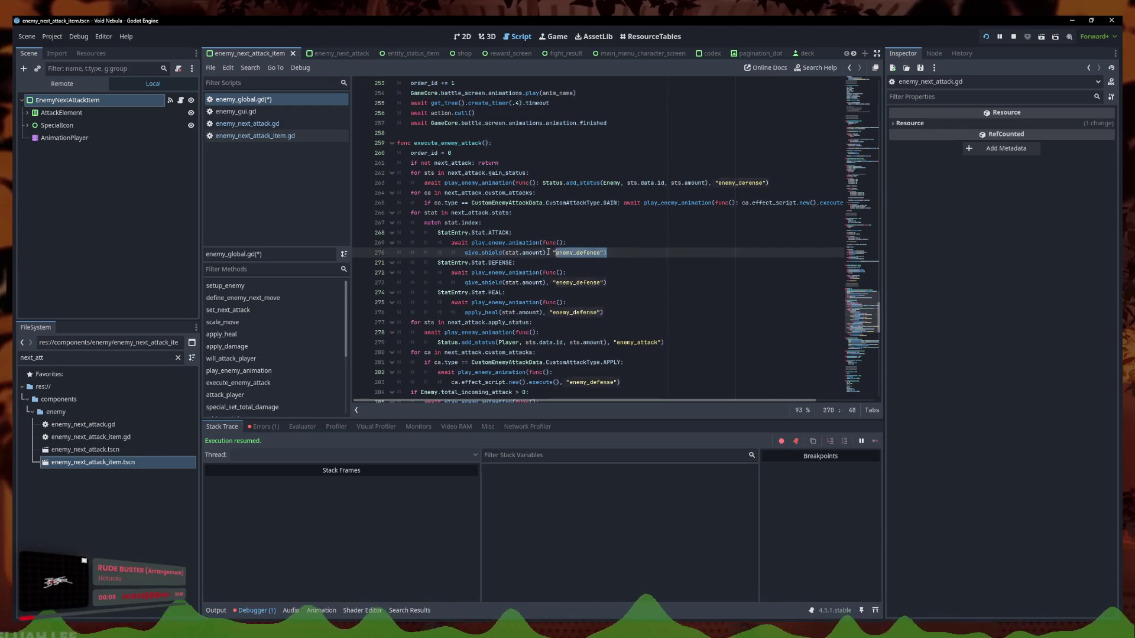
{"action": "left_click", "coordinate": [459, 256], "text": "shift"}
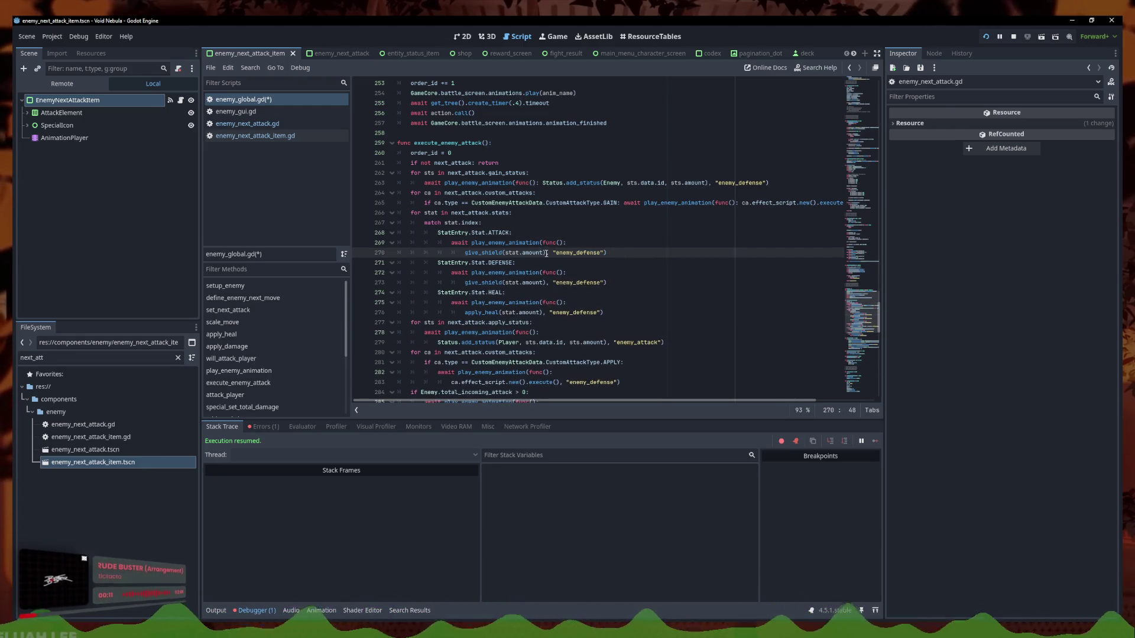
{"action": "type", "text": "add"}
{"action": "key", "text": "Return"}
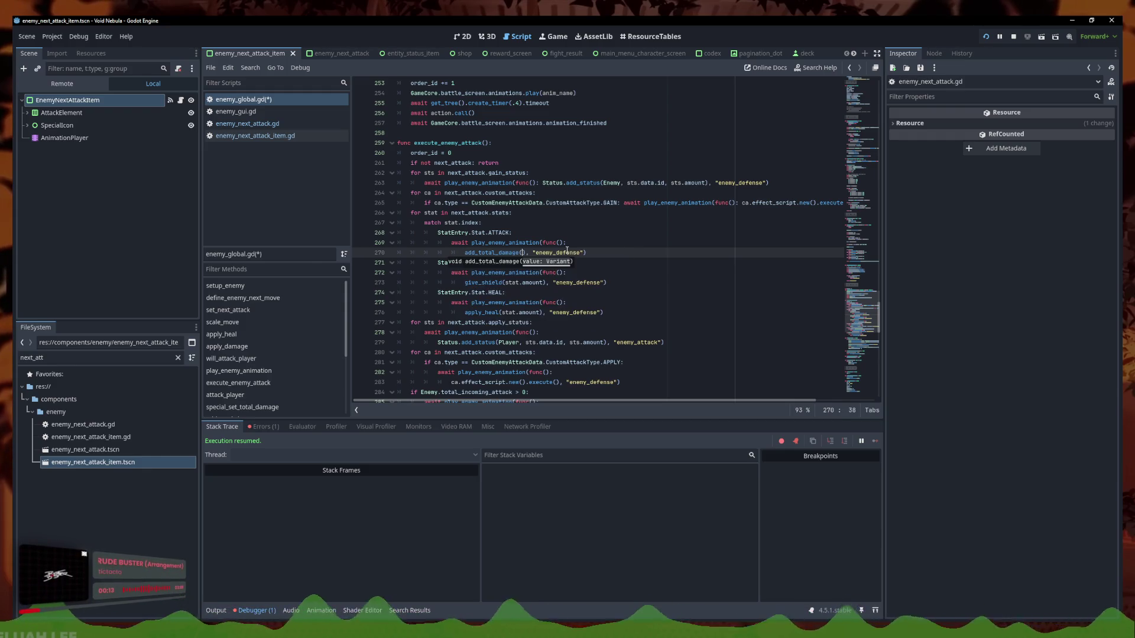
{"action": "key", "text": "ctrl+s"}
{"action": "key", "text": "F5"}
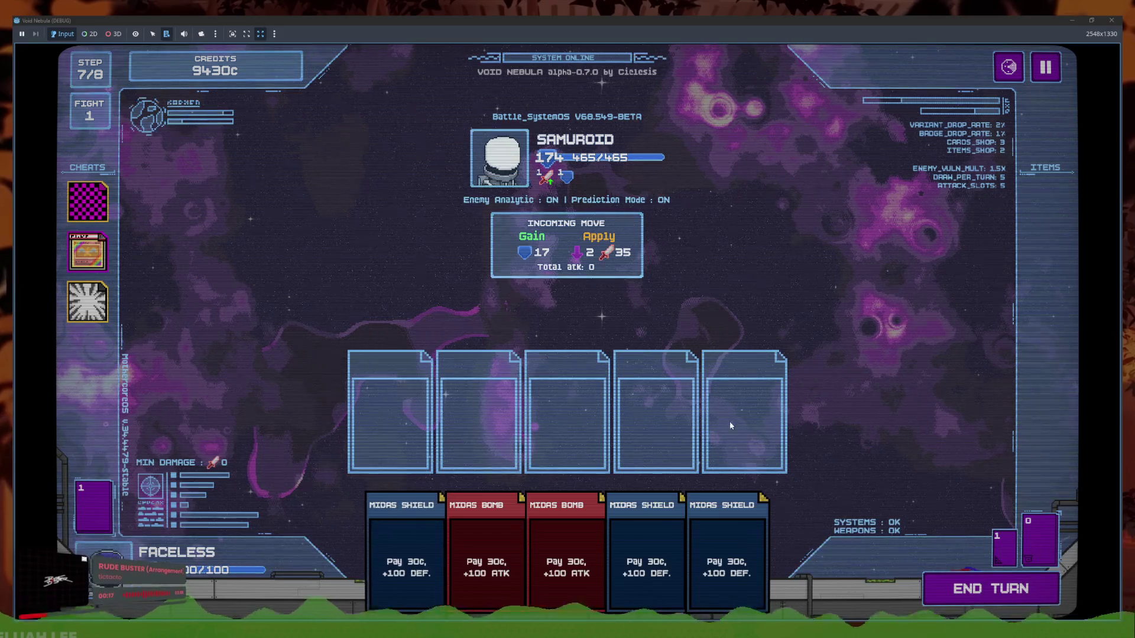
Play Midas Shield cards and end a turn, then review execute_enemy_attack's APPLY custom-attack lines.
{"action": "left_click", "coordinate": [641, 538]}
{"action": "left_click", "coordinate": [640, 538]}
{"action": "left_click", "coordinate": [1002, 602]}
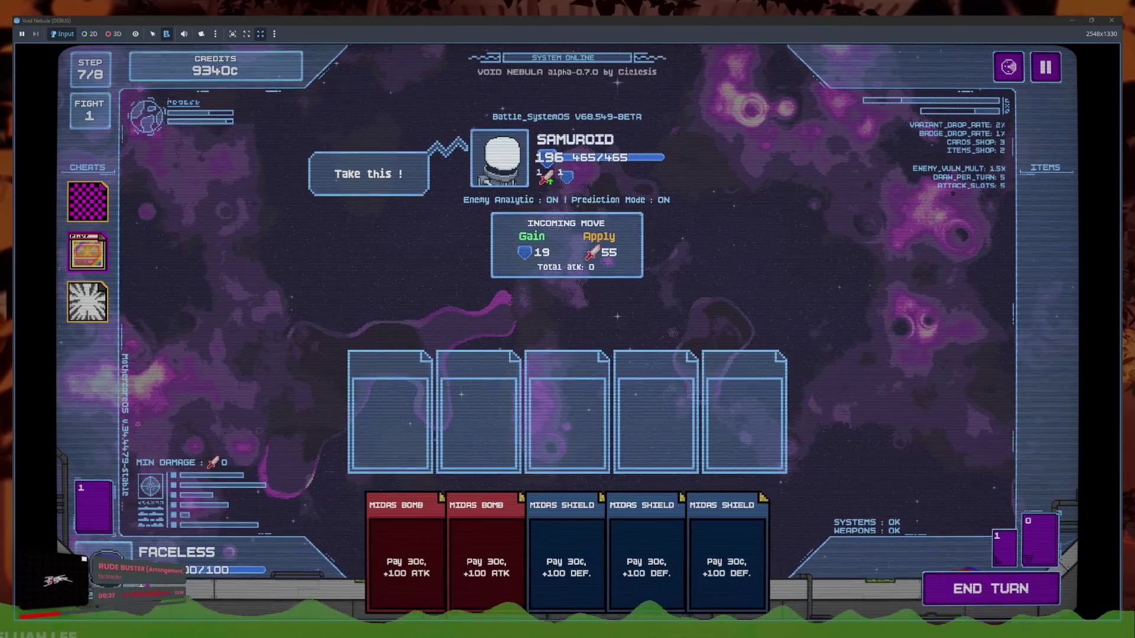
{"action": "left_click", "coordinate": [285, 597]}
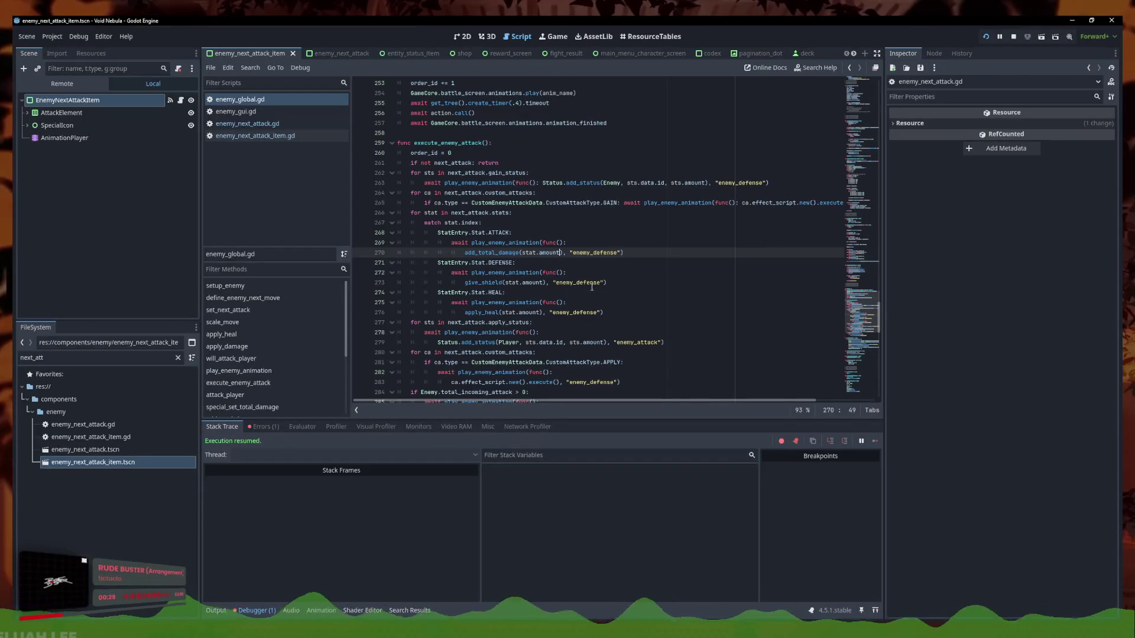
{"action": "left_click", "coordinate": [609, 302]}
{"action": "scroll", "coordinate": [609, 302], "scroll_direction": "down", "scroll_amount": 2}
{"action": "left_click", "coordinate": [609, 302]}
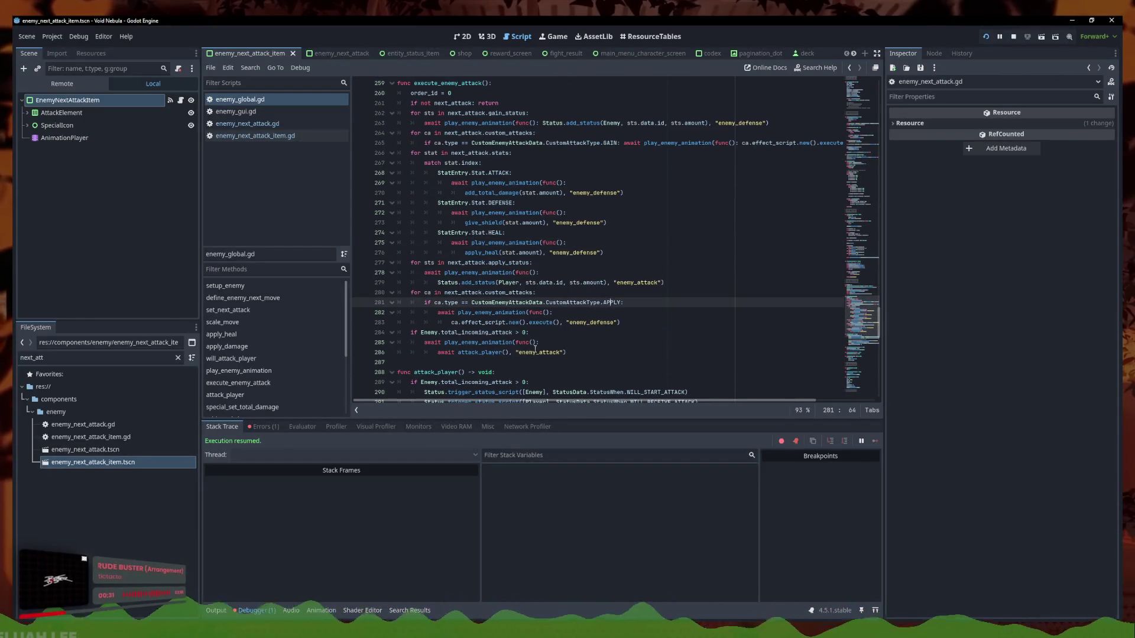
Back in the game, play three Midas Shield cards, end the turn, and stop the run.
{"action": "mouse_move", "coordinate": [325, 598]}
{"action": "left_click", "coordinate": [360, 585]}
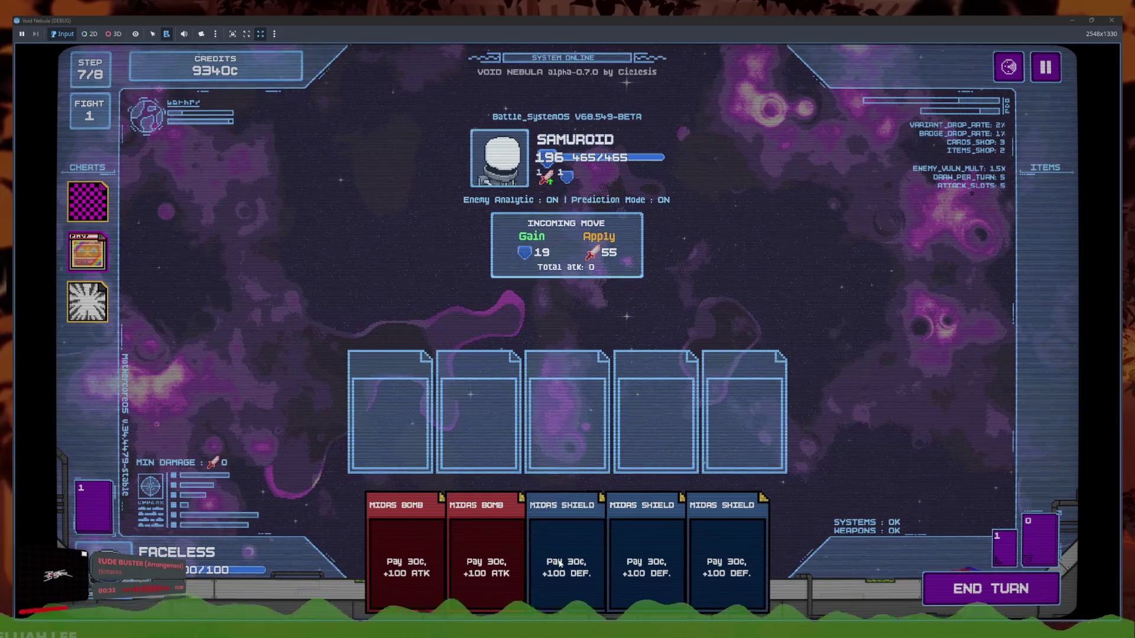
{"action": "left_click", "coordinate": [560, 563]}
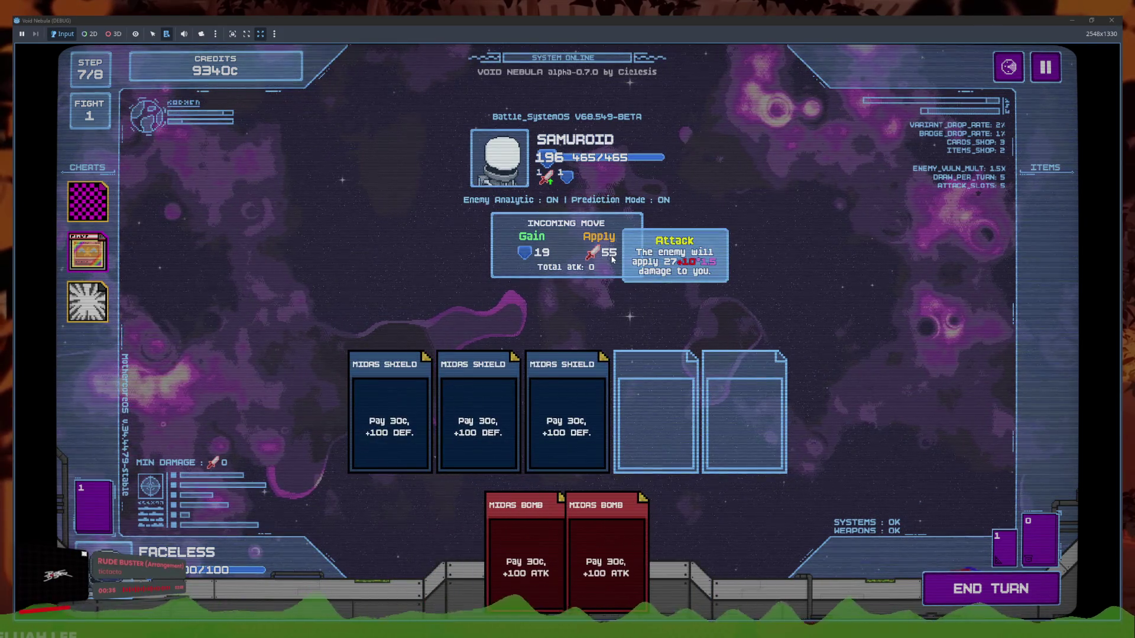
{"action": "left_click", "coordinate": [990, 589]}
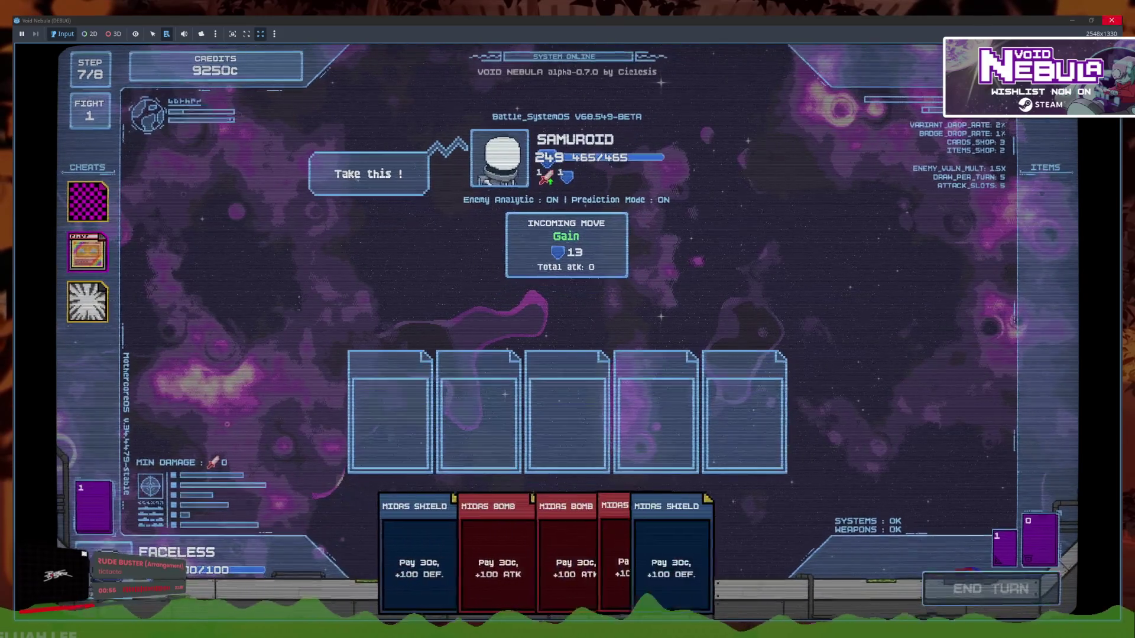
{"action": "key", "text": "F8"}
{"action": "left_click", "coordinate": [546, 253]}
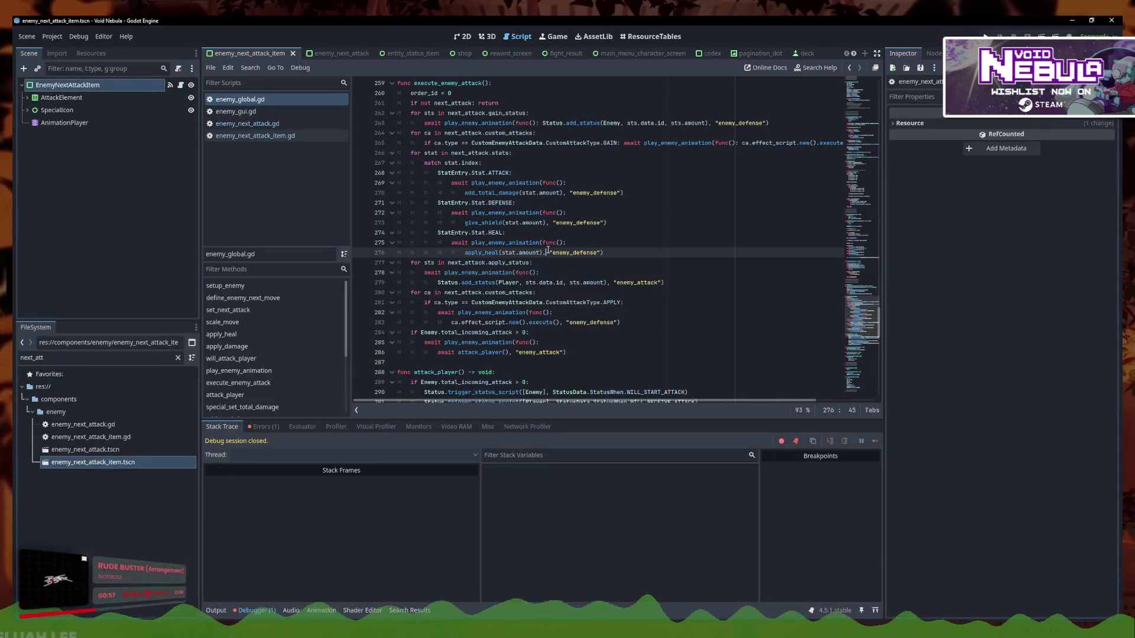
Remove 'await' before action.call() on line 256 and attack_player() on line 286, save, and run the project.
{"action": "scroll", "coordinate": [545, 297], "scroll_direction": "up", "scroll_amount": 5}
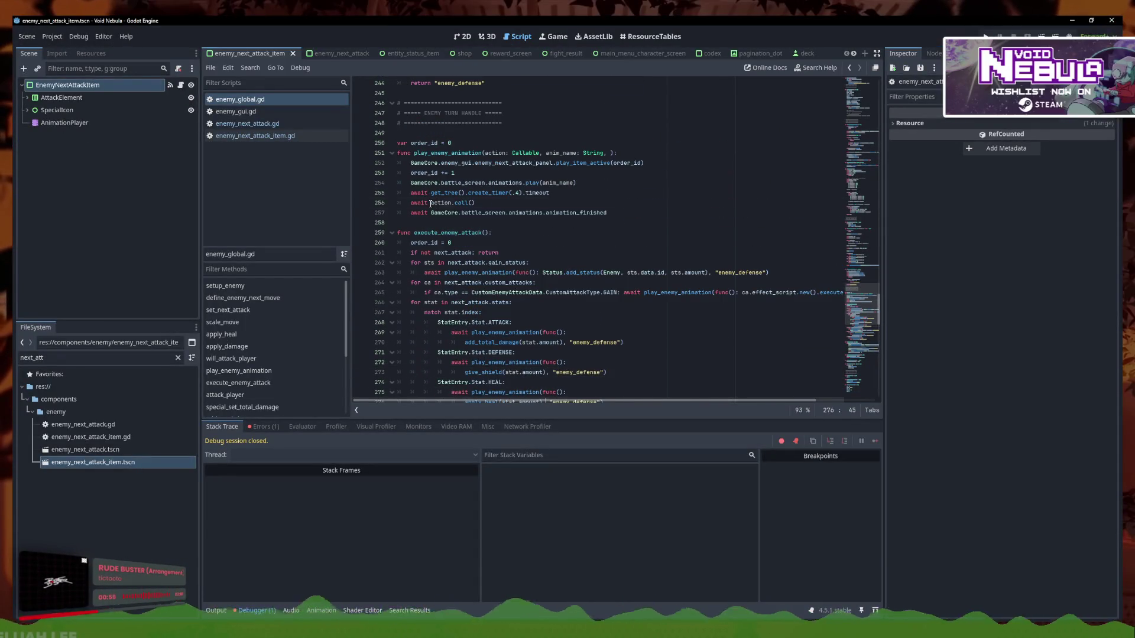
{"action": "left_click_drag", "start_coordinate": [431, 204], "coordinate": [413, 204]}
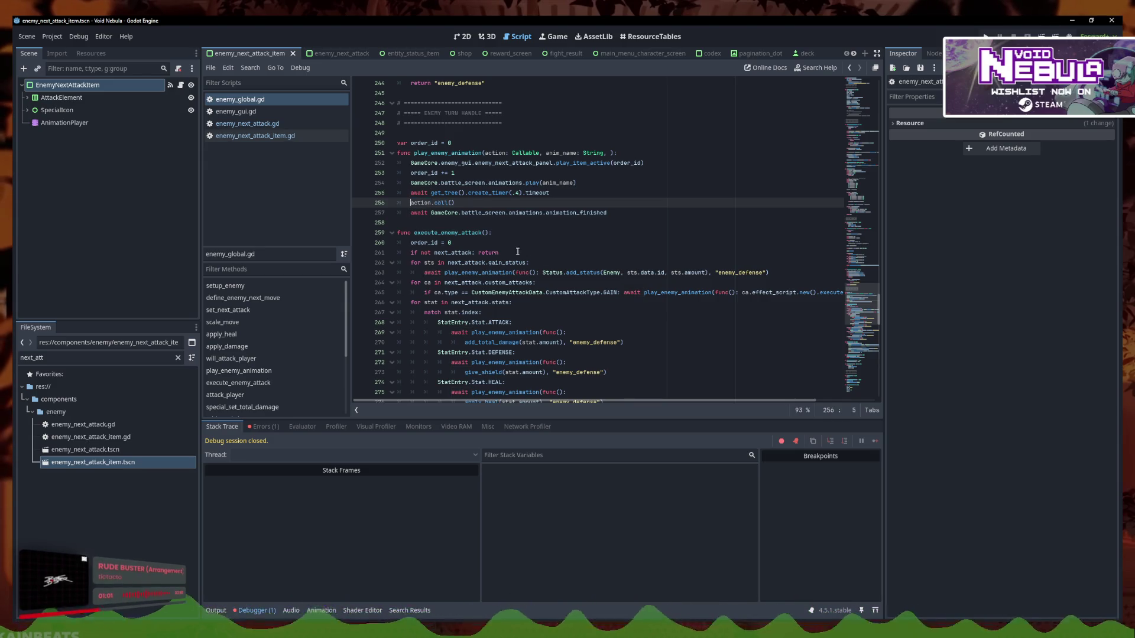
{"action": "scroll", "coordinate": [518, 249], "scroll_direction": "down", "scroll_amount": 5}
{"action": "left_click", "coordinate": [458, 353]}
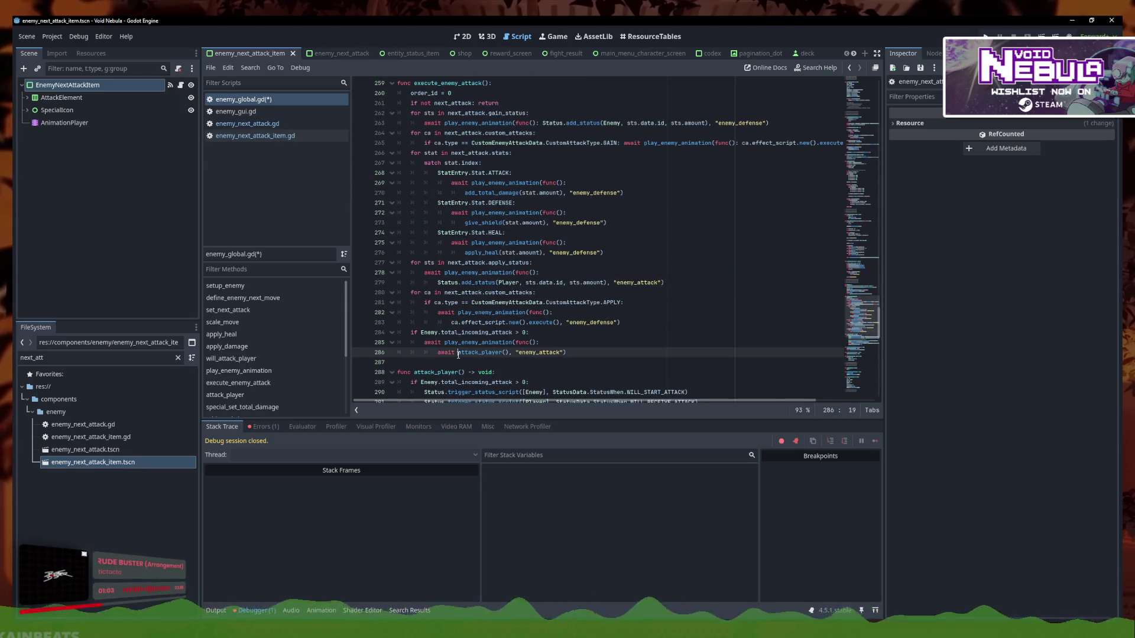
{"action": "key", "text": "ctrl+s"}
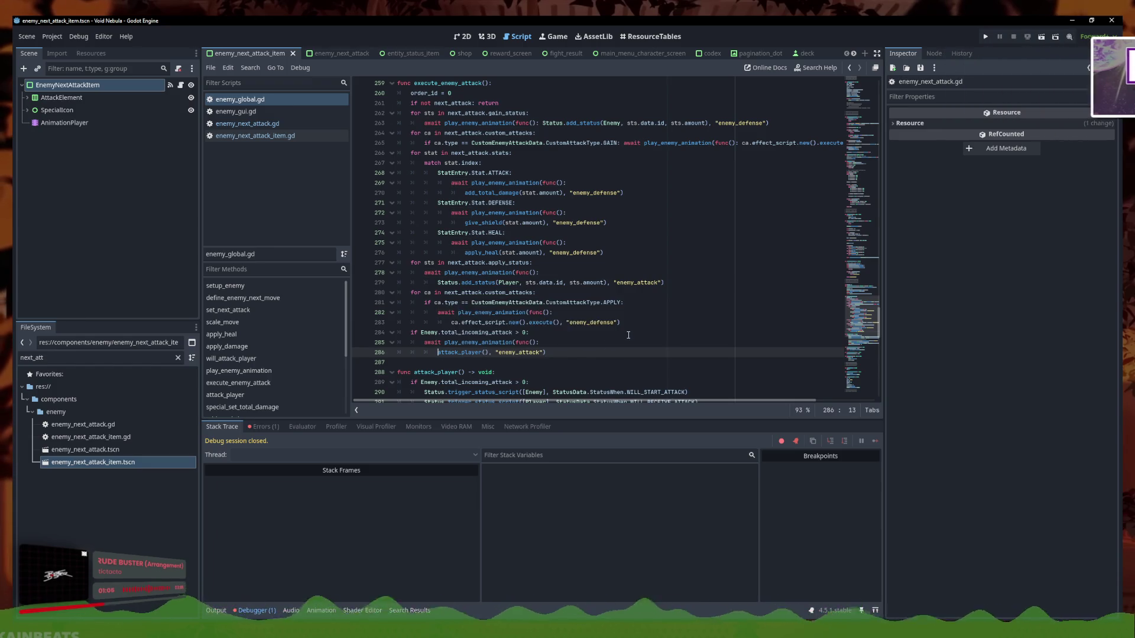
{"action": "left_click", "coordinate": [985, 37]}
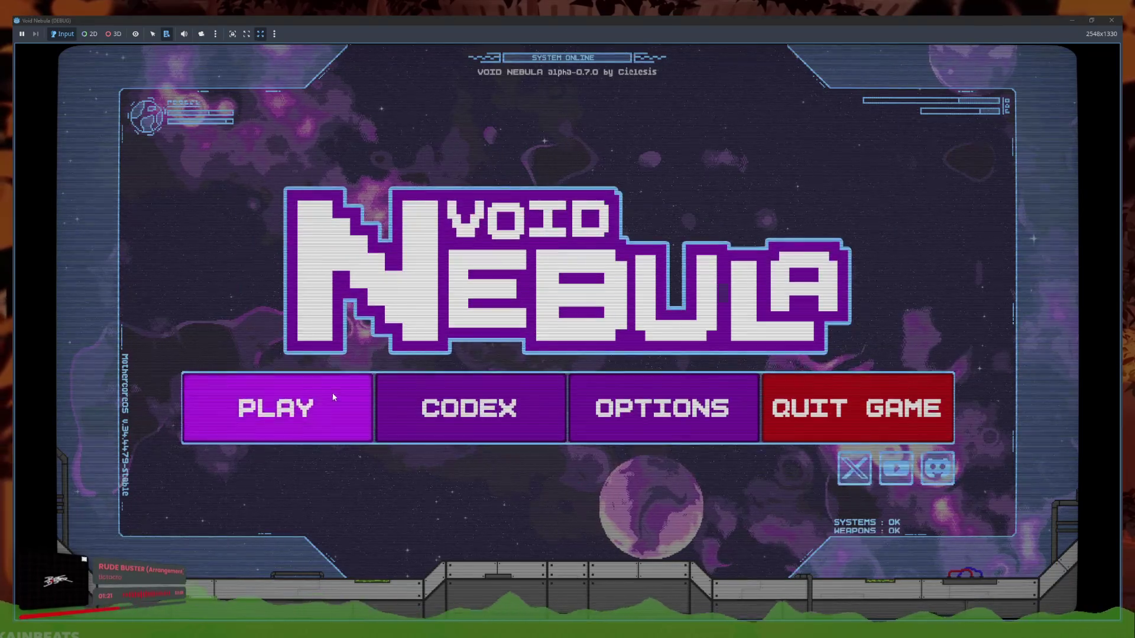
Start a new run from the main menu after cycling to a different character.
{"action": "left_click", "coordinate": [330, 397]}
{"action": "left_click", "coordinate": [601, 291]}
{"action": "left_click", "coordinate": [592, 290]}
{"action": "left_click", "coordinate": [606, 290]}
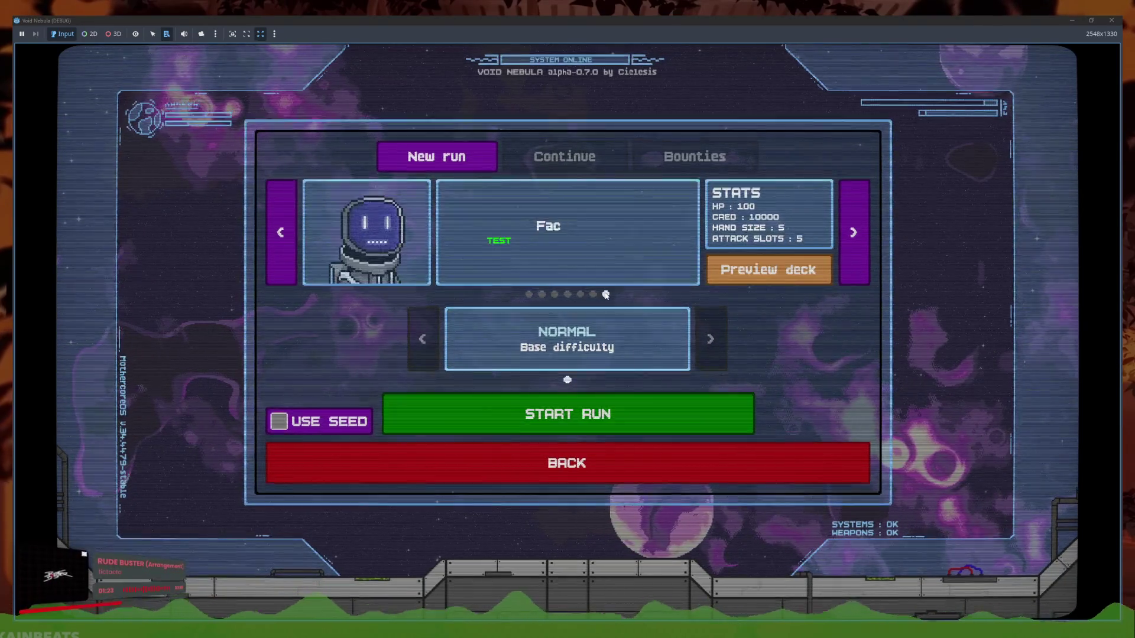
{"action": "left_click", "coordinate": [621, 407]}
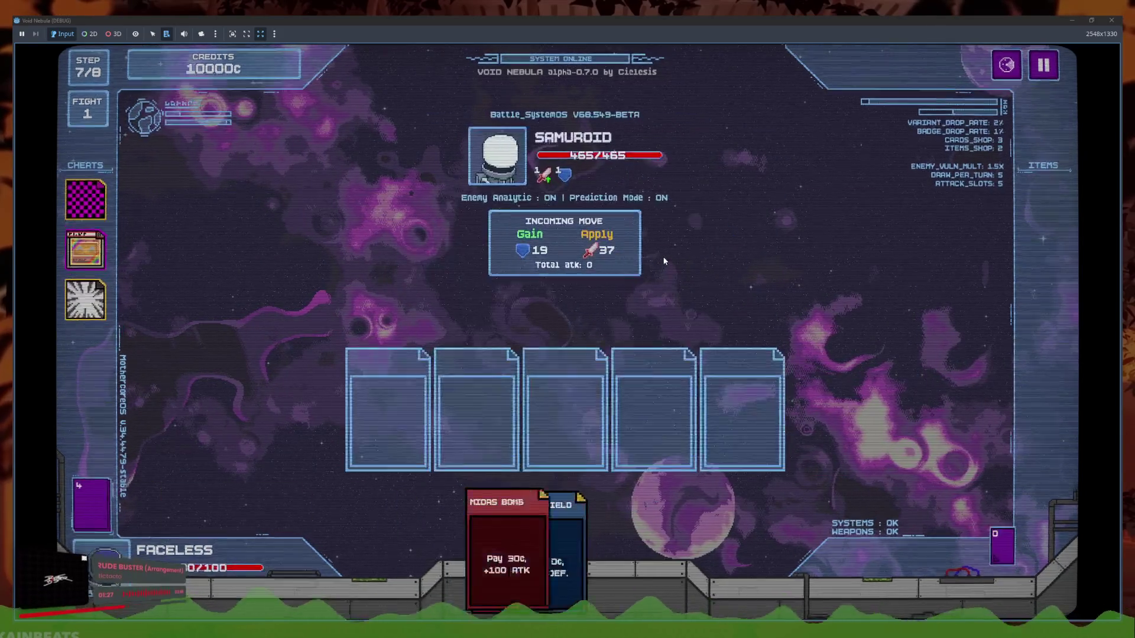
Play Midas Shield and Plurality, end the turn, and stop the game with F8.
{"action": "left_click", "coordinate": [487, 555]}
{"action": "left_click", "coordinate": [615, 549]}
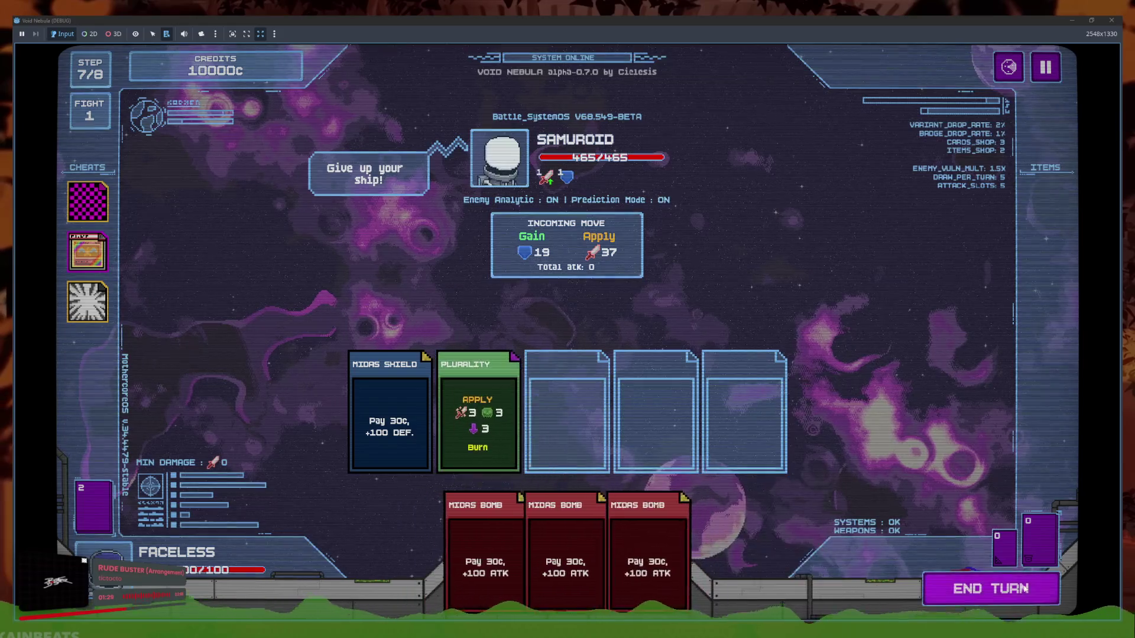
{"action": "left_click", "coordinate": [991, 589]}
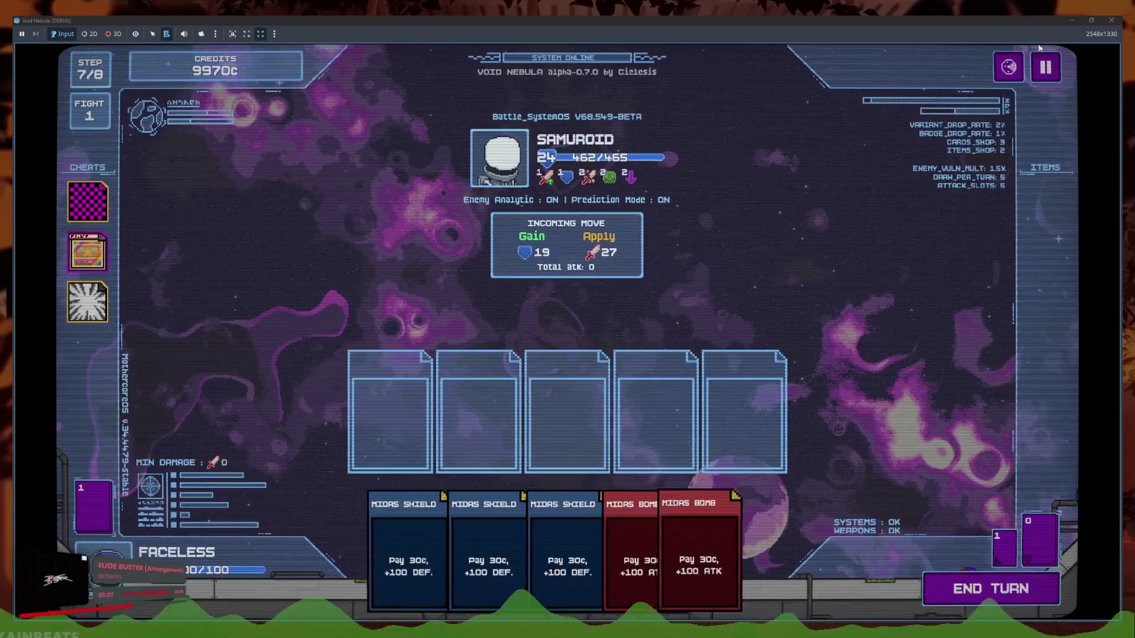
{"action": "key", "text": "F8"}
{"action": "left_click", "coordinate": [613, 293]}
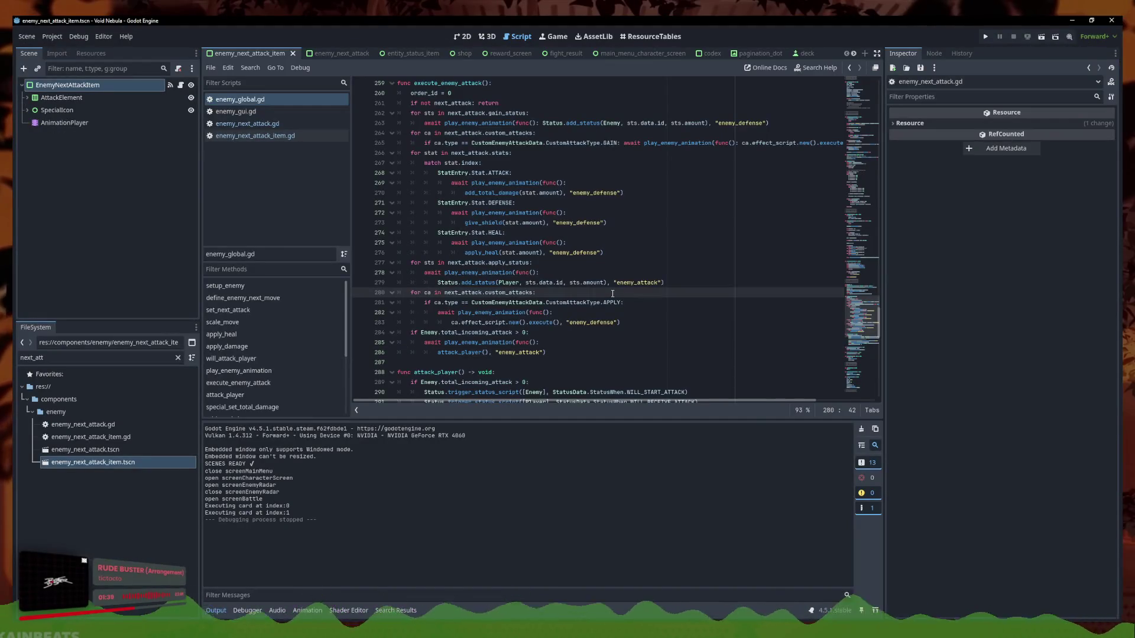
Cut the three-line StatEntry.Stat.ATTACK case out of the stats match.
{"action": "left_click", "coordinate": [636, 192]}
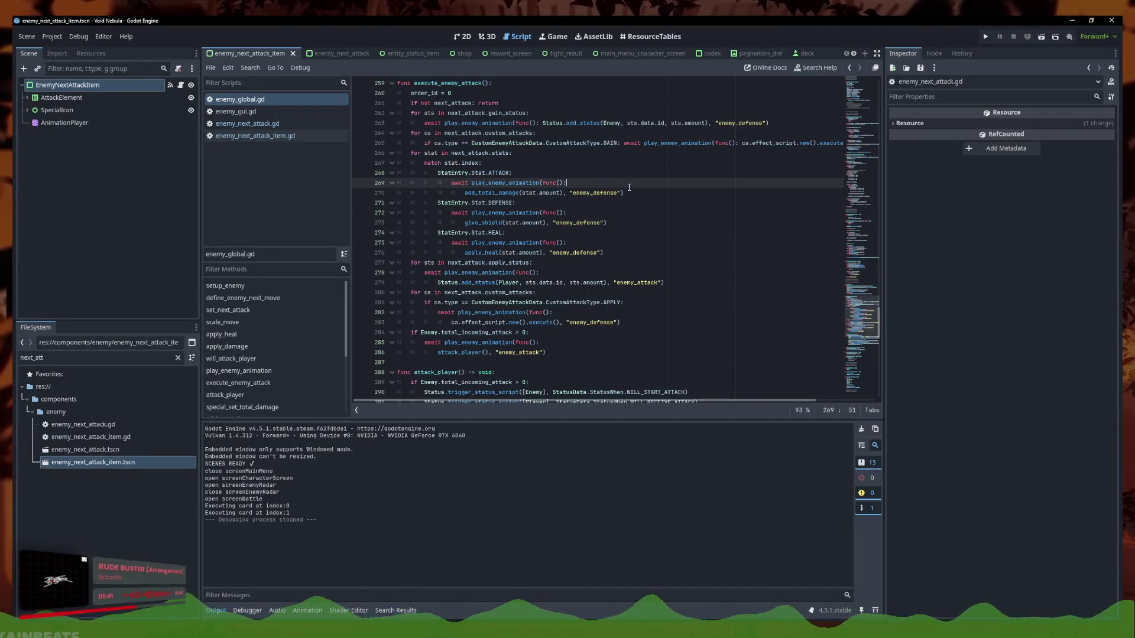
{"action": "left_click_drag", "start_coordinate": [641, 193], "coordinate": [343, 170]}
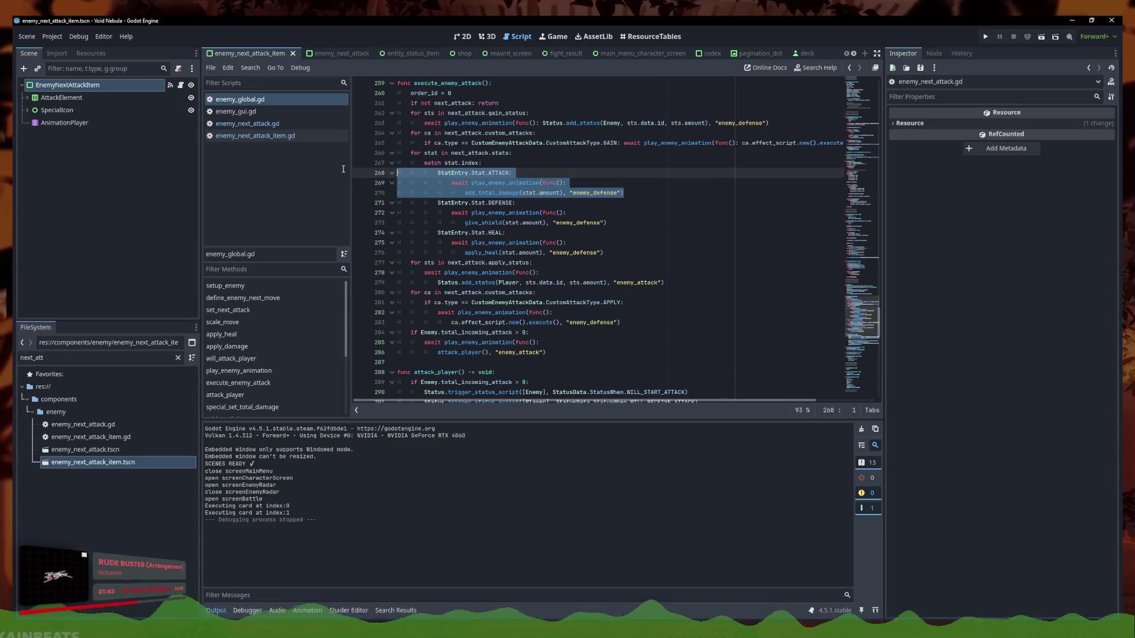
{"action": "left_click", "coordinate": [654, 193]}
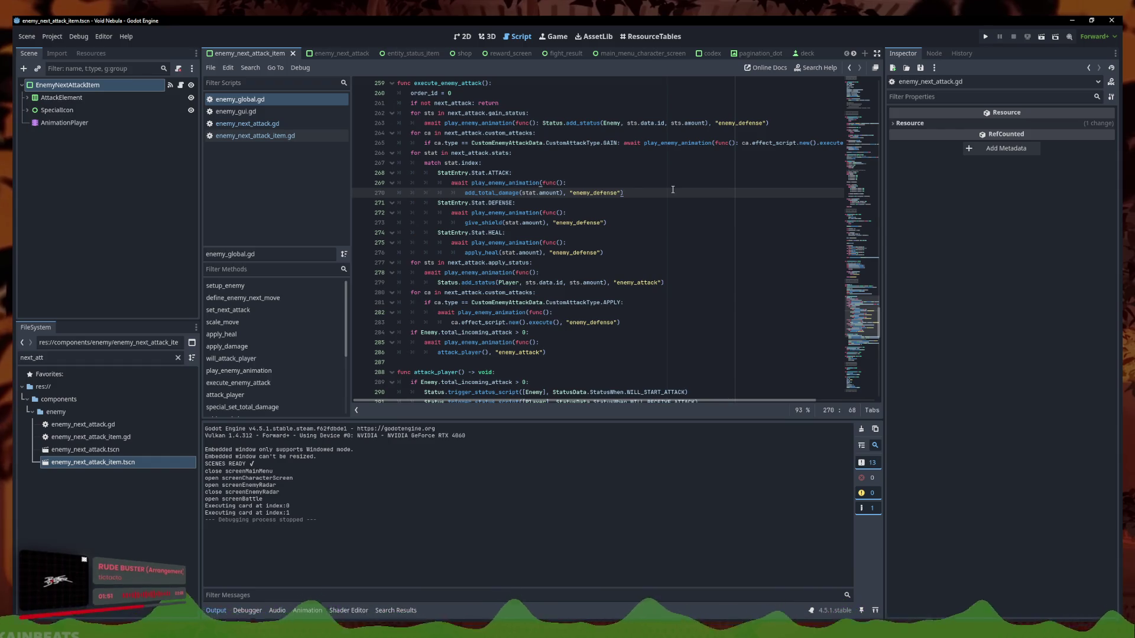
{"action": "mouse_move", "coordinate": [677, 191]}
{"action": "left_mouse_down"}
{"action": "mouse_move", "coordinate": [369, 155]}
{"action": "mouse_move", "coordinate": [356, 175]}
{"action": "left_mouse_up"}
{"action": "key", "text": "ctrl+c"}
{"action": "left_click", "coordinate": [371, 155], "text": "shift"}
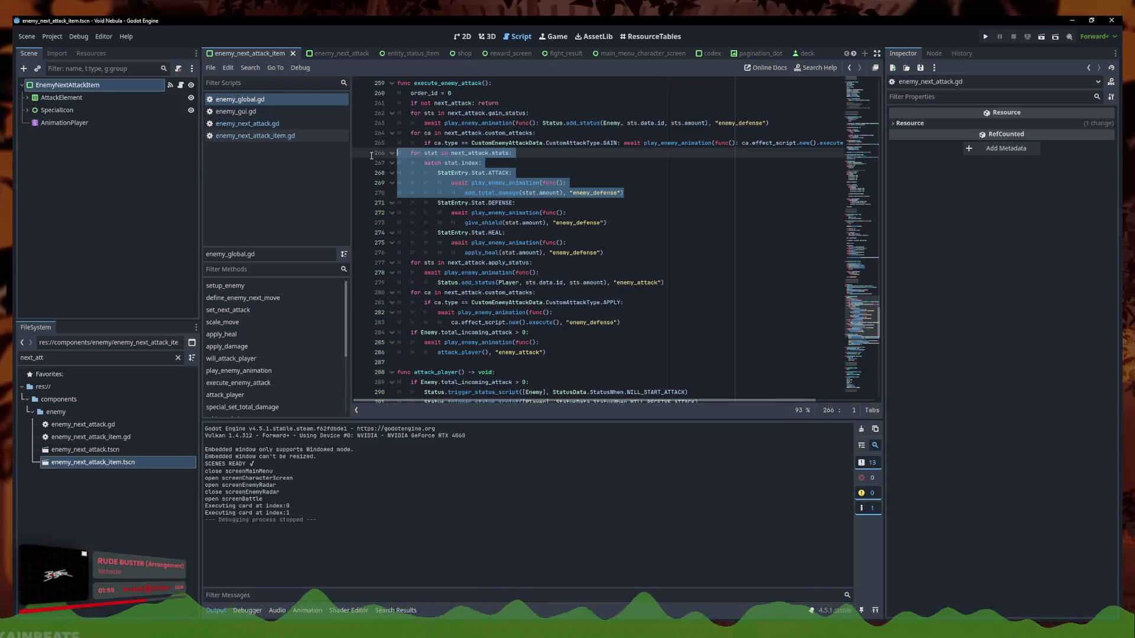
{"action": "key", "text": "shift+Down"}
{"action": "key", "text": "shift+Down"}
{"action": "key", "text": "Delete"}
{"action": "key", "text": "BackSpace"}
Paste the ATTACK case on a new line after the custom attacks, then undo the paste.
{"action": "left_click", "coordinate": [484, 243]}
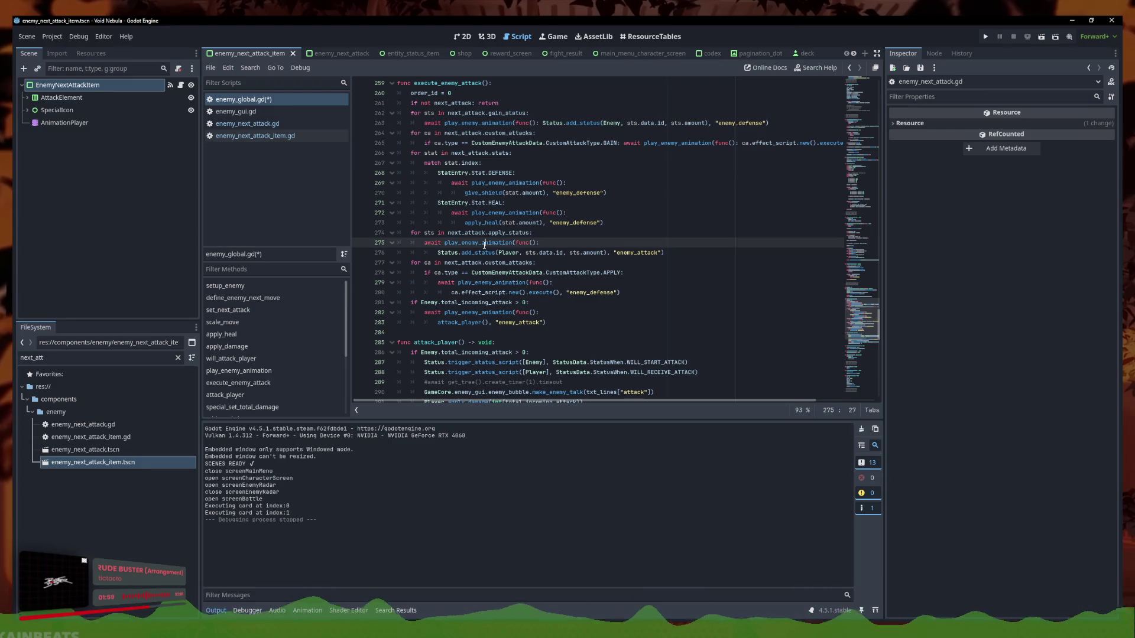
{"action": "left_click", "coordinate": [506, 274]}
{"action": "left_click", "coordinate": [651, 292]}
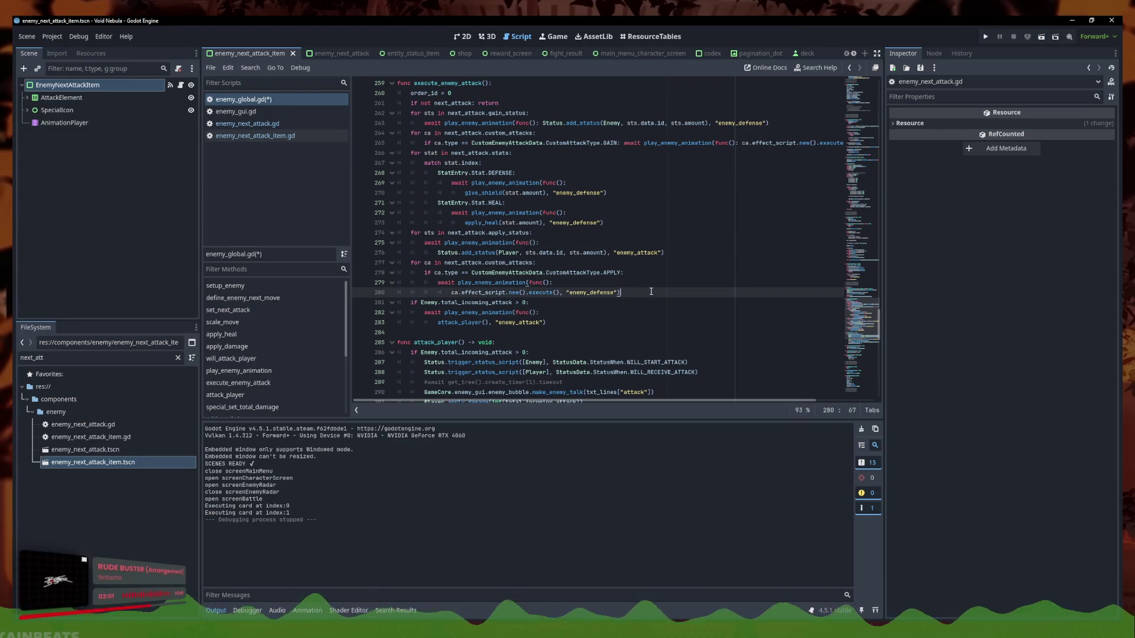
{"action": "key", "text": "Return"}
{"action": "key", "text": "ctrl+v"}
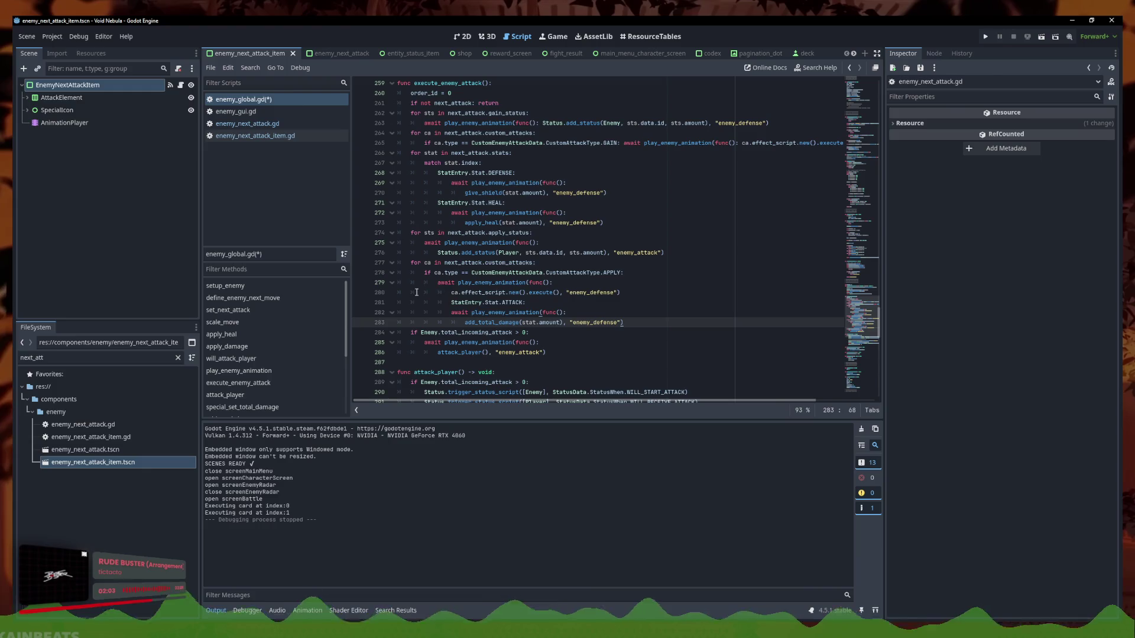
{"action": "key", "text": "ctrl+z"}
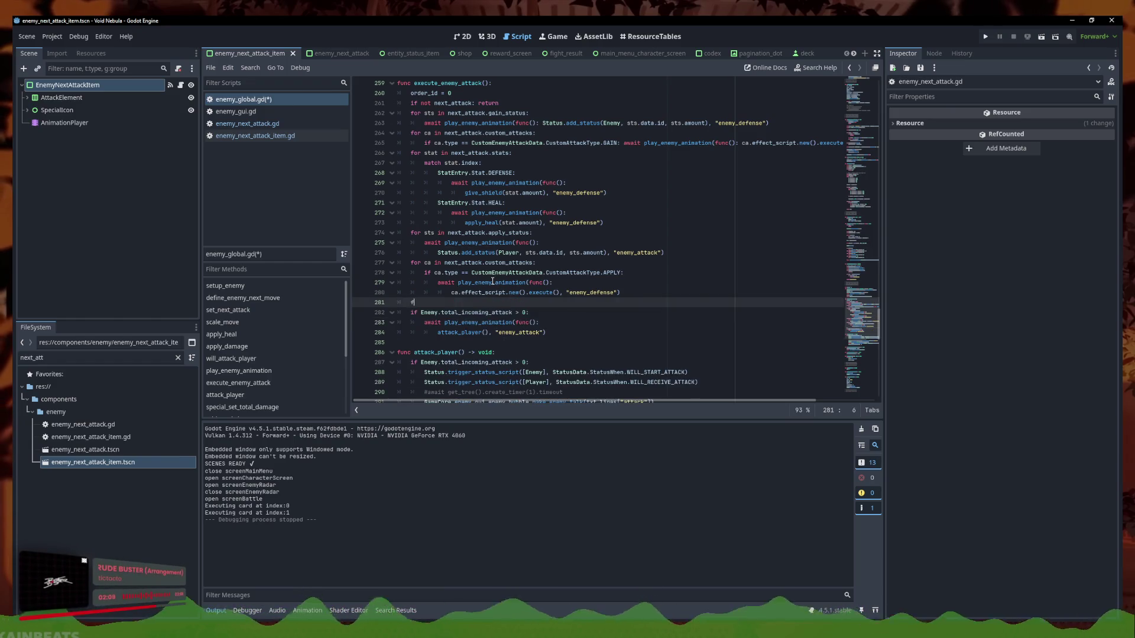
Write 'for stat in next_attack.stats:' with an 'if stat.index == StatEntry.Stat.ATTACK:' check.
{"action": "type", "text": "at."}
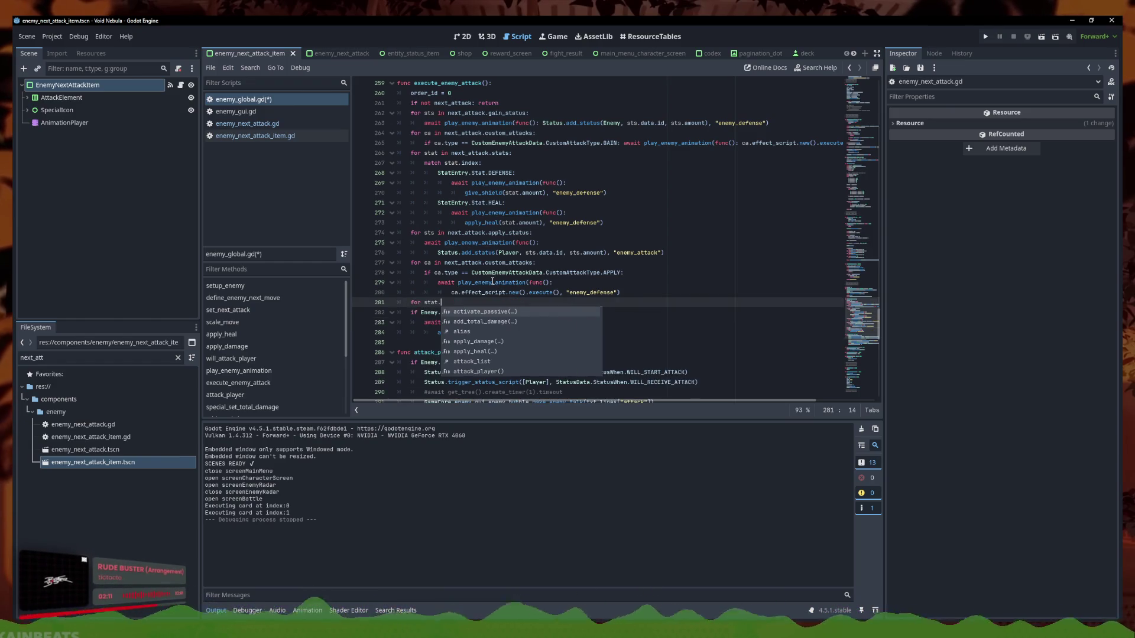
{"action": "type", "text": " t_atta"}
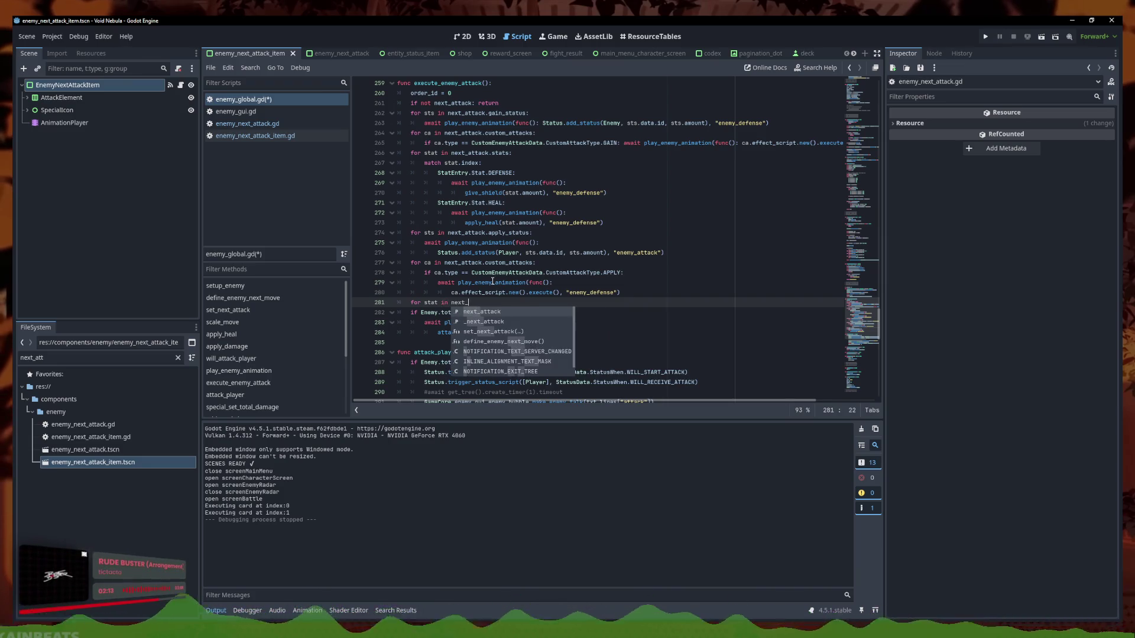
{"action": "type", "text": ".stats"}
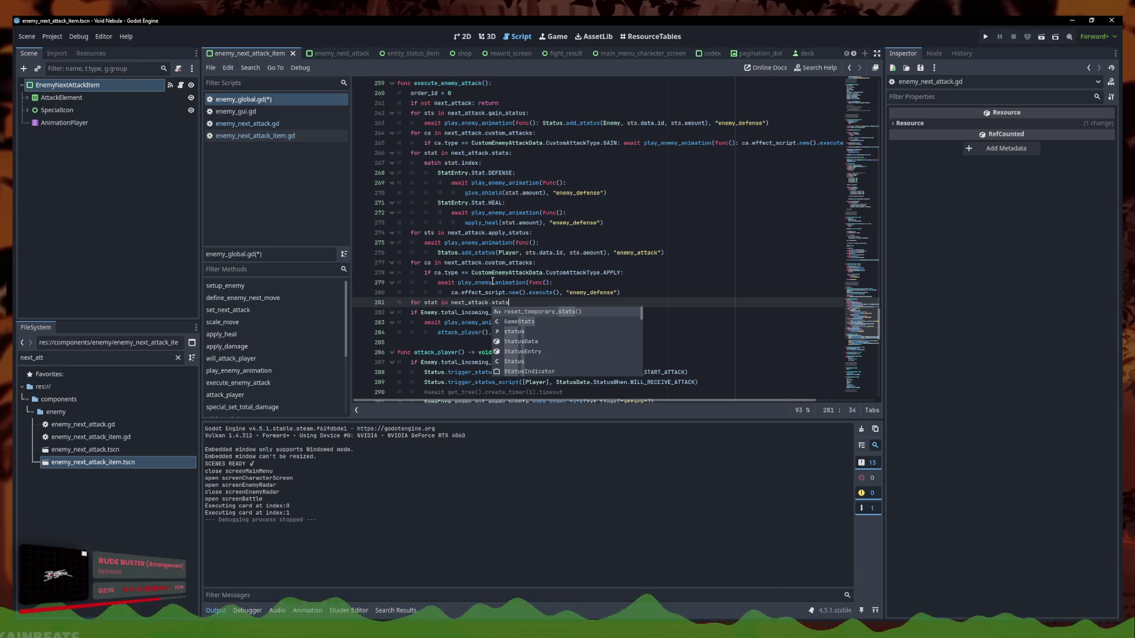
{"action": "type", "text": ":"}
{"action": "key", "text": "Return"}
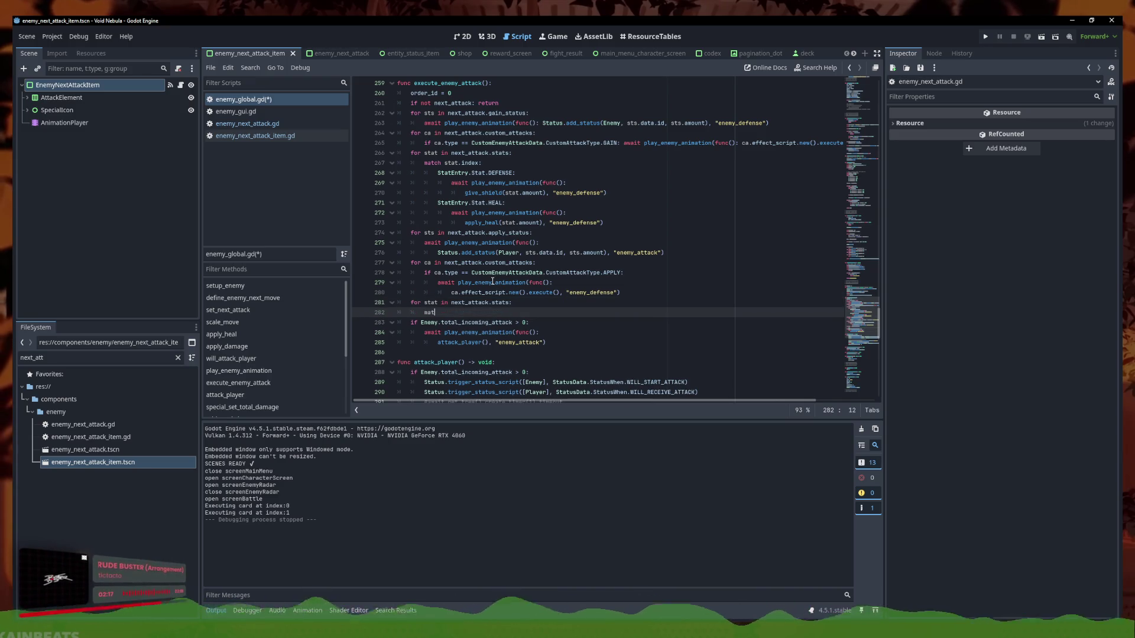
{"action": "type", "text": ".index:"}
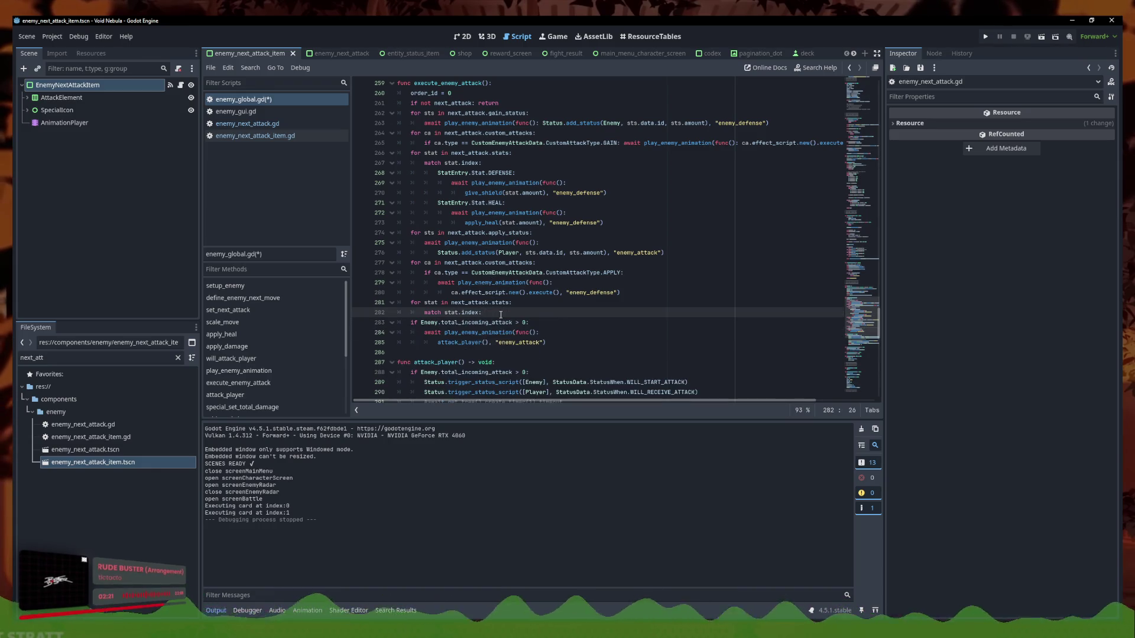
{"action": "left_click_drag", "start_coordinate": [447, 315], "coordinate": [420, 315]}
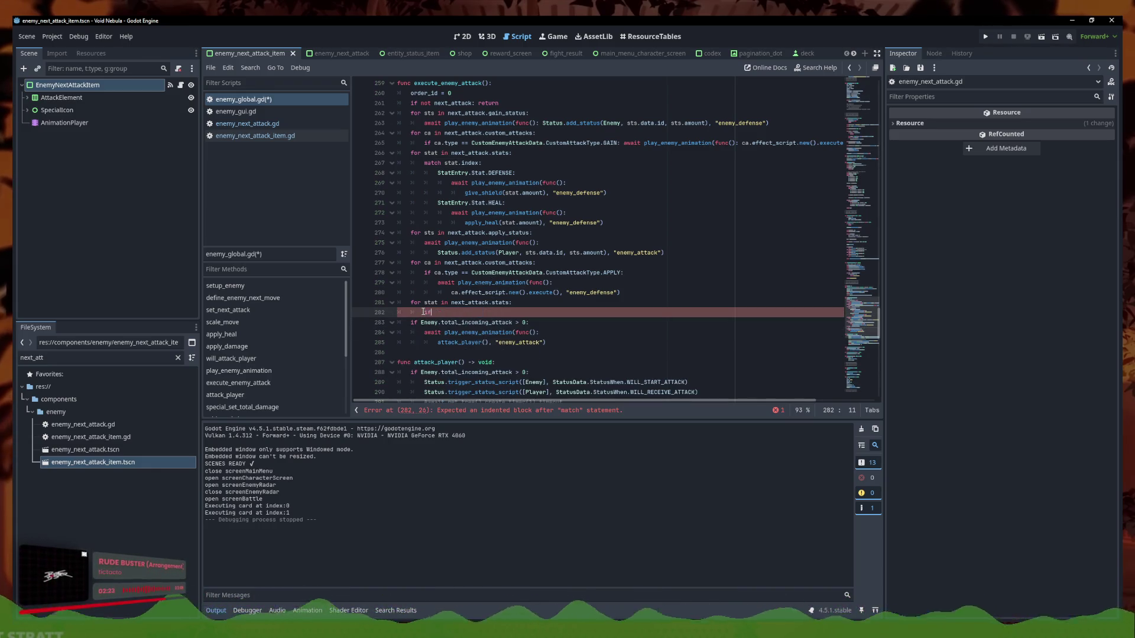
{"action": "key", "text": "BackSpace"}
{"action": "type", "text": "tat?."}
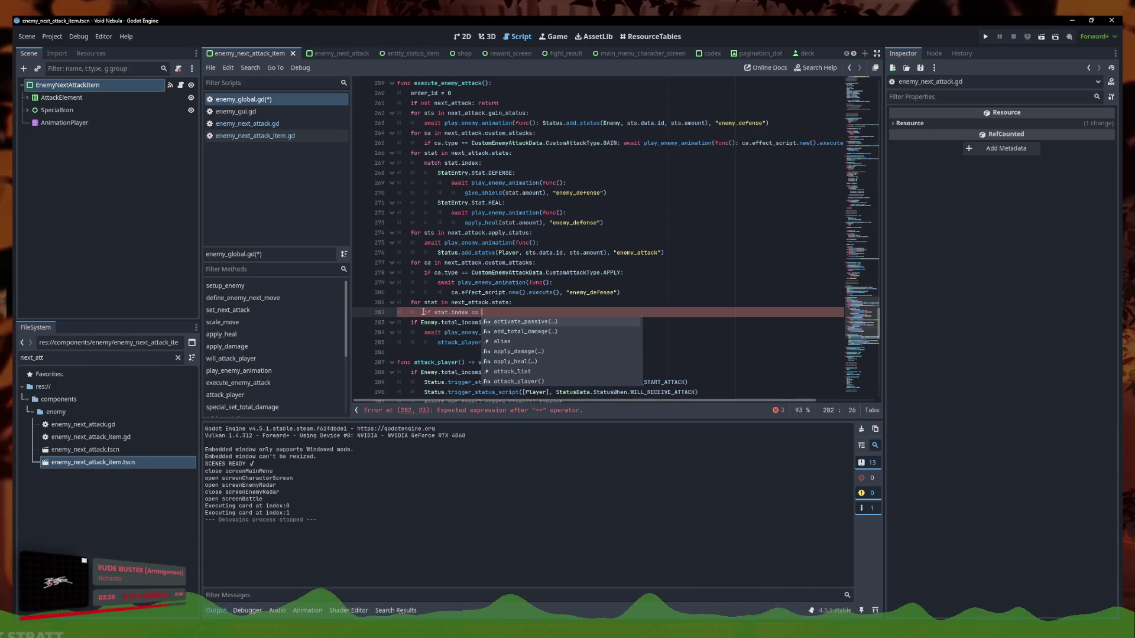
{"action": "key", "text": "ctrl+z"}
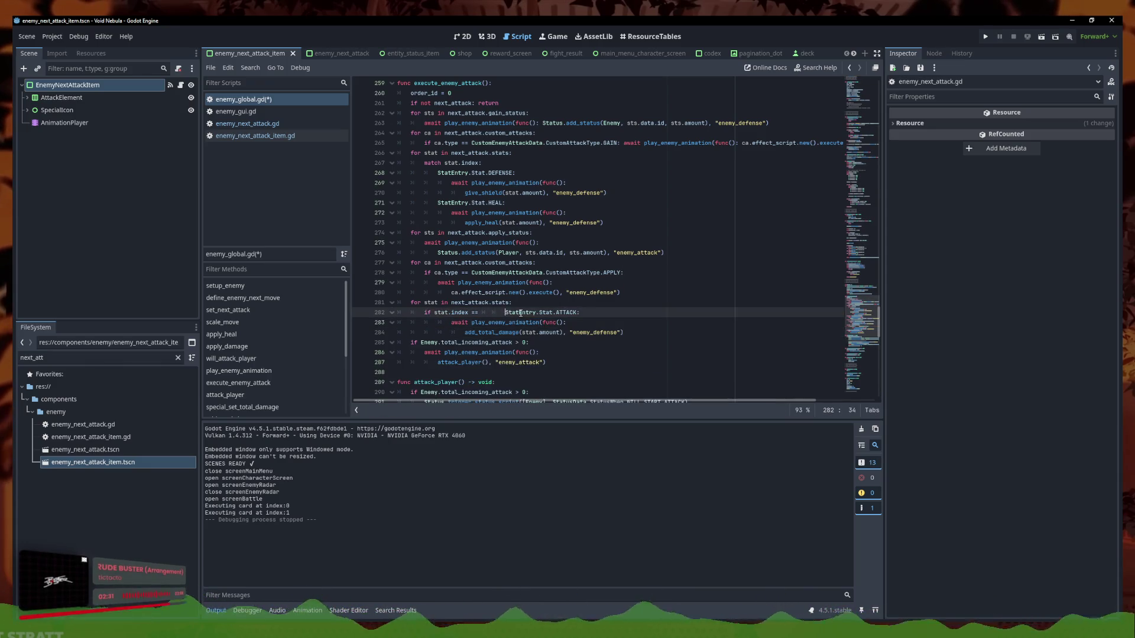
Indent the animation and add_total_damage lines under the new if, save, and relaunch the game.
{"action": "left_click", "coordinate": [447, 326]}
{"action": "key", "text": "Tab"}
{"action": "key", "text": "Tab"}
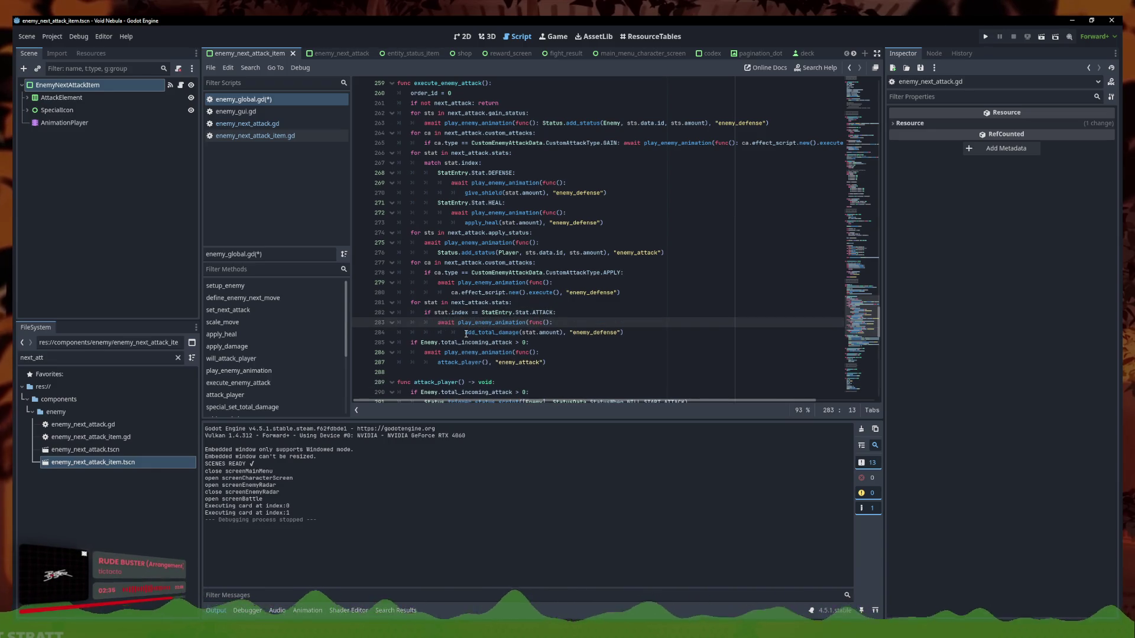
{"action": "left_click", "coordinate": [465, 332]}
{"action": "key", "text": "Tab"}
{"action": "key", "text": "Tab"}
{"action": "key", "text": "Tab"}
{"action": "left_click", "coordinate": [628, 321]}
{"action": "key", "text": "ctrl+s"}
{"action": "left_click", "coordinate": [986, 37]}
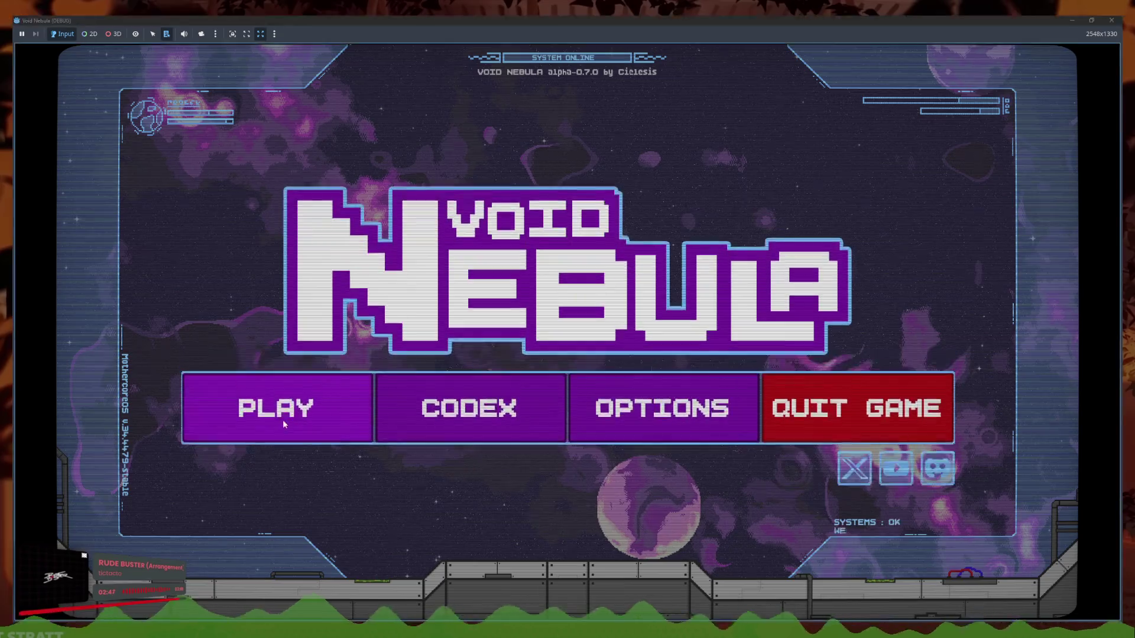
Start a new run as Faceless and play two turns of Midas Shield cards against Samuroid.
{"action": "left_click", "coordinate": [282, 420]}
{"action": "left_click", "coordinate": [604, 294]}
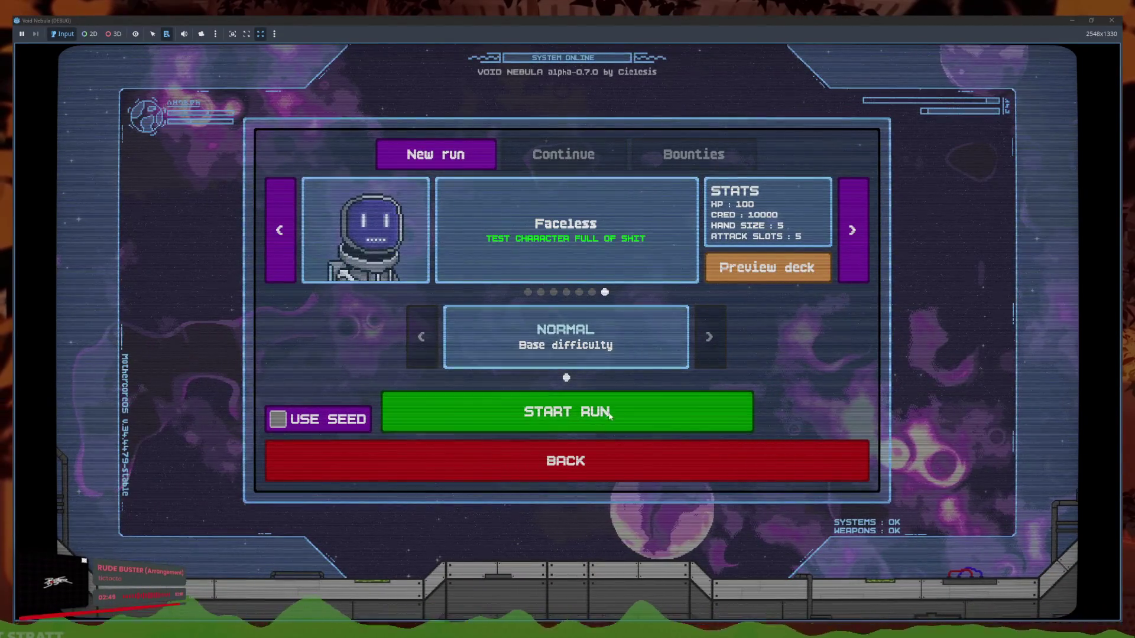
{"action": "left_click", "coordinate": [617, 413]}
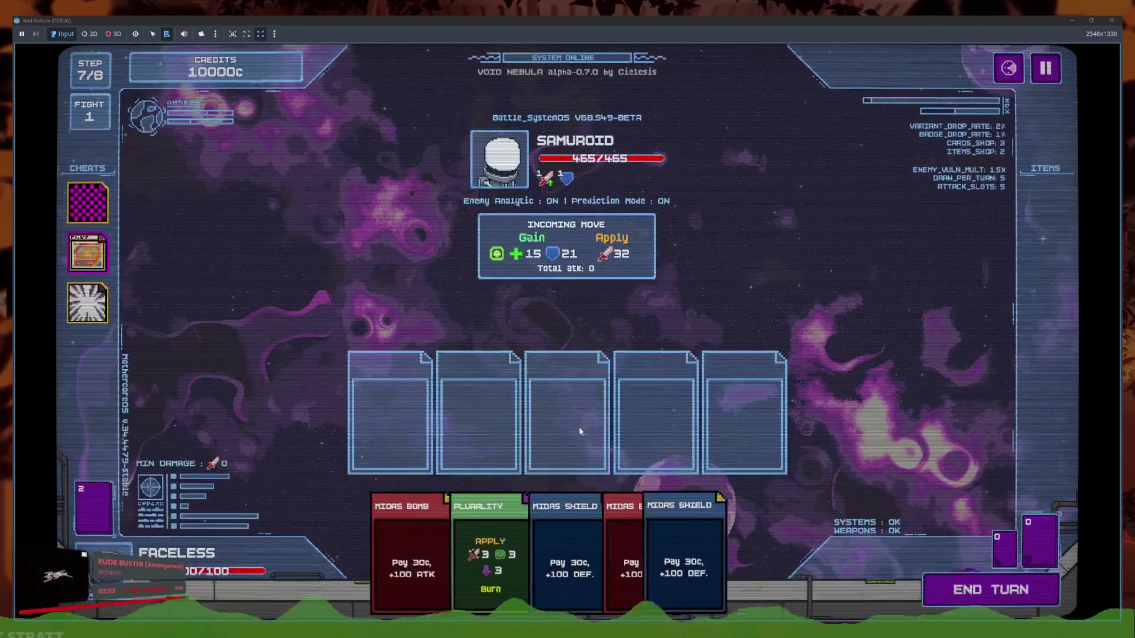
{"action": "left_click", "coordinate": [689, 525]}
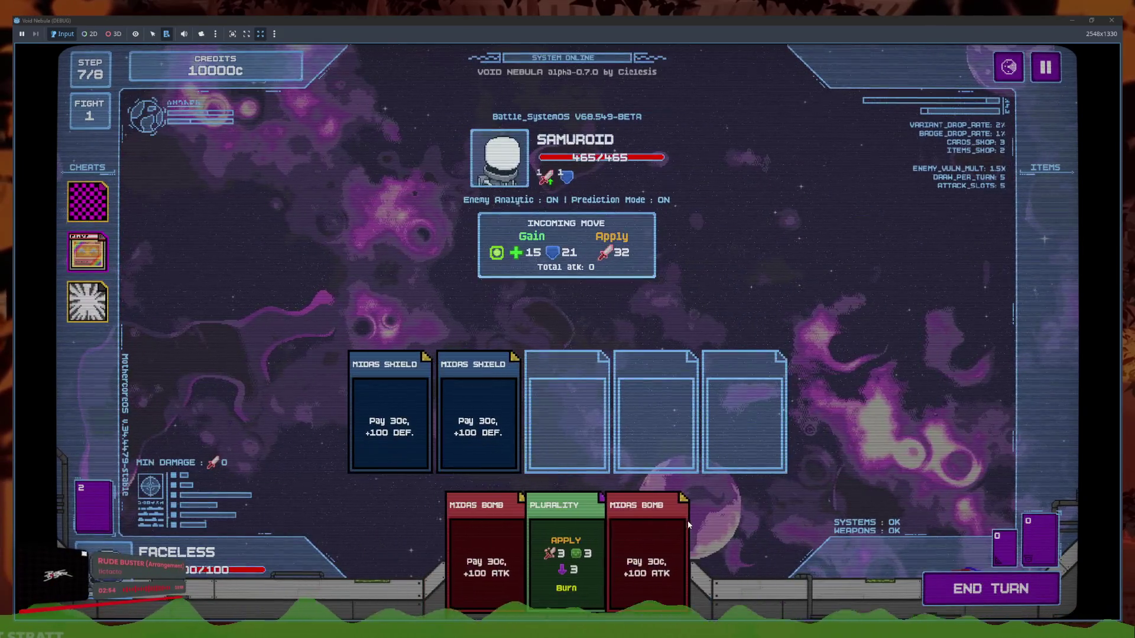
{"action": "left_click", "coordinate": [988, 588]}
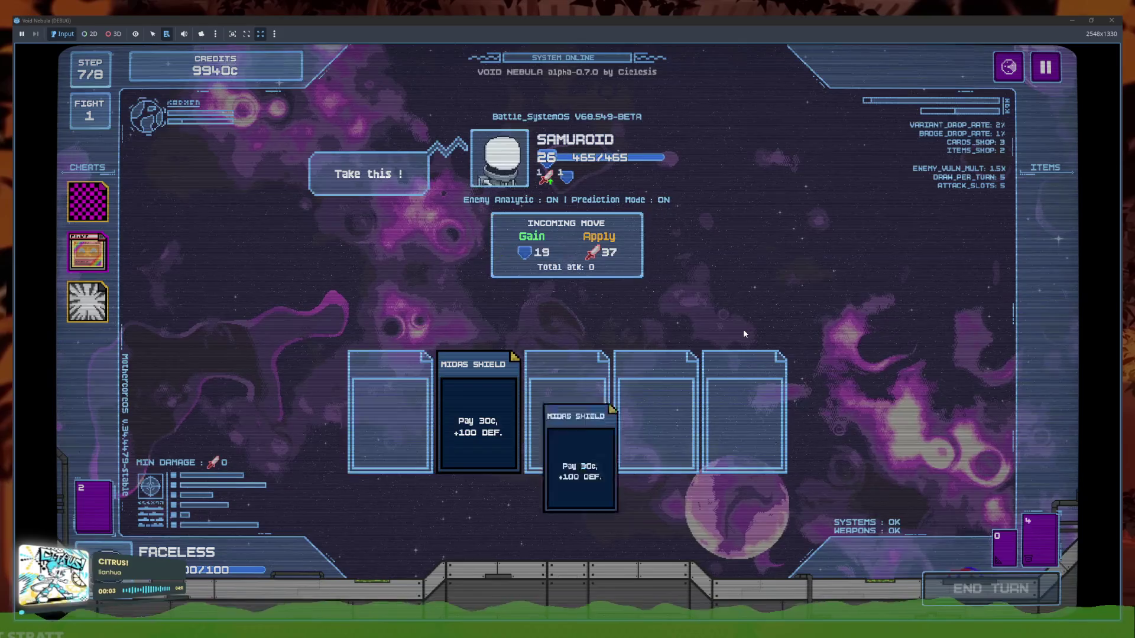
{"action": "left_click", "coordinate": [582, 526]}
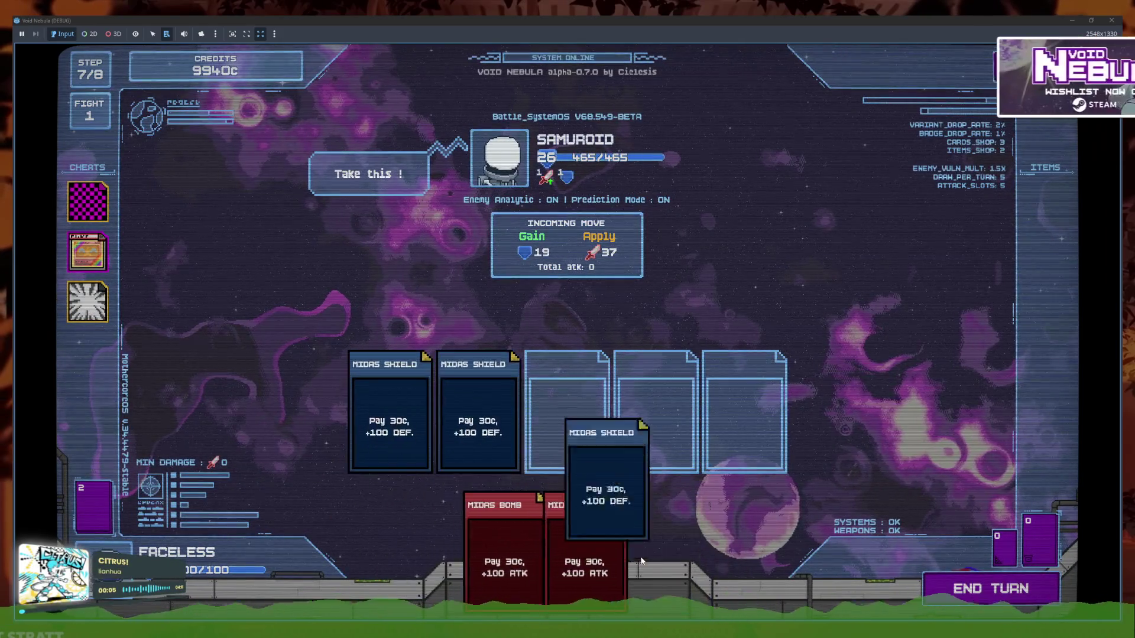
{"action": "left_click", "coordinate": [977, 588]}
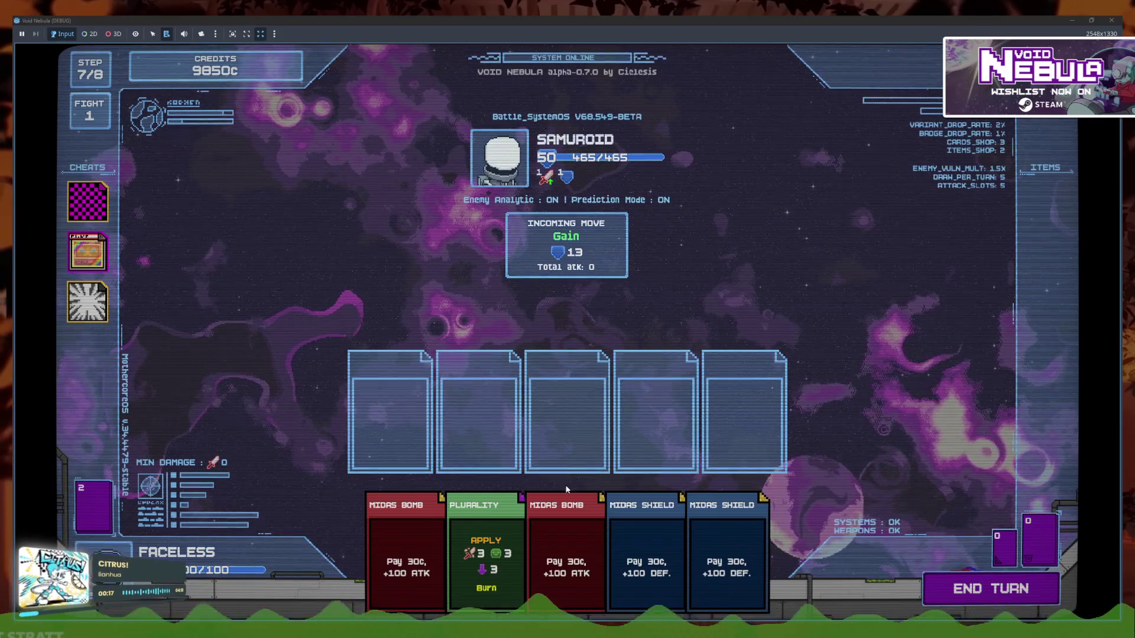
Play another turn with Midas Shield and Plurality cards, end it, and stop the run with F8.
{"action": "mouse_move", "coordinate": [509, 530]}
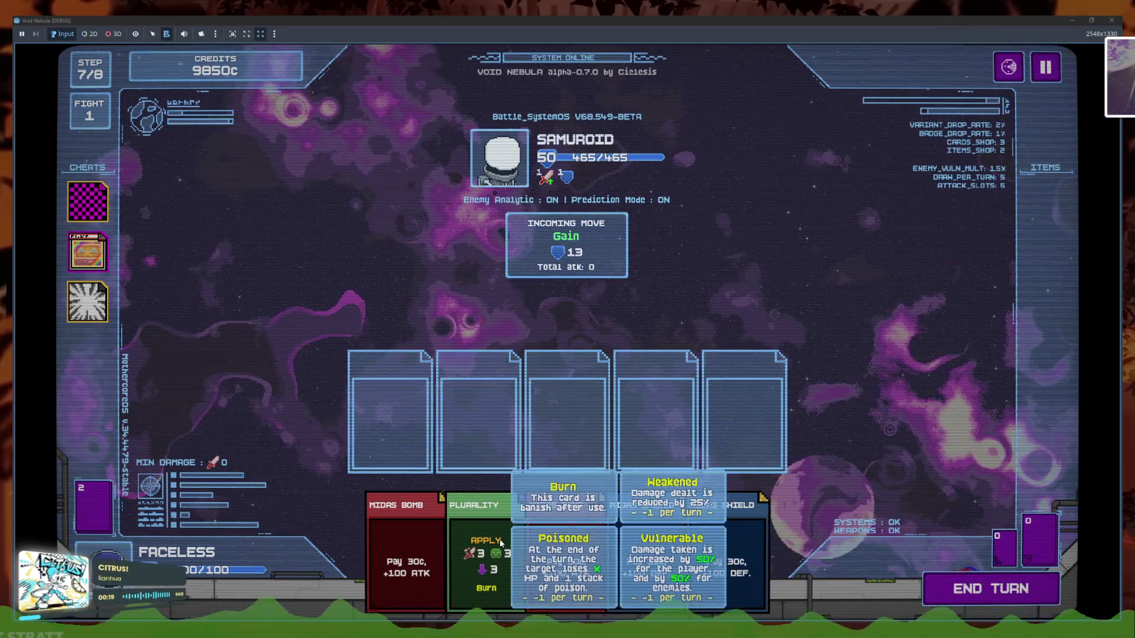
{"action": "left_click", "coordinate": [661, 546]}
{"action": "left_click", "coordinate": [489, 550]}
{"action": "left_click", "coordinate": [991, 589]}
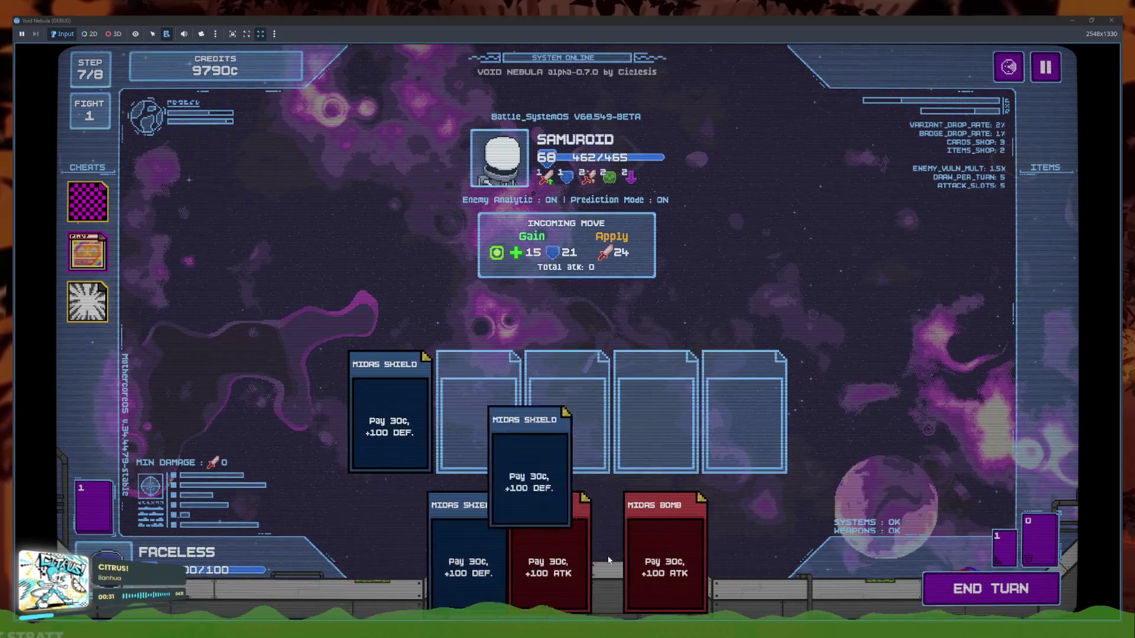
{"action": "left_click", "coordinate": [945, 598]}
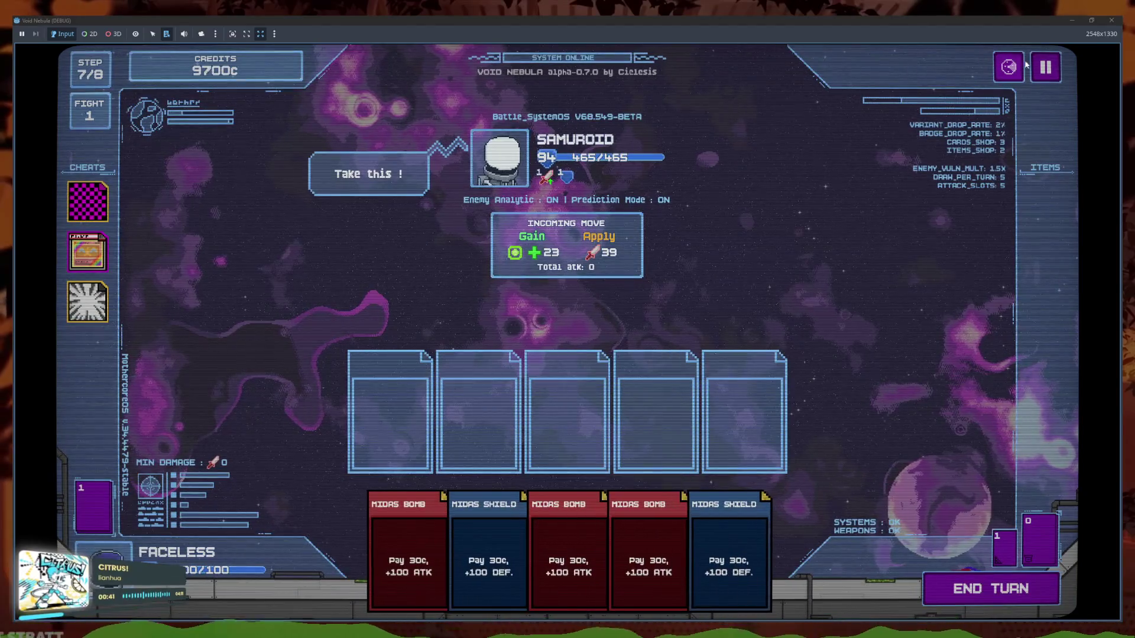
{"action": "key", "text": "F8"}
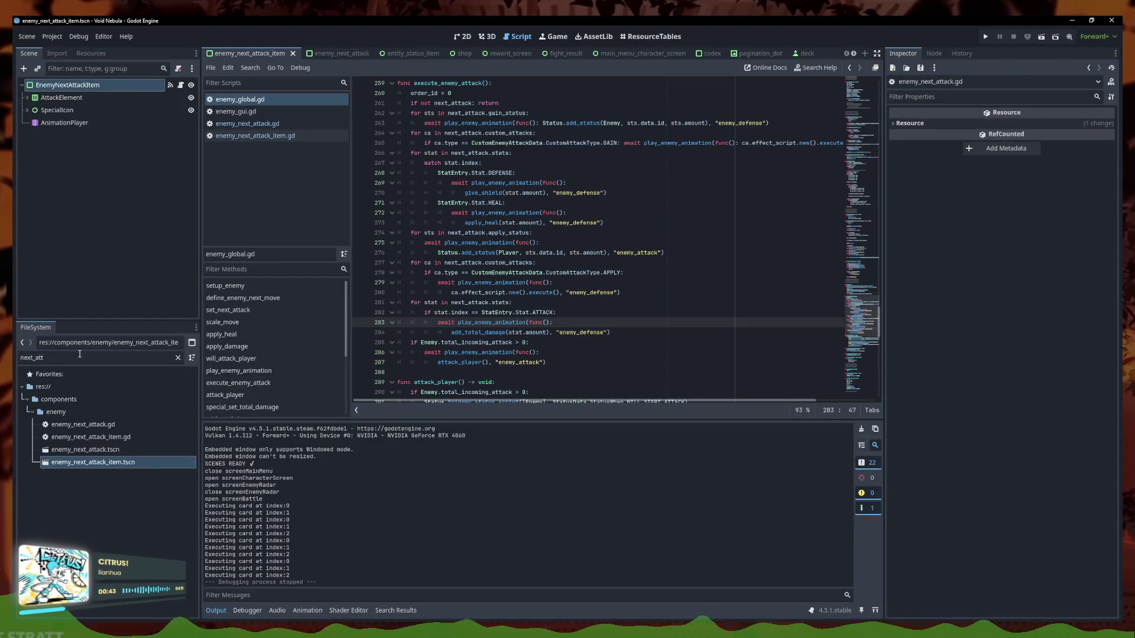
Filter the project files for '07' and open the 07_boss_blaze enemy data.
{"action": "key", "text": "ctrl+alt+p"}
{"action": "type", "text": "07"}
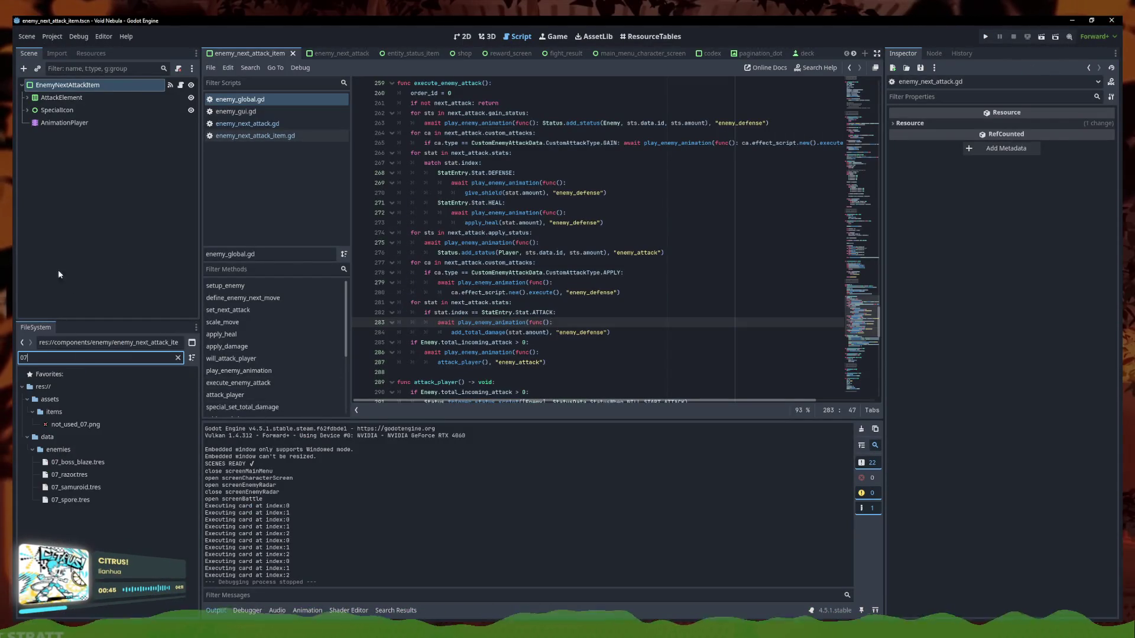
{"action": "double_click", "coordinate": [116, 459]}
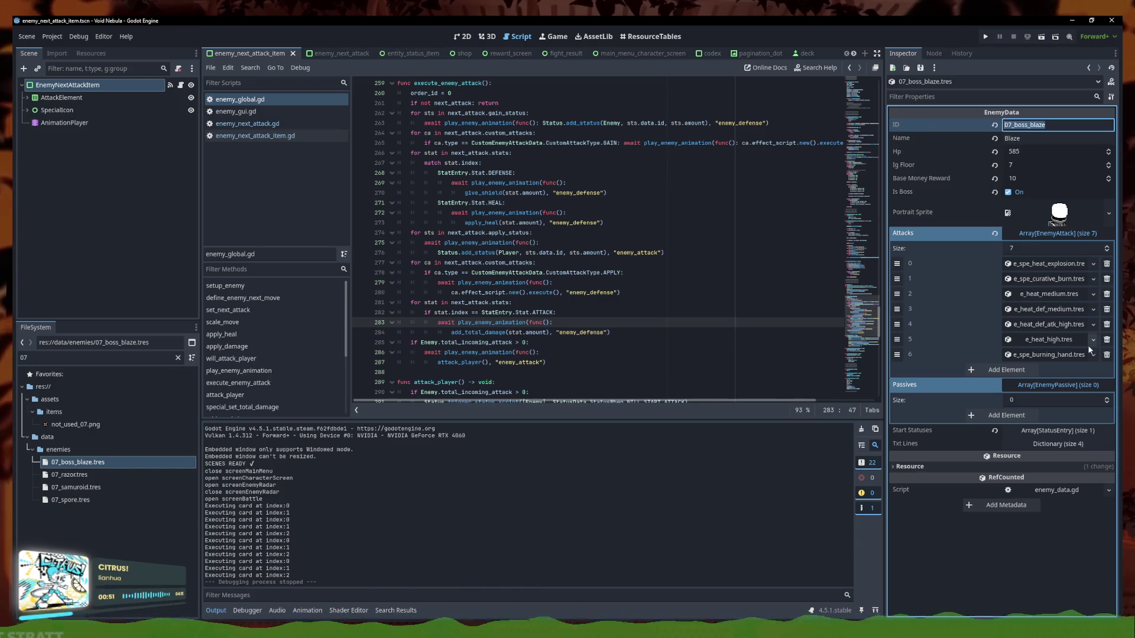
{"action": "left_click", "coordinate": [269, 117]}
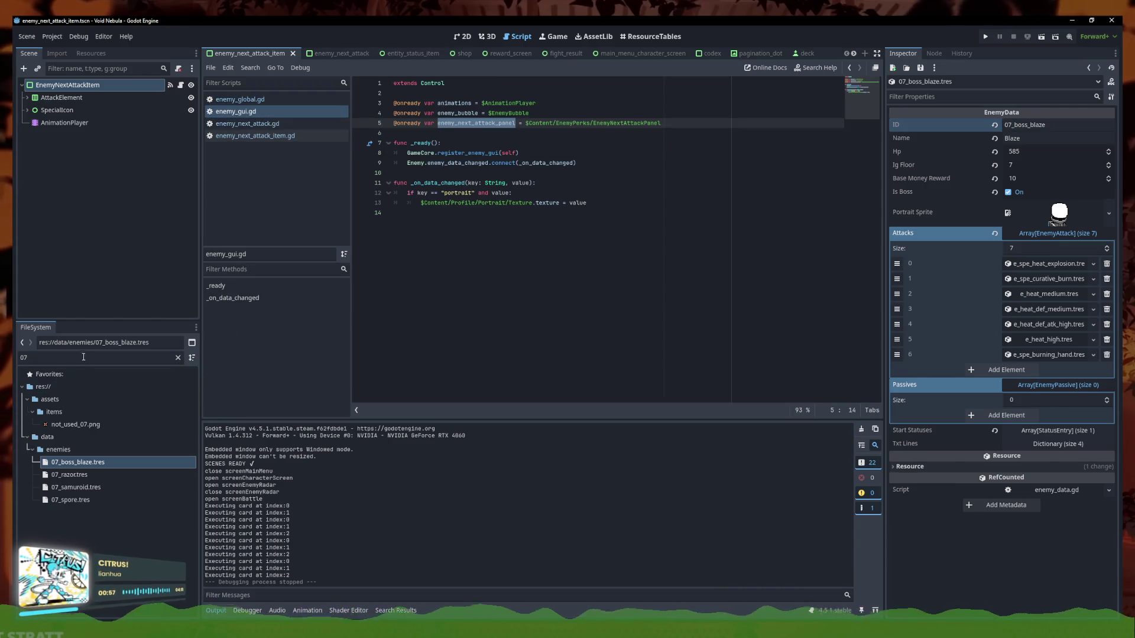
Change start_battle's get_enemy id in game_core.gd from 07_samuroid to 07_boss_blaze and run the project.
{"action": "type", "text": "game_core"}
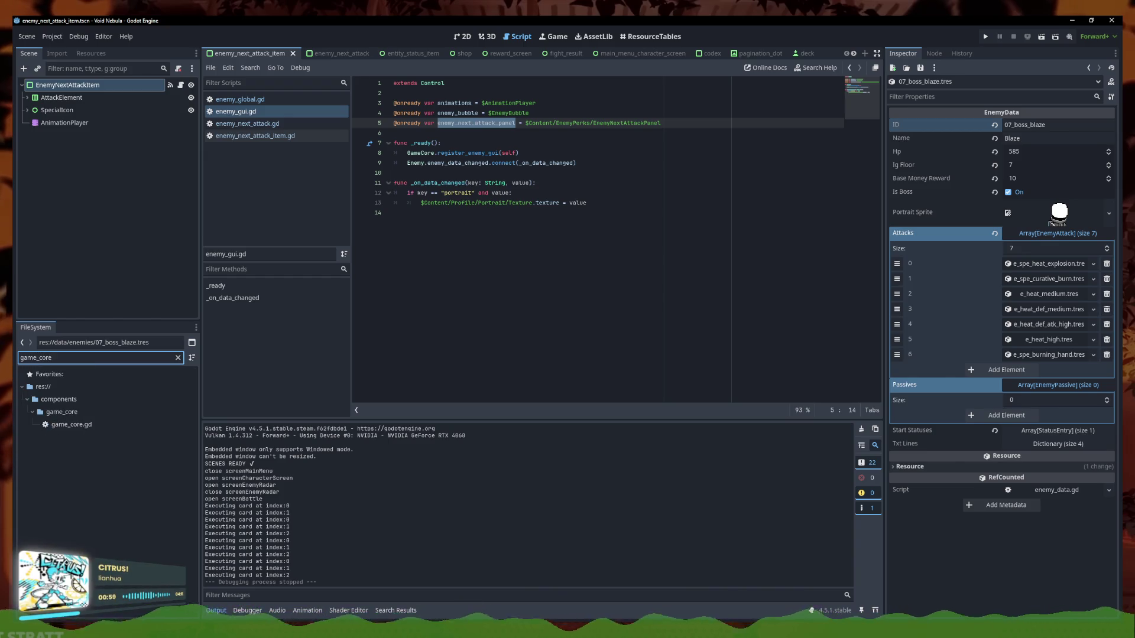
{"action": "double_click", "coordinate": [102, 420]}
{"action": "scroll", "coordinate": [585, 268], "scroll_direction": "up", "scroll_amount": 10}
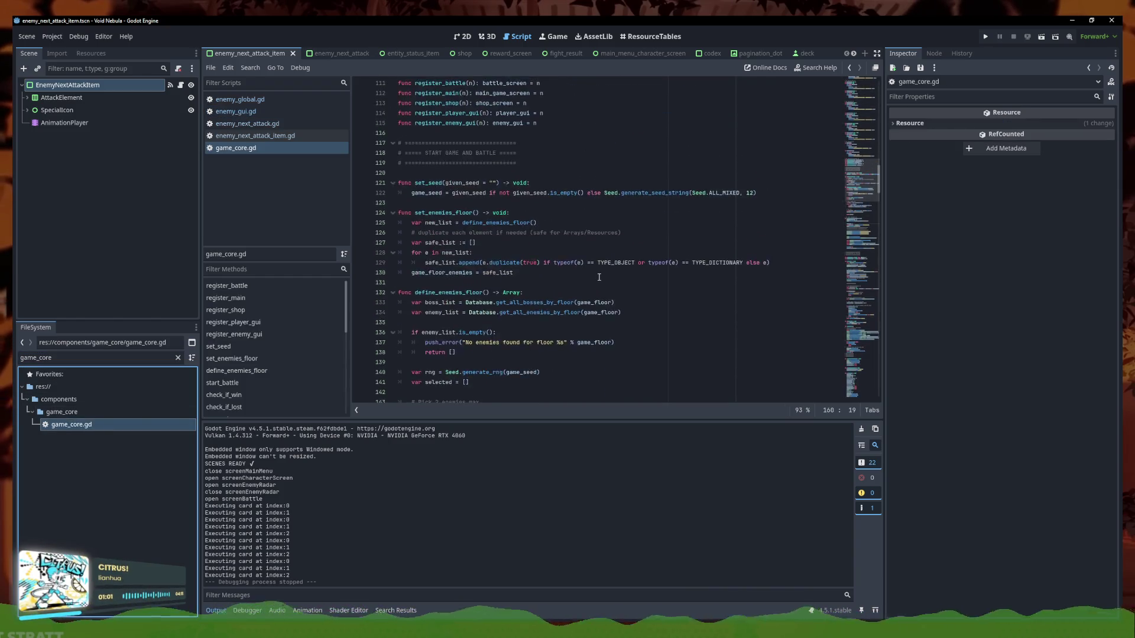
{"action": "scroll", "coordinate": [585, 267], "scroll_direction": "down", "scroll_amount": 15}
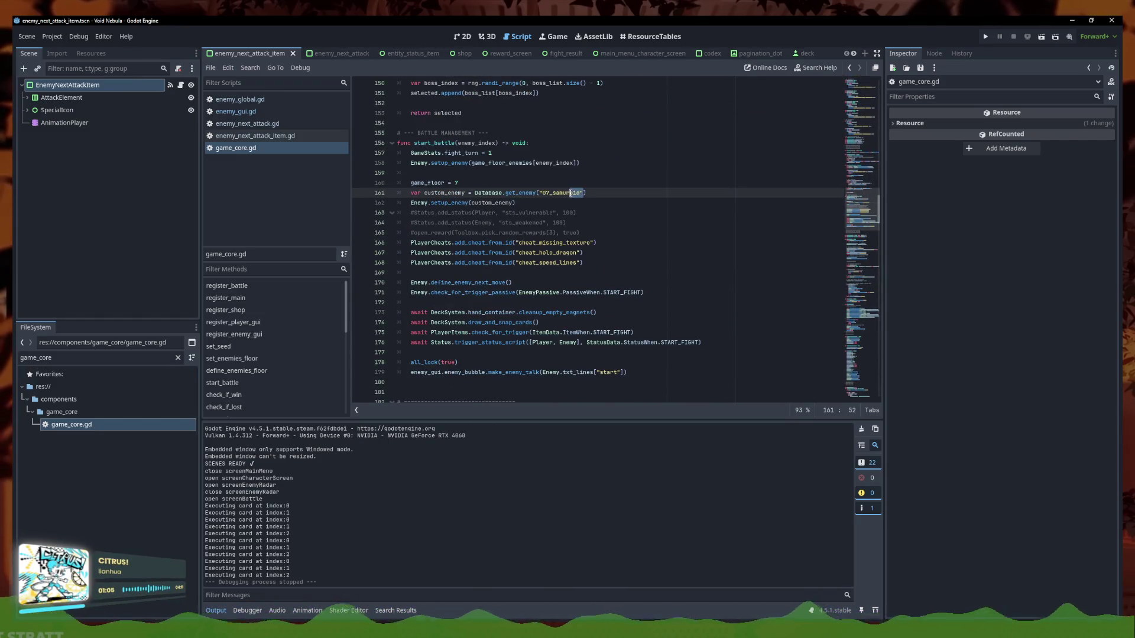
{"action": "left_click_drag", "start_coordinate": [581, 194], "coordinate": [548, 196]}
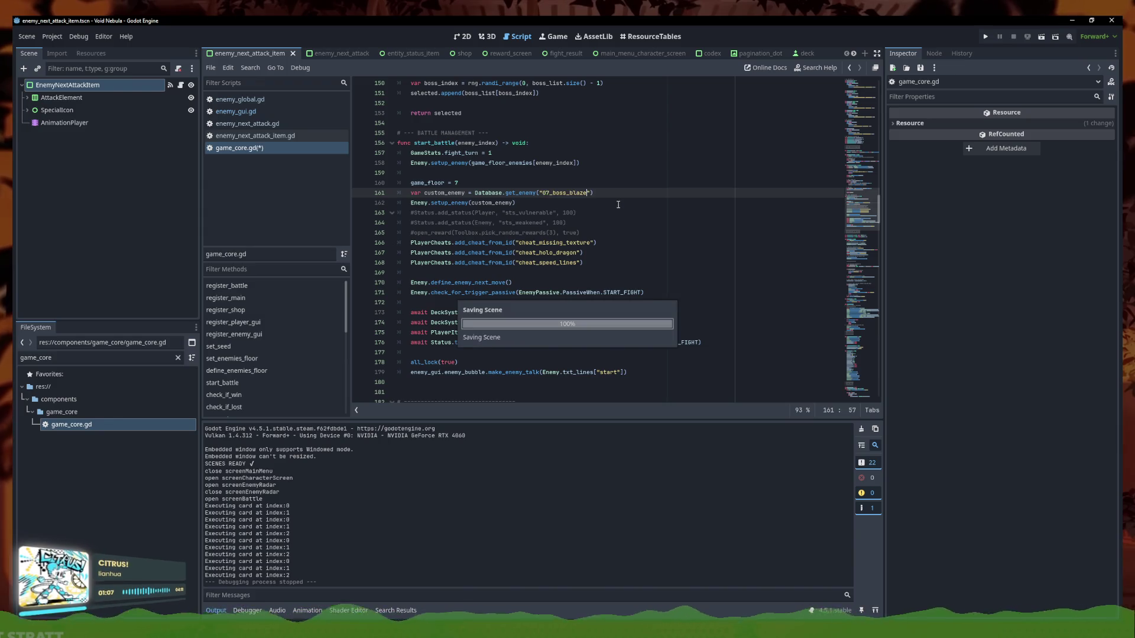
{"action": "left_click", "coordinate": [984, 37]}
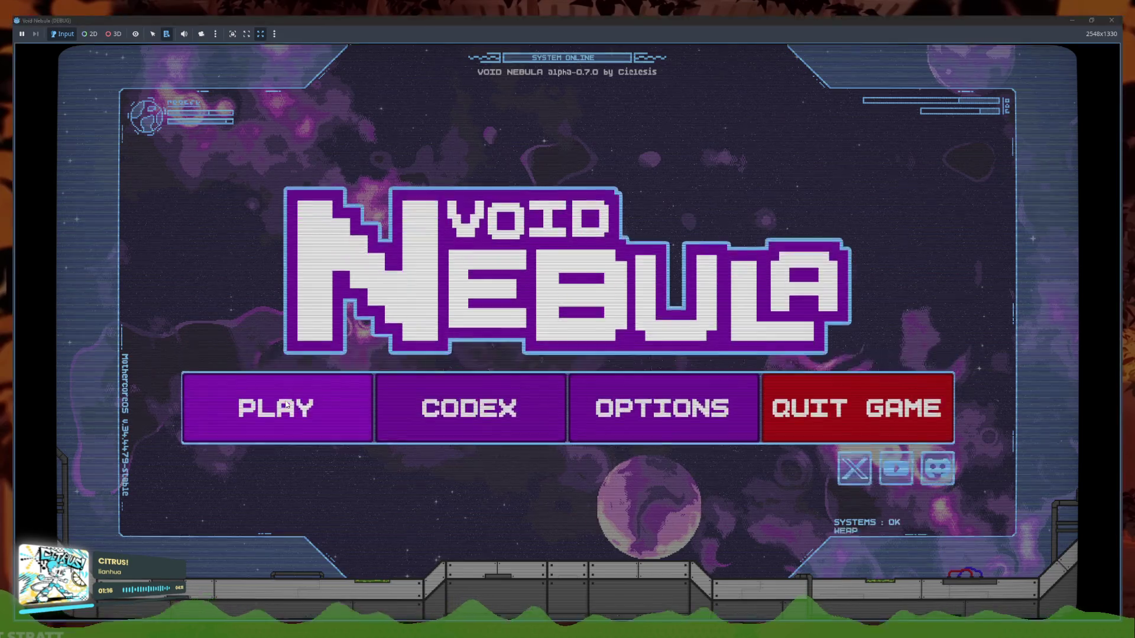
Start a new run with the last character and end the first turn with three Midas Shields slotted.
{"action": "left_click", "coordinate": [284, 403]}
{"action": "left_click", "coordinate": [605, 293]}
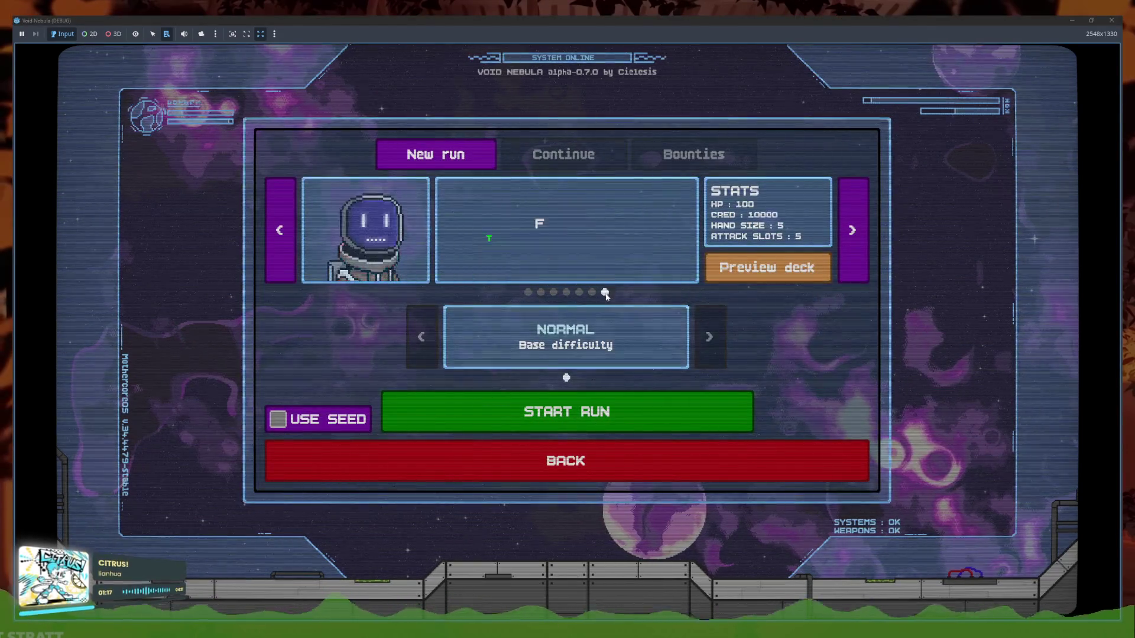
{"action": "left_click", "coordinate": [630, 416]}
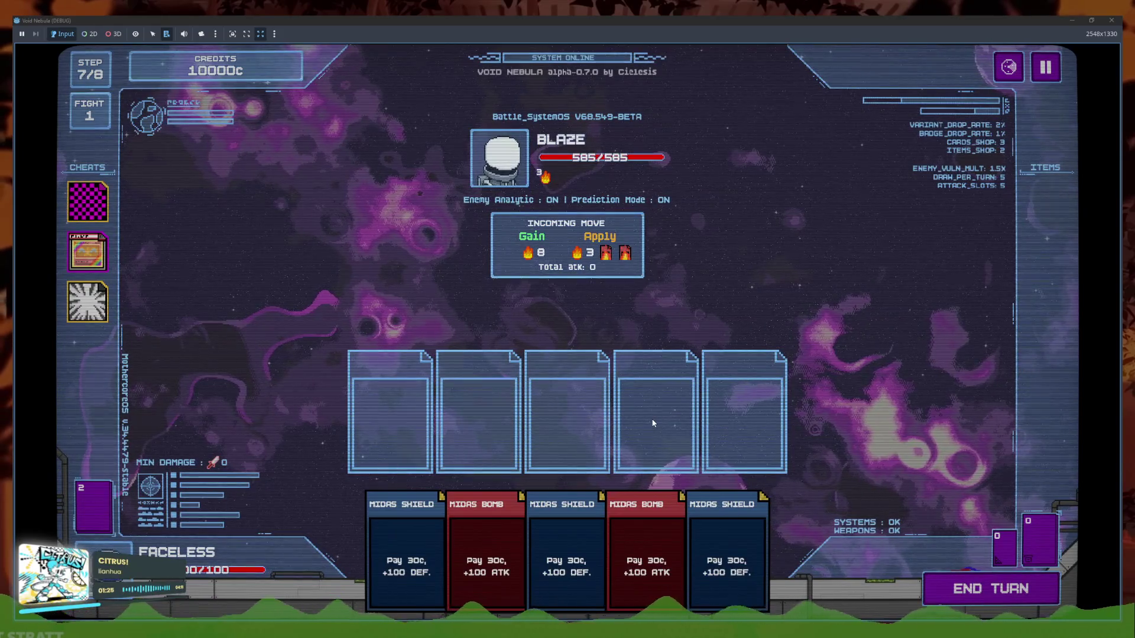
{"action": "left_click", "coordinate": [715, 532]}
{"action": "left_click", "coordinate": [629, 518]}
{"action": "left_click", "coordinate": [647, 530]}
{"action": "left_click", "coordinate": [972, 591]}
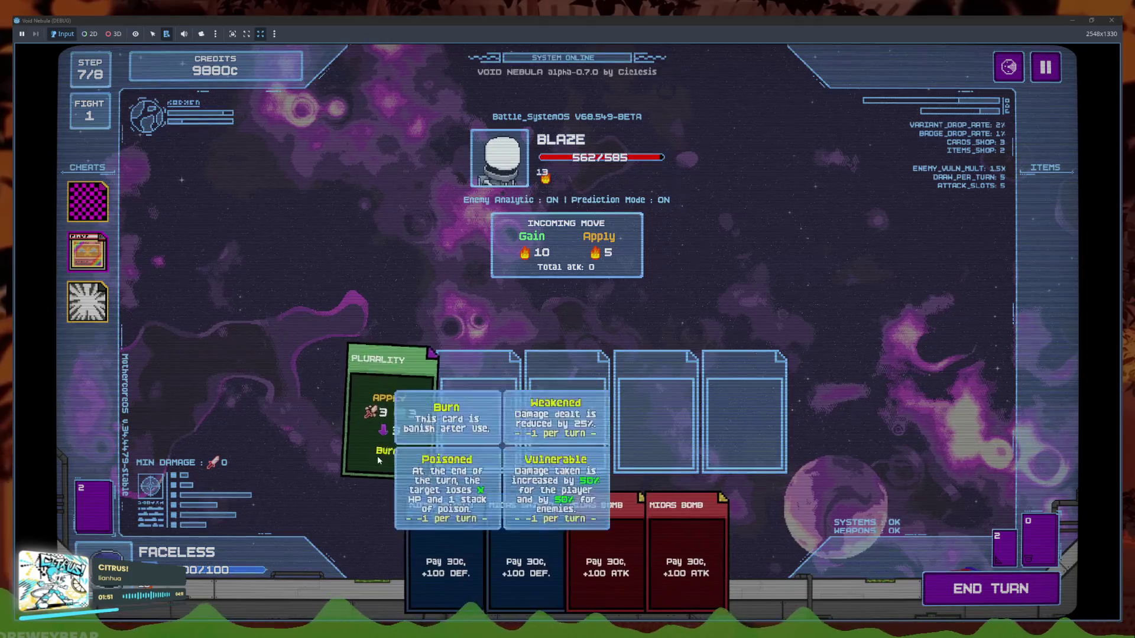
Play several more turns against Blaze, watching its next moves, then close the game.
{"action": "left_click", "coordinate": [457, 541]}
{"action": "left_click", "coordinate": [975, 590]}
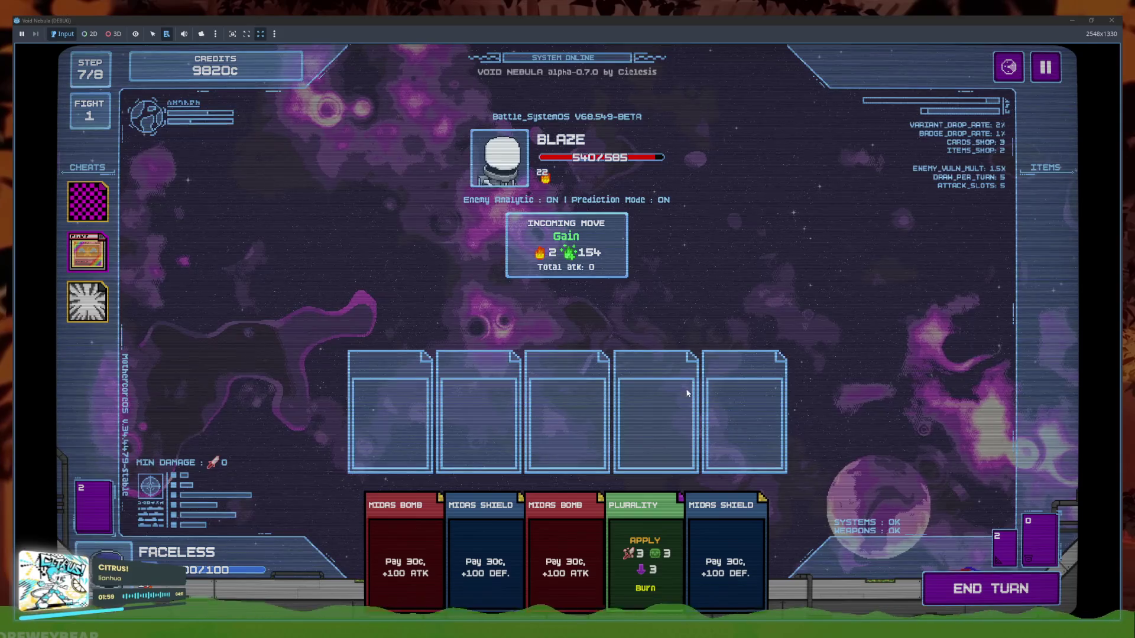
{"action": "left_click", "coordinate": [976, 594]}
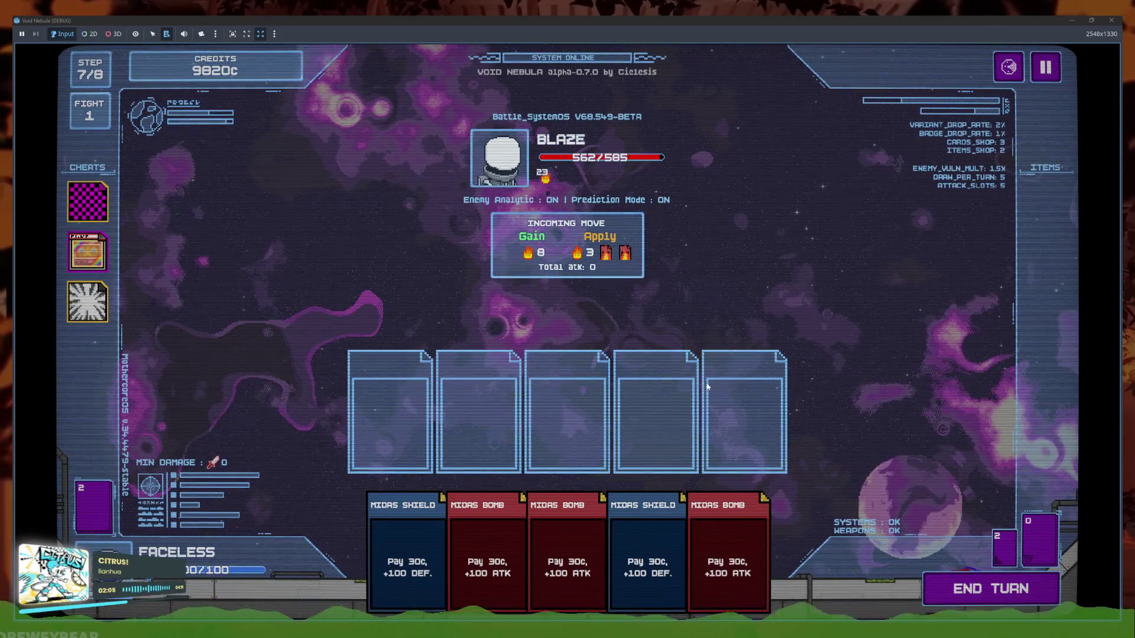
{"action": "key", "text": "space"}
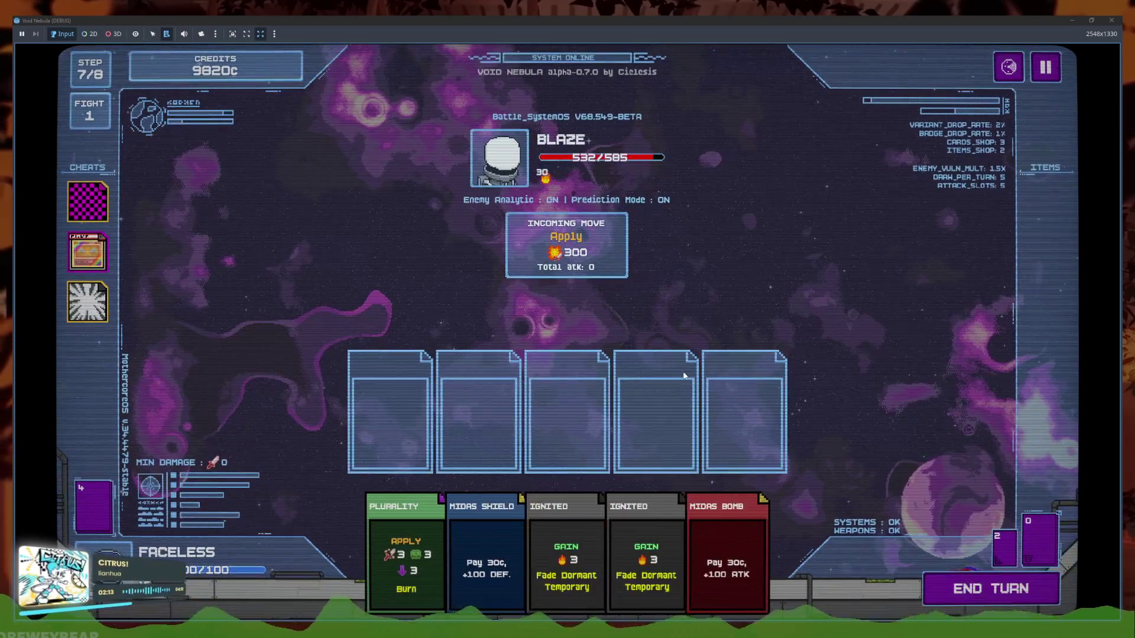
{"action": "left_click", "coordinate": [566, 555]}
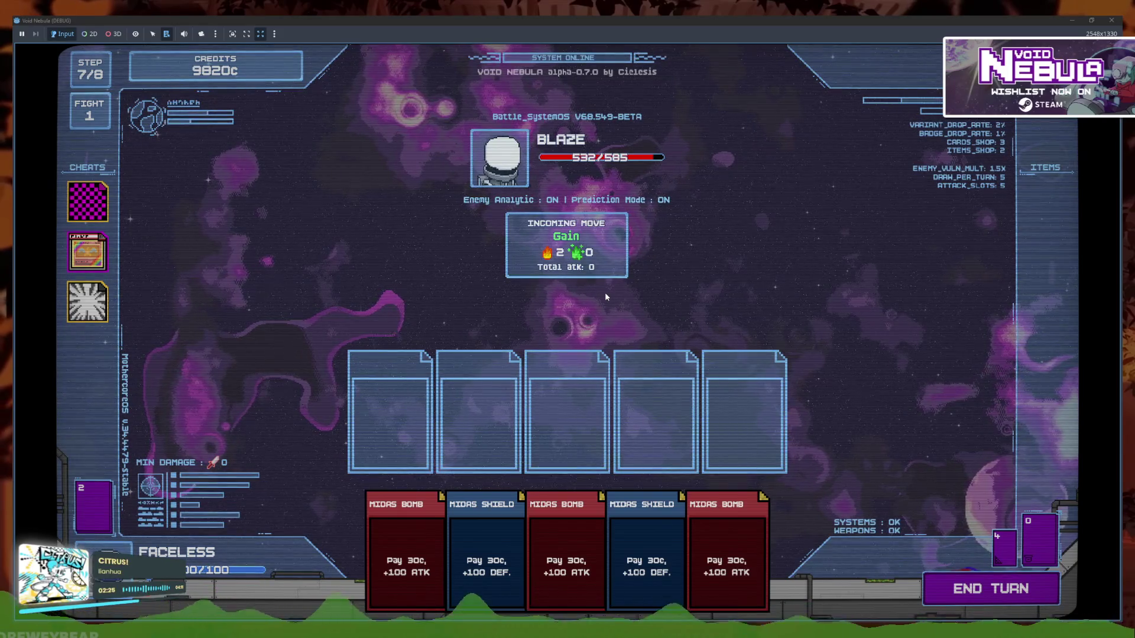
{"action": "mouse_move", "coordinate": [589, 258]}
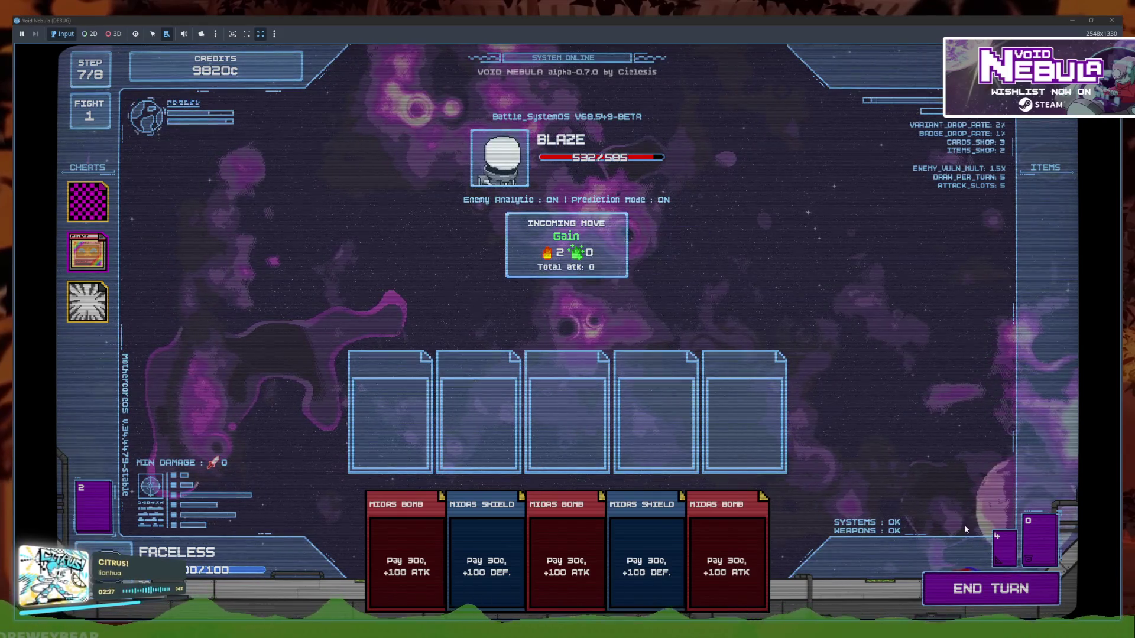
{"action": "key", "text": "space"}
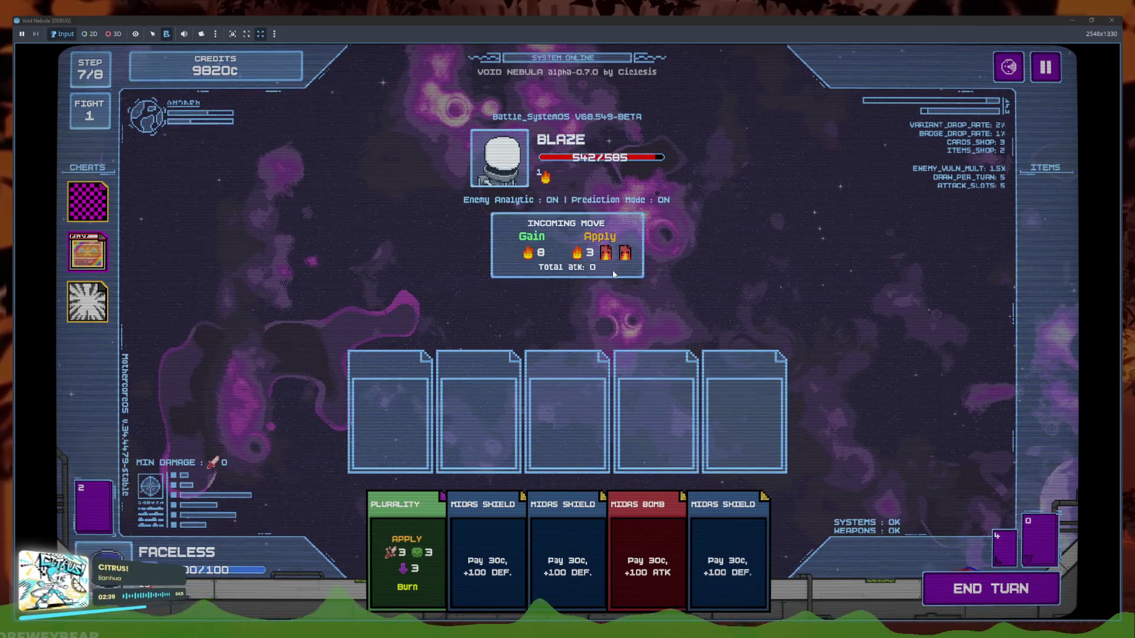
{"action": "key", "text": "alt+F4"}
{"action": "left_click", "coordinate": [663, 252]}
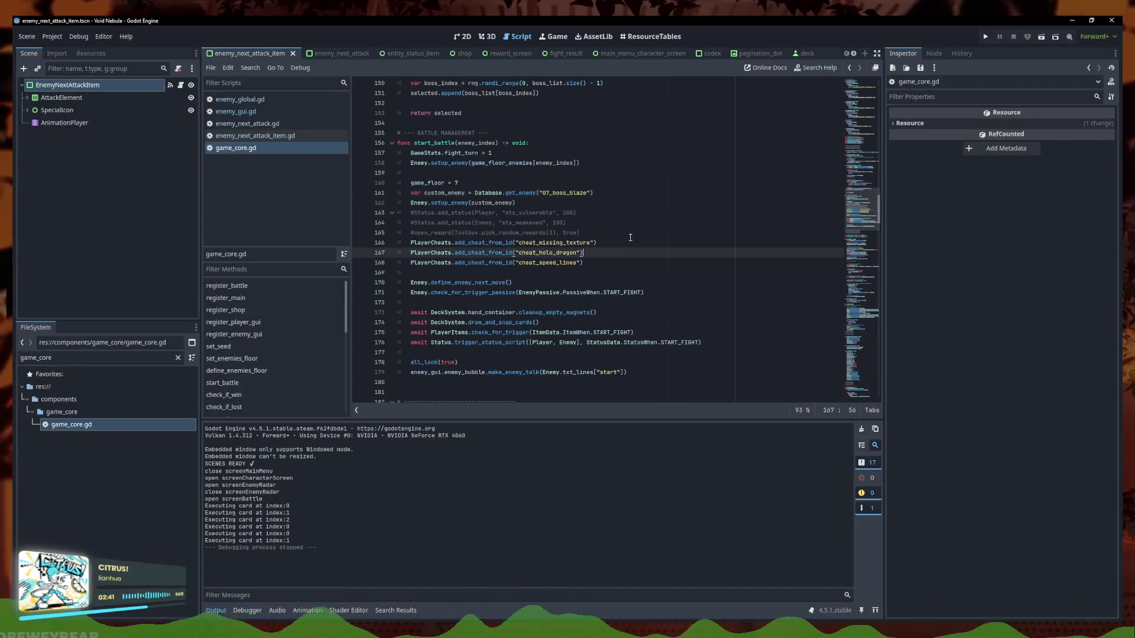
Delete the total attack label from the enemy_next_attack scene and save the scene.
{"action": "left_click", "coordinate": [471, 37]}
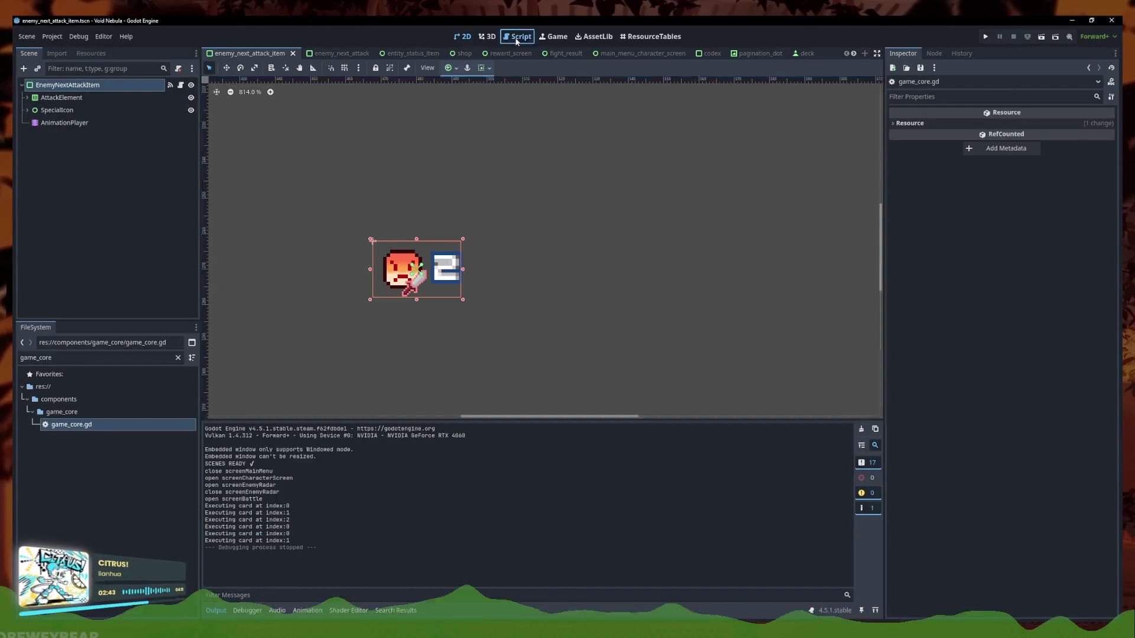
{"action": "left_click", "coordinate": [517, 37]}
{"action": "left_click", "coordinate": [354, 52]}
{"action": "left_click", "coordinate": [487, 37]}
{"action": "left_click", "coordinate": [462, 37]}
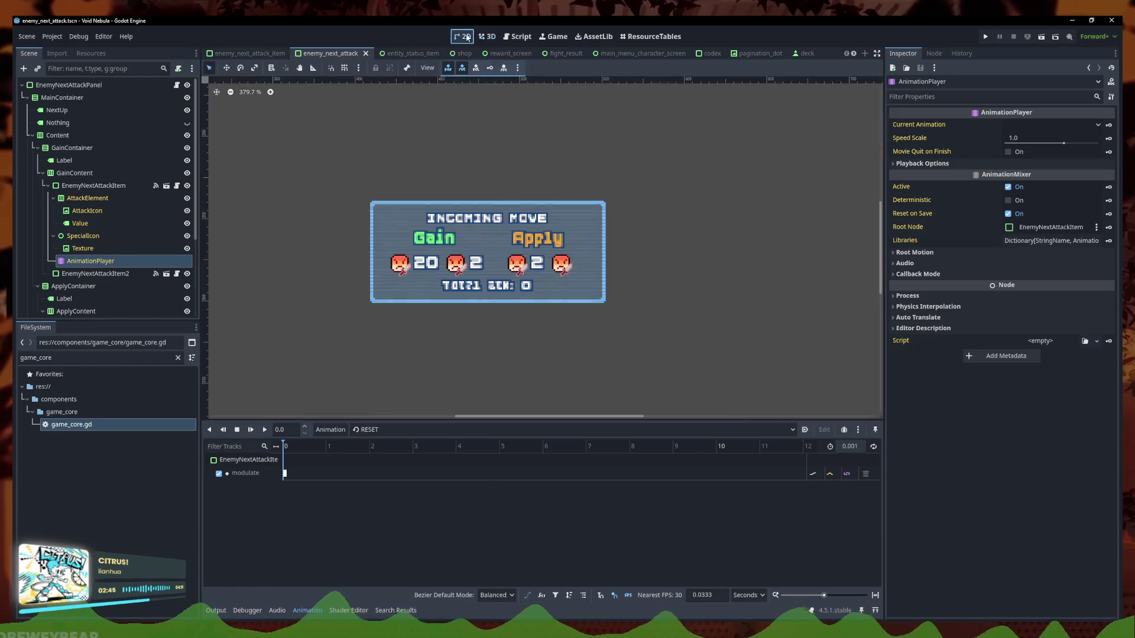
{"action": "scroll", "coordinate": [107, 237], "scroll_direction": "down", "scroll_amount": 5}
{"action": "left_click", "coordinate": [152, 267]}
{"action": "key", "text": "Delete"}
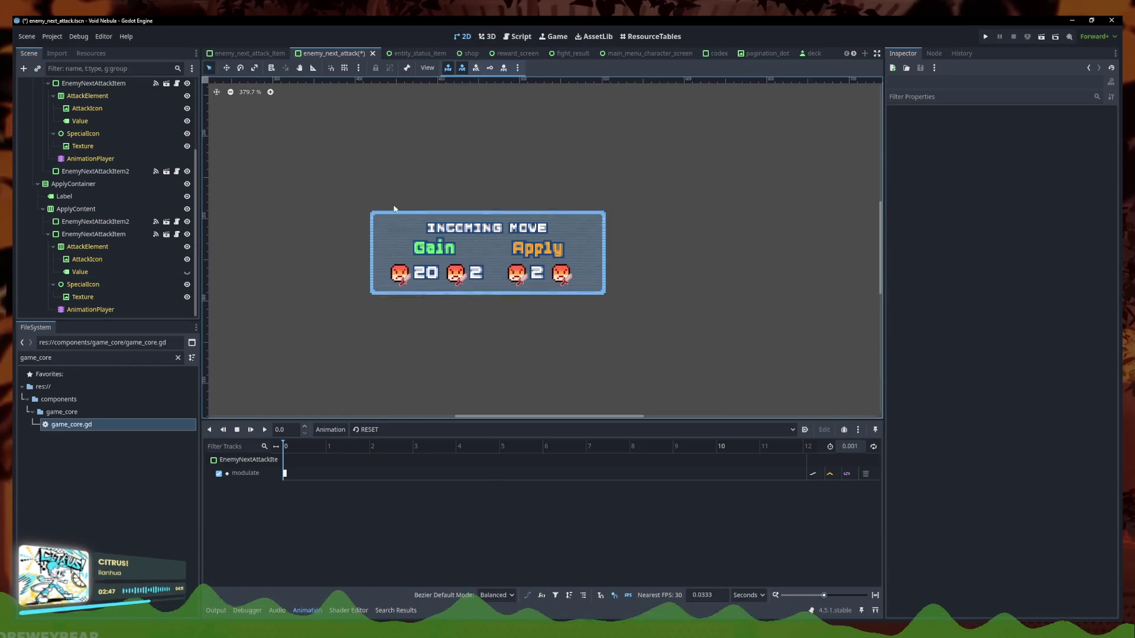
{"action": "key", "text": "ctrl+s"}
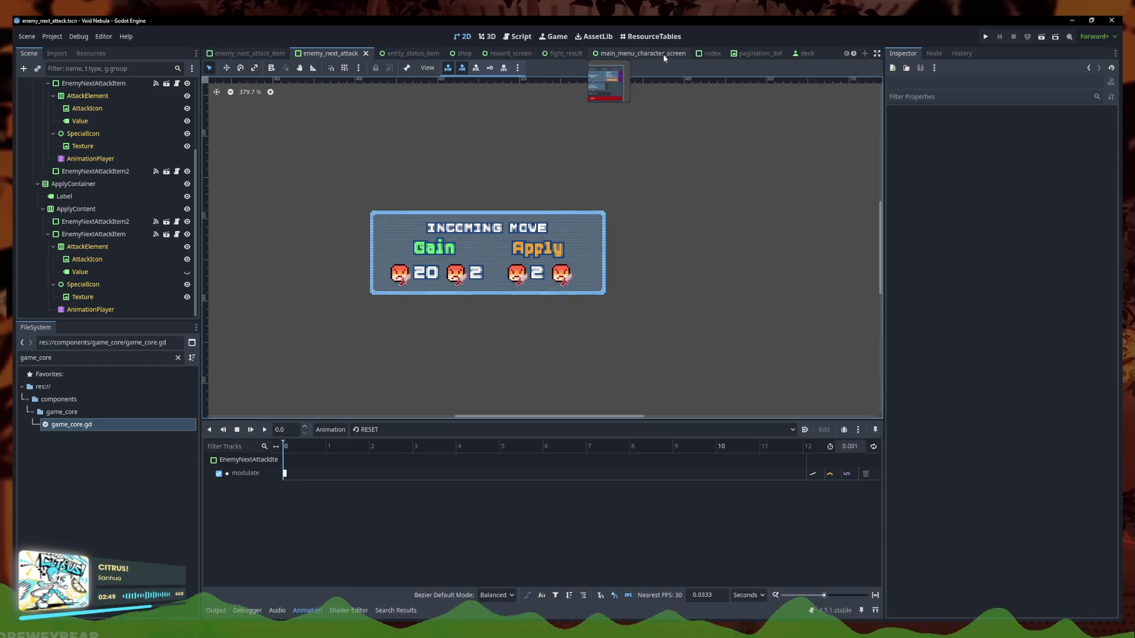
Open the enemy_gui scene and paste the label as TotalAttack into its incoming-move panel.
{"action": "double_click", "coordinate": [36, 358]}
{"action": "type", "text": "gui"}
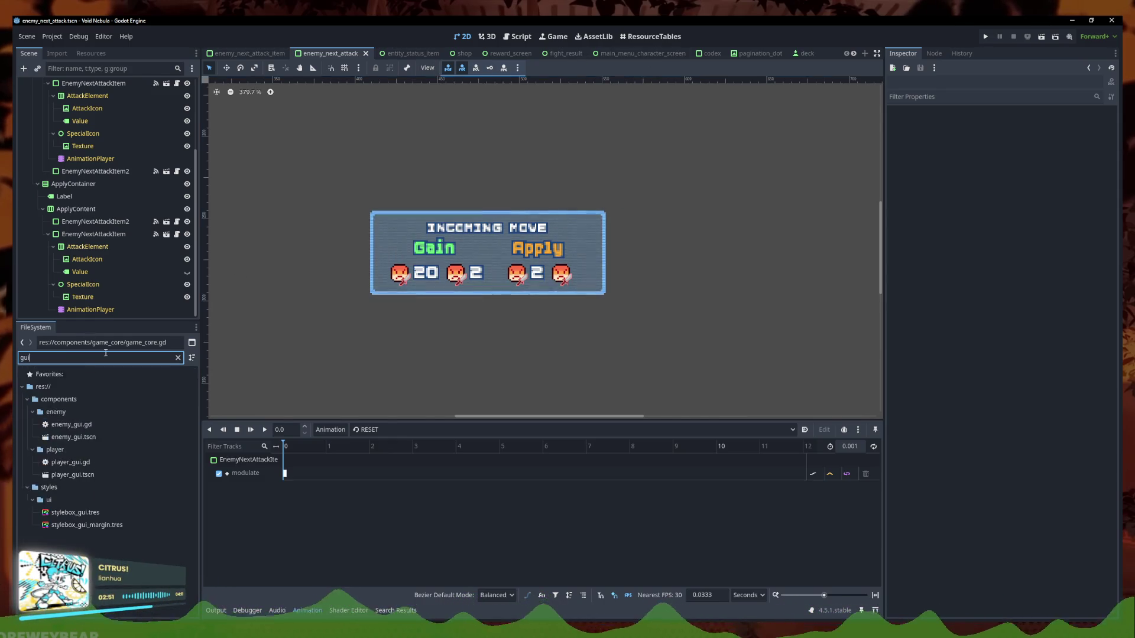
{"action": "double_click", "coordinate": [87, 440]}
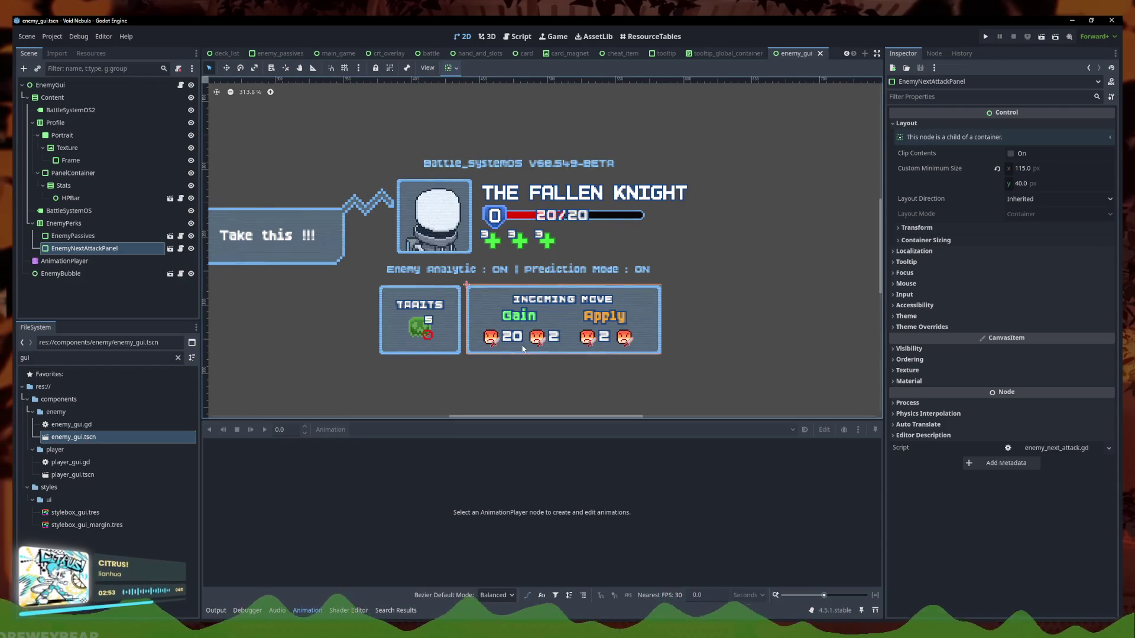
{"action": "left_click", "coordinate": [525, 367]}
{"action": "key", "text": "ctrl+shift+v"}
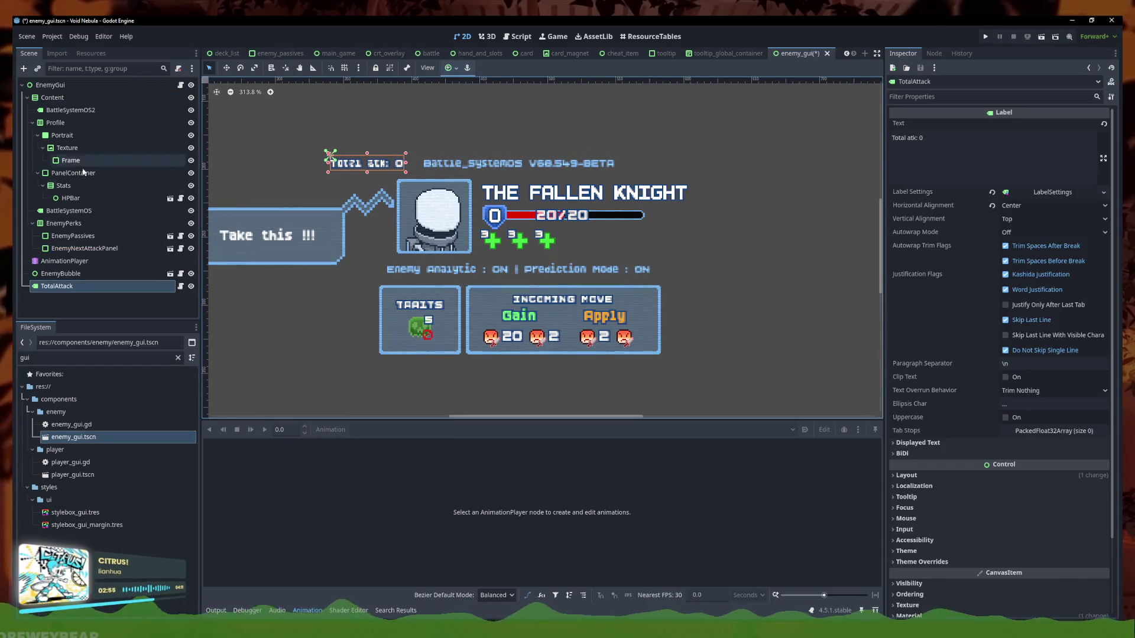
Try placing TotalAttack inside EnemyNextAttackPanel and review its anchor presets and text.
{"action": "left_click_drag", "start_coordinate": [59, 289], "coordinate": [79, 253]}
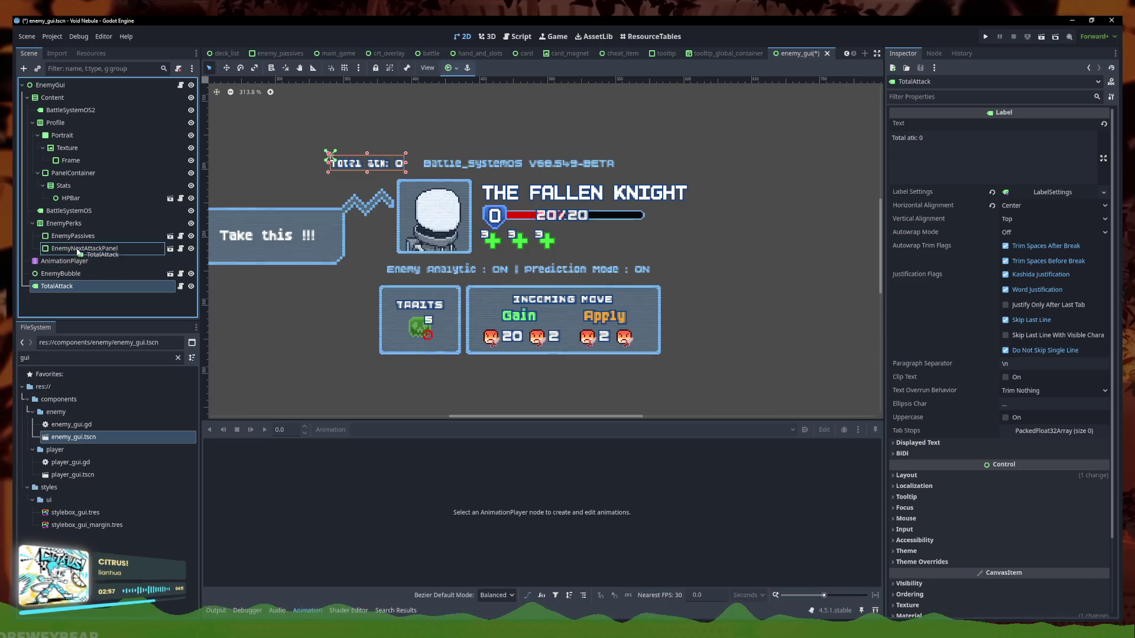
{"action": "left_click_drag", "start_coordinate": [55, 88], "coordinate": [55, 88]}
{"action": "left_click", "coordinate": [450, 67]}
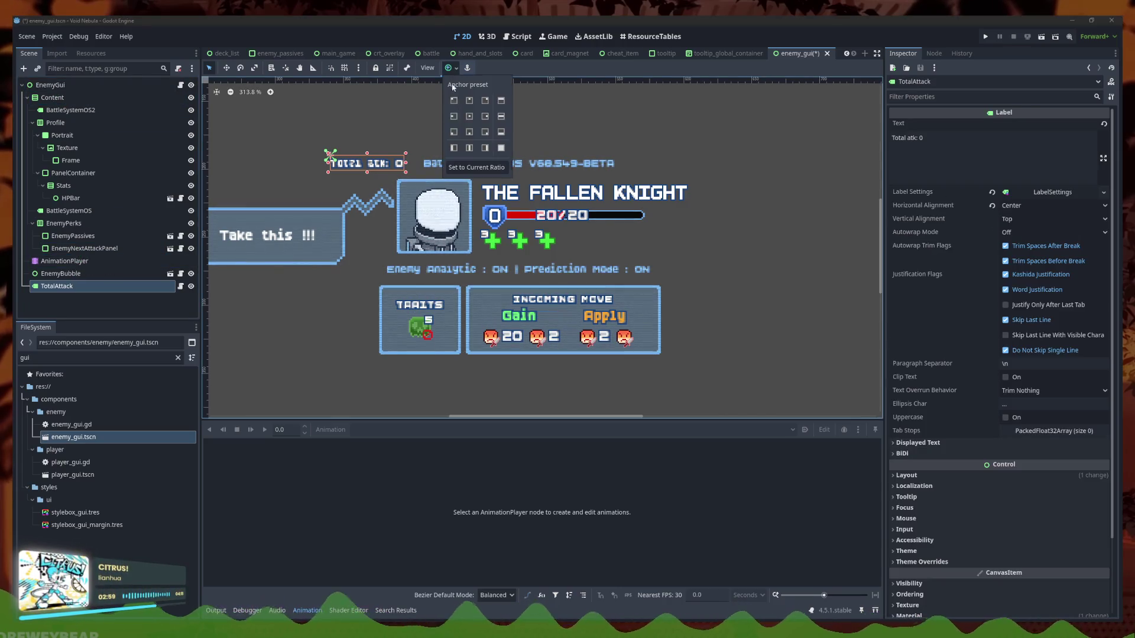
{"action": "left_click", "coordinate": [540, 373]}
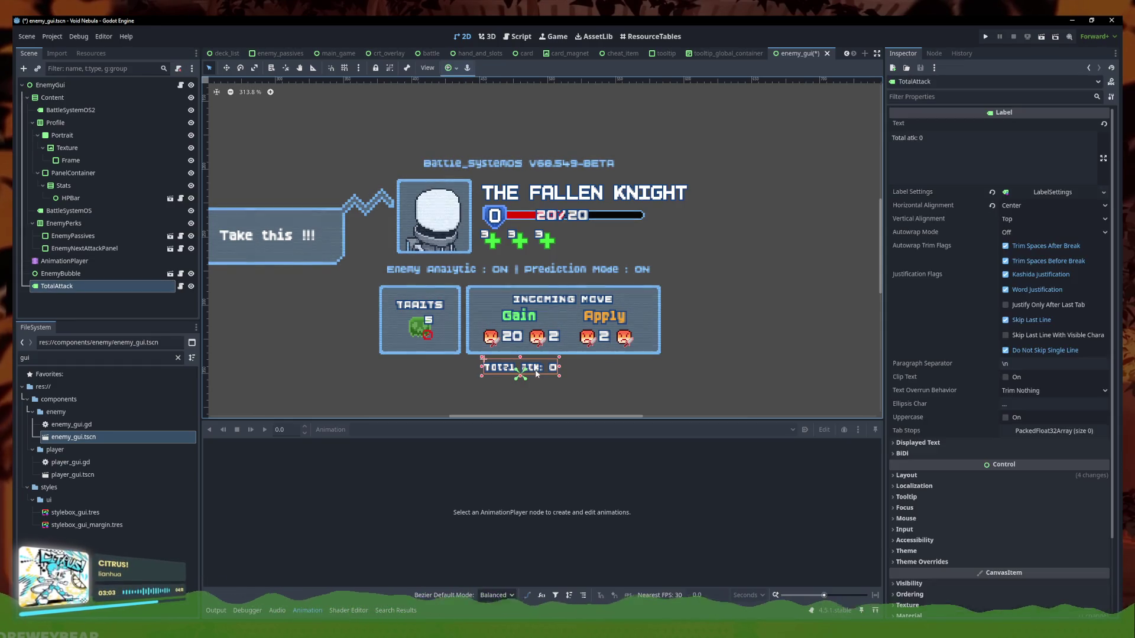
{"action": "left_click", "coordinate": [910, 139]}
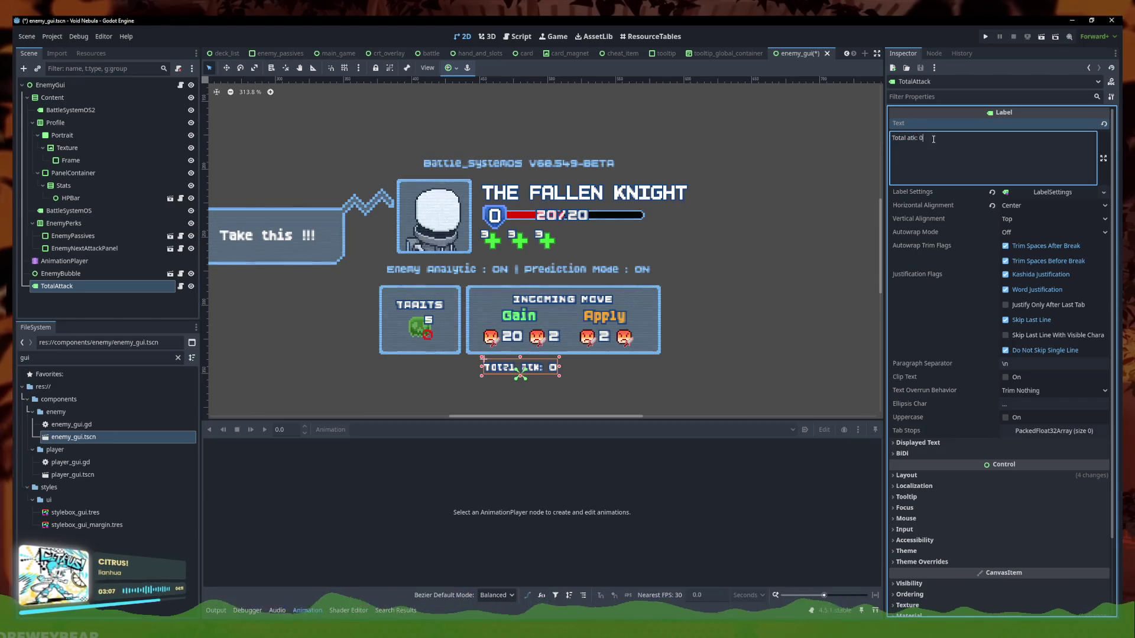
{"action": "left_click", "coordinate": [578, 408]}
{"action": "left_click", "coordinate": [529, 368]}
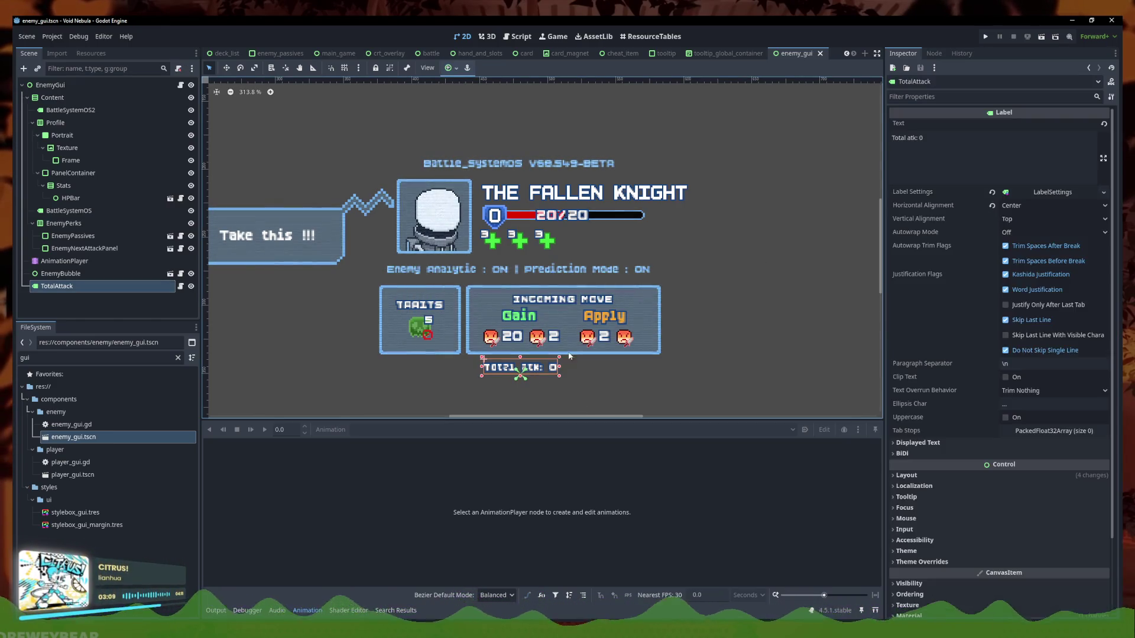
{"action": "left_click", "coordinate": [929, 141]}
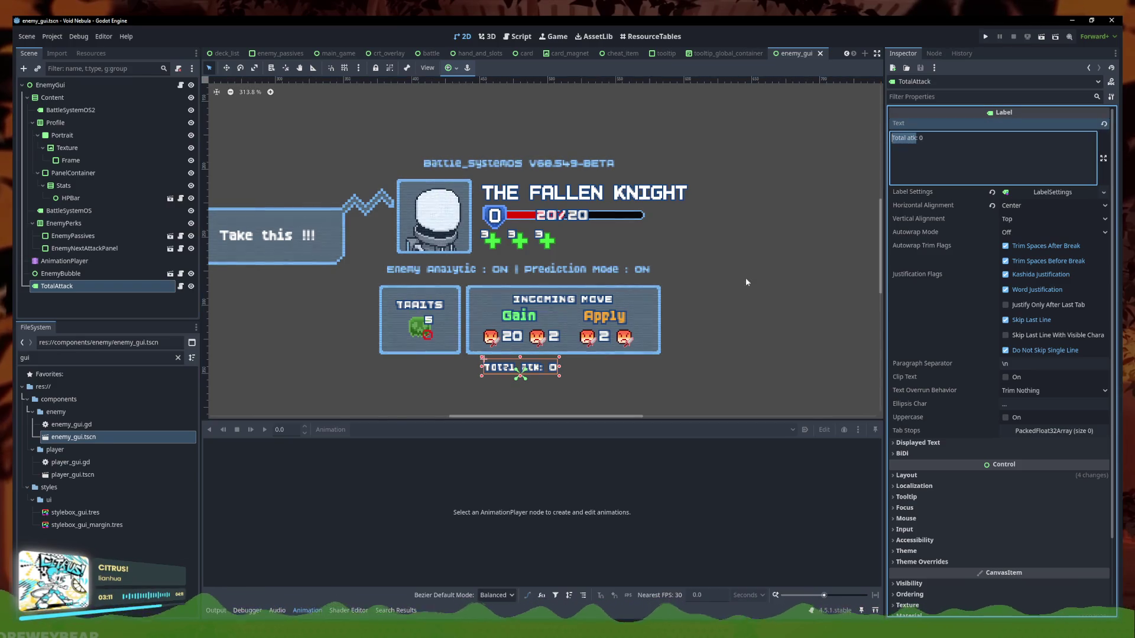
{"action": "left_click", "coordinate": [573, 399]}
Nudge TotalAttack slightly lower, undo the move, and run the project.
{"action": "scroll", "coordinate": [561, 399], "scroll_direction": "down", "scroll_amount": 2}
{"action": "scroll", "coordinate": [553, 401], "scroll_direction": "up", "scroll_amount": 3}
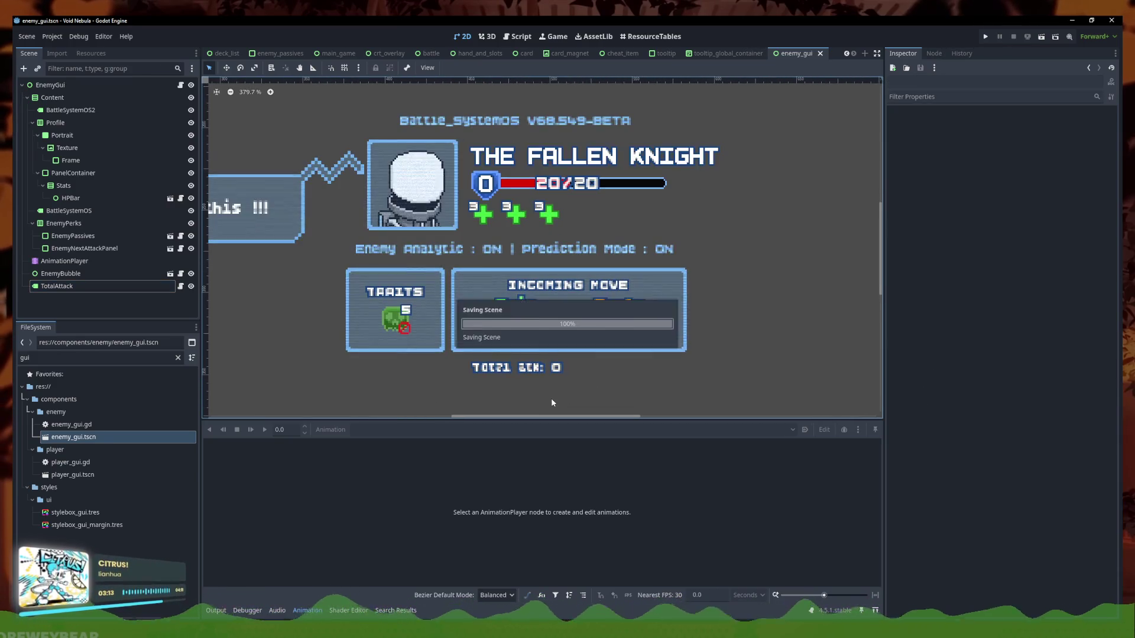
{"action": "scroll", "coordinate": [551, 402], "scroll_direction": "up", "scroll_amount": 1}
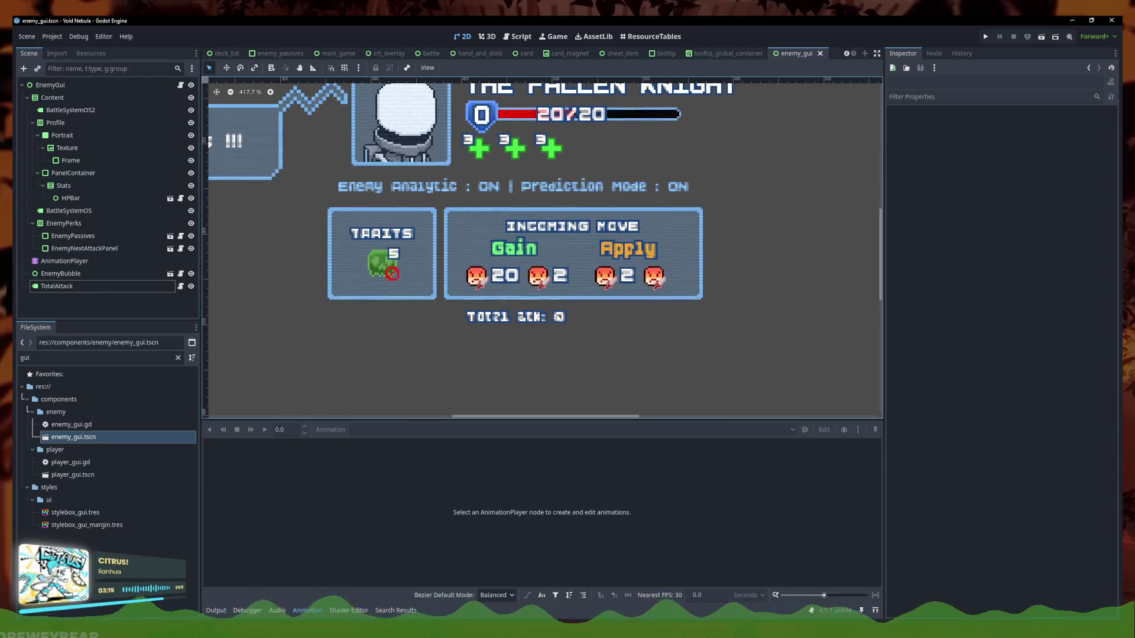
{"action": "left_click", "coordinate": [533, 324]}
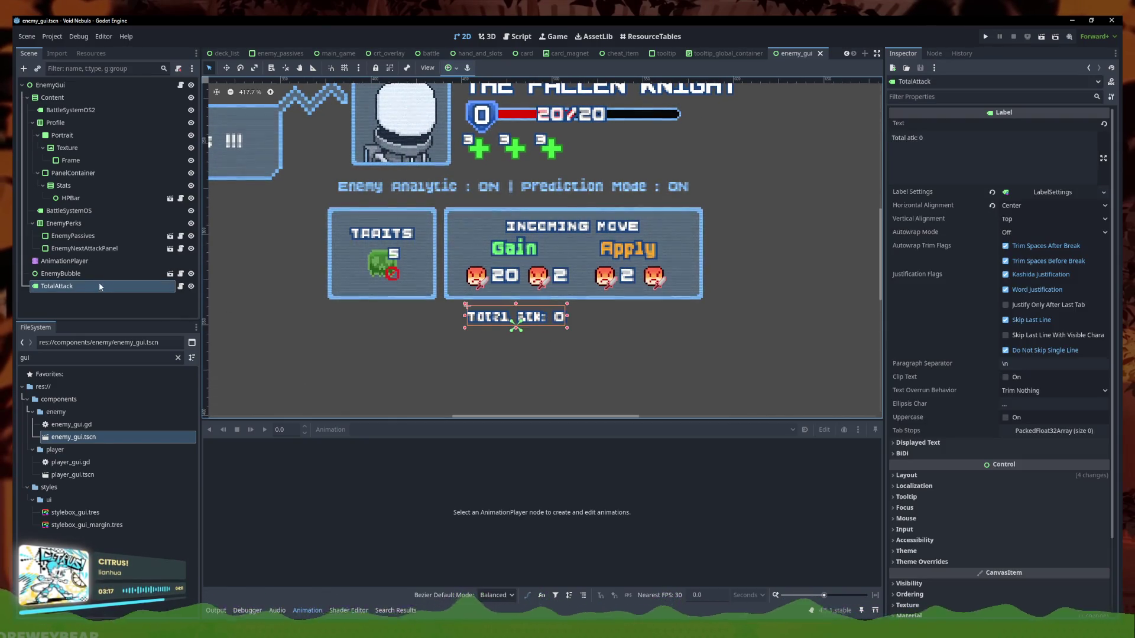
{"action": "left_click_drag", "start_coordinate": [536, 327], "coordinate": [535, 337]}
{"action": "left_click", "coordinate": [542, 371]}
{"action": "key", "text": "ctrl+z"}
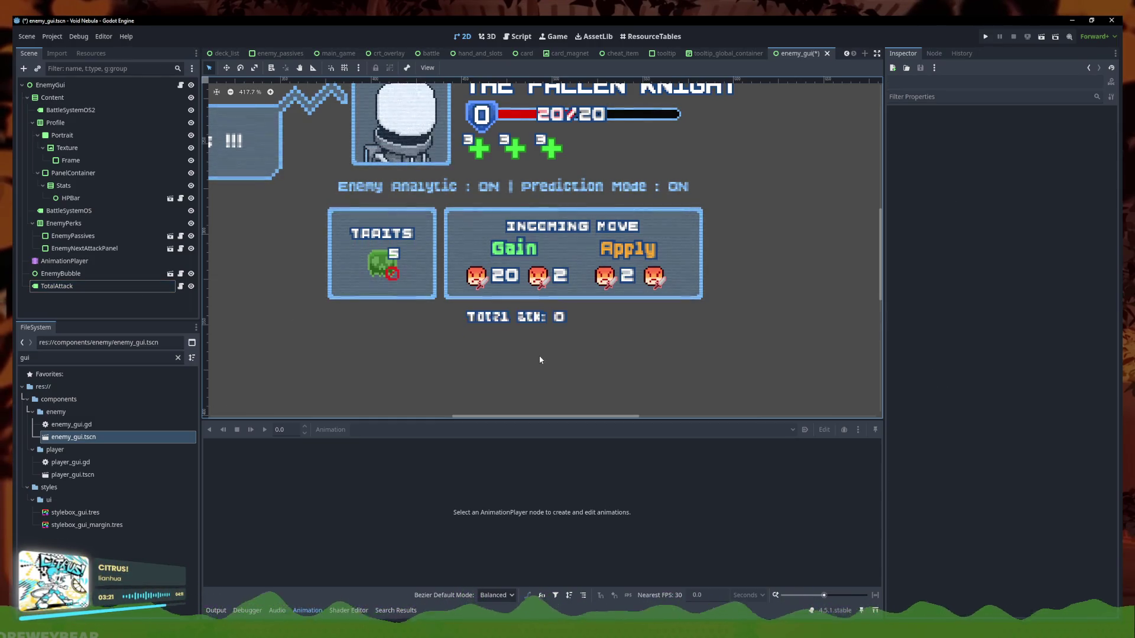
{"action": "left_click", "coordinate": [987, 38]}
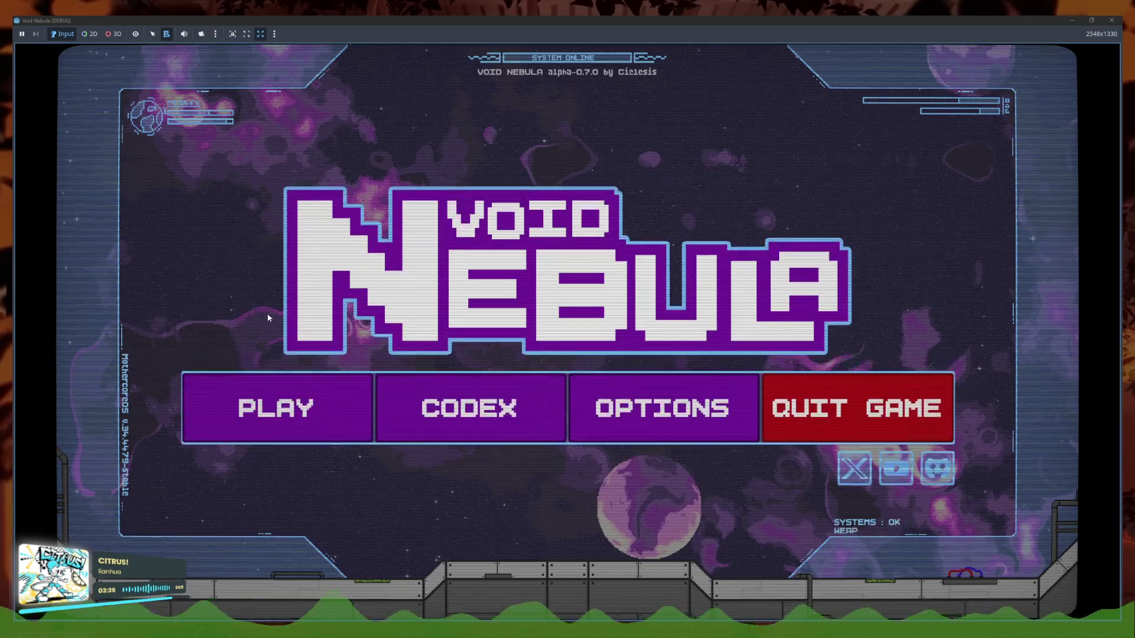
Start a Faceless run and end the first turn with two Midas Shields slotted.
{"action": "left_click", "coordinate": [272, 406]}
{"action": "left_click", "coordinate": [280, 230]}
{"action": "left_click", "coordinate": [607, 412]}
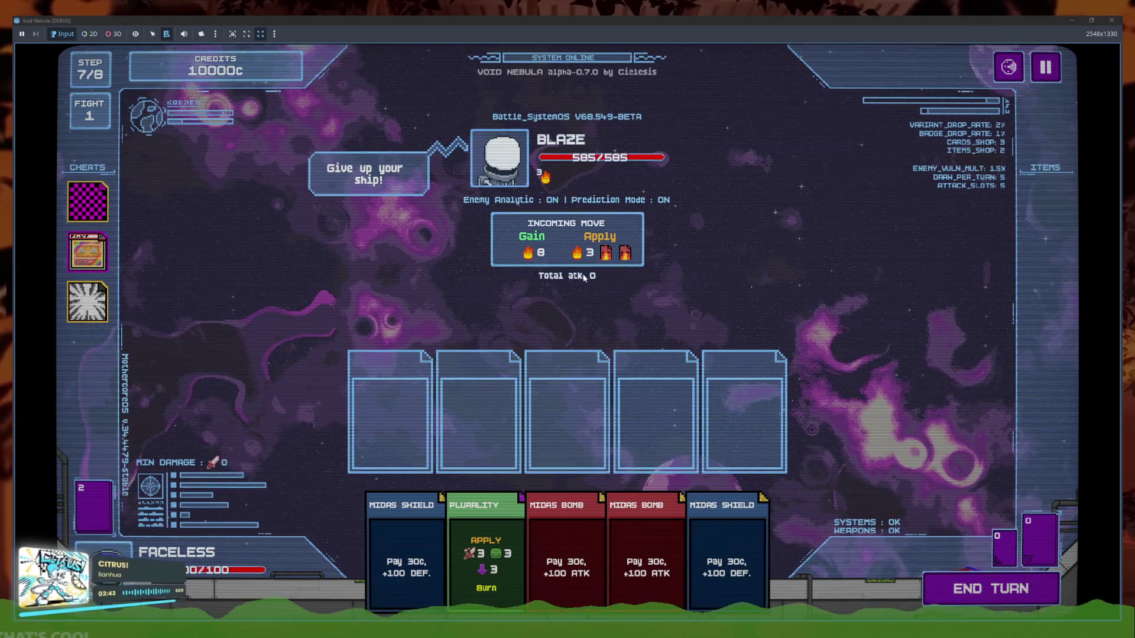
{"action": "left_click", "coordinate": [621, 547]}
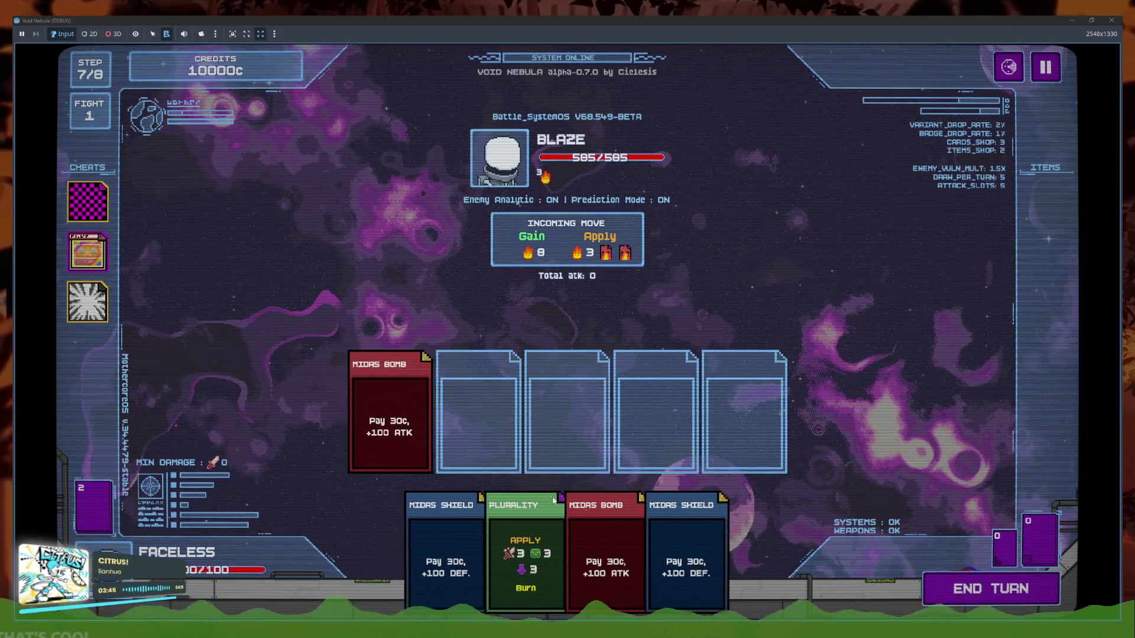
{"action": "left_click", "coordinate": [390, 414]}
{"action": "left_click", "coordinate": [438, 520]}
{"action": "left_click", "coordinate": [629, 549]}
{"action": "left_click", "coordinate": [1028, 590]}
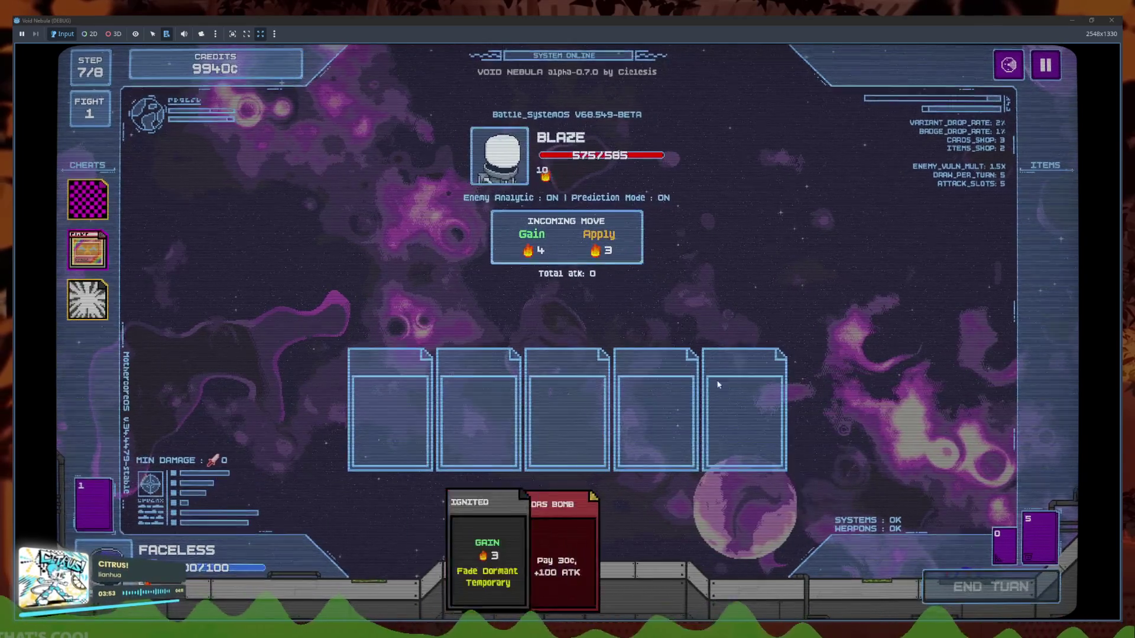
Play more turns against Blaze with two Midas Shields slotted, then close the game.
{"action": "left_click", "coordinate": [960, 594]}
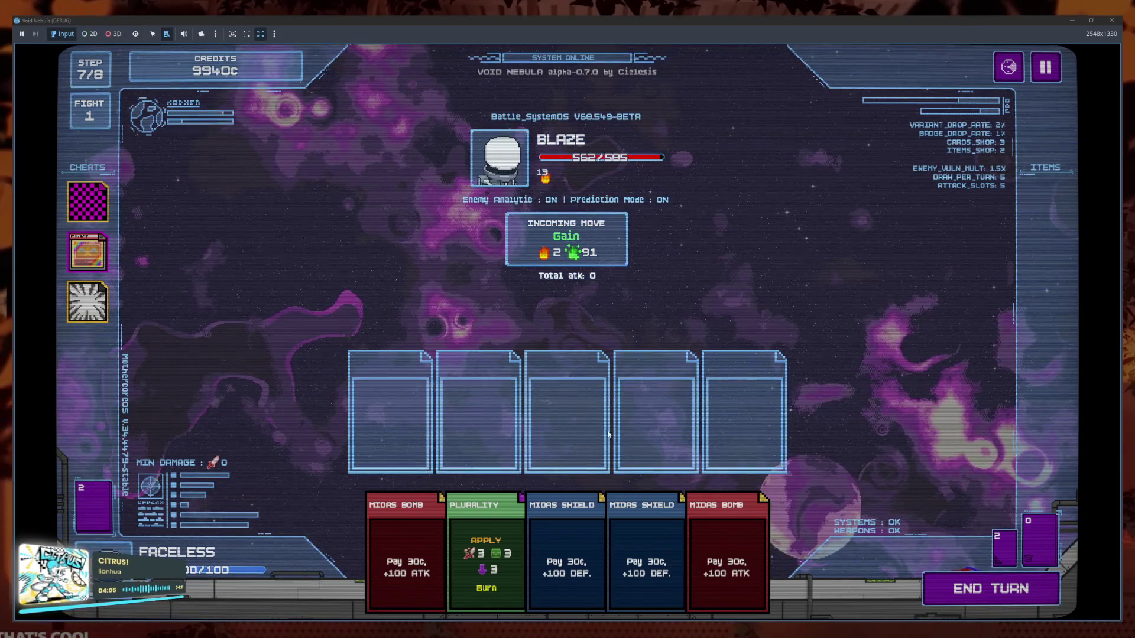
{"action": "key", "text": "space"}
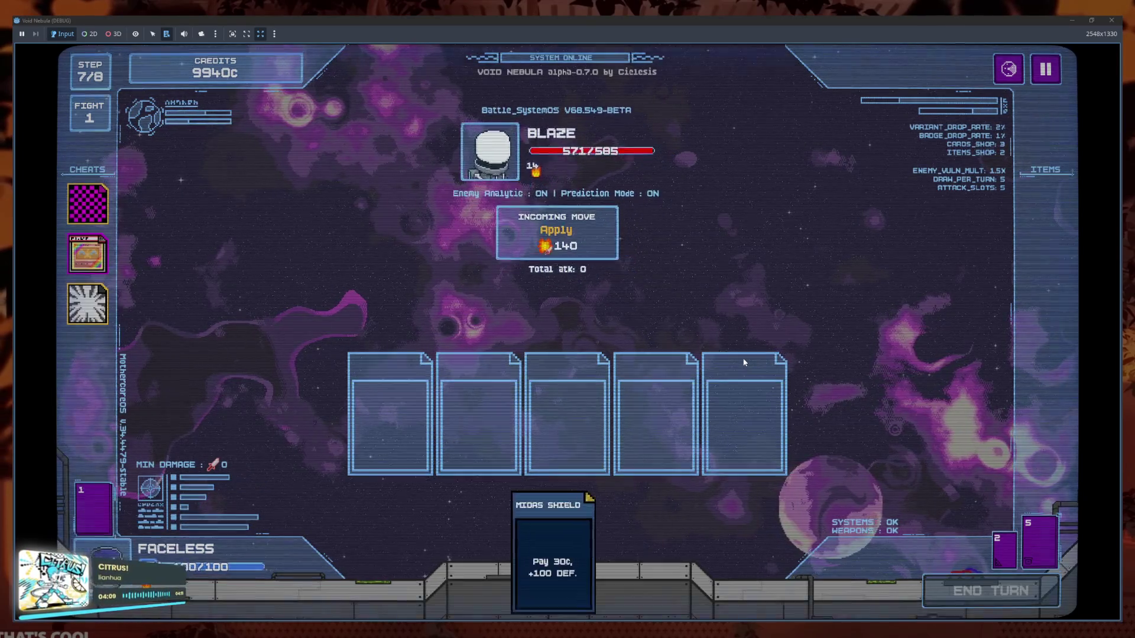
{"action": "left_click", "coordinate": [595, 533]}
{"action": "left_click", "coordinate": [430, 555]}
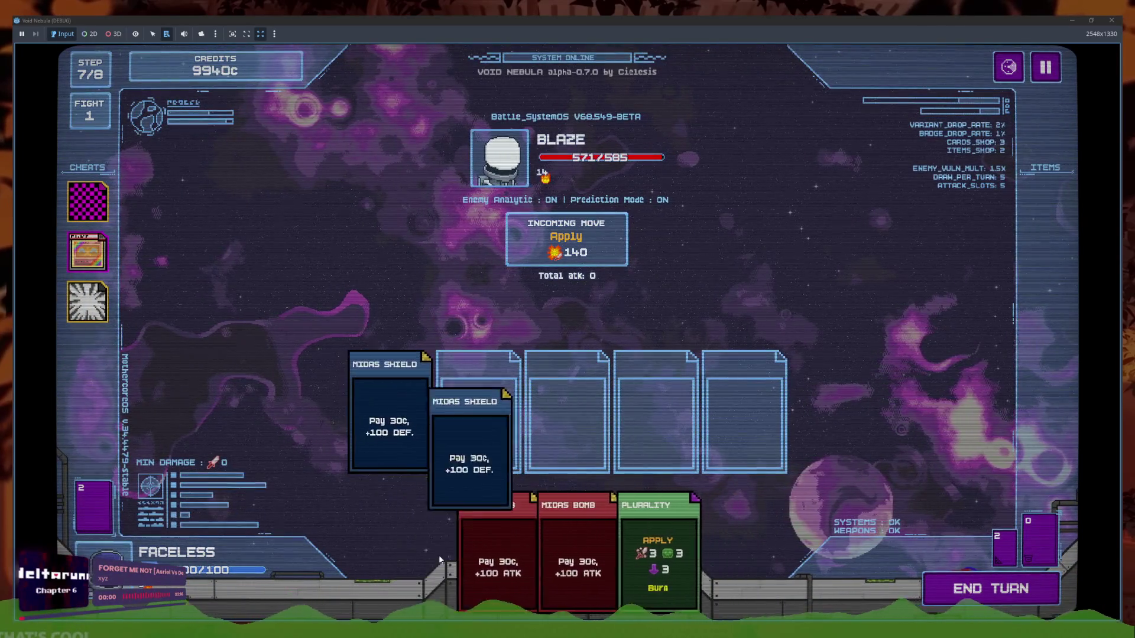
{"action": "left_click", "coordinate": [940, 571]}
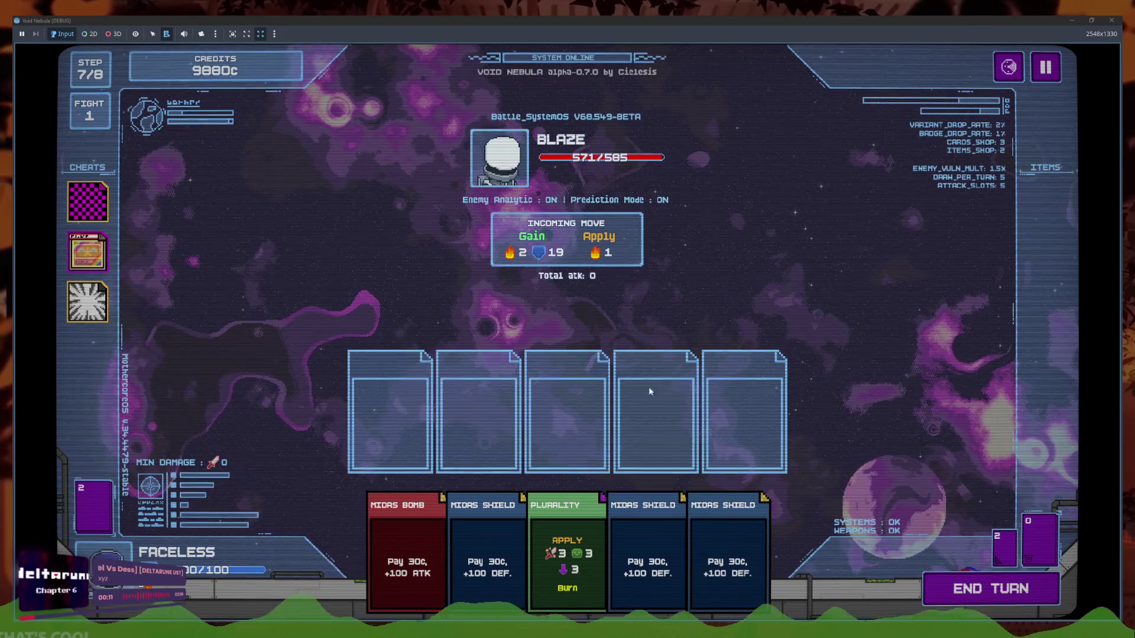
{"action": "left_click", "coordinate": [1117, 20]}
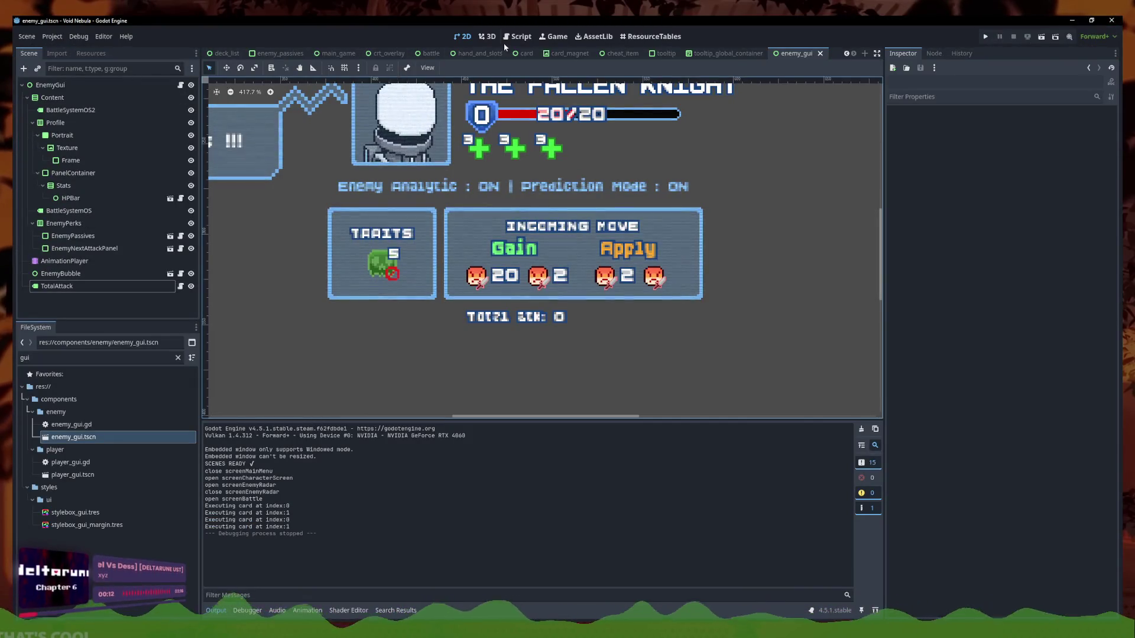
Rerun the project from game_core.gd and start a Faceless run into the Samuroid battle.
{"action": "left_click", "coordinate": [509, 37]}
{"action": "left_click", "coordinate": [265, 148]}
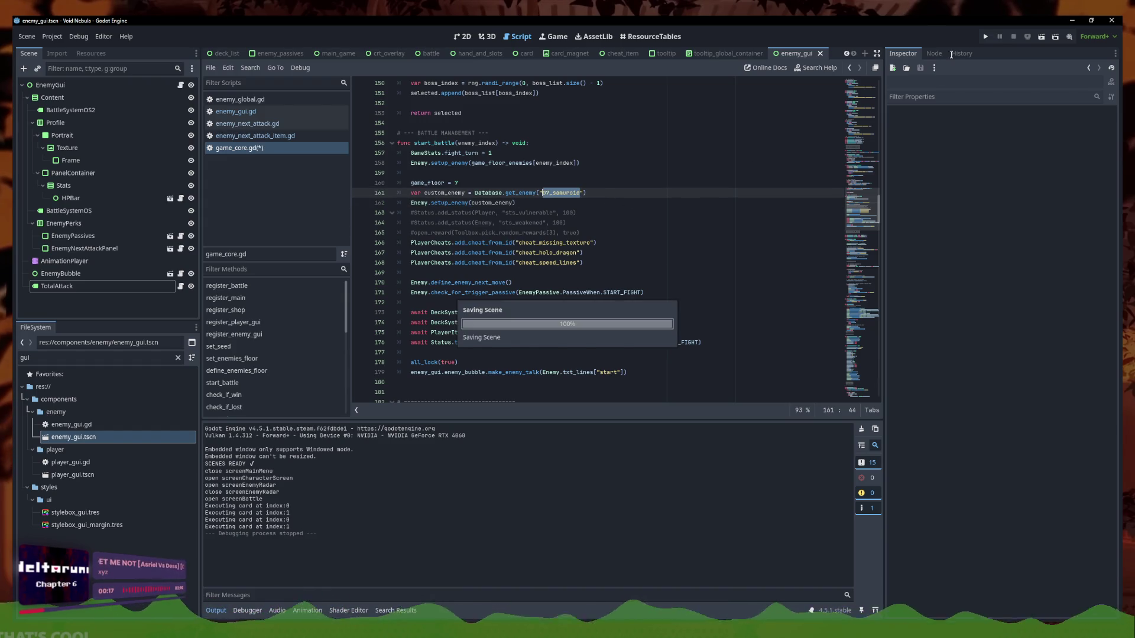
{"action": "left_click", "coordinate": [985, 36]}
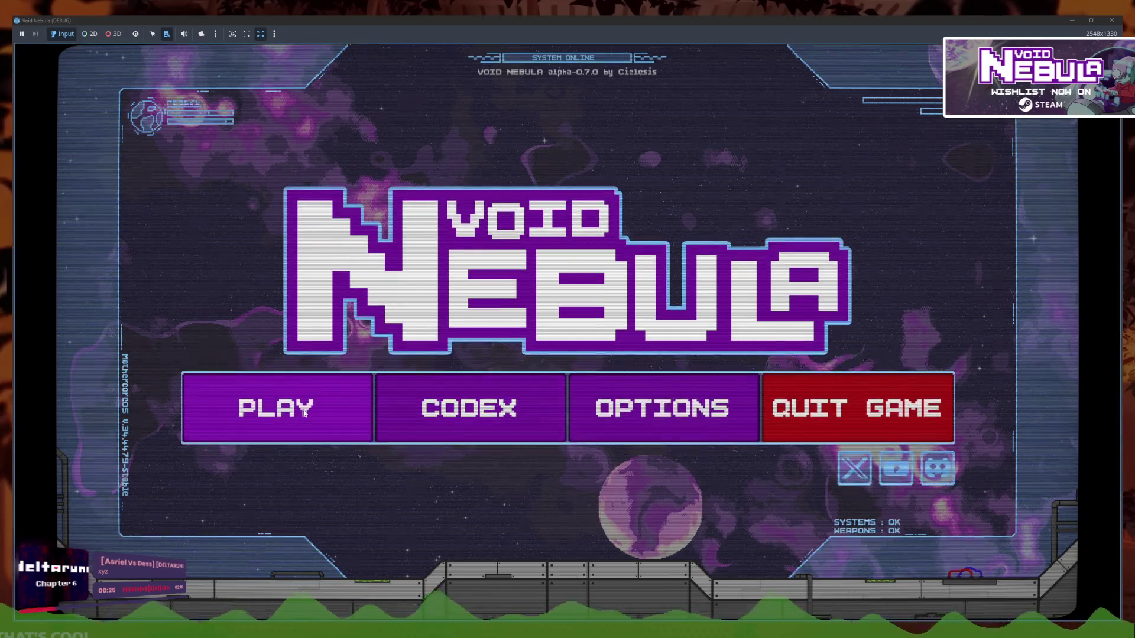
{"action": "left_click", "coordinate": [420, 396]}
{"action": "left_click", "coordinate": [359, 458]}
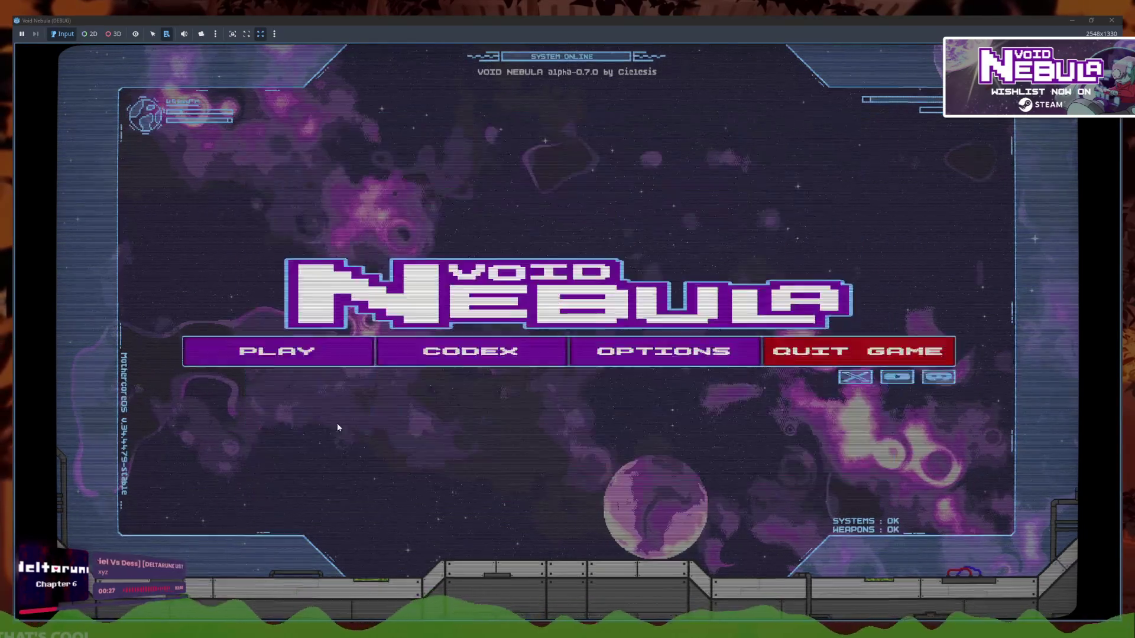
{"action": "left_click", "coordinate": [278, 336]}
{"action": "key", "text": "Left"}
{"action": "left_click", "coordinate": [604, 408]}
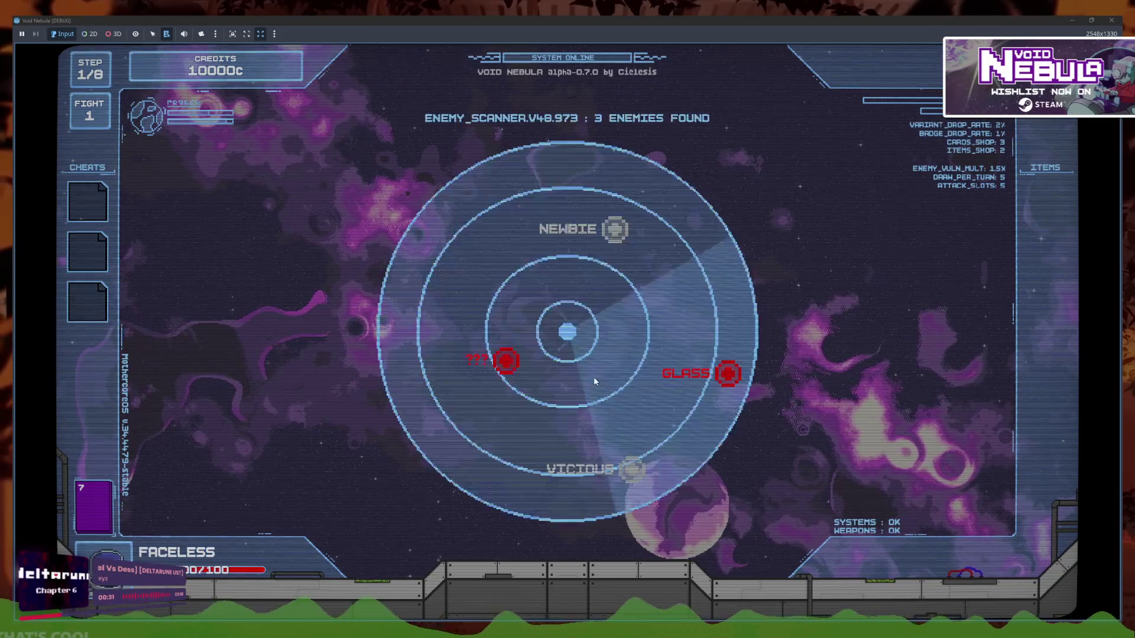
{"action": "left_click", "coordinate": [728, 373]}
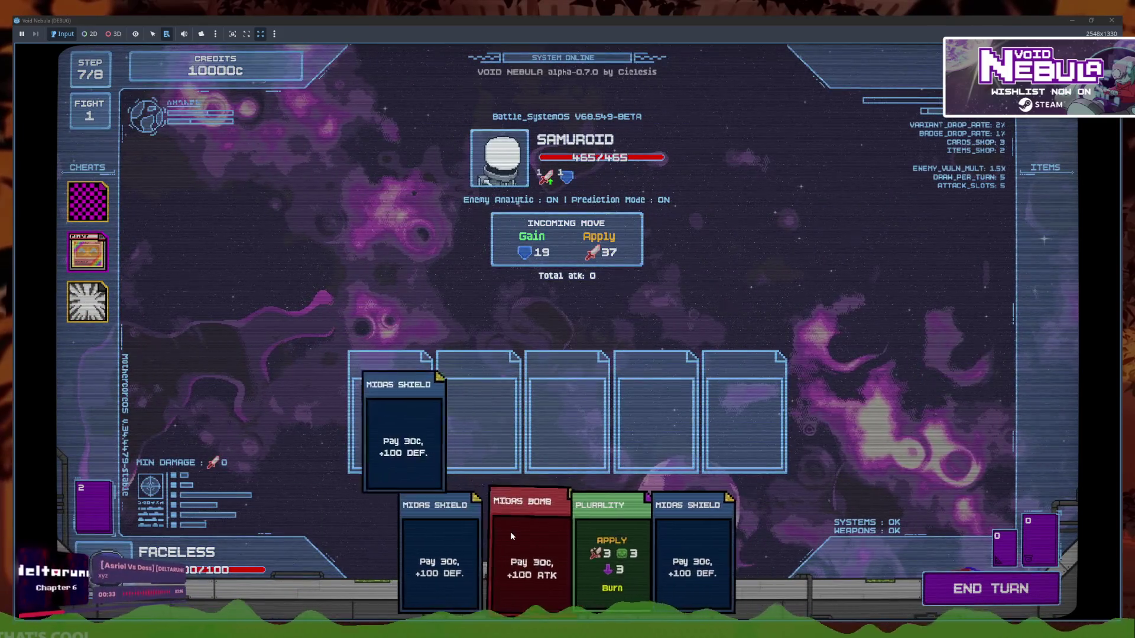
Slot three Midas Shields and Plurality, then stop the game with F8.
{"action": "left_click", "coordinate": [389, 405]}
{"action": "left_click", "coordinate": [638, 523]}
{"action": "left_click", "coordinate": [691, 550]}
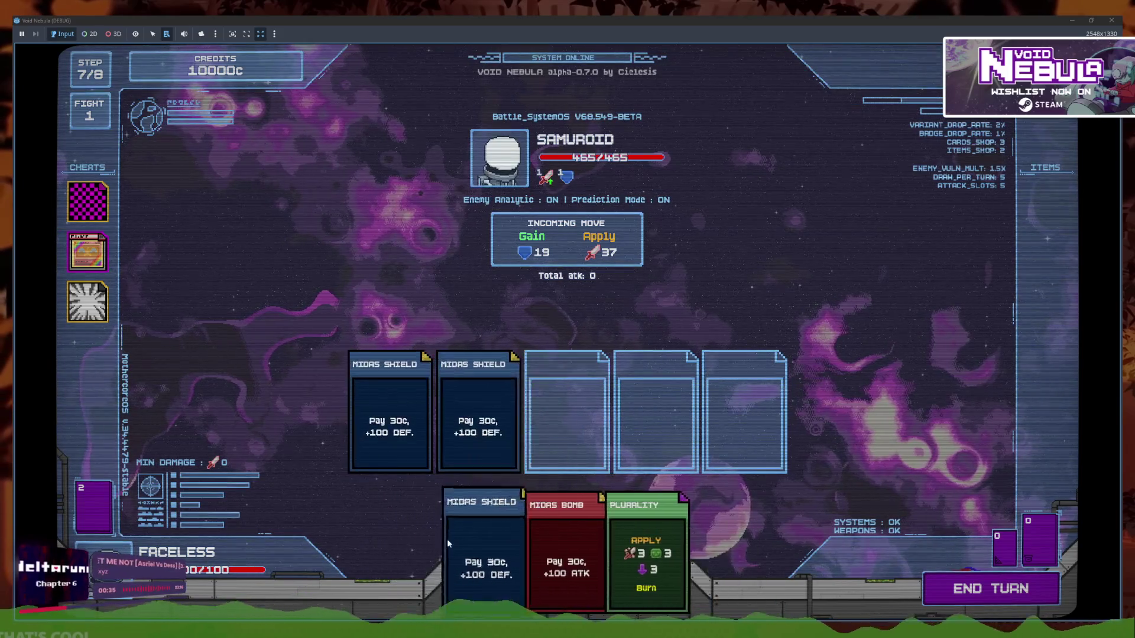
{"action": "left_click", "coordinate": [447, 538]}
{"action": "left_click", "coordinate": [634, 562]}
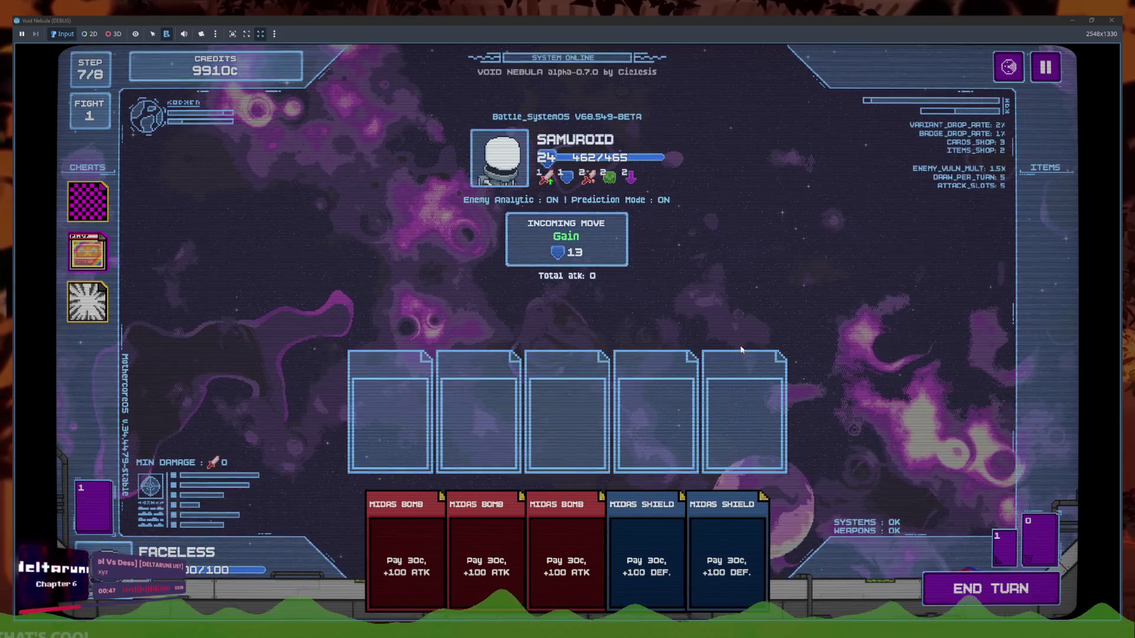
{"action": "key", "text": "F8"}
Switch from game_core.gd through enemy_gui.gd to the enemy_global.gd script.
{"action": "left_click", "coordinate": [536, 271]}
{"action": "left_click", "coordinate": [247, 124]}
{"action": "left_click", "coordinate": [255, 135]}
{"action": "left_click", "coordinate": [236, 148]}
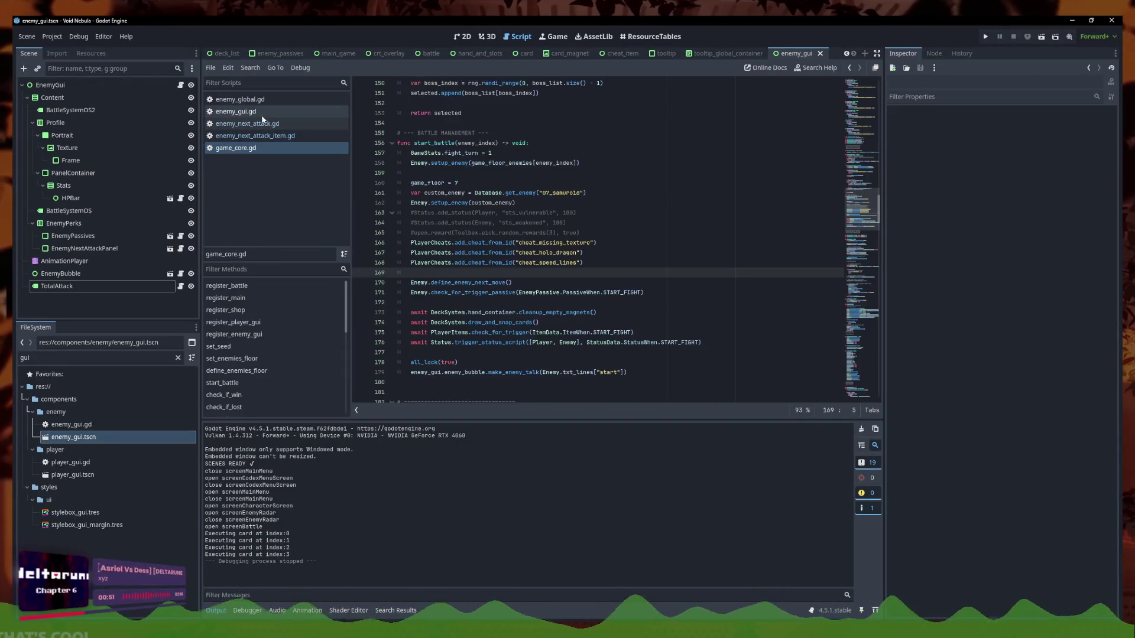
{"action": "left_click", "coordinate": [262, 116]}
{"action": "left_click", "coordinate": [267, 100]}
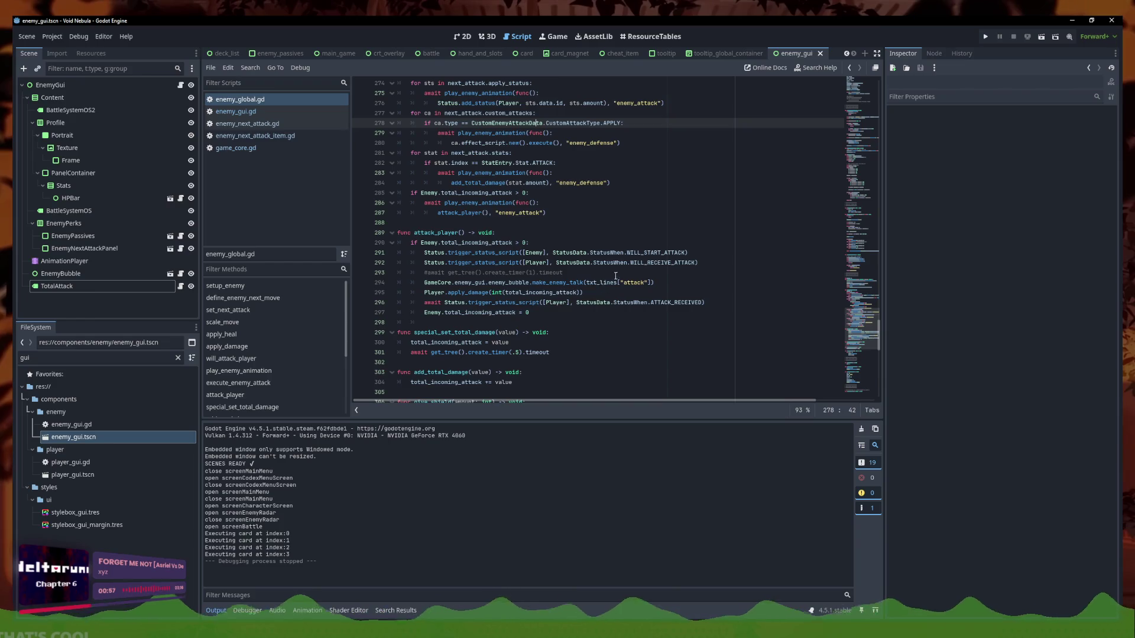
Select lines 253–257 of play_enemy_animation after checking the attack_player code.
{"action": "mouse_move", "coordinate": [624, 264]}
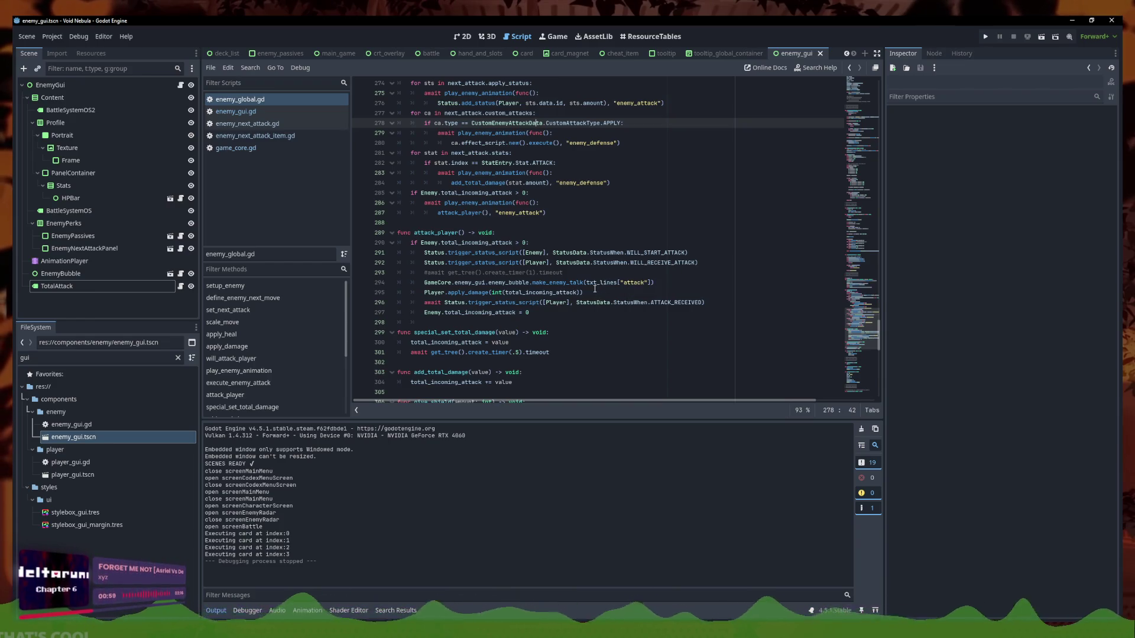
{"action": "left_click", "coordinate": [679, 284]}
{"action": "left_click", "coordinate": [709, 275]}
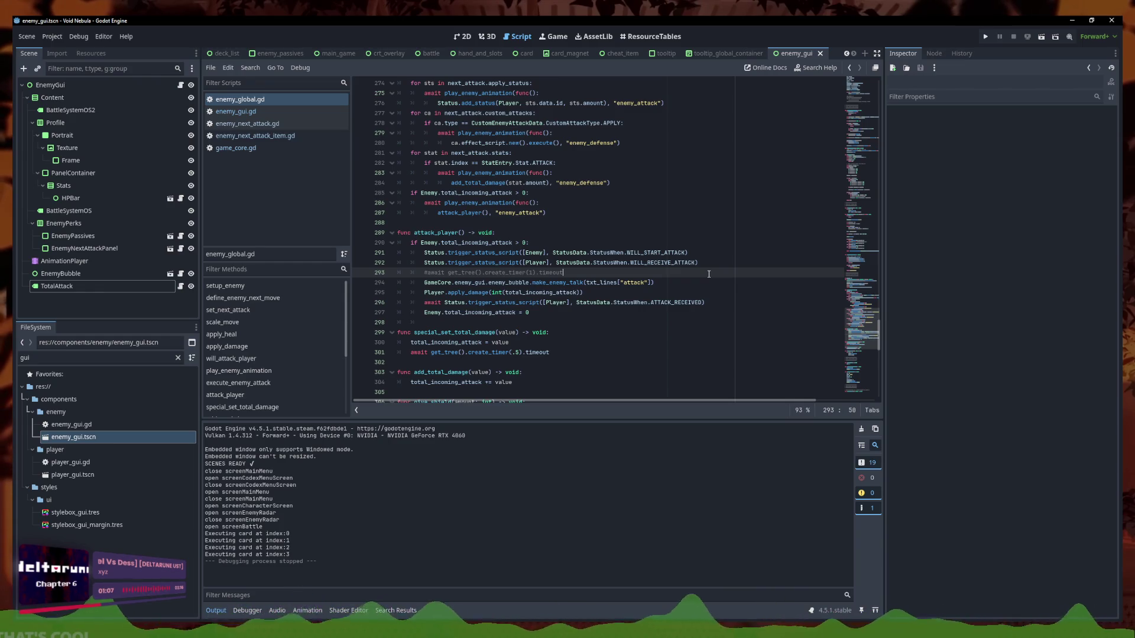
{"action": "scroll", "coordinate": [708, 275], "scroll_direction": "up", "scroll_amount": 10}
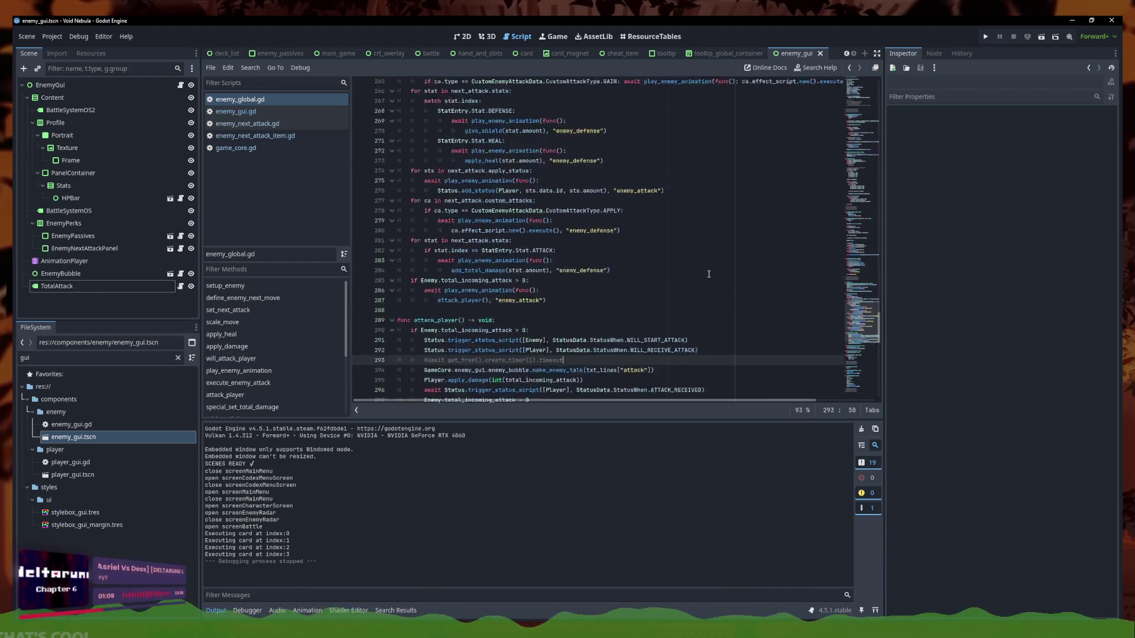
{"action": "mouse_move", "coordinate": [609, 212]}
{"action": "left_mouse_down"}
{"action": "mouse_move", "coordinate": [366, 165]}
{"action": "mouse_move", "coordinate": [352, 177]}
{"action": "mouse_move", "coordinate": [355, 166]}
{"action": "left_mouse_up"}
{"action": "key", "text": "ctrl+c"}
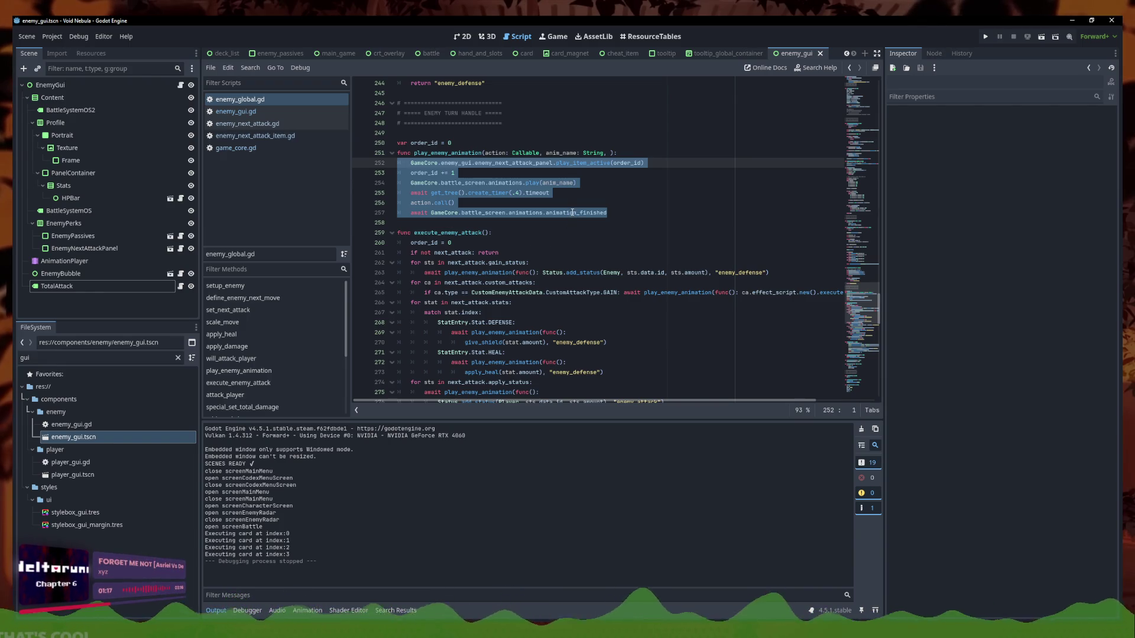
Paste the animation code over lines 286–287, indent it, then undo and redo the paste.
{"action": "scroll", "coordinate": [572, 212], "scroll_direction": "down", "scroll_amount": 7}
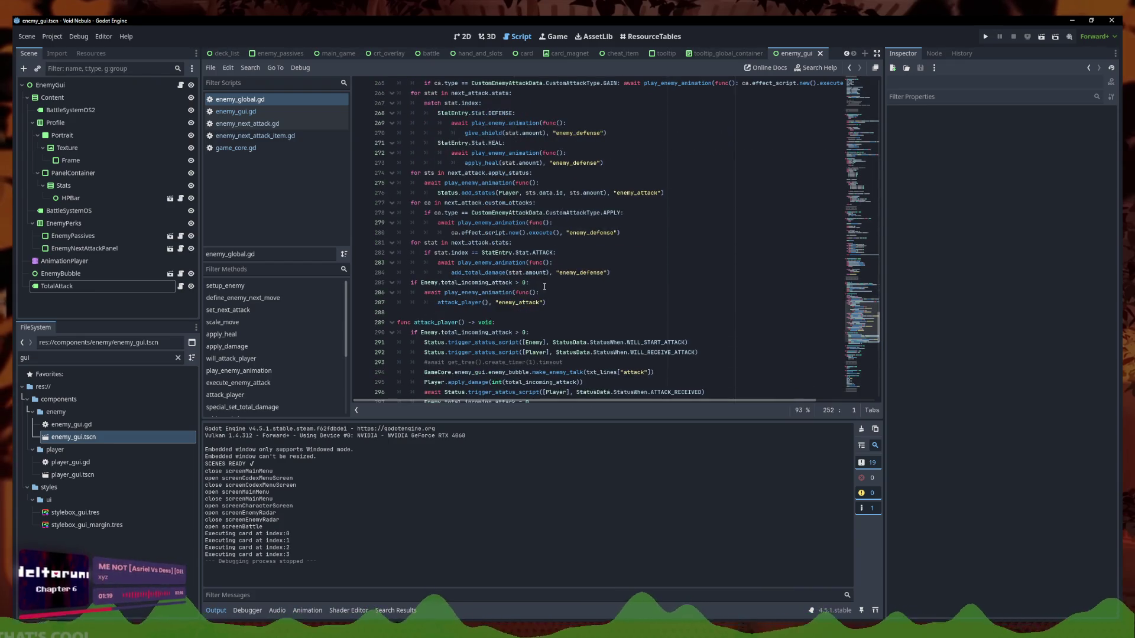
{"action": "left_click_drag", "start_coordinate": [559, 307], "coordinate": [416, 296]}
{"action": "key", "text": "ctrl+v"}
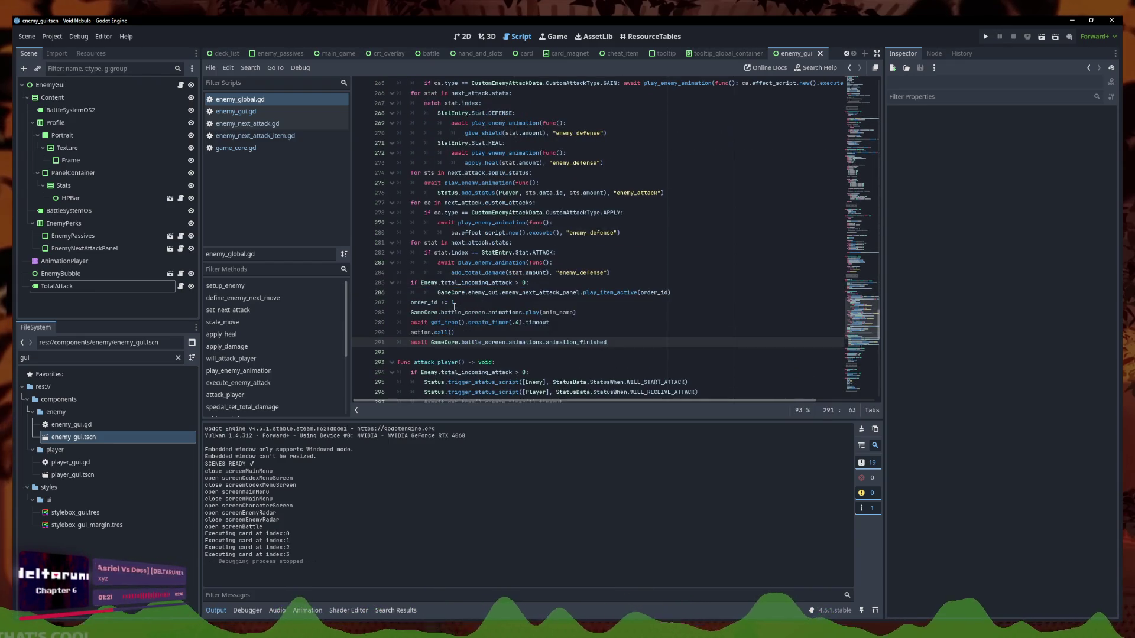
{"action": "left_click", "coordinate": [440, 295]}
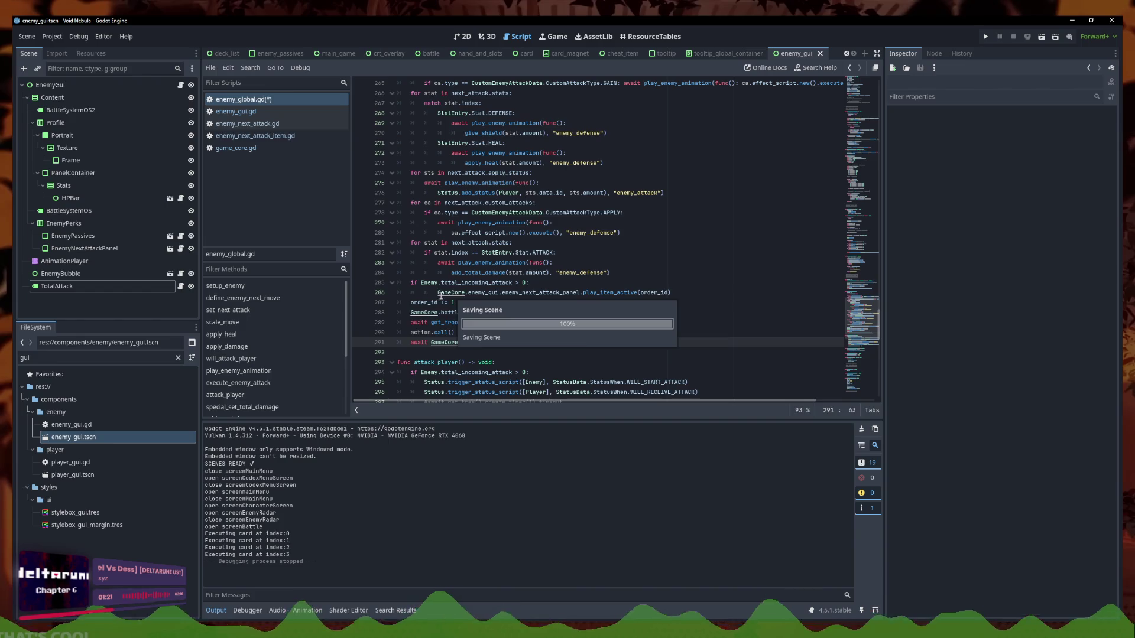
{"action": "left_click", "coordinate": [414, 302]}
{"action": "key", "text": "Tab"}
{"action": "left_click", "coordinate": [413, 312]}
{"action": "key", "text": "Tab"}
{"action": "left_click", "coordinate": [413, 322]}
{"action": "key", "text": "Tab"}
{"action": "left_click", "coordinate": [413, 332]}
{"action": "key", "text": "Tab"}
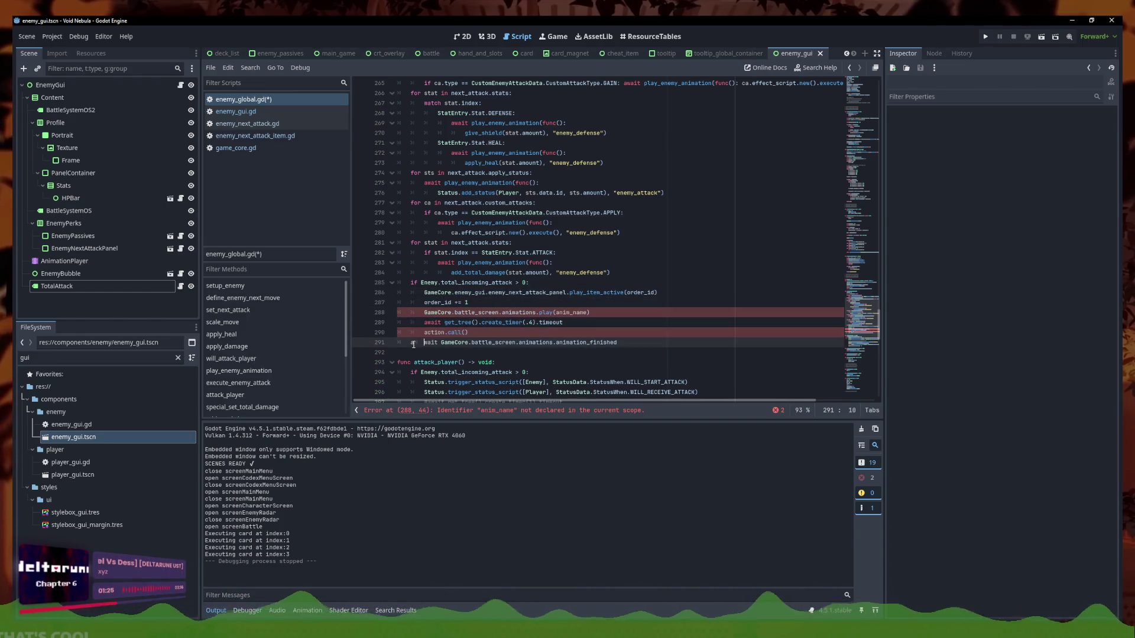
{"action": "left_click", "coordinate": [456, 305]}
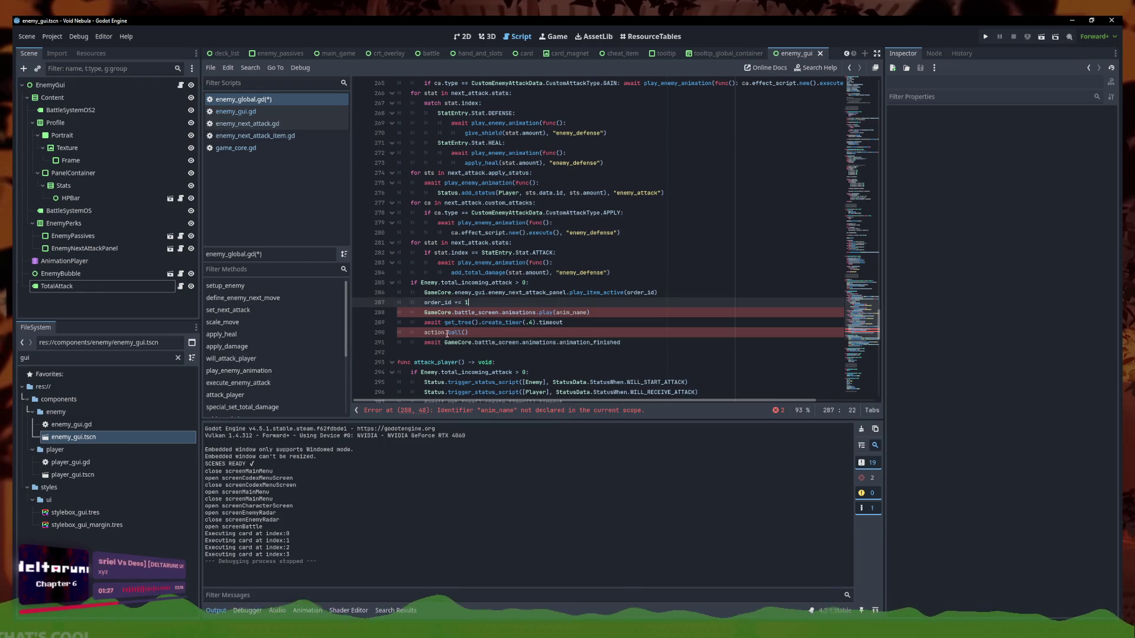
{"action": "left_click", "coordinate": [426, 332]}
{"action": "key", "text": "ctrl+z"}
{"action": "key", "text": "ctrl+z"}
{"action": "key", "text": "ctrl+z"}
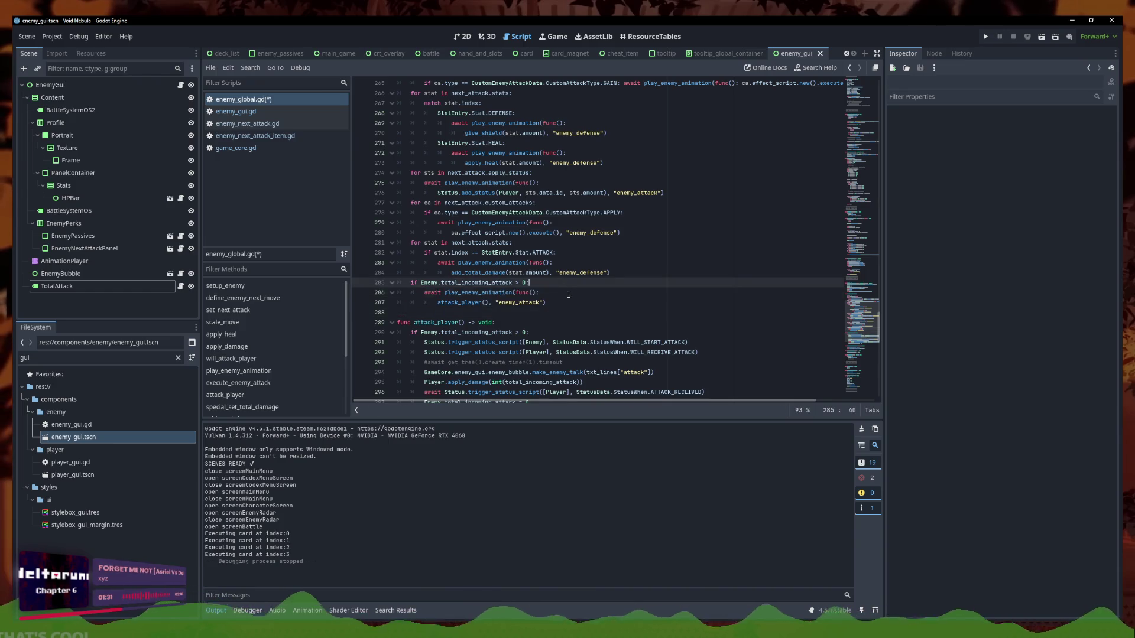
{"action": "key", "text": "ctrl+y"}
{"action": "key", "text": "ctrl+y"}
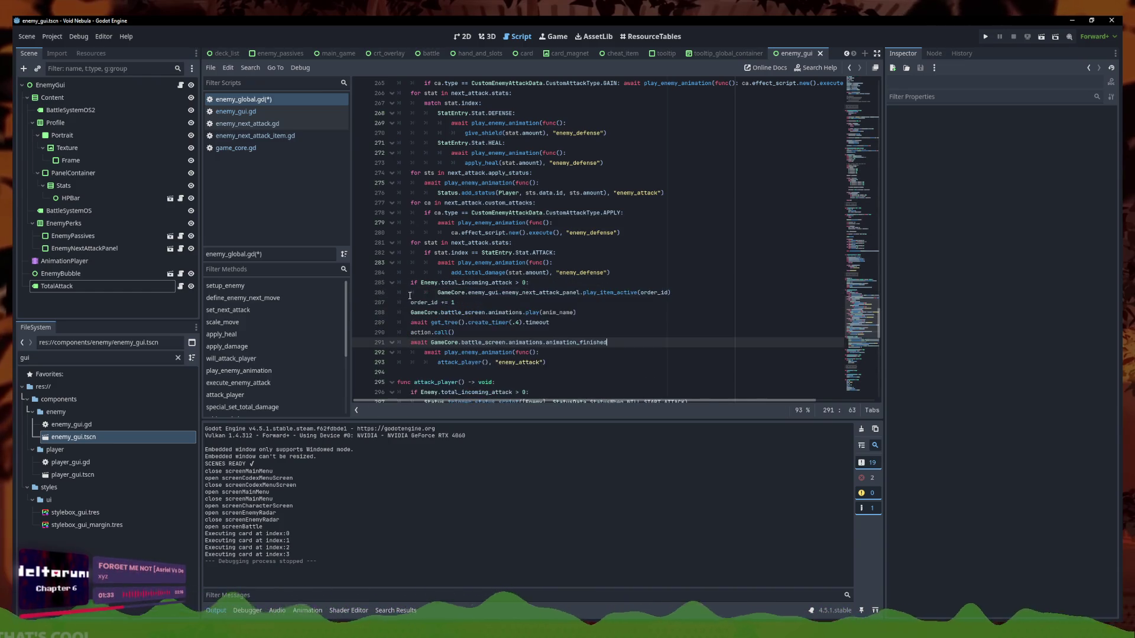
Indent the play_item_active, action.call() and animation_finished lines into the if block.
{"action": "left_click", "coordinate": [430, 292]}
{"action": "key", "text": "Tab"}
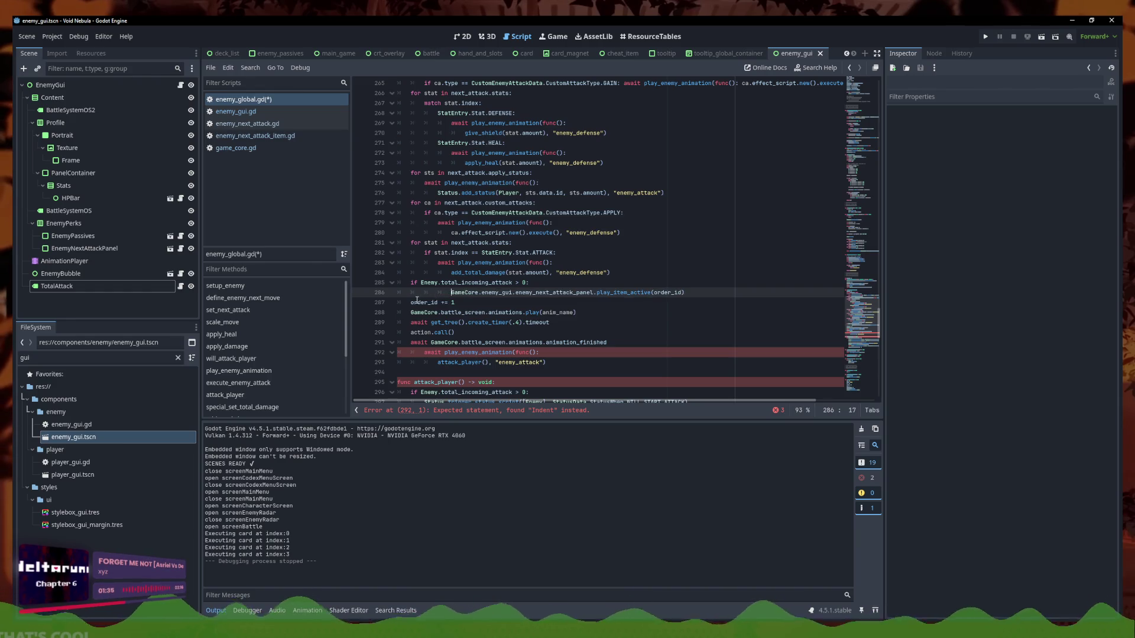
{"action": "left_click", "coordinate": [412, 302]}
{"action": "key", "text": "Tab"}
{"action": "left_click", "coordinate": [412, 312]}
{"action": "key", "text": "Tab"}
{"action": "left_click", "coordinate": [412, 322]}
{"action": "key", "text": "Tab"}
{"action": "left_click", "coordinate": [412, 333]}
{"action": "key", "text": "Tab"}
{"action": "left_click", "coordinate": [412, 343]}
{"action": "key", "text": "Tab"}
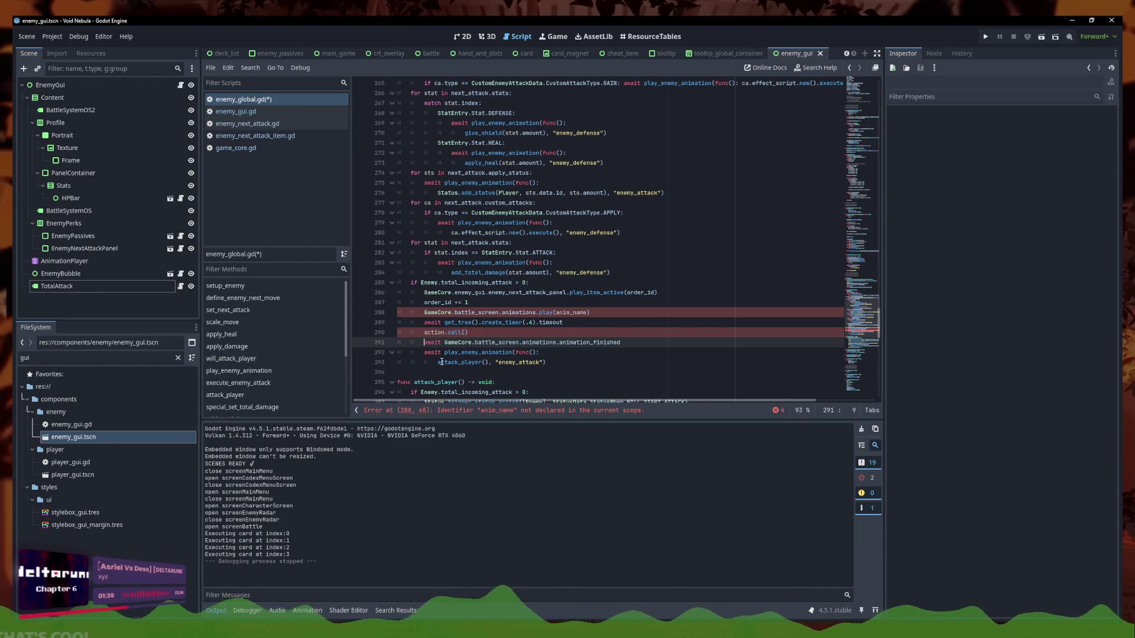
Replace action.call() with await attack_player(), set play("enemy_attack"), and save the script.
{"action": "left_click", "coordinate": [441, 361]}
{"action": "type", "text": "ait"}
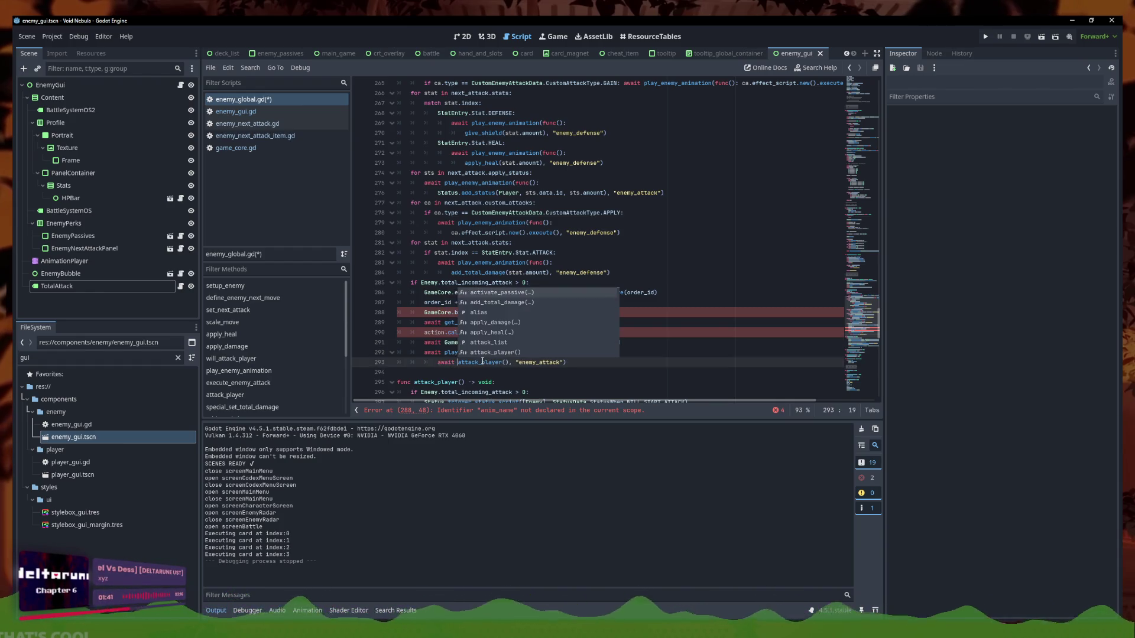
{"action": "left_click", "coordinate": [508, 363]}
{"action": "key", "text": "ctrl+x"}
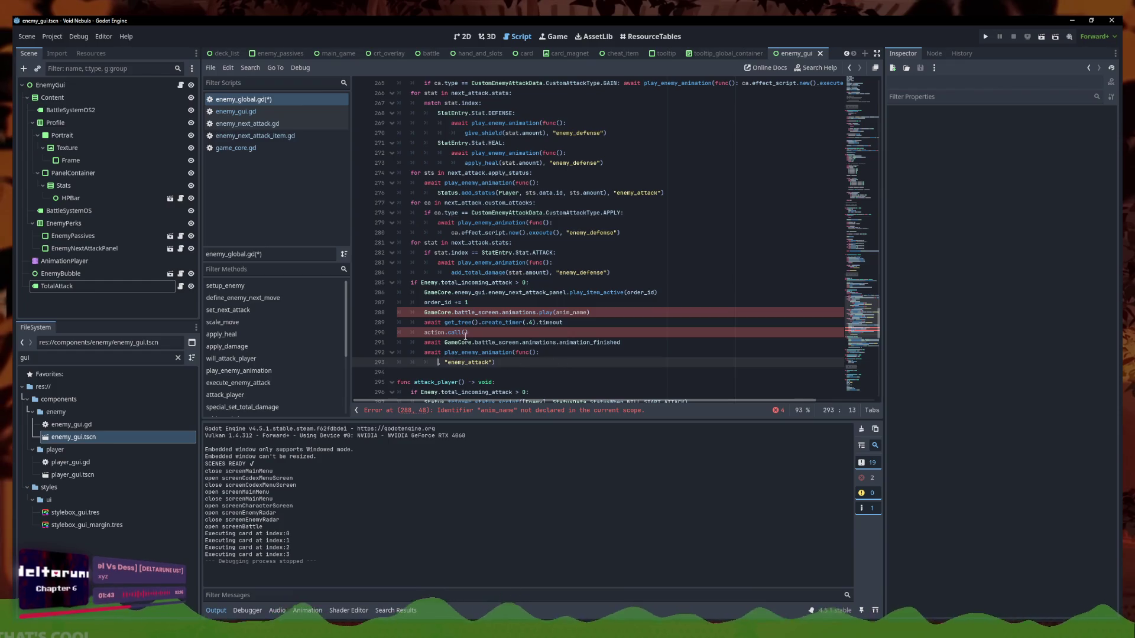
{"action": "left_click_drag", "start_coordinate": [468, 332], "coordinate": [424, 334]}
{"action": "mouse_move", "coordinate": [514, 370]}
{"action": "left_mouse_down"}
{"action": "mouse_move", "coordinate": [626, 342]}
{"action": "mouse_move", "coordinate": [559, 313]}
{"action": "left_mouse_up"}
{"action": "key", "text": "BackSpace"}
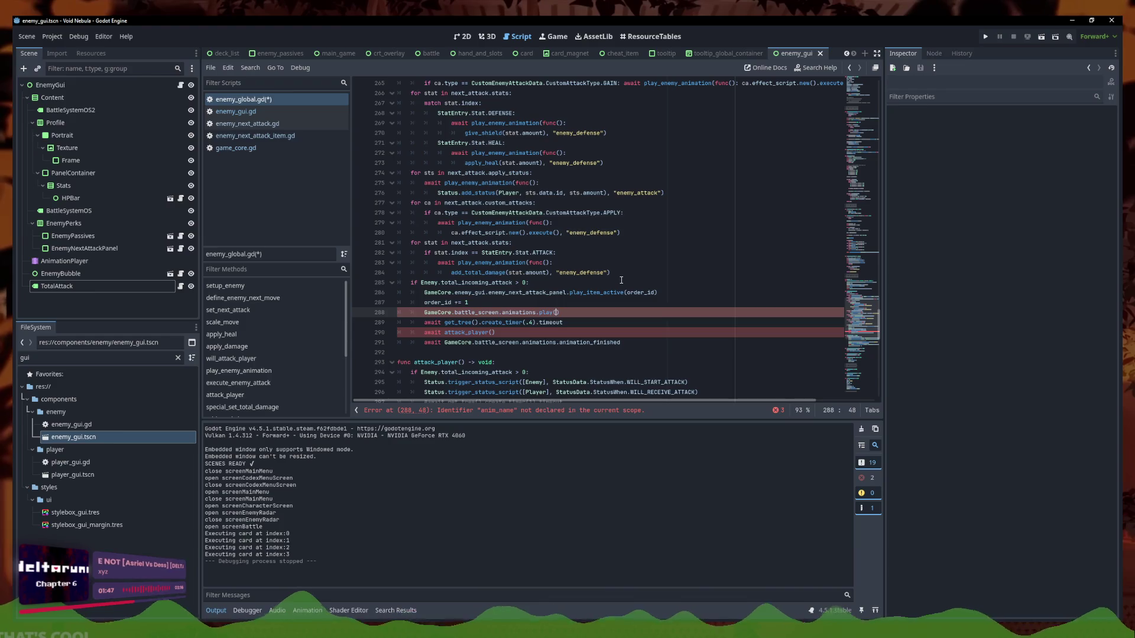
{"action": "type", "text": "\"z"}
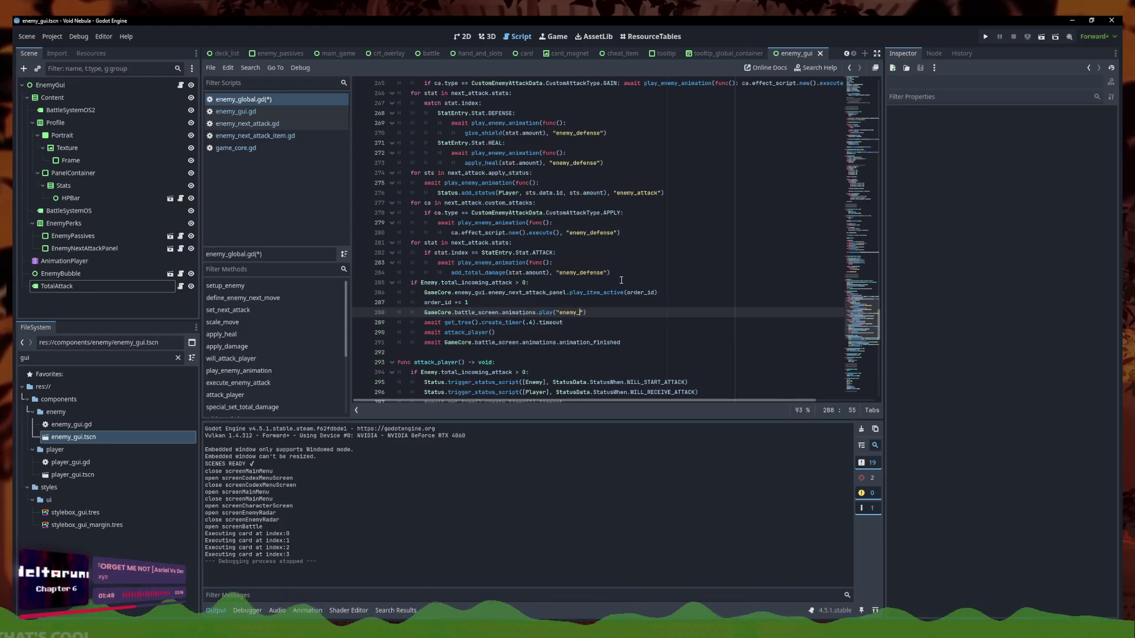
{"action": "key", "text": "ctrl+s"}
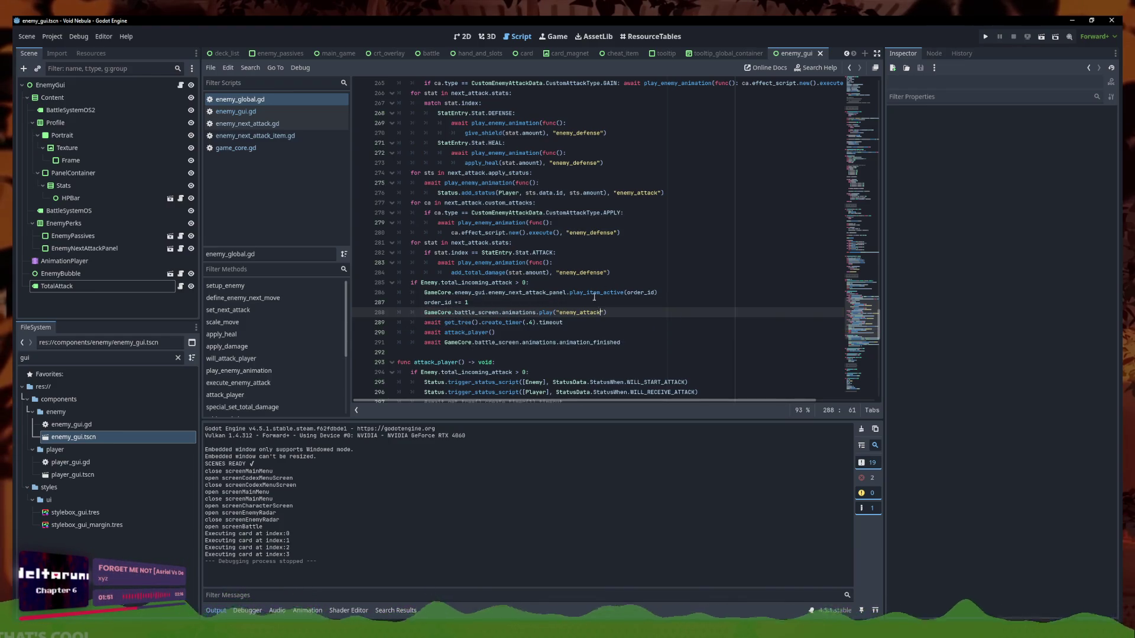
Delete the order_id += 1 line and run the game.
{"action": "left_click", "coordinate": [518, 305]}
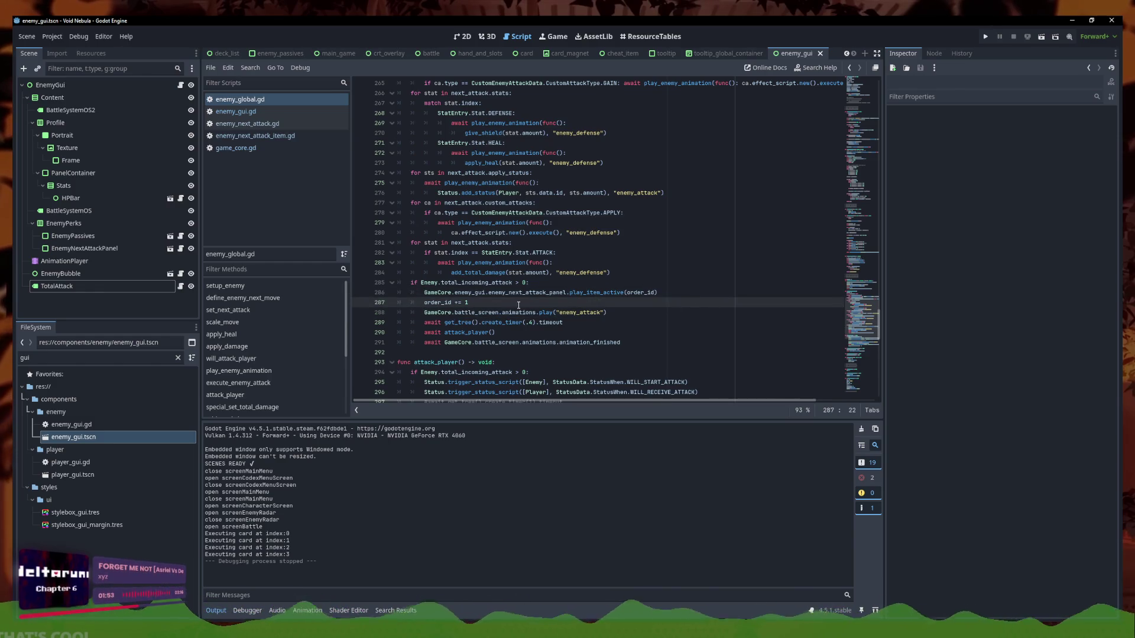
{"action": "triple_click", "coordinate": [518, 305]}
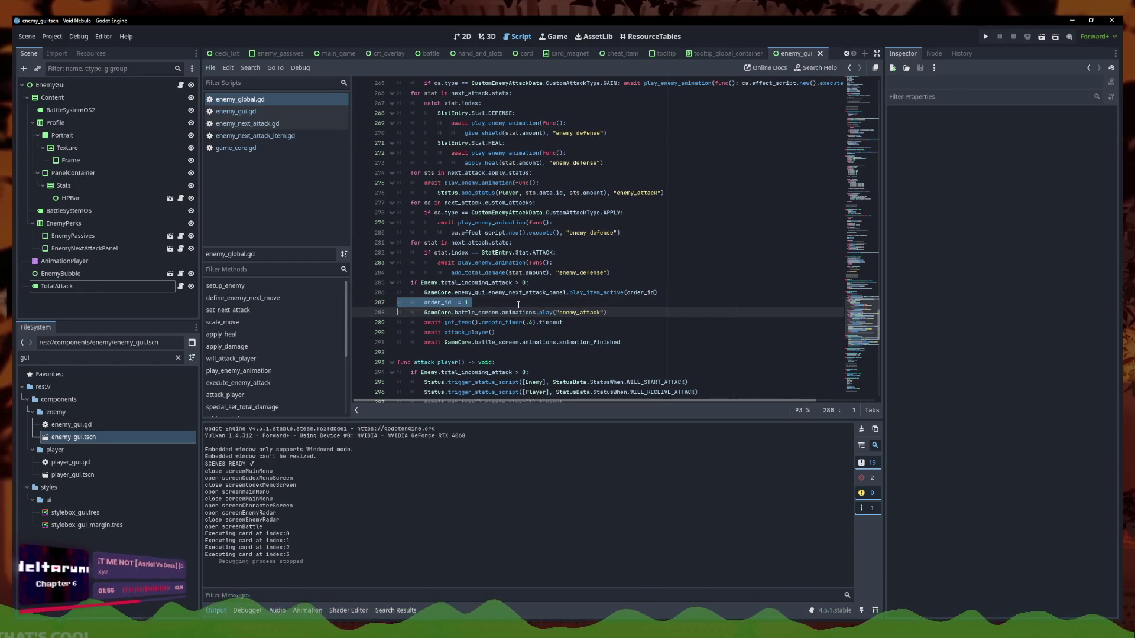
{"action": "key", "text": "BackSpace"}
{"action": "key", "text": "Left"}
{"action": "left_click", "coordinate": [985, 37]}
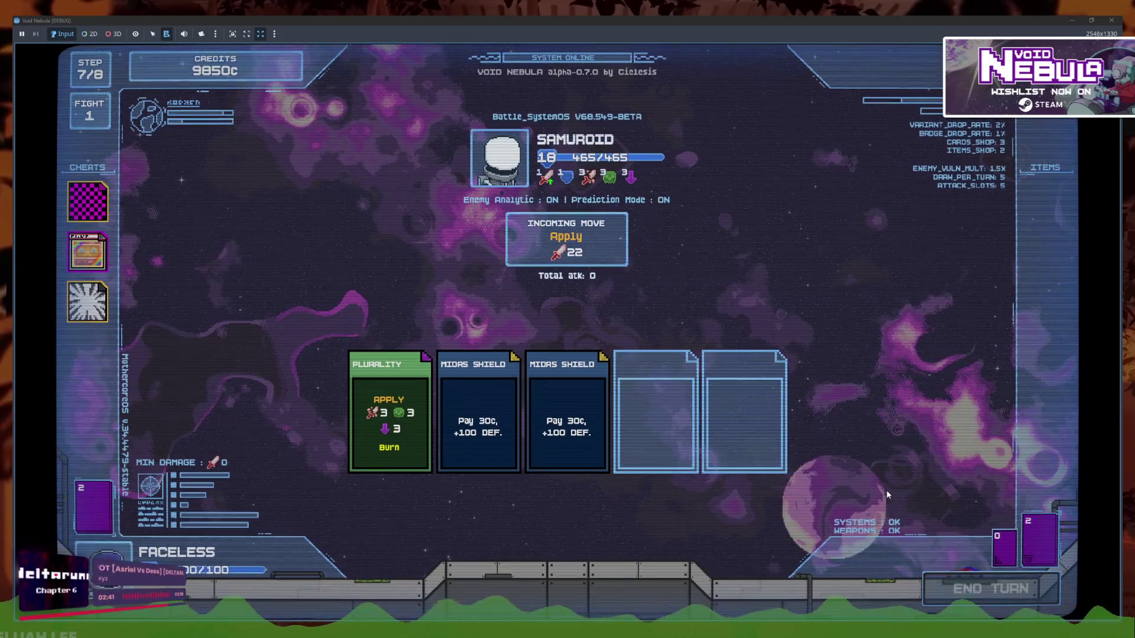
Close the Void Nebula test window and go to the await attack_player() line in enemy_global.gd.
{"action": "left_click", "coordinate": [1116, 20]}
{"action": "left_click", "coordinate": [526, 226]}
{"action": "scroll", "coordinate": [526, 226], "scroll_direction": "up", "scroll_amount": 2}
{"action": "left_click", "coordinate": [531, 233]}
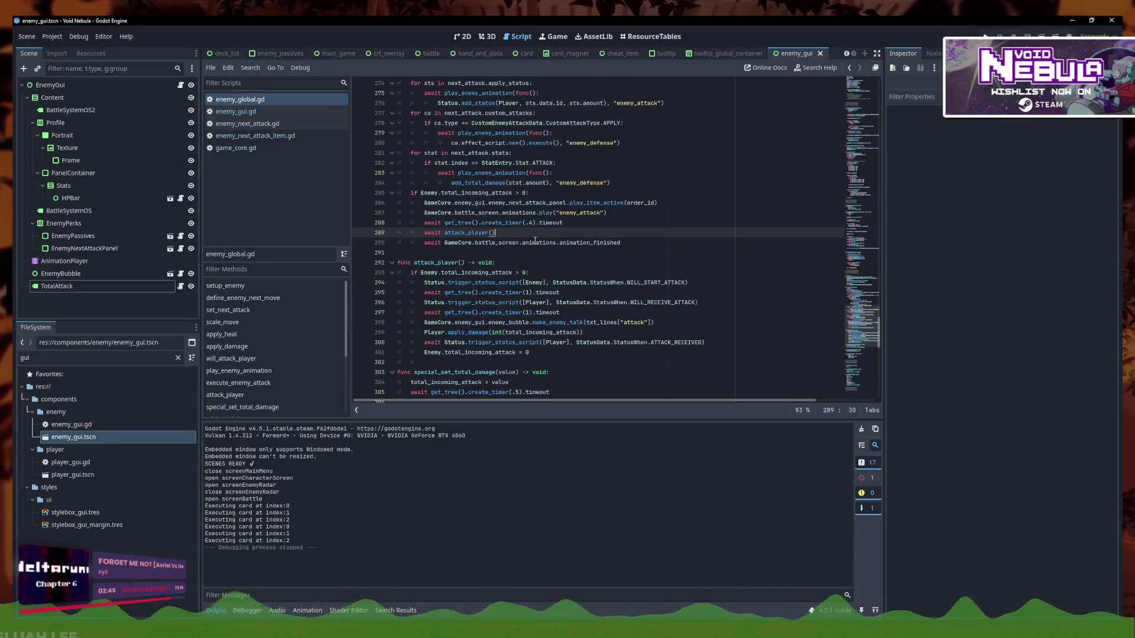
Move the enemy_attack animation and 0.4 s timer lines into attack_player after the WILL_RECEIVE_ATTACK trigger.
{"action": "left_click", "coordinate": [575, 224]}
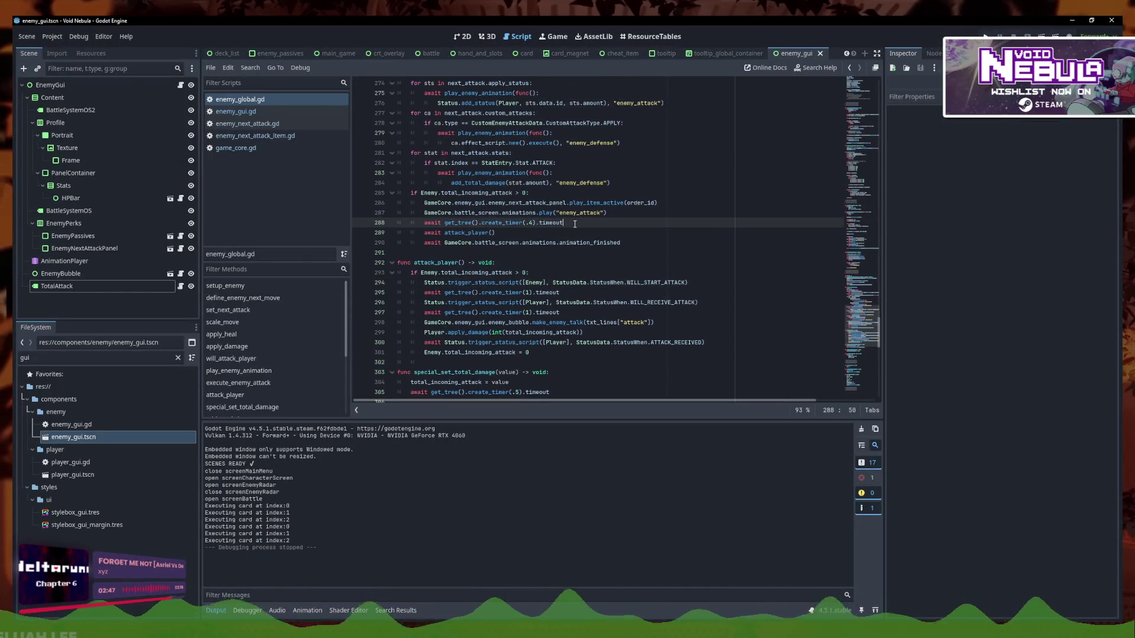
{"action": "mouse_move", "coordinate": [574, 225]}
{"action": "left_mouse_down"}
{"action": "mouse_move", "coordinate": [397, 225]}
{"action": "mouse_move", "coordinate": [379, 212]}
{"action": "left_mouse_up"}
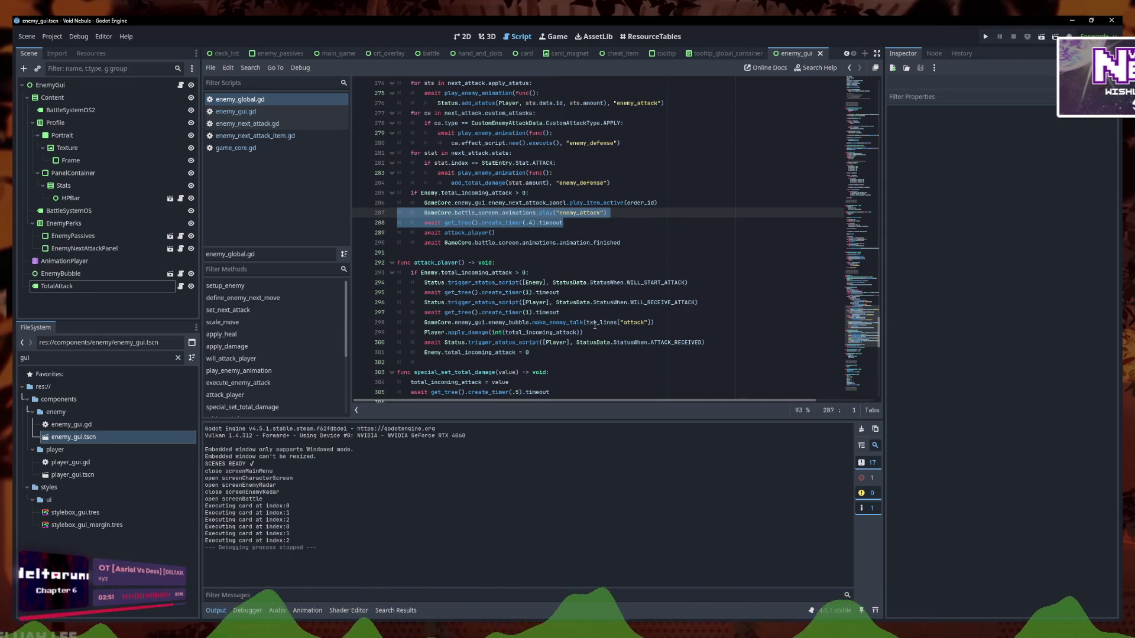
{"action": "key", "text": "BackSpace"}
{"action": "left_click", "coordinate": [672, 301]}
{"action": "key", "text": "ctrl+v"}
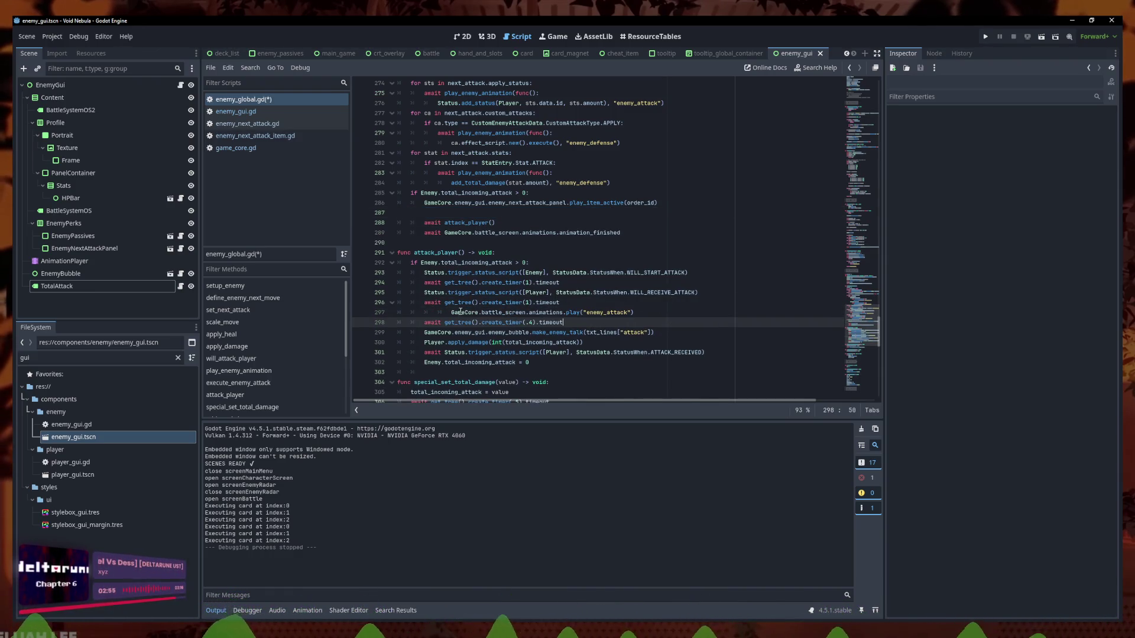
{"action": "left_click", "coordinate": [452, 312]}
{"action": "key", "text": "BackSpace"}
Delete the play_item_active and animation_finished wait lines from the attack branch and save.
{"action": "left_click", "coordinate": [507, 222]}
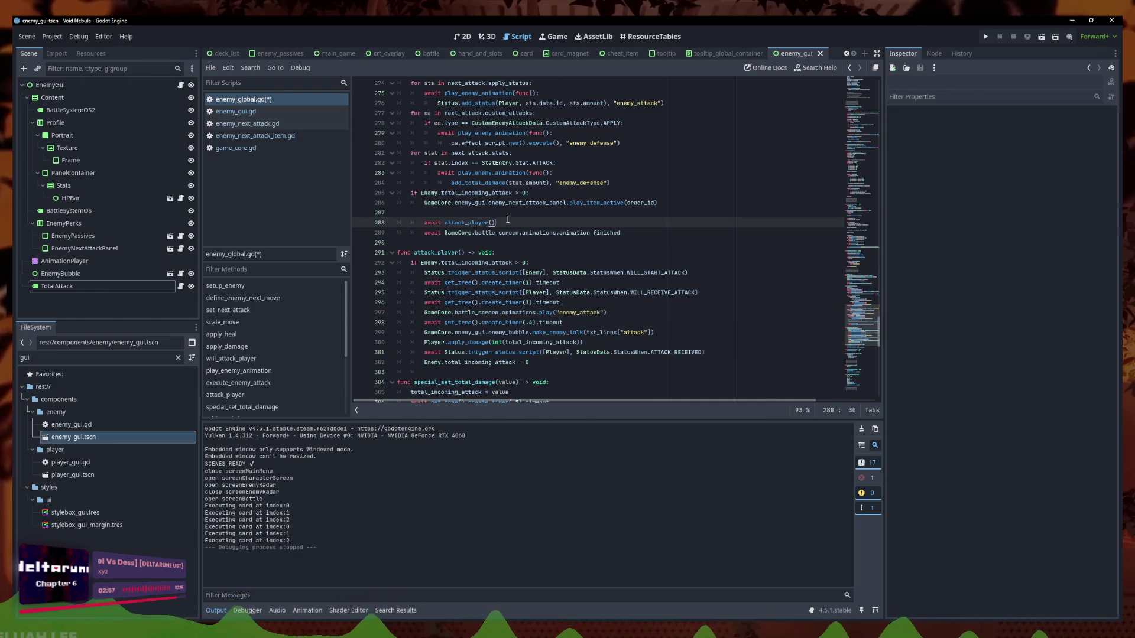
{"action": "triple_click", "coordinate": [507, 202]}
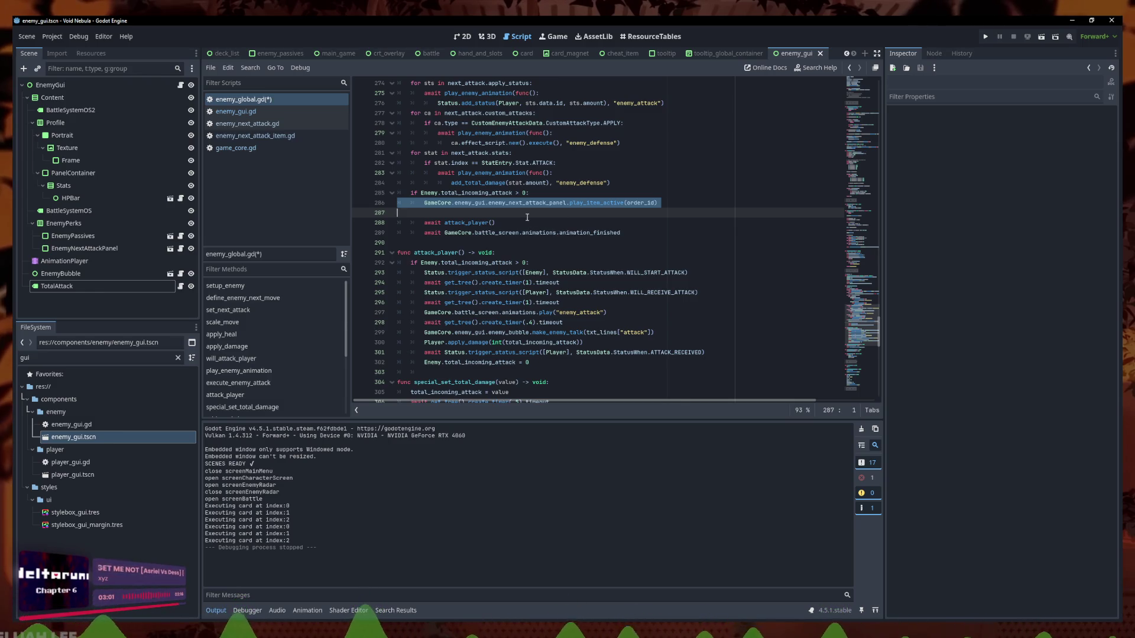
{"action": "key", "text": "BackSpace"}
{"action": "key", "text": "BackSpace"}
{"action": "triple_click", "coordinate": [558, 213]}
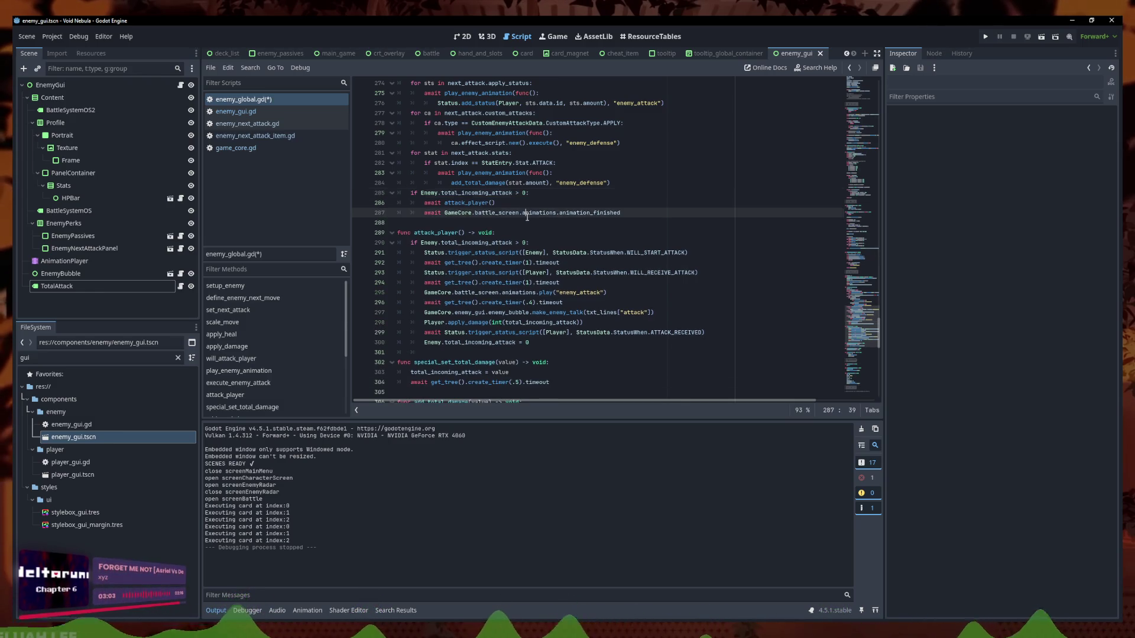
{"action": "left_click_drag", "start_coordinate": [620, 213], "coordinate": [423, 213]}
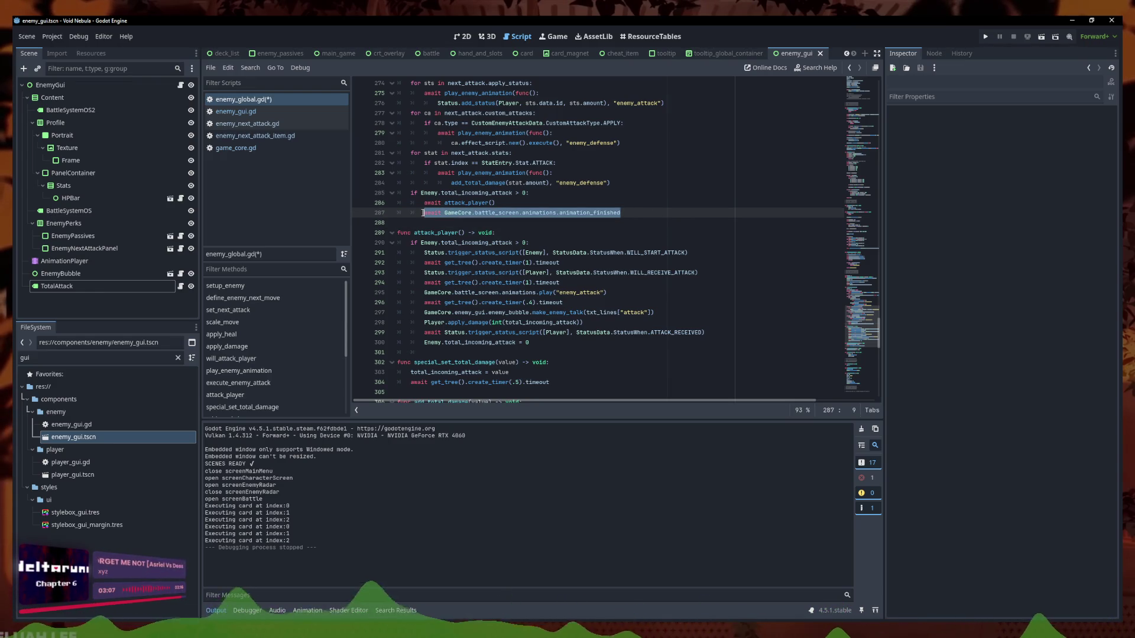
{"action": "key", "text": "BackSpace"}
{"action": "key", "text": "BackSpace"}
{"action": "key", "text": "BackSpace"}
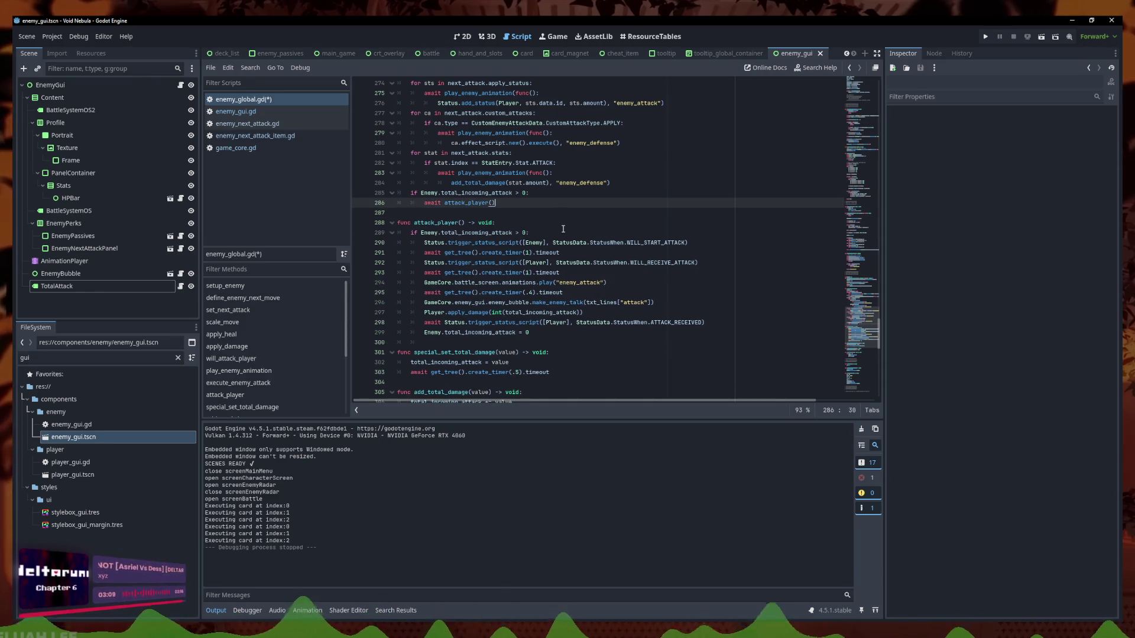
{"action": "key", "text": "ctrl+s"}
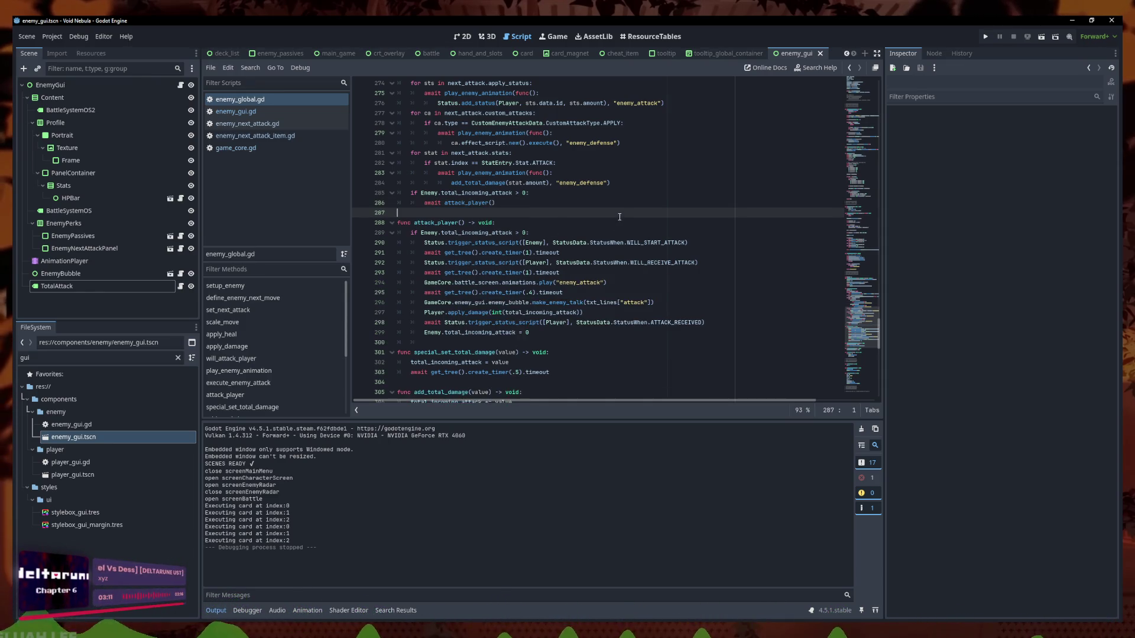
Launch the game, then remove the total_incoming_attack > 0 check so attack_player() is always awaited.
{"action": "left_click", "coordinate": [985, 36]}
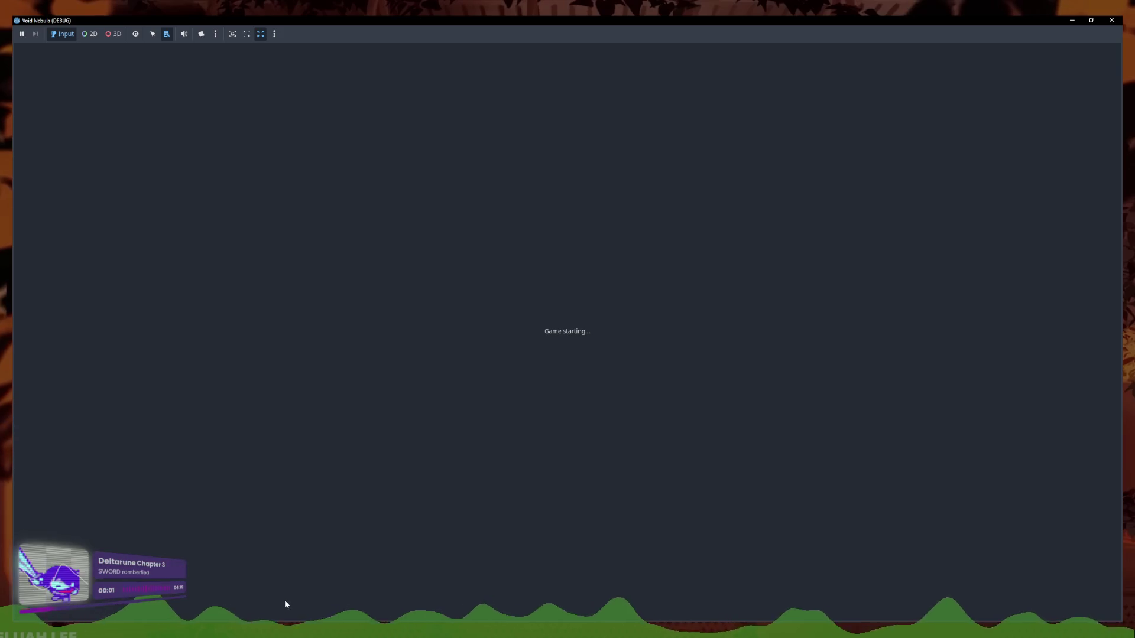
{"action": "left_click", "coordinate": [320, 627]}
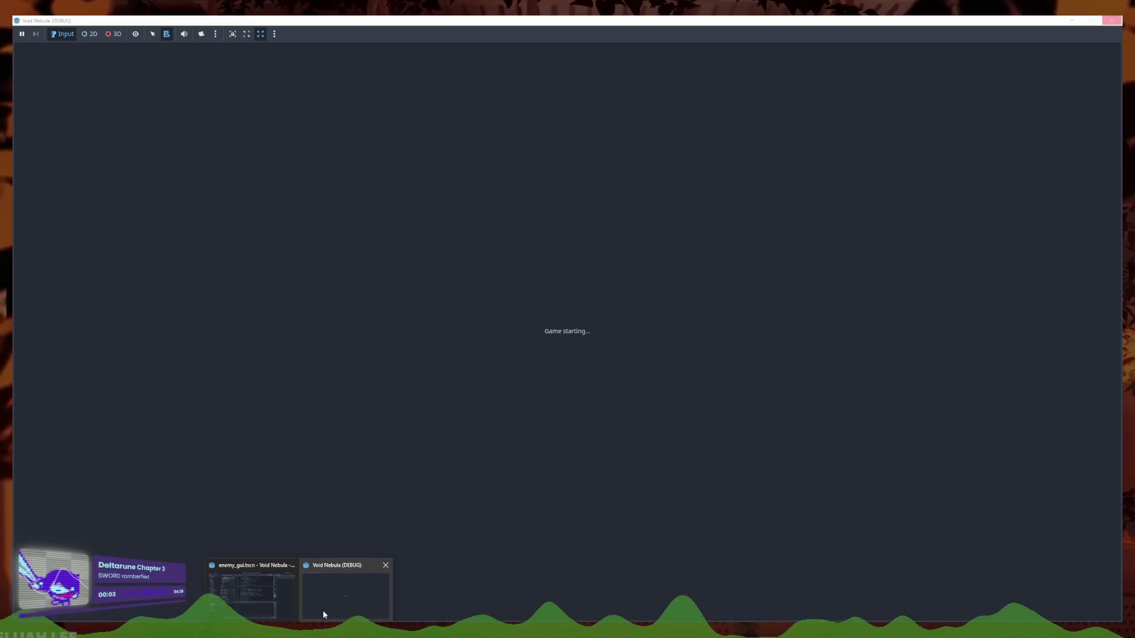
{"action": "left_click", "coordinate": [245, 594]}
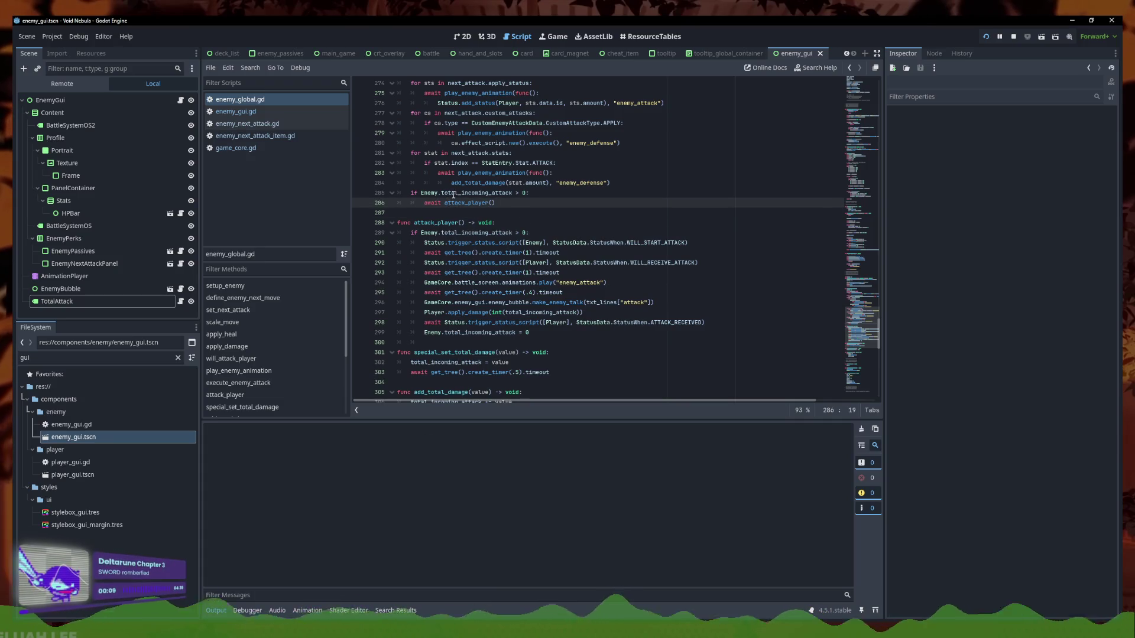
{"action": "left_click", "coordinate": [520, 183]}
{"action": "key", "text": "Down"}
{"action": "key", "text": "ctrl+shift+k"}
{"action": "key", "text": "shift+Tab"}
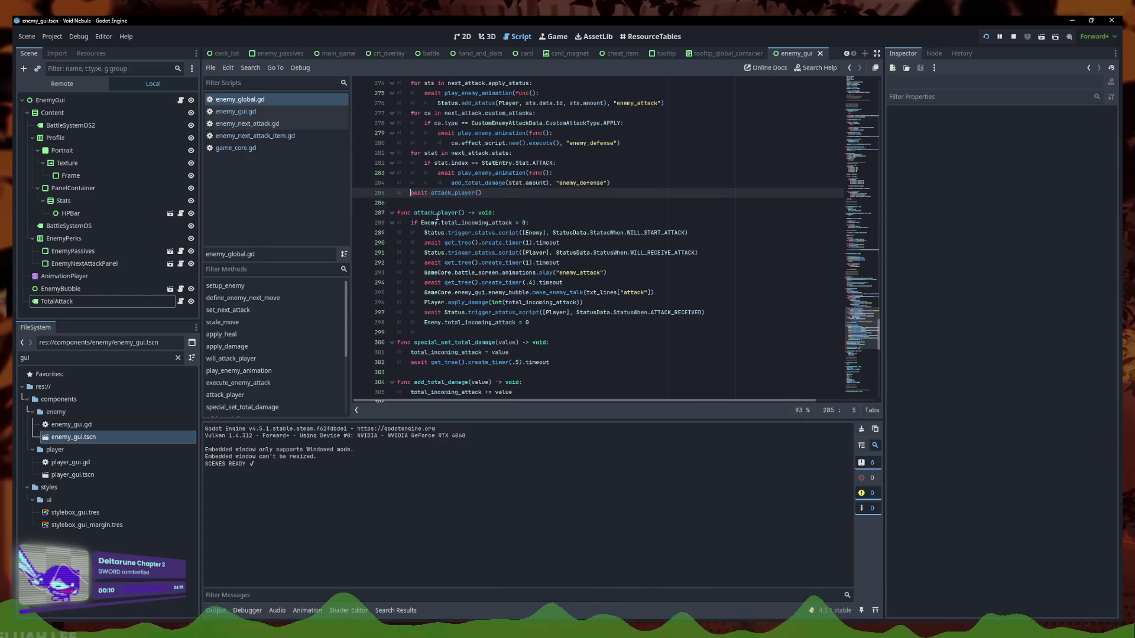
Start a Faceless run, end a turn against Samuroid, then close the game.
{"action": "left_click", "coordinate": [325, 627]}
{"action": "left_click", "coordinate": [251, 591]}
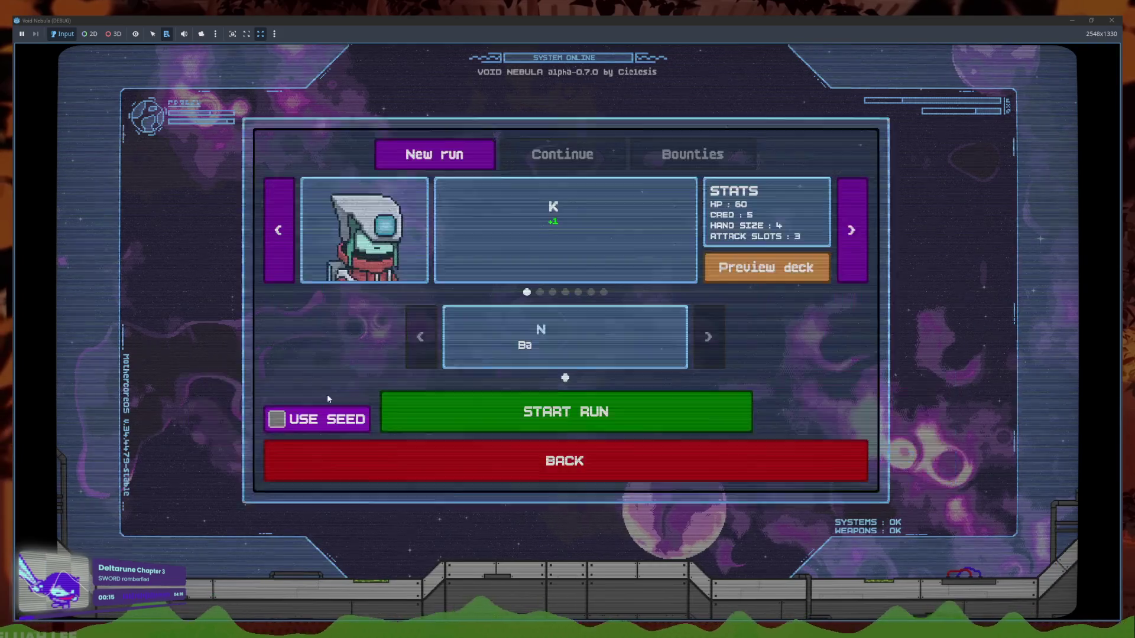
{"action": "key", "text": "Left"}
{"action": "left_click", "coordinate": [618, 409]}
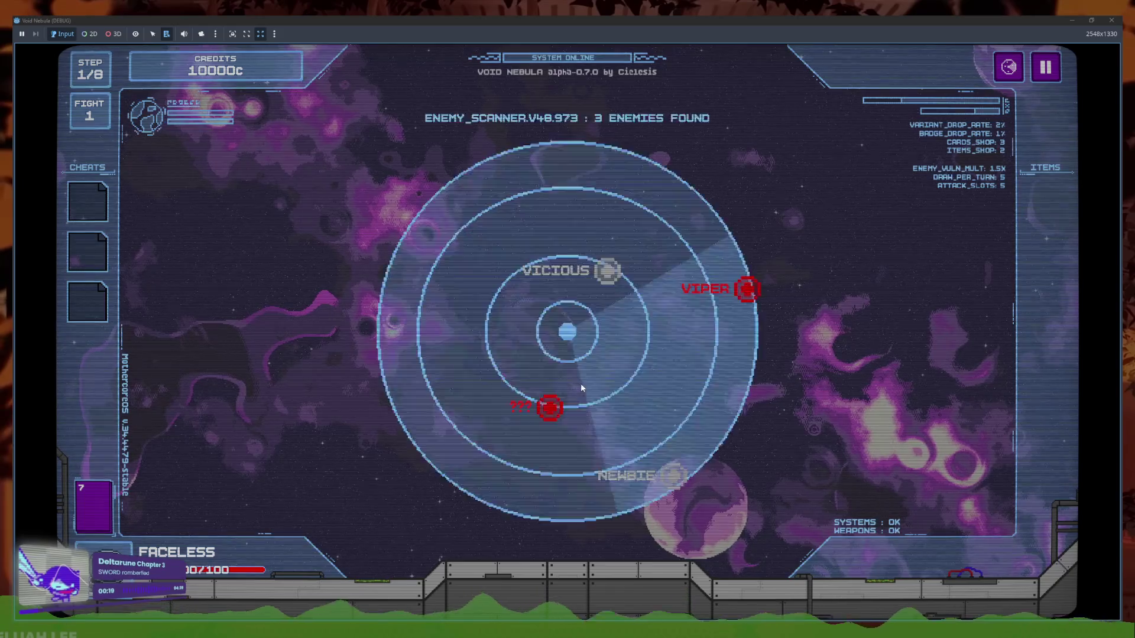
{"action": "left_click", "coordinate": [740, 312]}
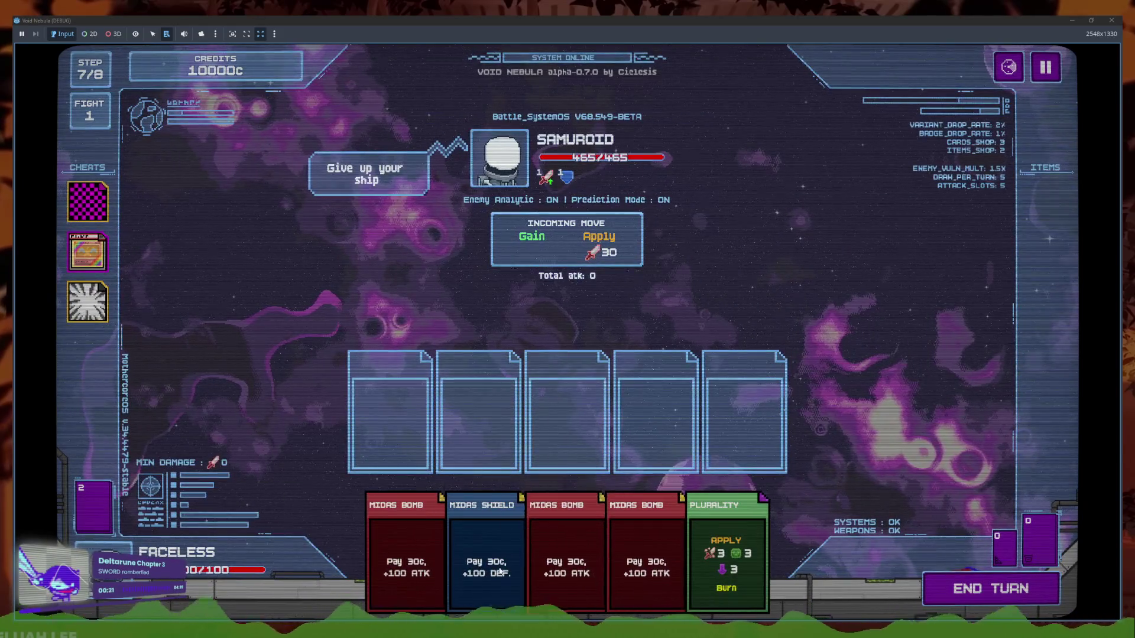
{"action": "left_click", "coordinate": [981, 588]}
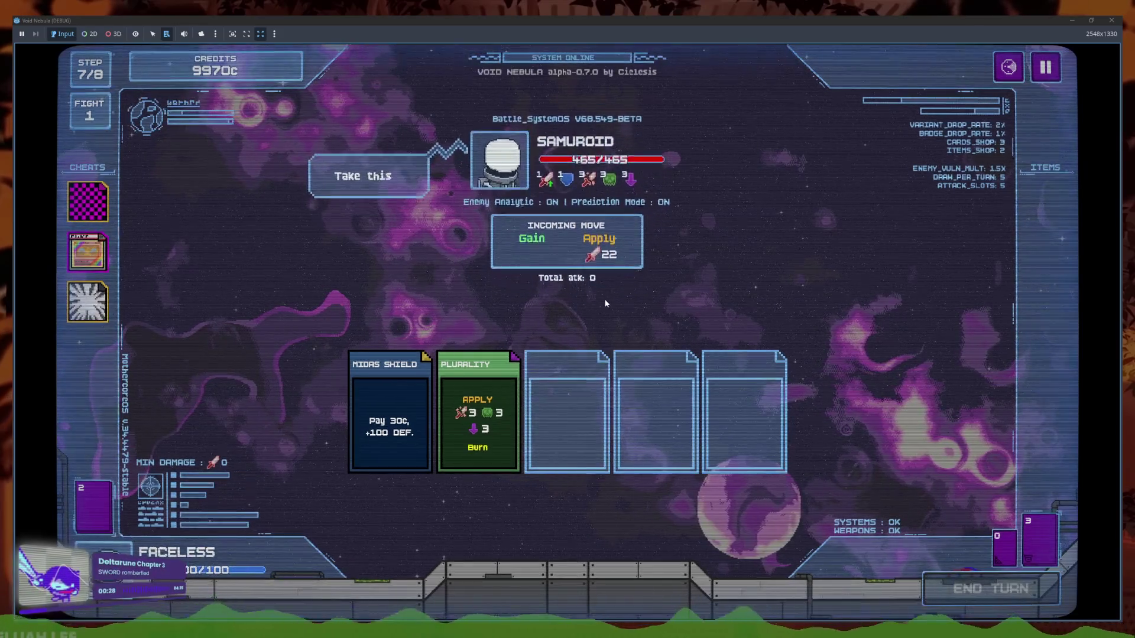
{"action": "left_click", "coordinate": [1111, 19]}
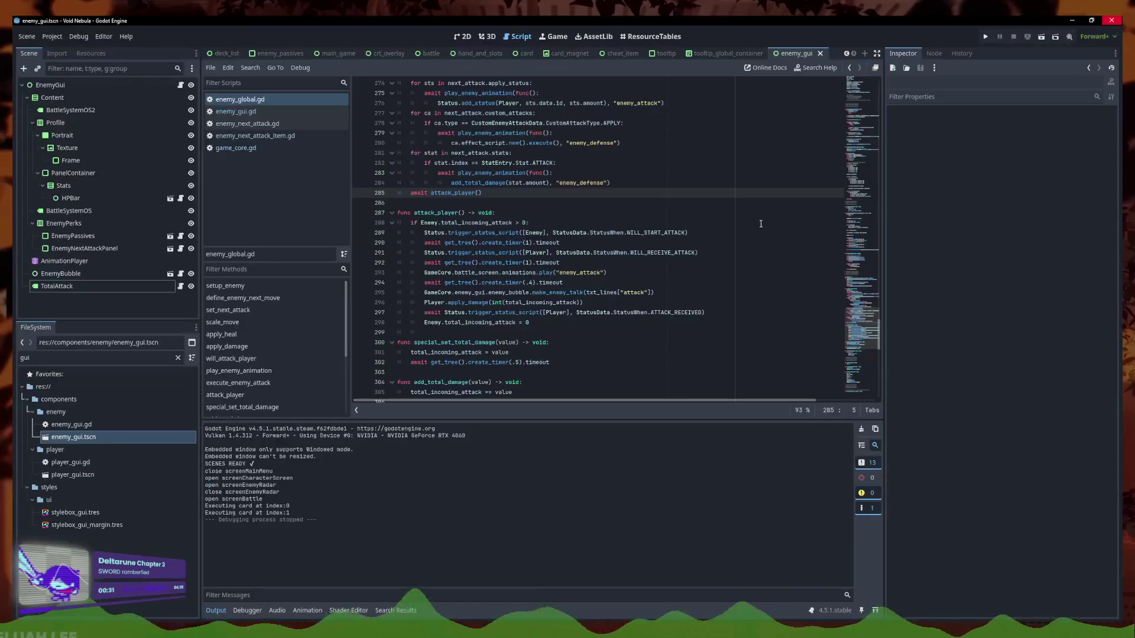
Change the create_timer waits on lines 290 and 292 to .3 seconds and relaunch the game.
{"action": "double_click", "coordinate": [528, 262]}
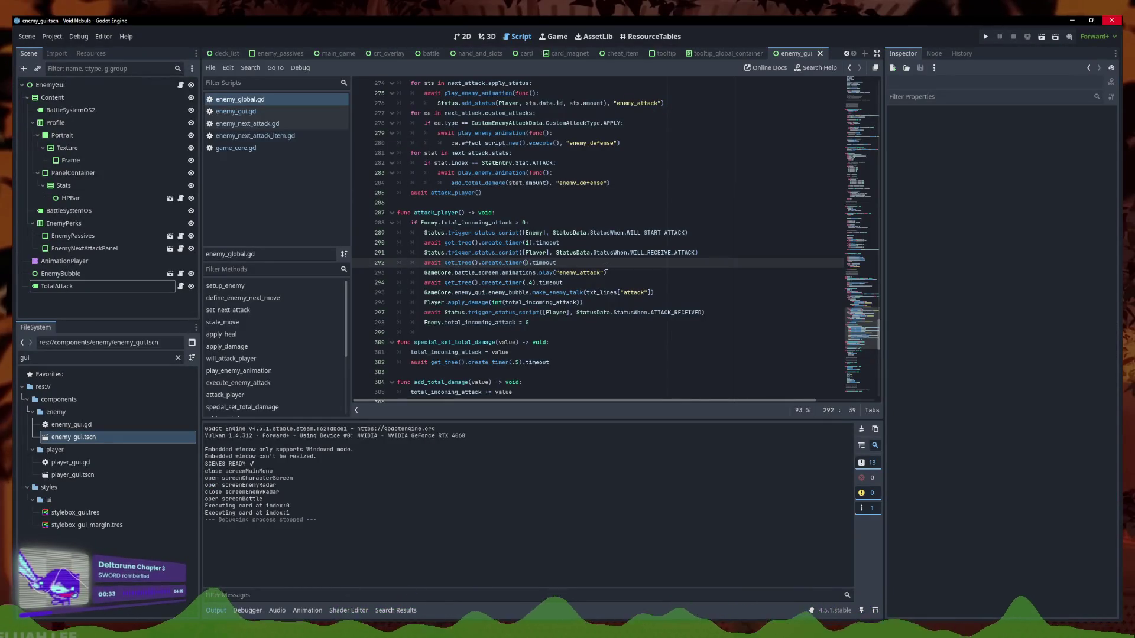
{"action": "type", "text": ".4"}
{"action": "key", "text": "Up"}
{"action": "key", "text": "Up"}
{"action": "key", "text": "BackSpace"}
{"action": "type", "text": "."}
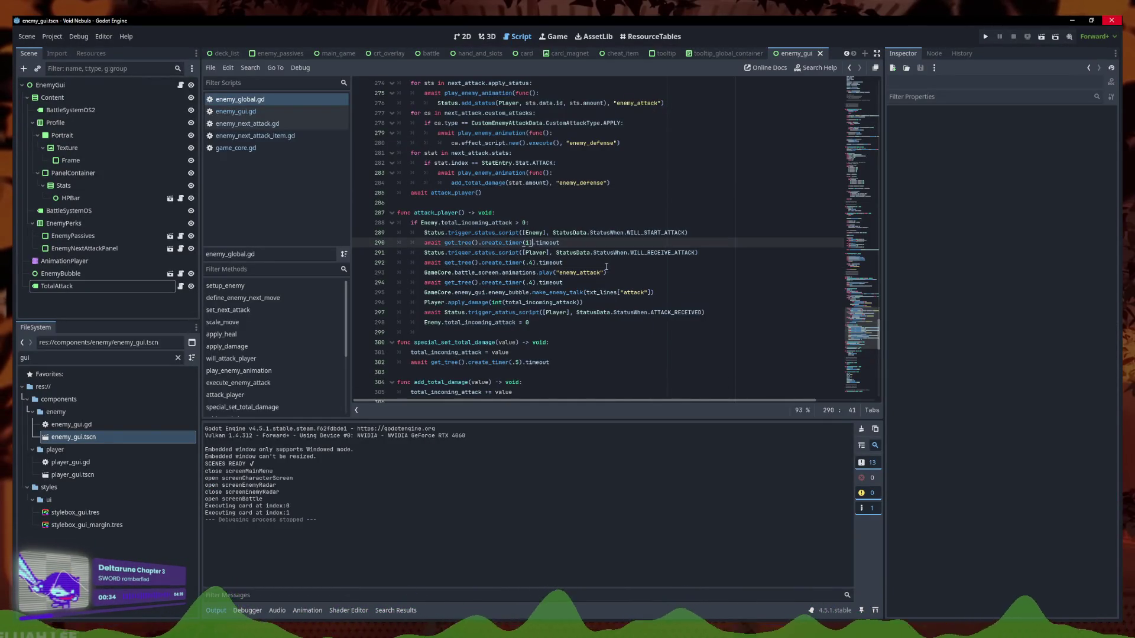
{"action": "type", "text": "4"}
{"action": "left_click", "coordinate": [606, 267]}
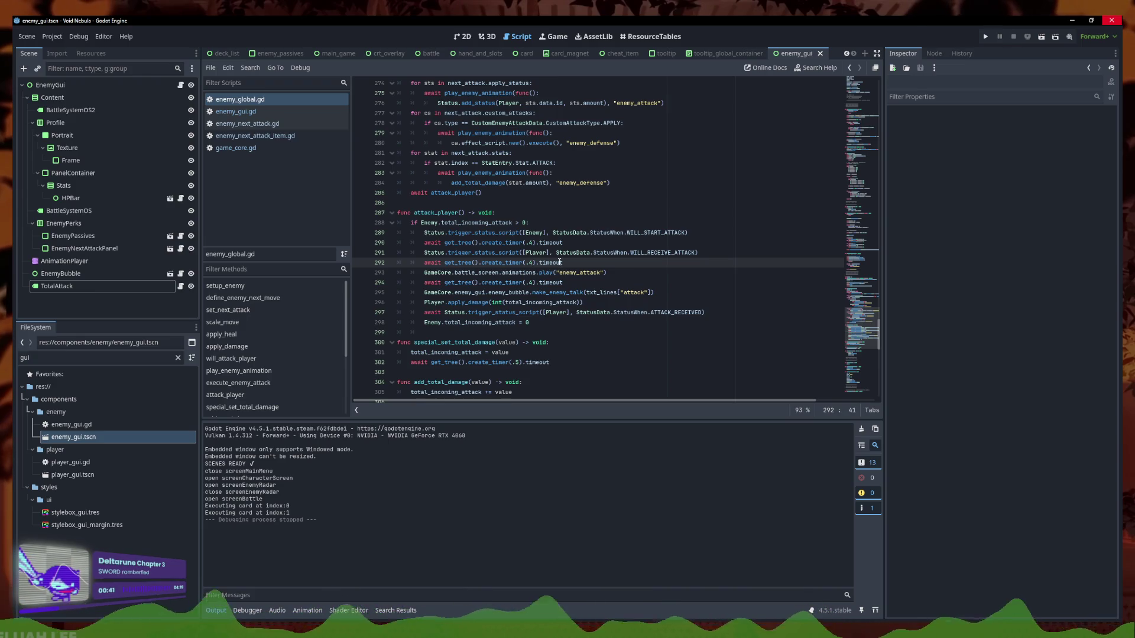
{"action": "key", "text": "BackSpace"}
{"action": "type", "text": "3"}
{"action": "key", "text": "Up"}
{"action": "key", "text": "Up"}
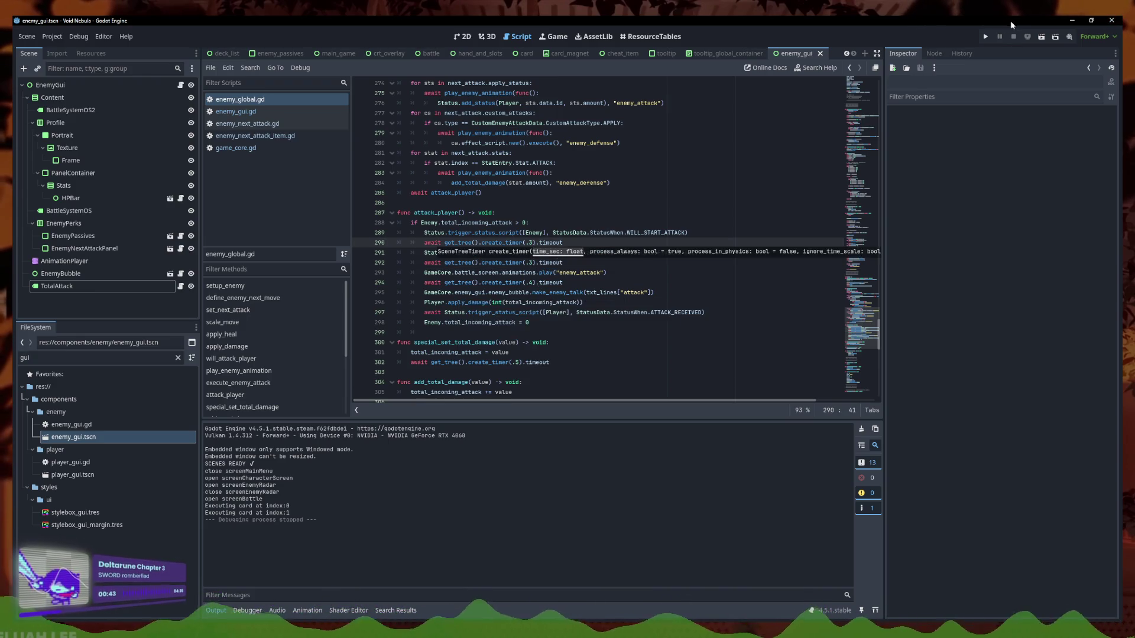
{"action": "left_click", "coordinate": [986, 38]}
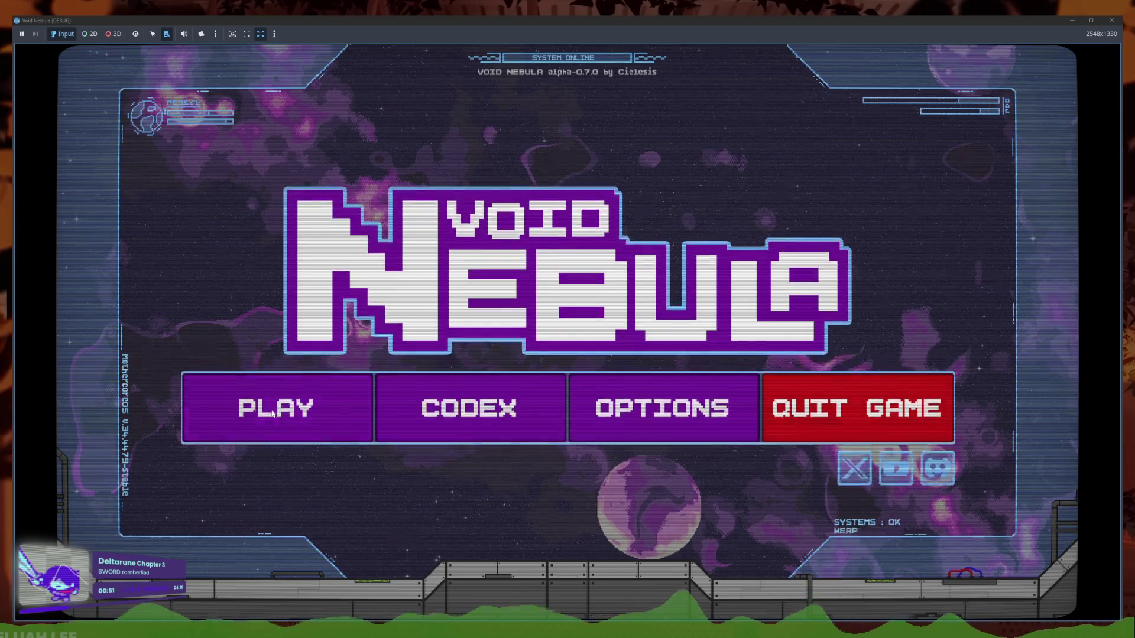
Start a new Faceless run, reach the Samuroid fight, then stop the game with F8.
{"action": "left_click", "coordinate": [290, 417]}
{"action": "left_click", "coordinate": [853, 228]}
{"action": "left_click", "coordinate": [610, 406]}
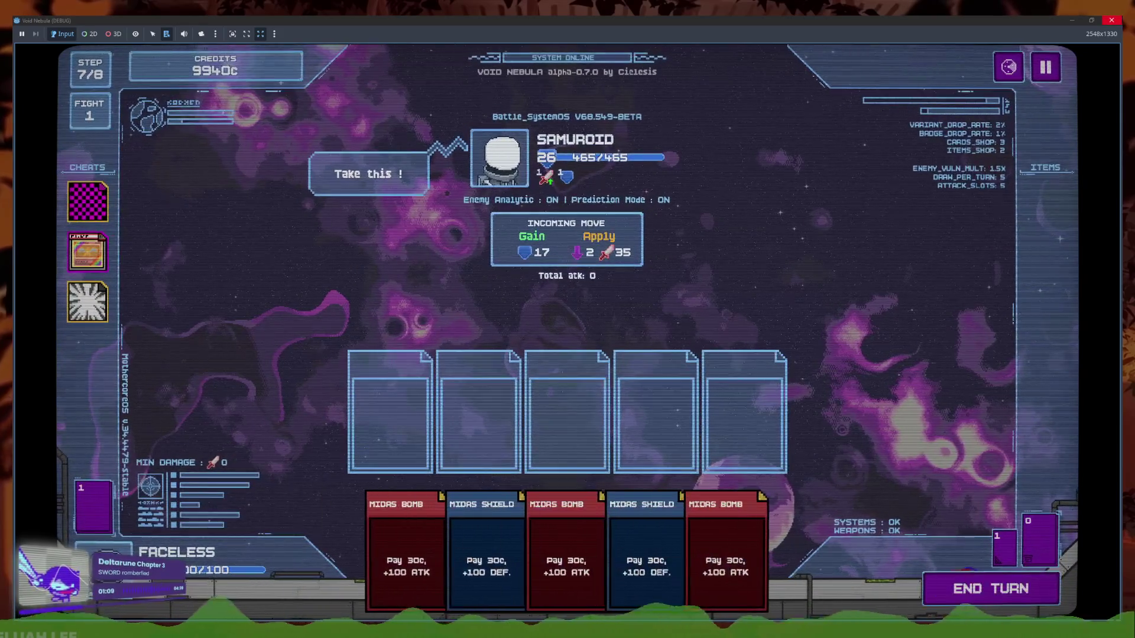
{"action": "key", "text": "F8"}
Select the 0.3 timer wait on line 292 and jump to the trigger_status_script definition.
{"action": "left_click", "coordinate": [584, 260]}
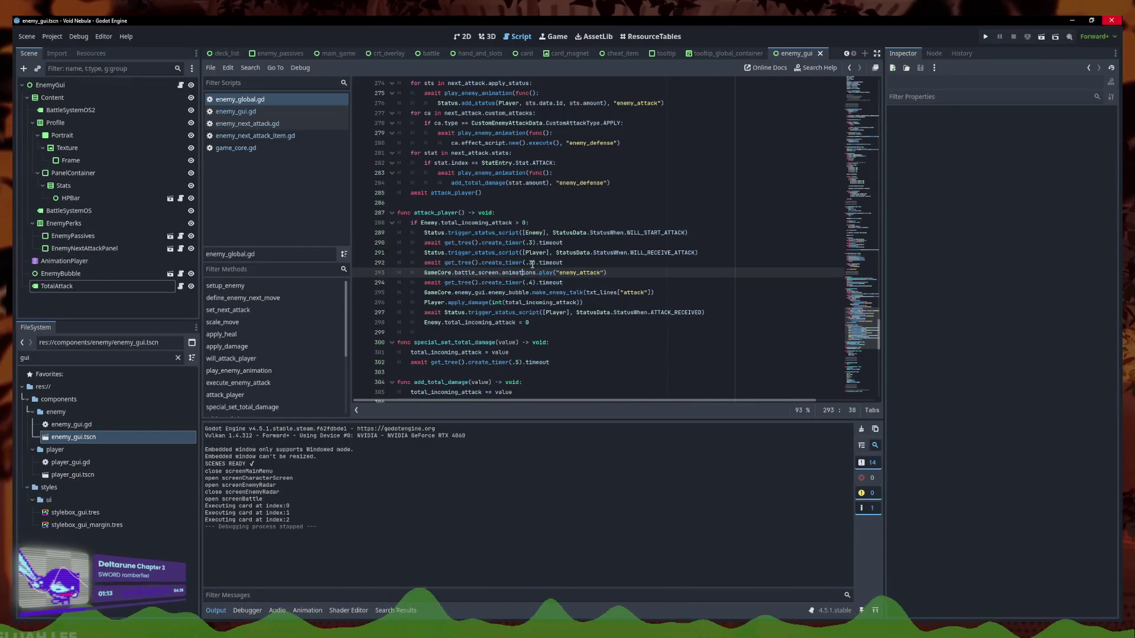
{"action": "left_click", "coordinate": [554, 263]}
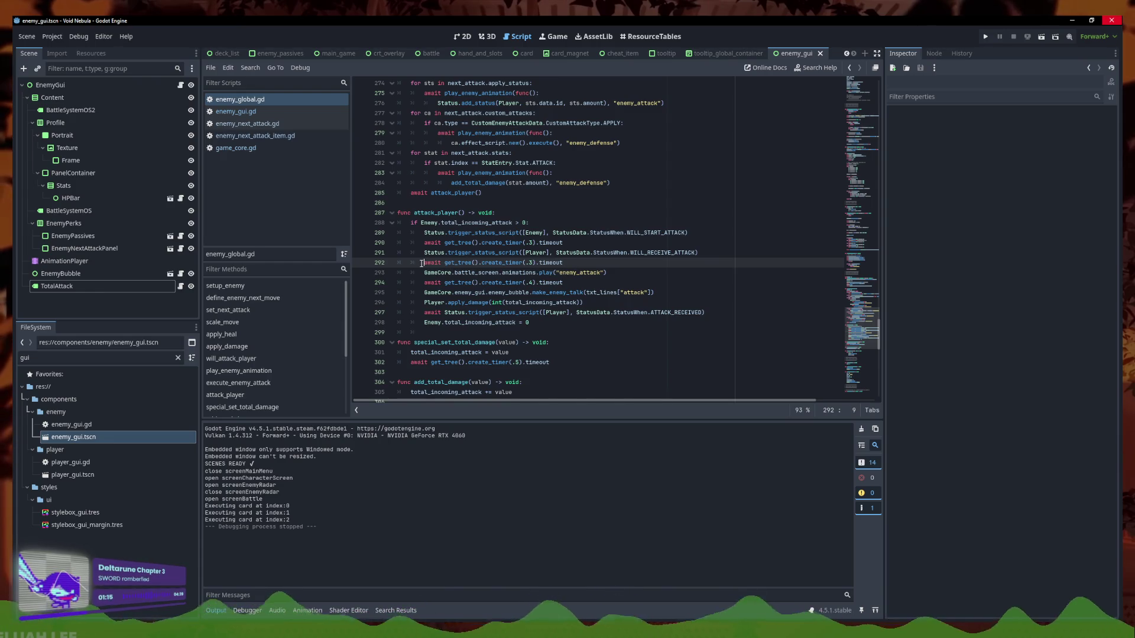
{"action": "mouse_move", "coordinate": [429, 262]}
{"action": "left_mouse_down"}
{"action": "mouse_move", "coordinate": [466, 272]}
{"action": "mouse_move", "coordinate": [478, 262]}
{"action": "mouse_move", "coordinate": [630, 261]}
{"action": "left_mouse_up"}
{"action": "left_click", "coordinate": [516, 252]}
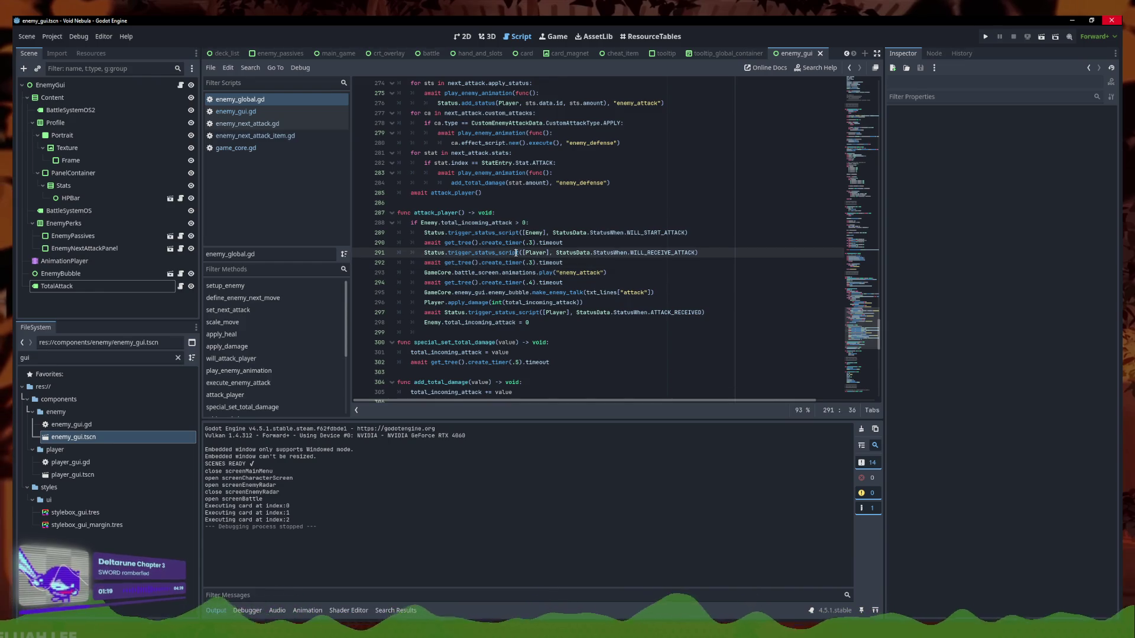
{"action": "left_click", "coordinate": [493, 254], "text": "ctrl"}
Delete the commented-out lines and add a delay: float = -1.0 parameter to trigger_status_script, then save.
{"action": "left_click_drag", "start_coordinate": [615, 242], "coordinate": [349, 237]}
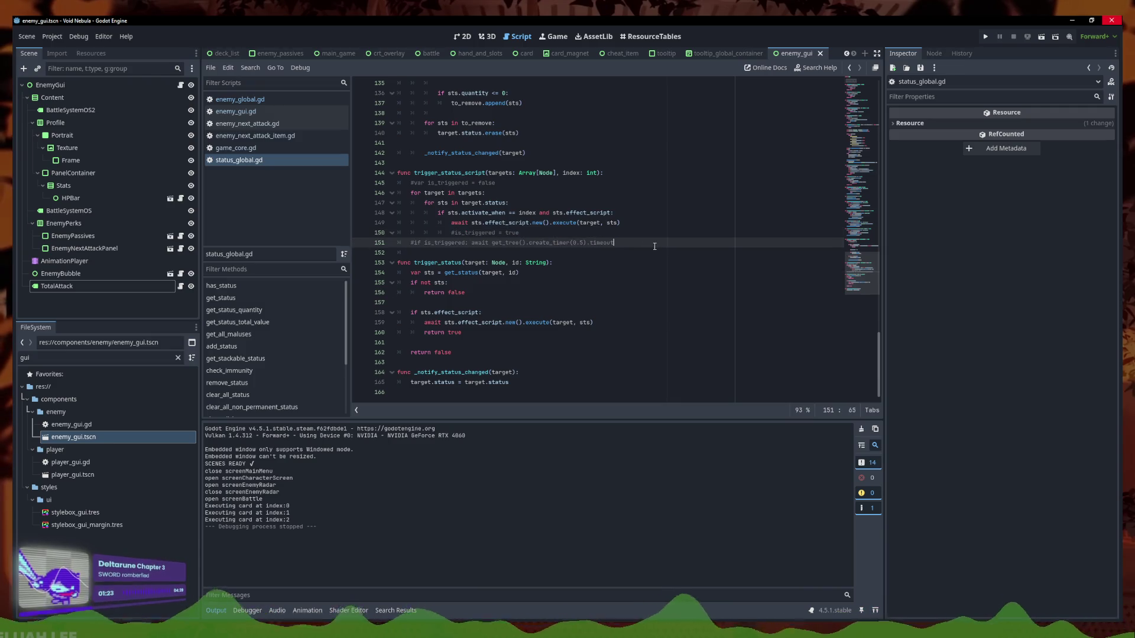
{"action": "key", "text": "BackSpace"}
{"action": "key", "text": "BackSpace"}
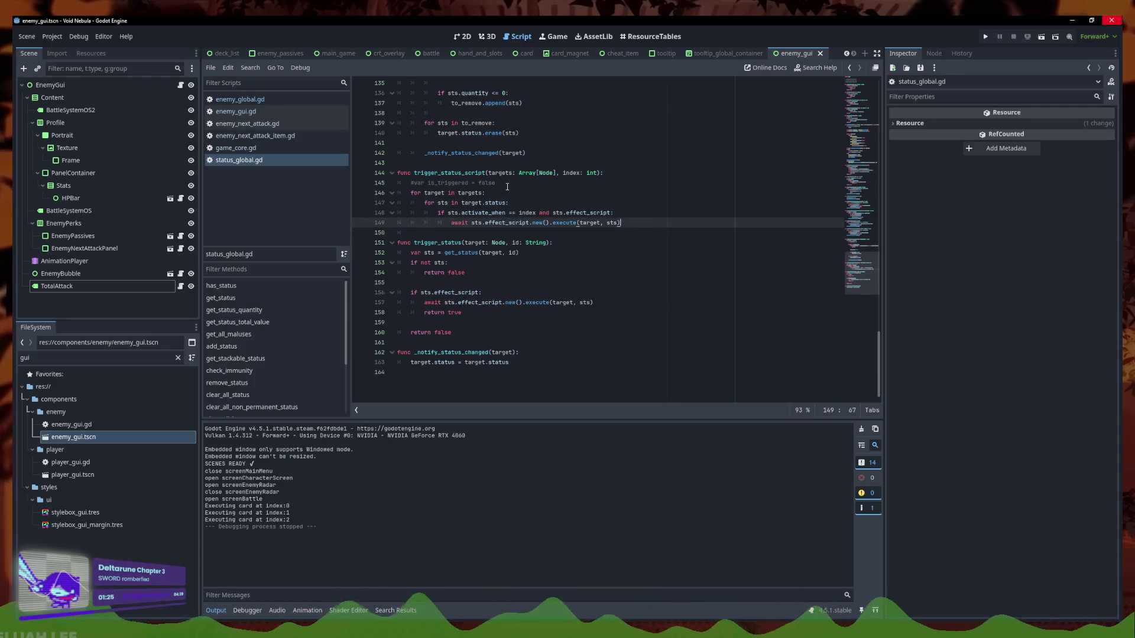
{"action": "triple_click", "coordinate": [507, 187]}
{"action": "key", "text": "BackSpace"}
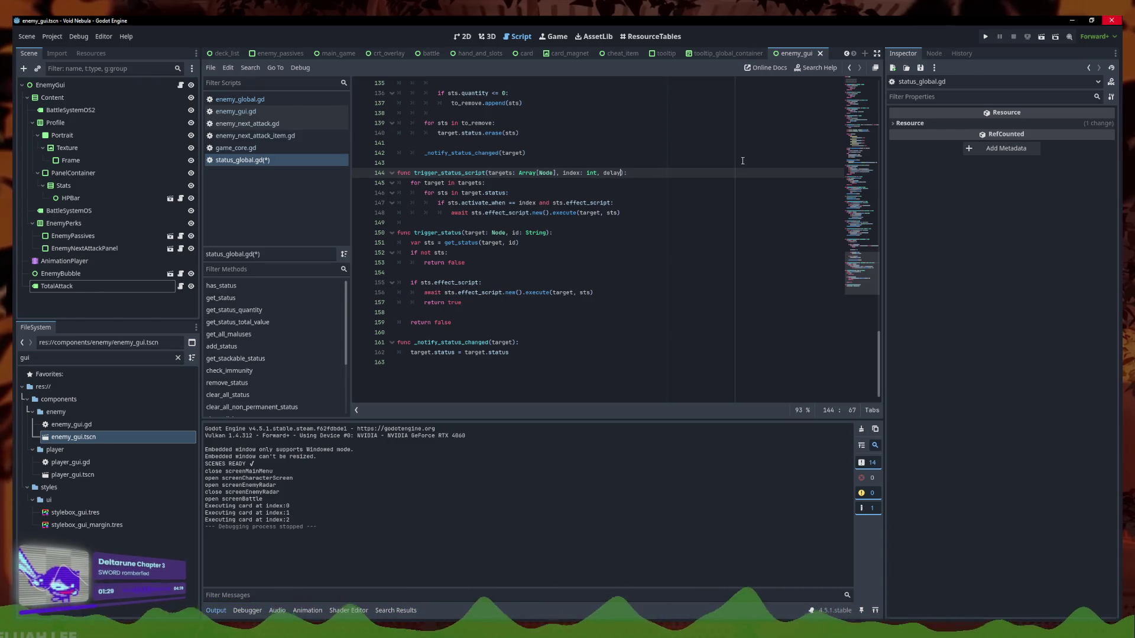
{"action": "type", "text": ":"}
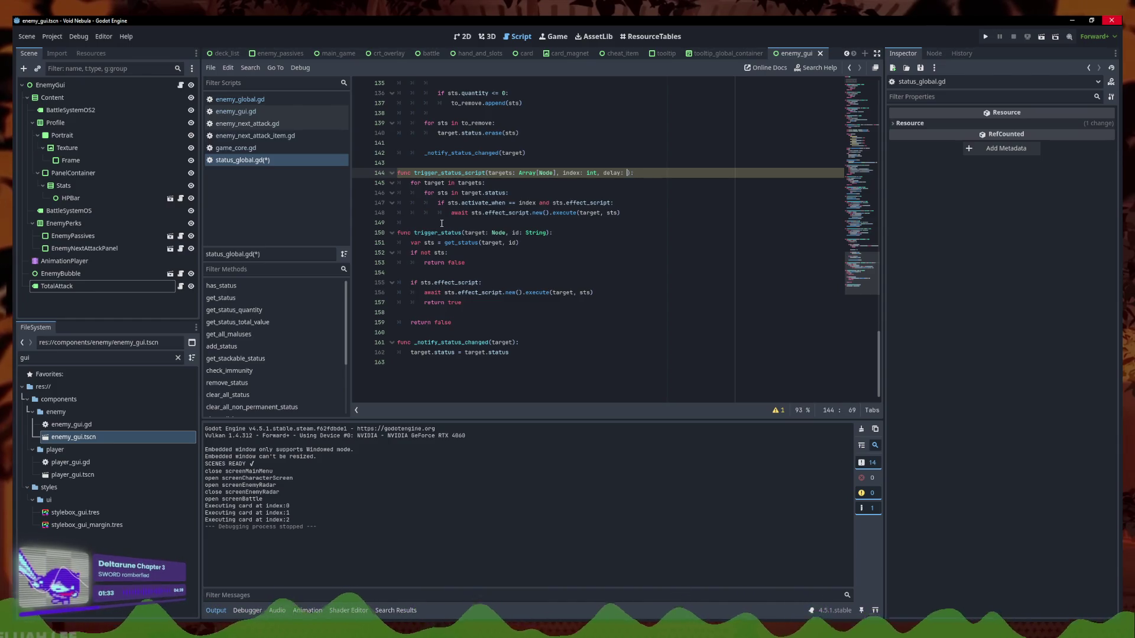
{"action": "key", "text": "BackSpace"}
{"action": "key", "text": "BackSpace"}
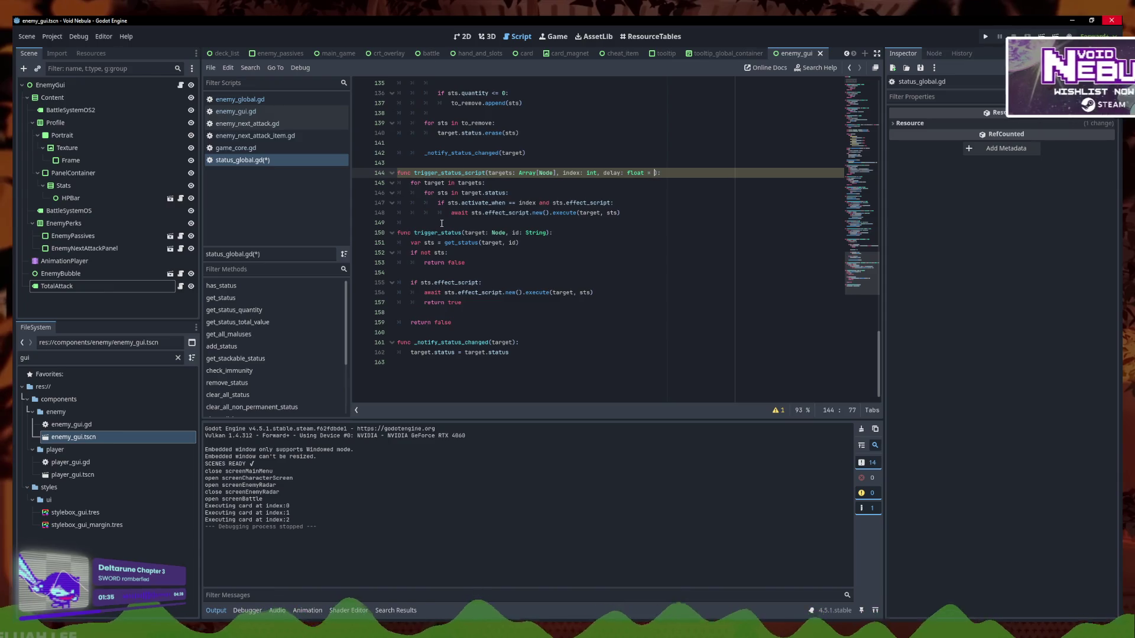
{"action": "type", "text": "= -1"}
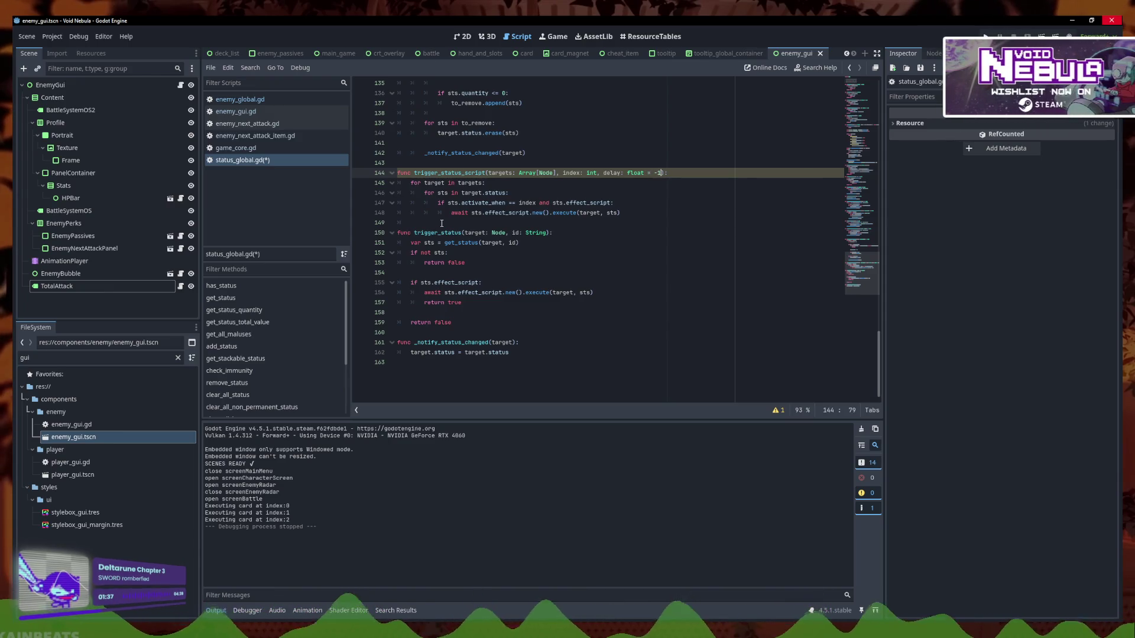
{"action": "key", "text": "ctrl+s"}
Start an 'if delay > 0:' check on a new line after the effect call.
{"action": "left_click", "coordinate": [580, 251]}
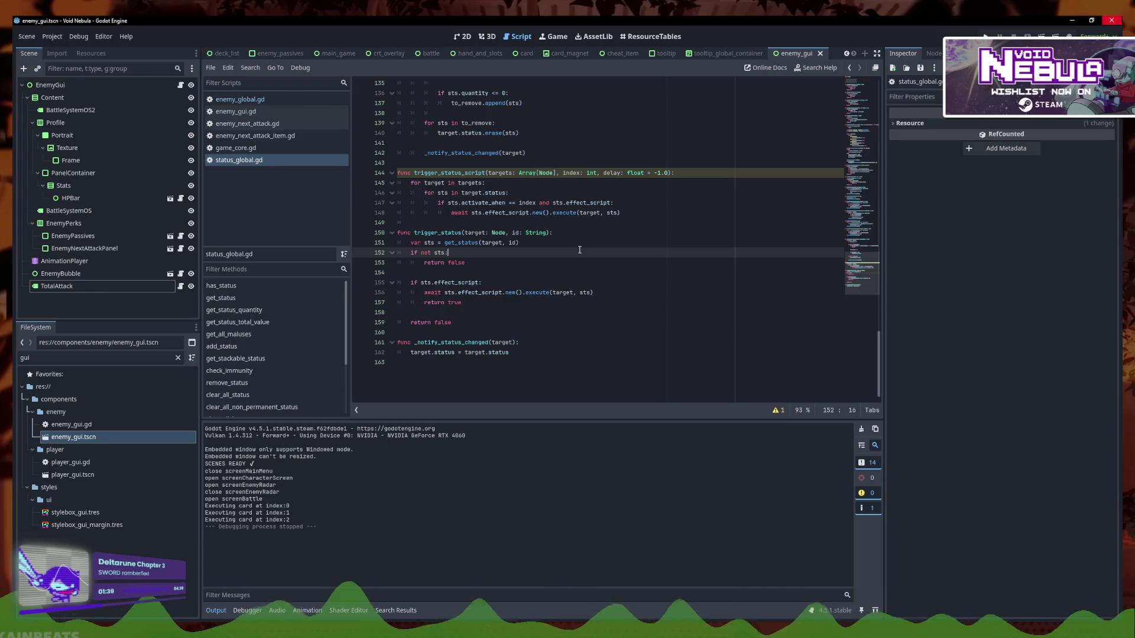
{"action": "left_click", "coordinate": [668, 213]}
{"action": "key", "text": "Return"}
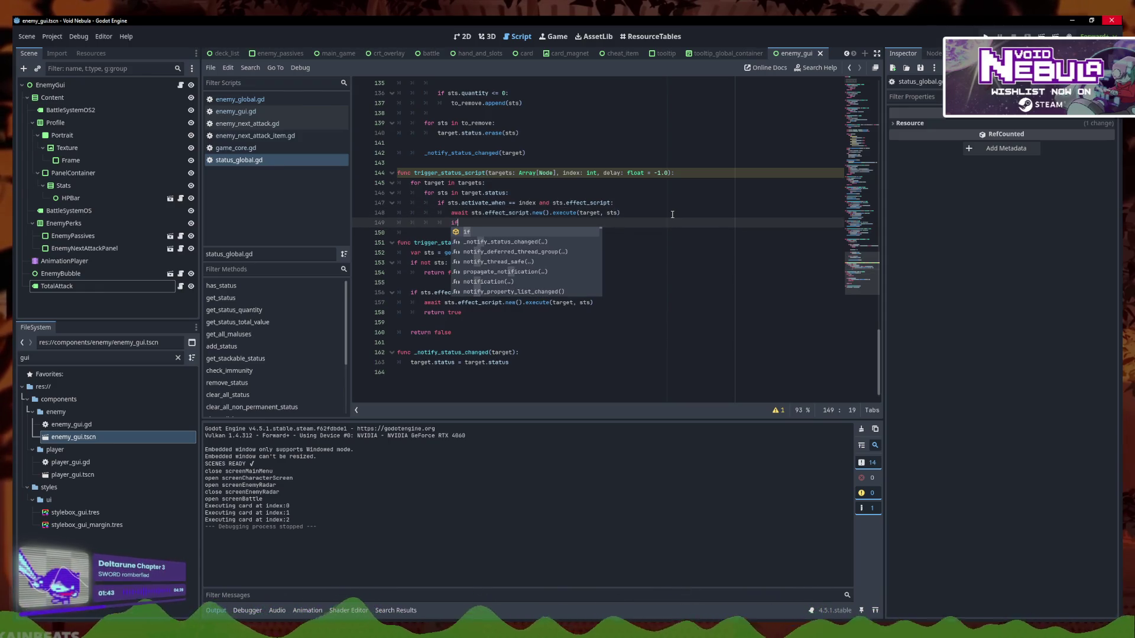
{"action": "key", "text": "BackSpace"}
{"action": "key", "text": "BackSpace"}
{"action": "key", "text": "BackSpace"}
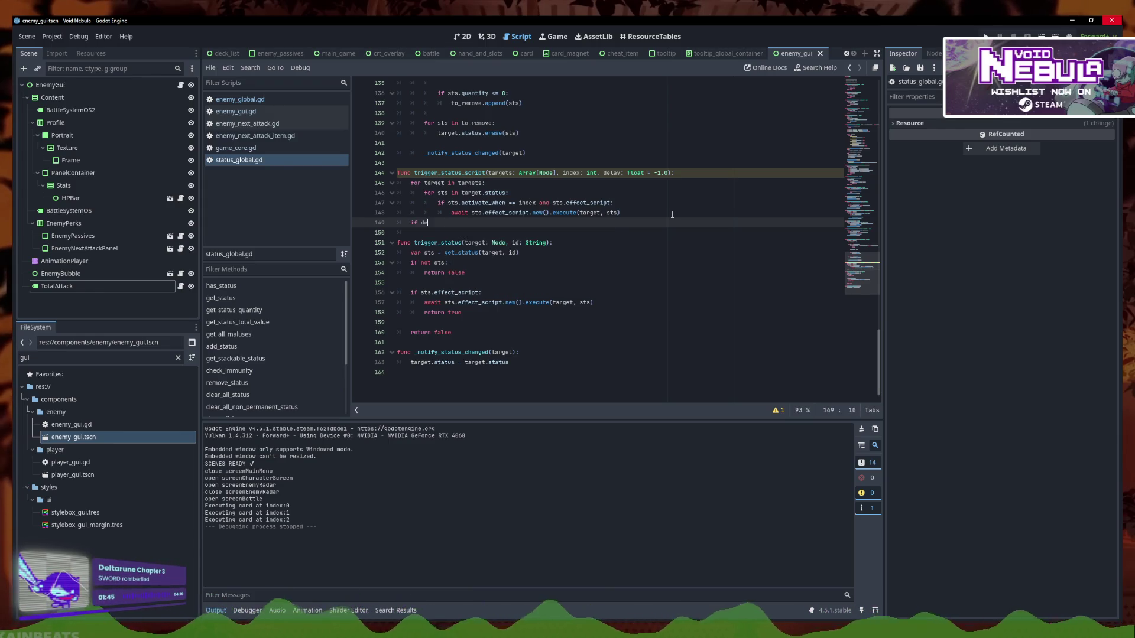
{"action": "type", "text": "lay <"}
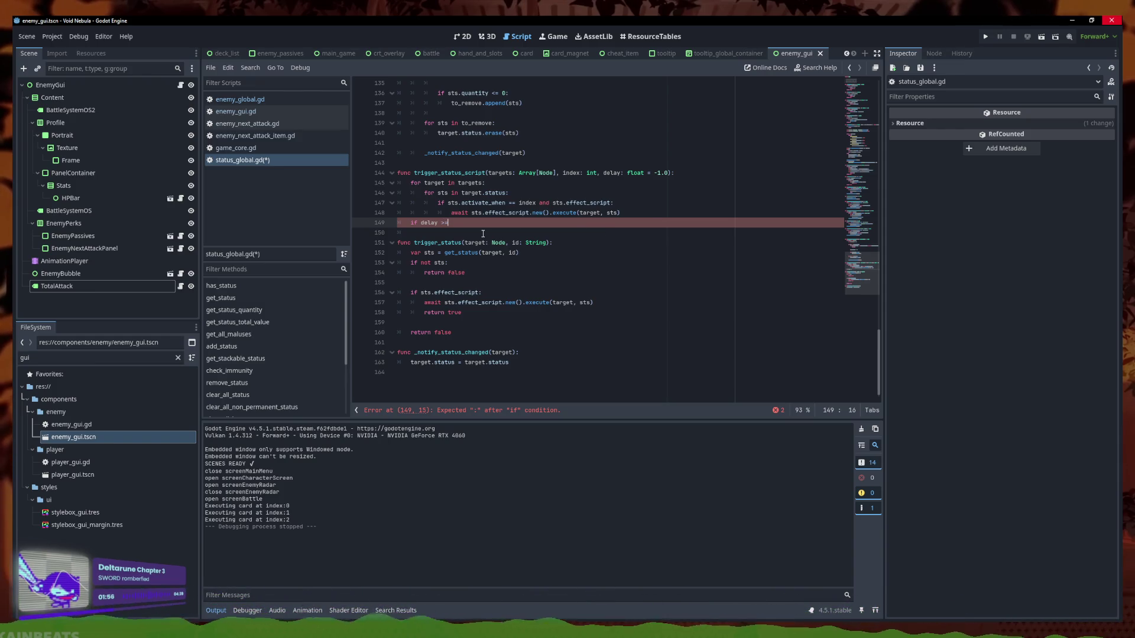
{"action": "key", "text": "BackSpace"}
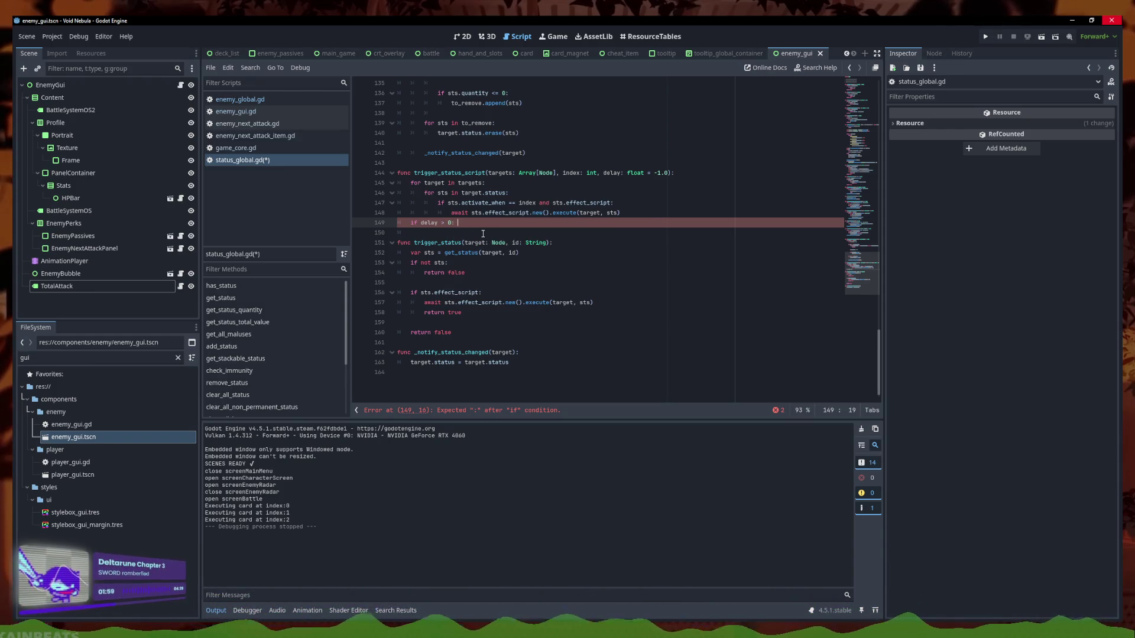
Browse the open enemy scripts and return to enemy_global.gd's attack_player.
{"action": "left_click", "coordinate": [278, 124]}
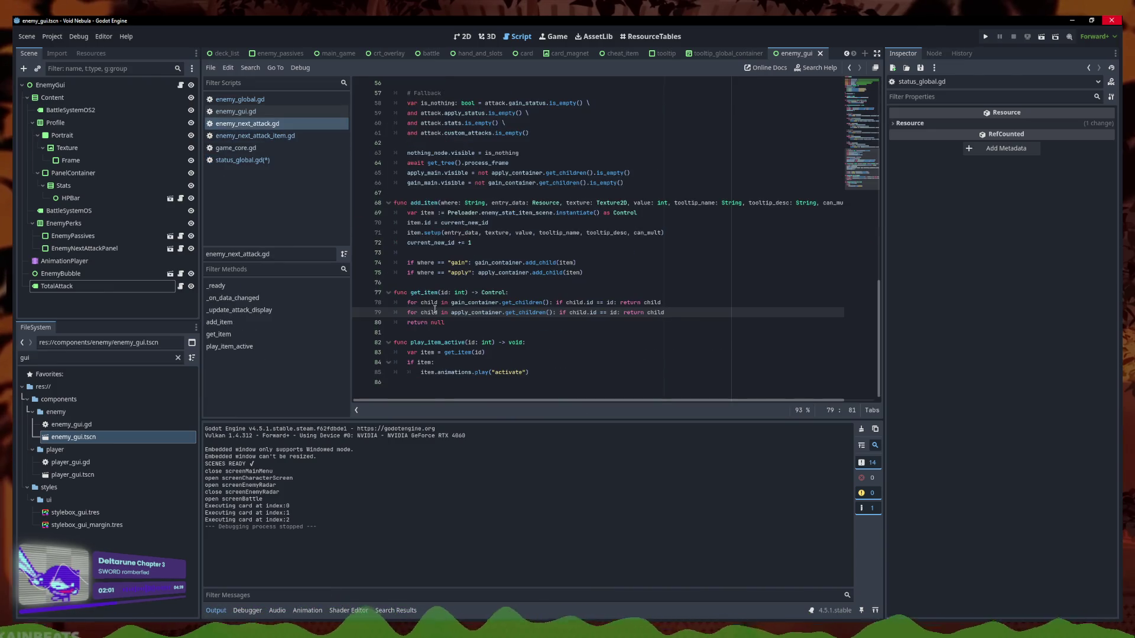
{"action": "left_click", "coordinate": [276, 161]}
{"action": "left_click", "coordinate": [271, 136]}
{"action": "left_click", "coordinate": [274, 124]}
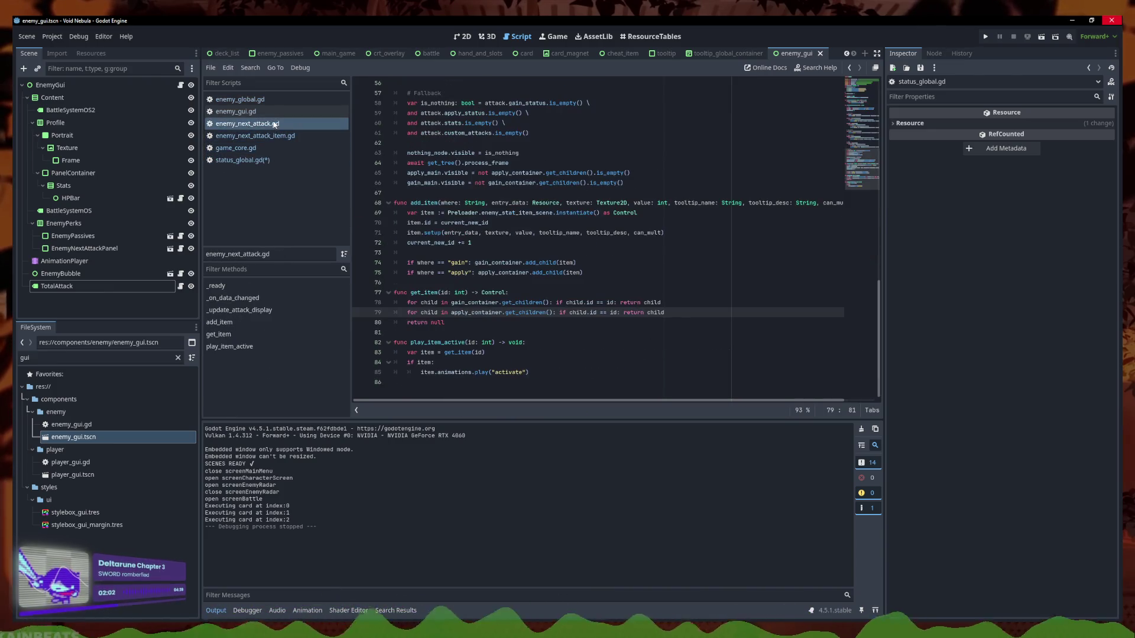
{"action": "left_click", "coordinate": [269, 111]}
{"action": "left_click", "coordinate": [268, 99]}
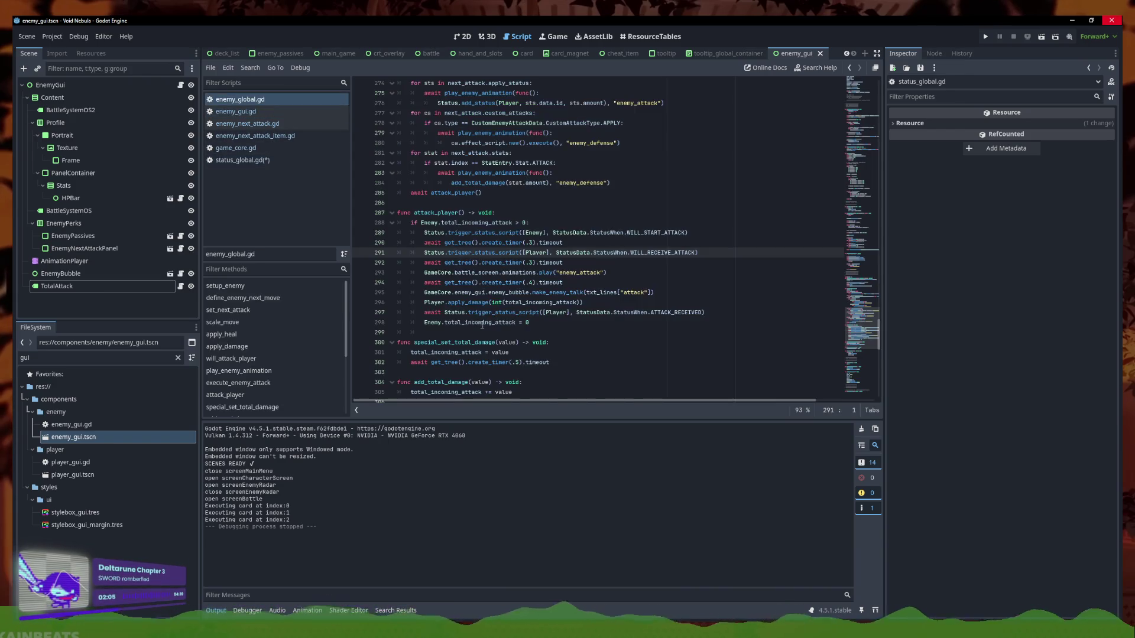
Replace both timer waits with awaited Status.trigger_status_script calls taking a 0.3 delay, and save.
{"action": "triple_click", "coordinate": [494, 261]}
{"action": "key", "text": "ctrl+c"}
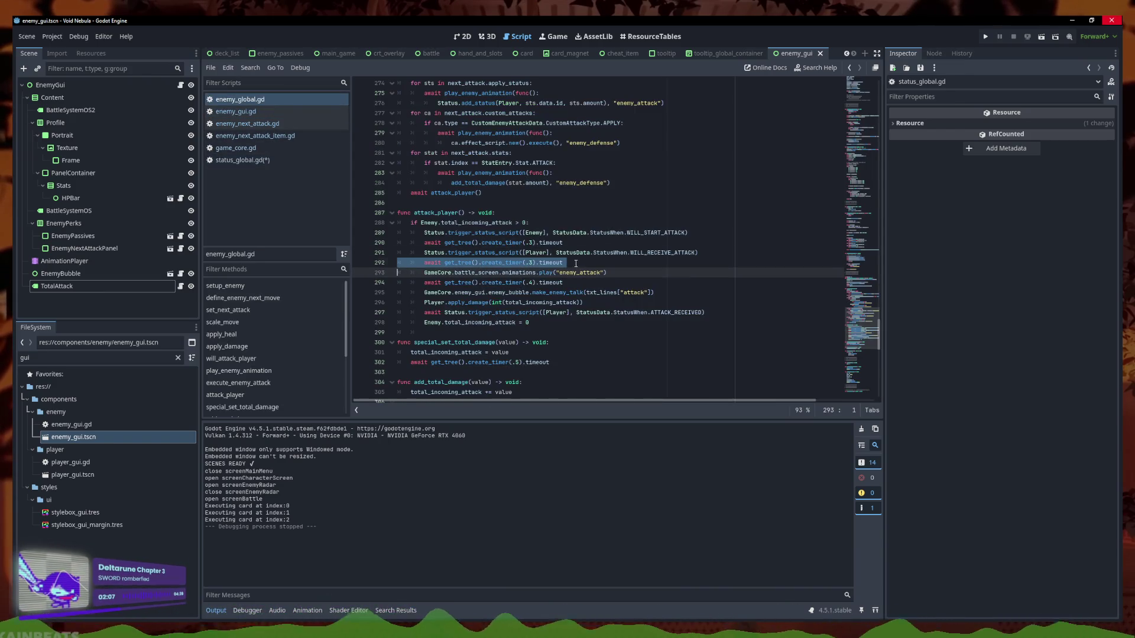
{"action": "key", "text": "Delete"}
{"action": "left_click", "coordinate": [425, 252]}
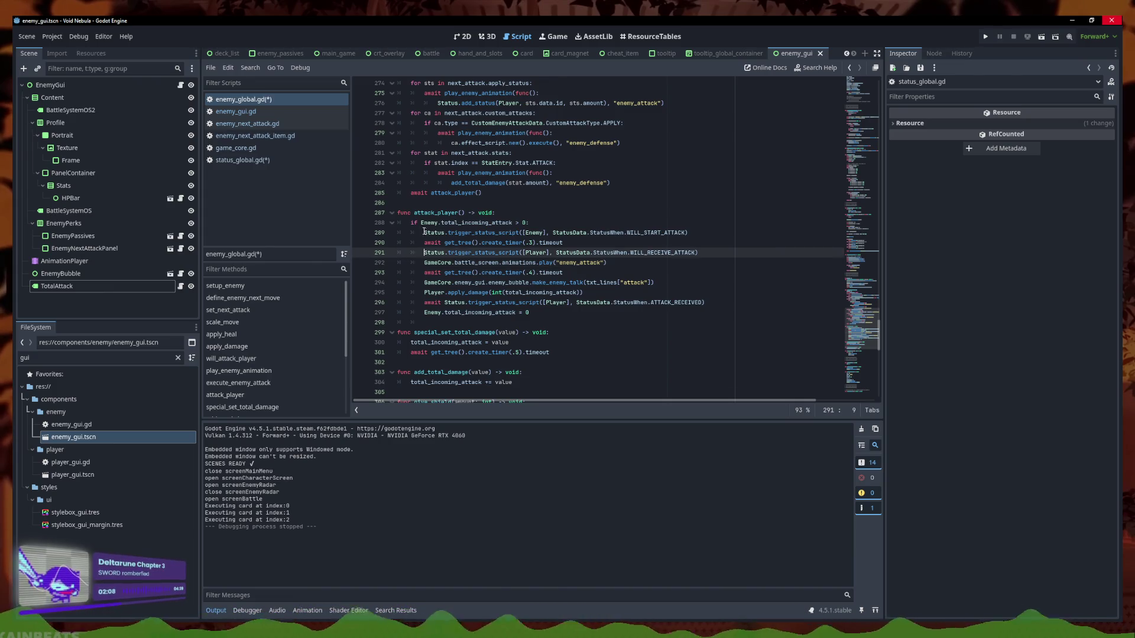
{"action": "left_click", "coordinate": [425, 232], "text": "alt"}
{"action": "type", "text": "await"}
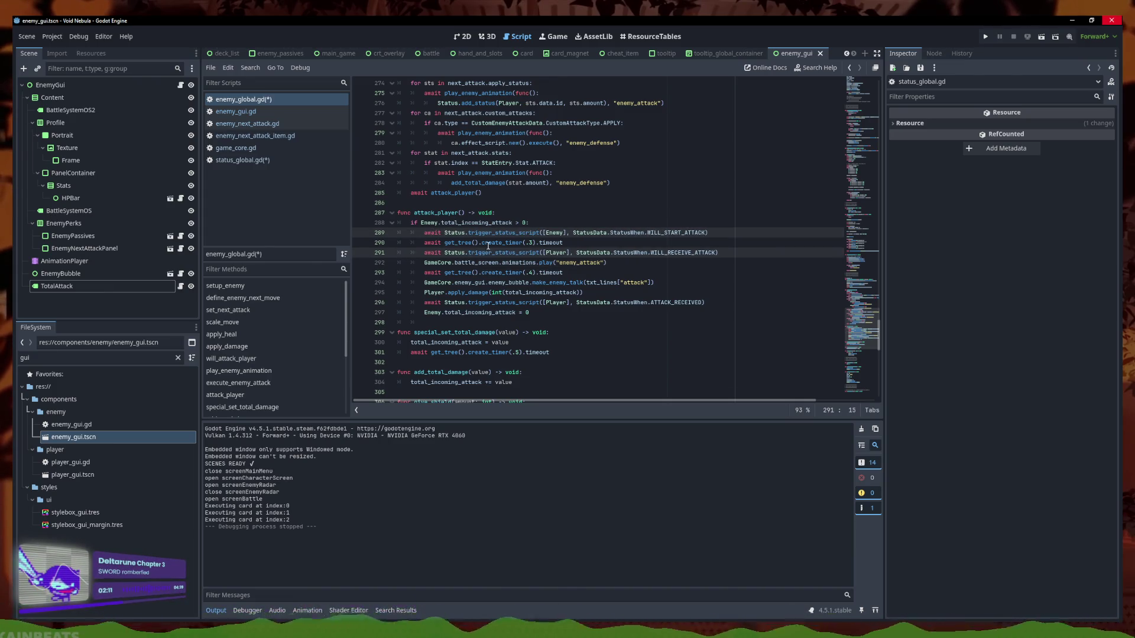
{"action": "triple_click", "coordinate": [486, 242]}
{"action": "key", "text": "Delete"}
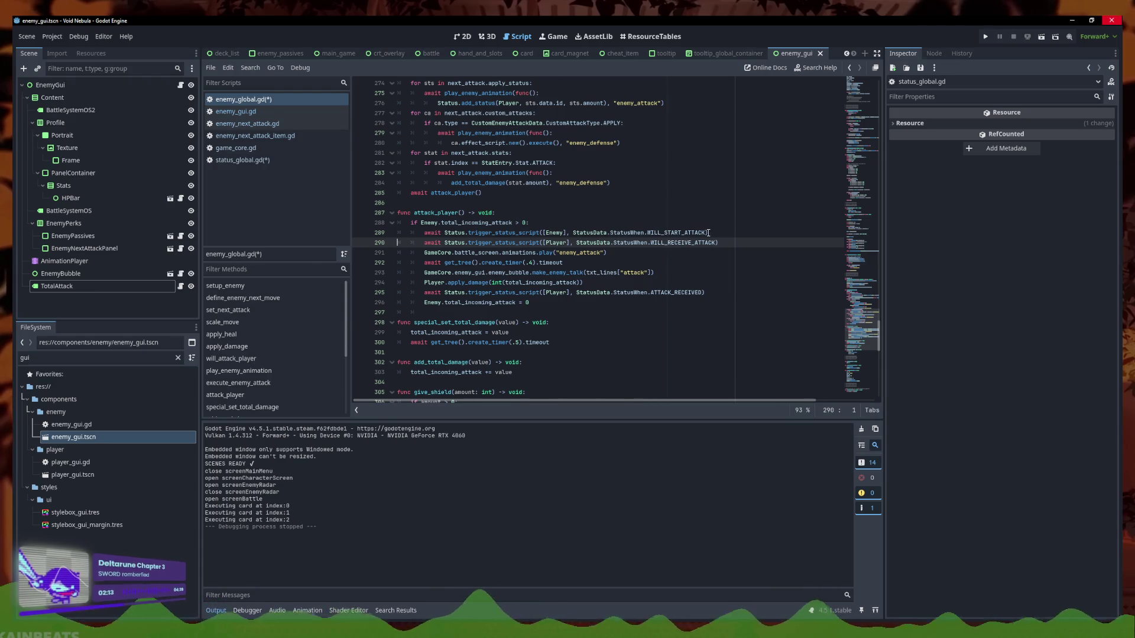
{"action": "left_click", "coordinate": [708, 232]}
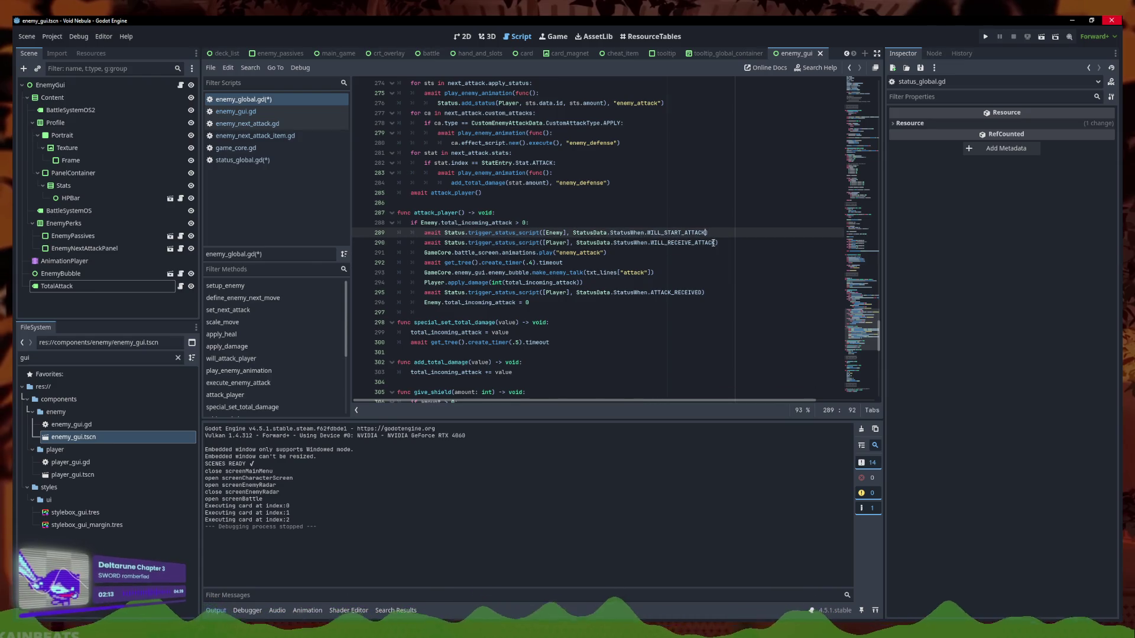
{"action": "left_click", "coordinate": [766, 231]}
{"action": "key", "text": "ctrl+s"}
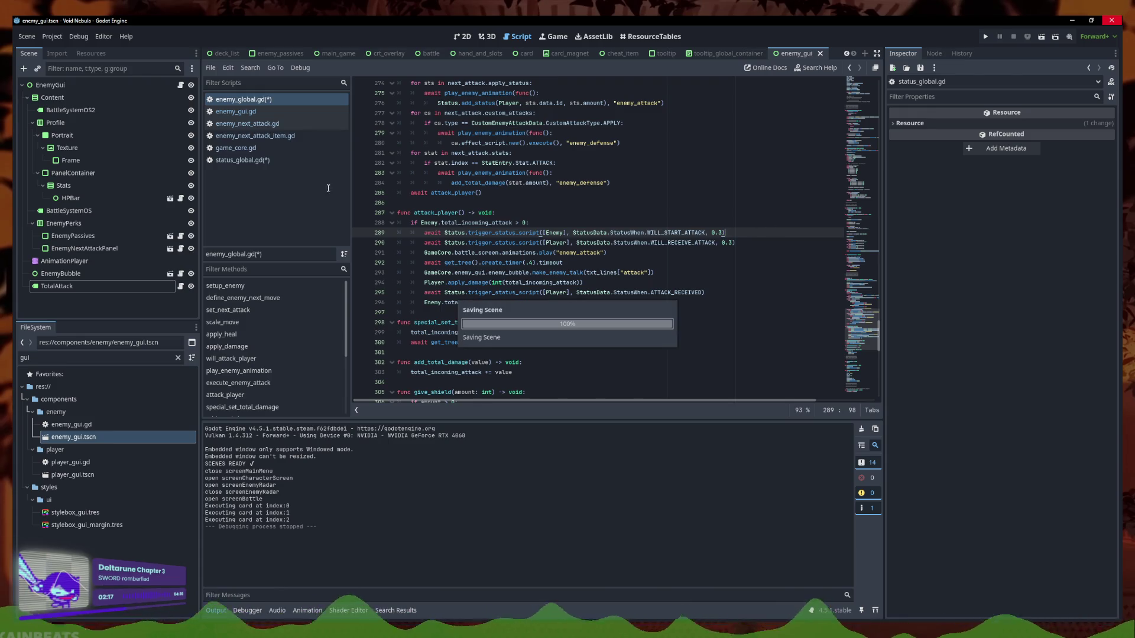
Switch to status_global.gd and paste the timer wait under the delay check.
{"action": "left_click", "coordinate": [273, 126]}
{"action": "left_click", "coordinate": [281, 135]}
{"action": "left_click", "coordinate": [281, 148]}
{"action": "left_click", "coordinate": [278, 160]}
{"action": "key", "text": "ctrl+v"}
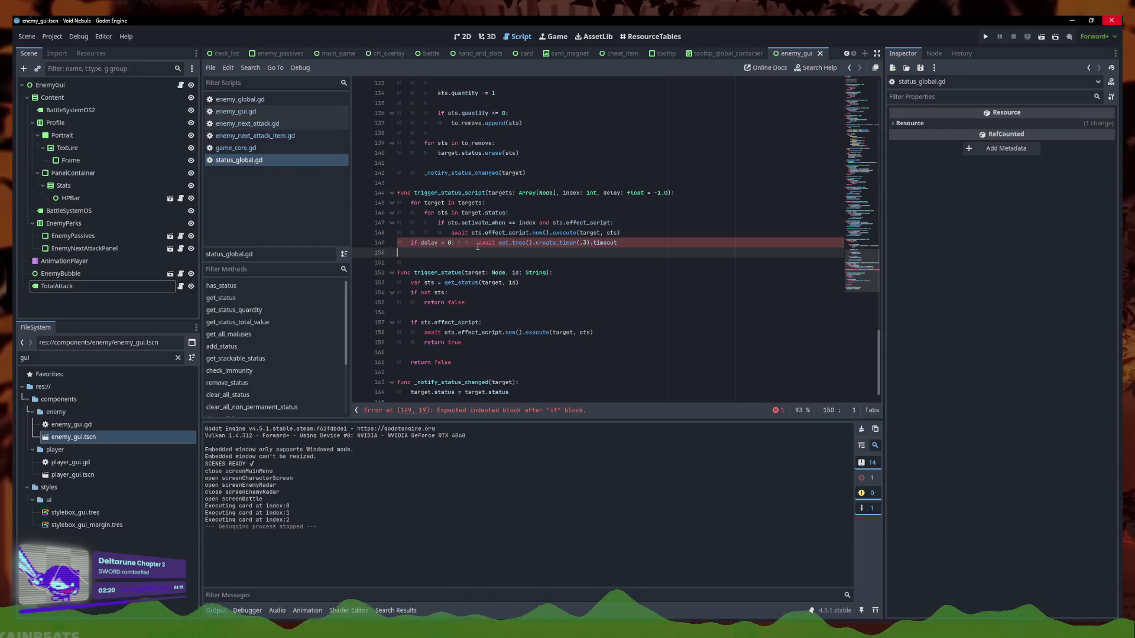
Tidy the delay check line, save, and make its timer use the delay value.
{"action": "left_click", "coordinate": [478, 243]}
{"action": "key", "text": "End"}
{"action": "key", "text": "Delete"}
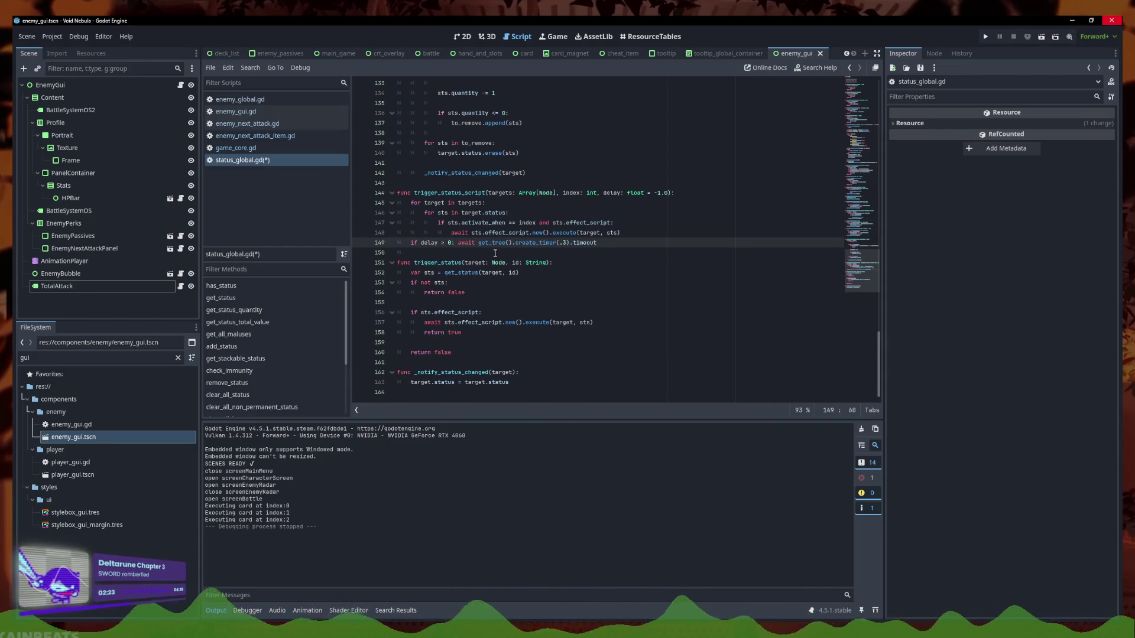
{"action": "key", "text": "ctrl+s"}
{"action": "left_click_drag", "start_coordinate": [619, 192], "coordinate": [609, 194]}
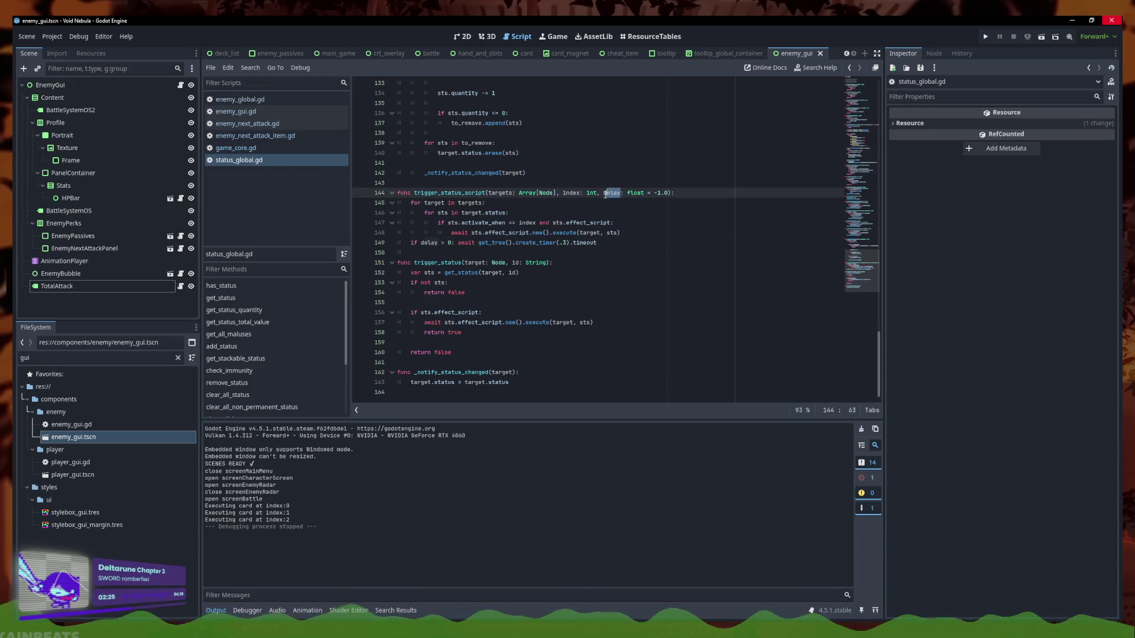
{"action": "left_click", "coordinate": [559, 243]}
{"action": "type", "text": "."}
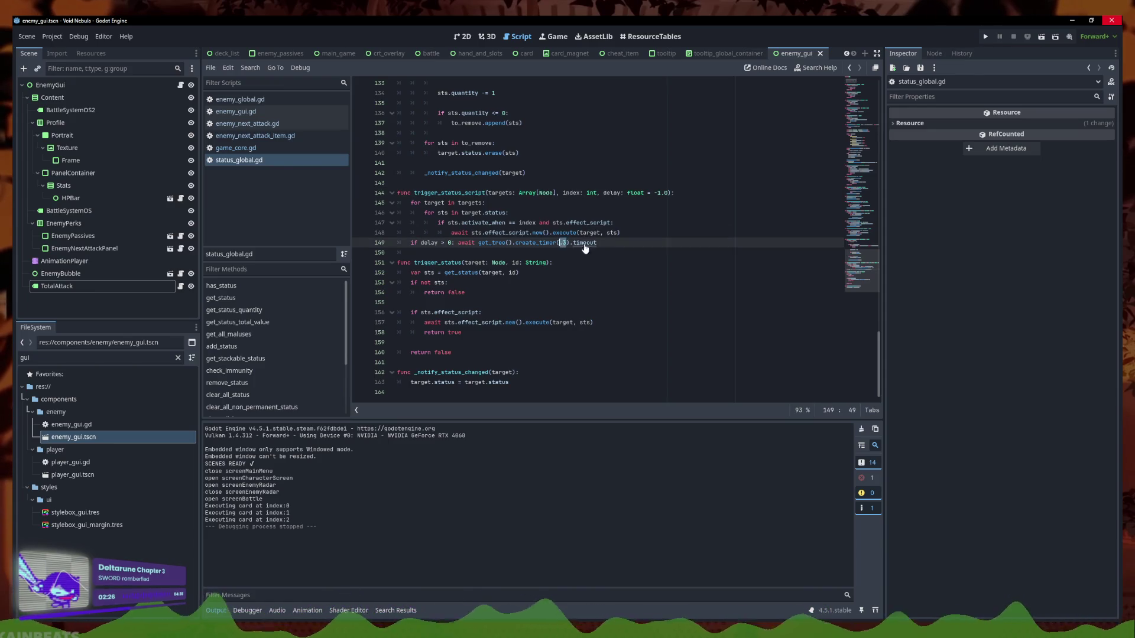
Check the status trigger call on line 289 of enemy_global.gd, then return to status_global.gd.
{"action": "left_click", "coordinate": [260, 123]}
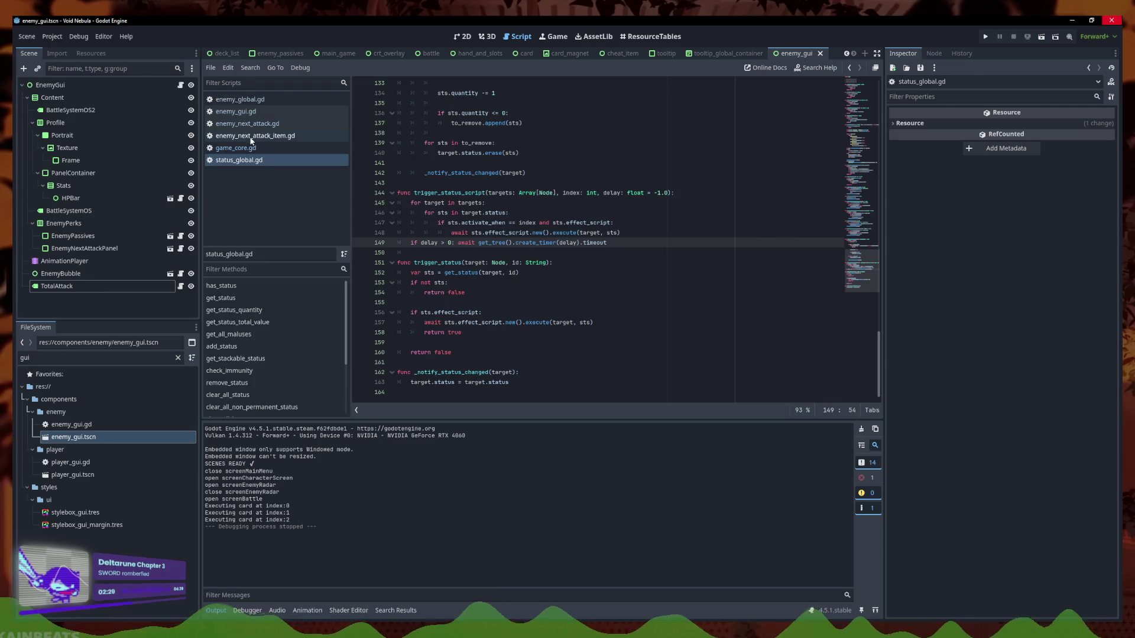
{"action": "left_click", "coordinate": [236, 112]}
{"action": "left_click", "coordinate": [239, 100]}
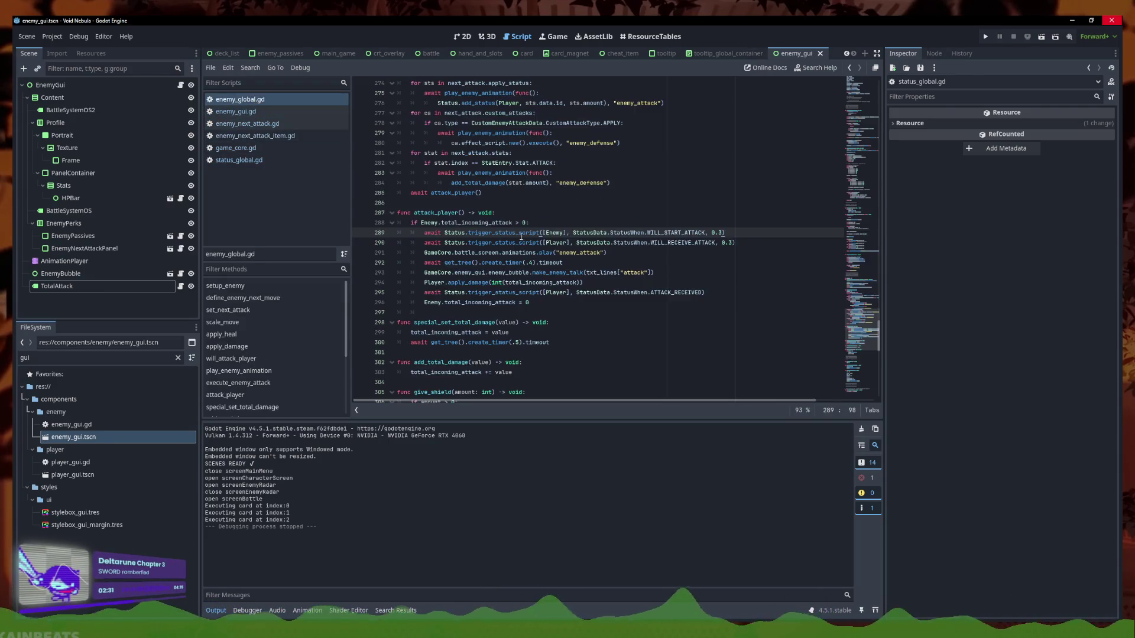
{"action": "left_click", "coordinate": [714, 251]}
{"action": "key", "text": "Down"}
{"action": "left_click", "coordinate": [749, 237]}
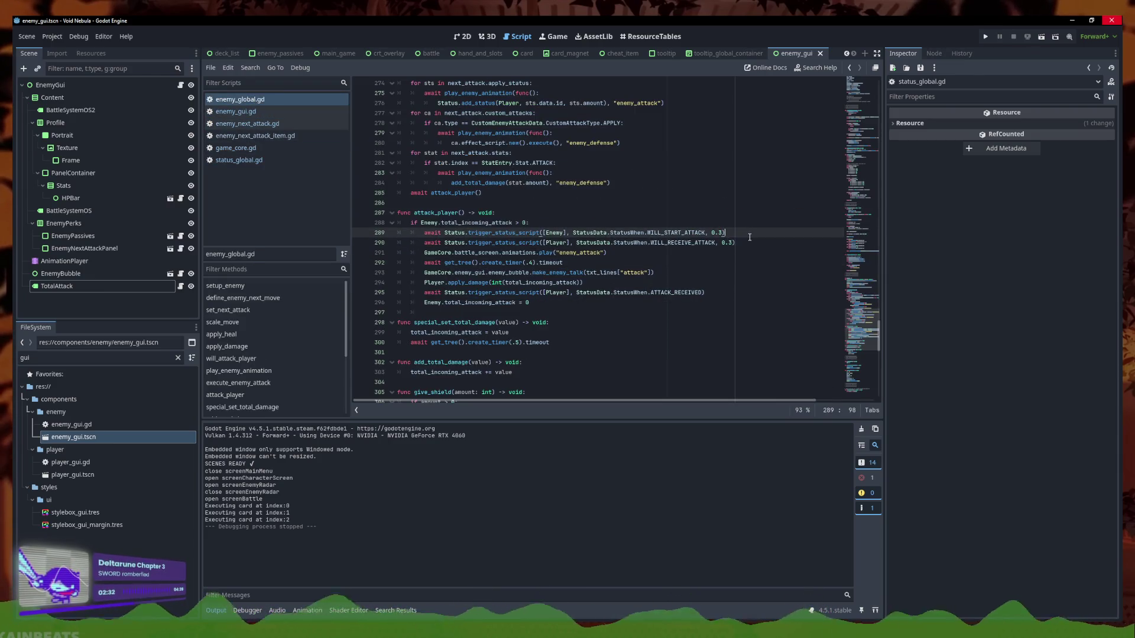
{"action": "left_click", "coordinate": [276, 137]}
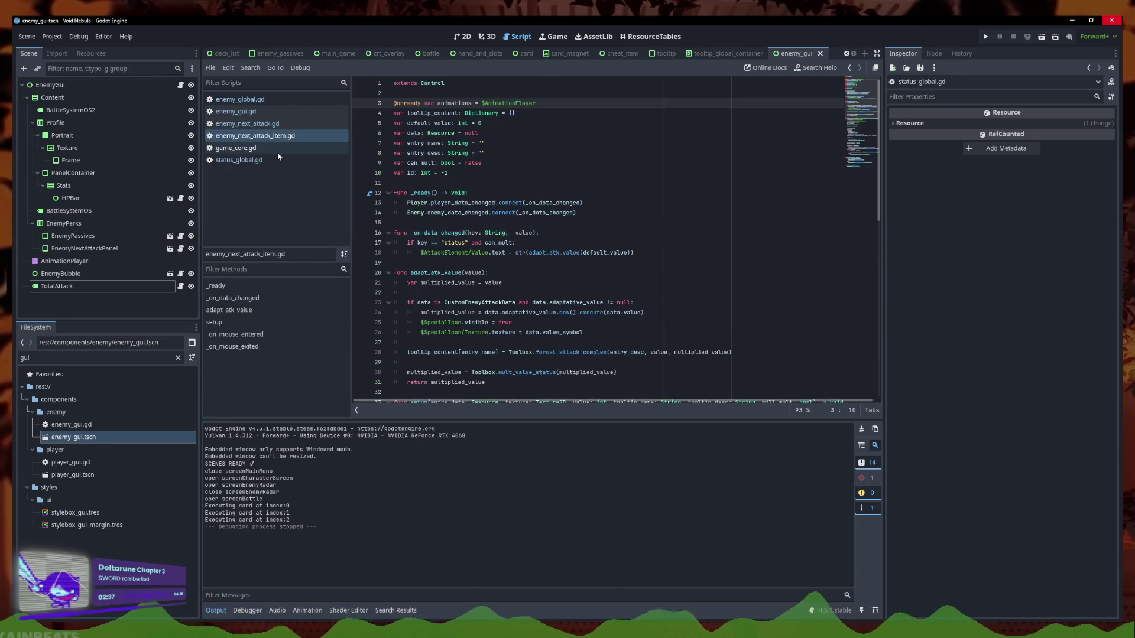
{"action": "left_click", "coordinate": [278, 158]}
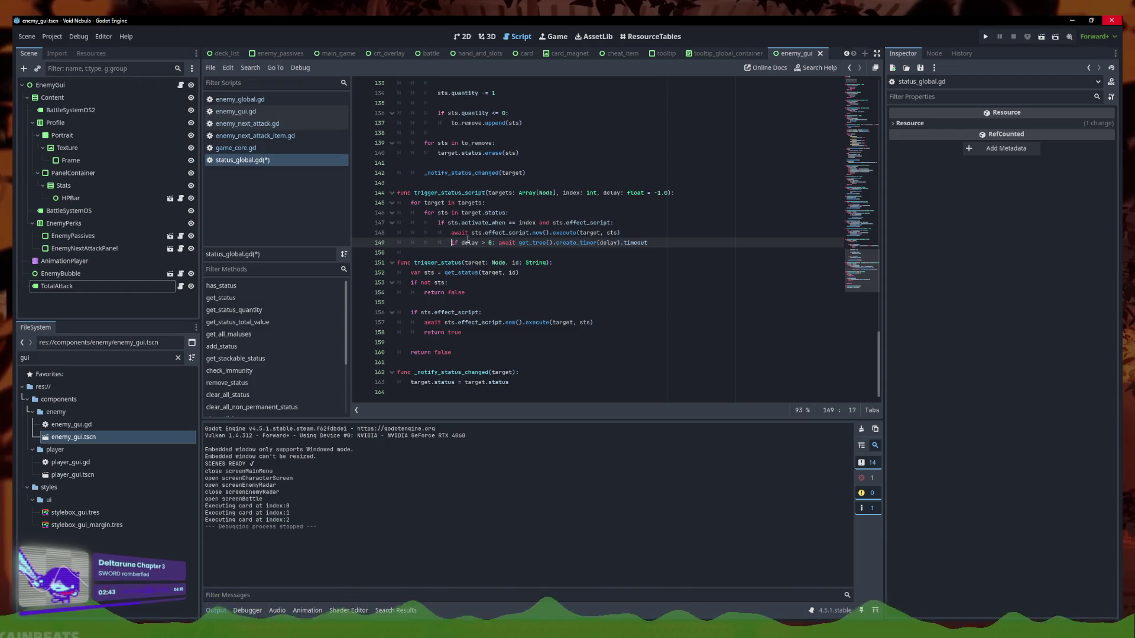
Dedent the delay check outside the loops and declare var triggered = false at the function top.
{"action": "mouse_move", "coordinate": [468, 240]}
{"action": "key", "text": "BackSpace"}
{"action": "key", "text": "BackSpace"}
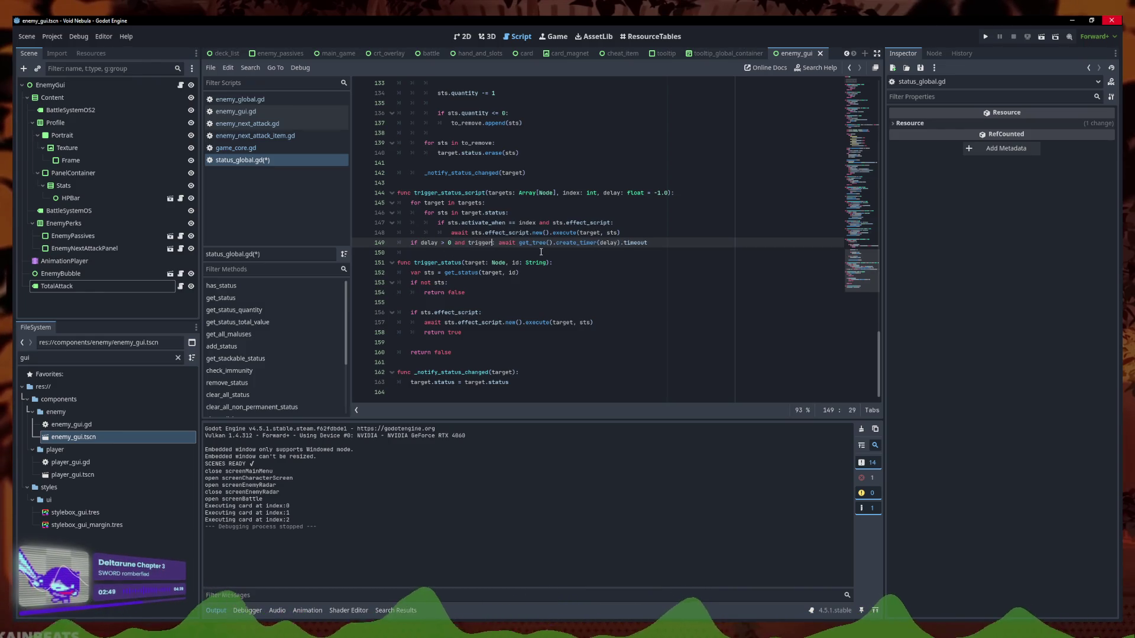
{"action": "left_click", "coordinate": [696, 192]}
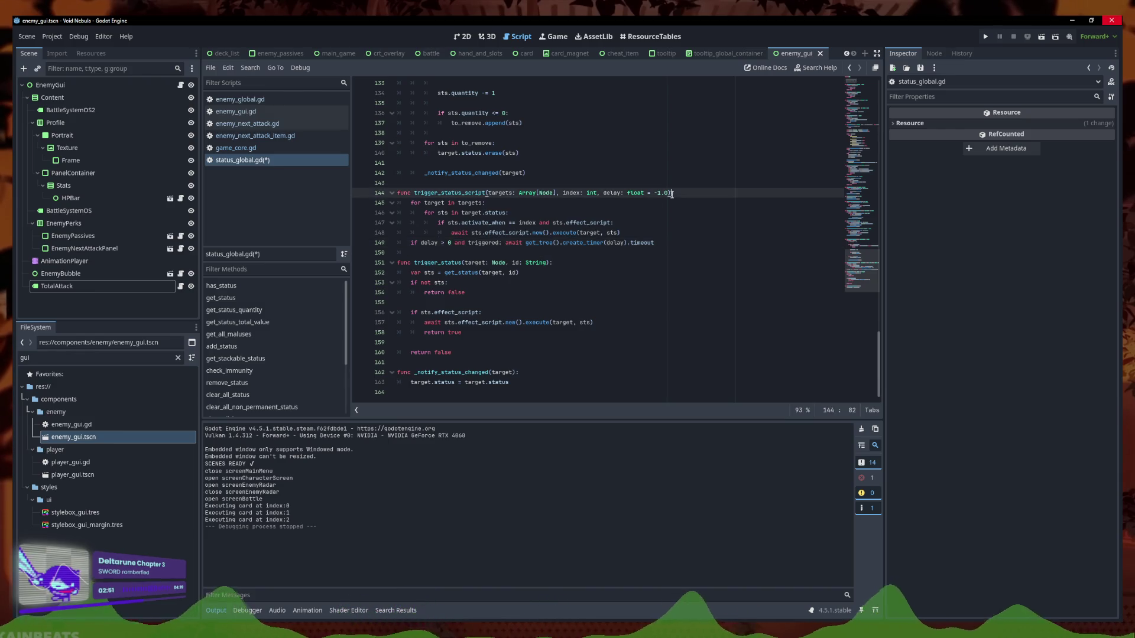
{"action": "key", "text": "Return"}
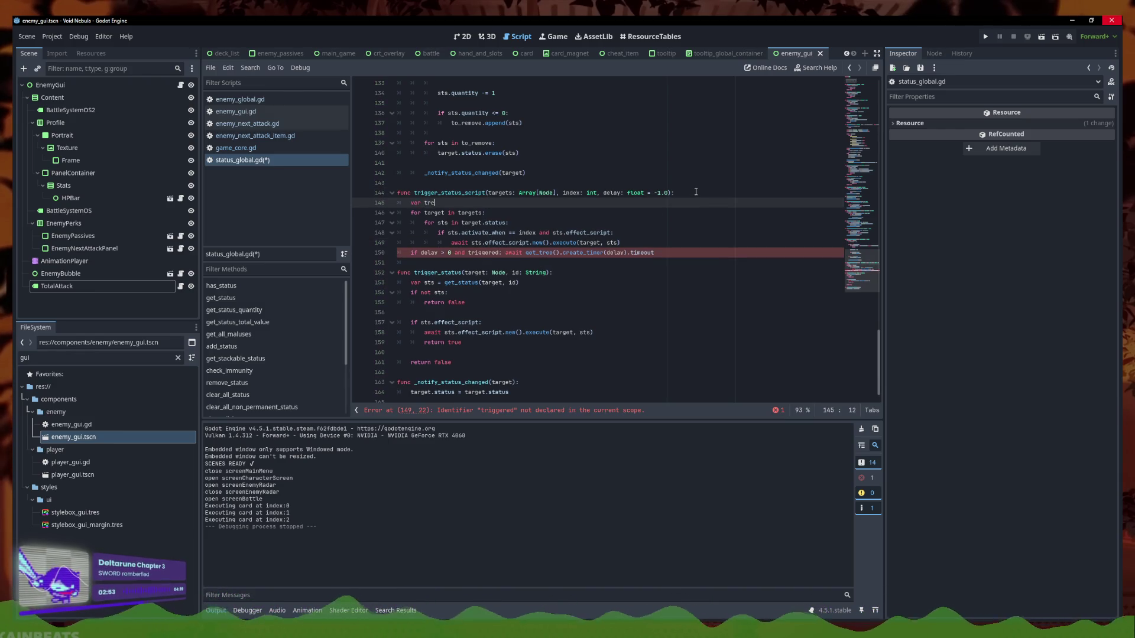
{"action": "key", "text": "Escape"}
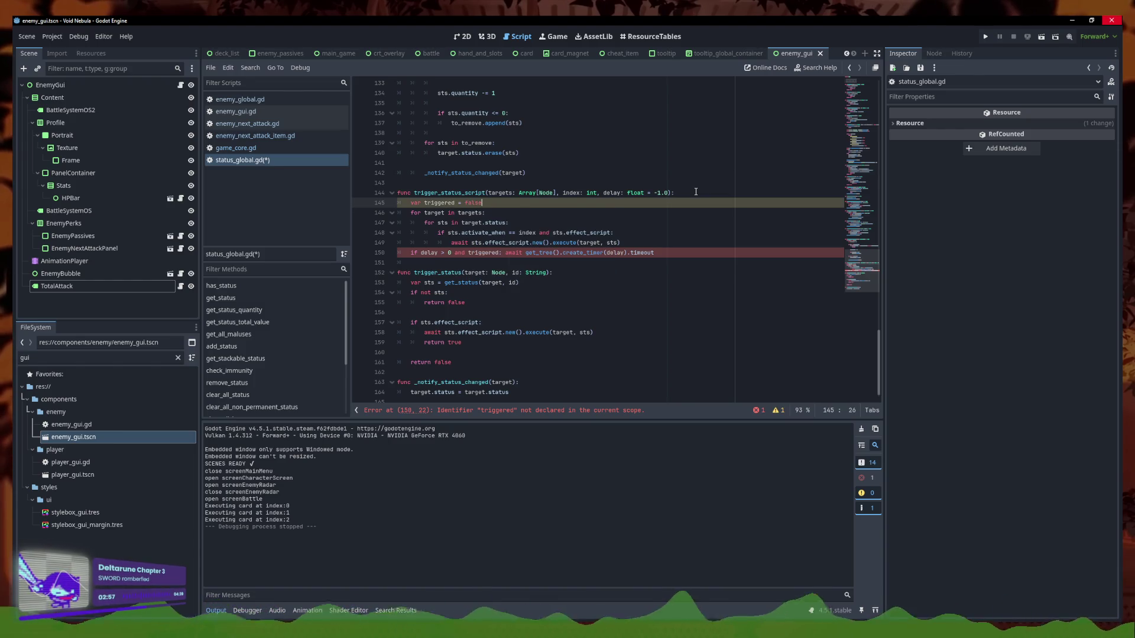
Set triggered = true inside the status match, save, and run the game.
{"action": "left_click", "coordinate": [659, 244]}
{"action": "key", "text": "ctrl+shift+Return"}
{"action": "type", "text": "triggered = true"}
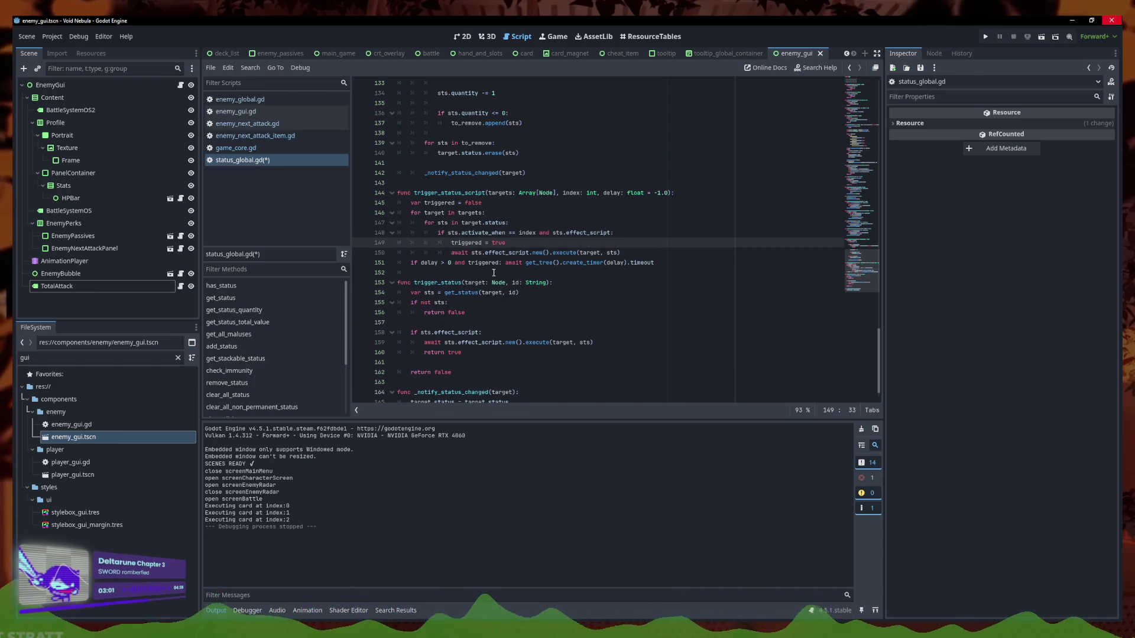
{"action": "key", "text": "ctrl+s"}
{"action": "key", "text": "Down"}
{"action": "key", "text": "End"}
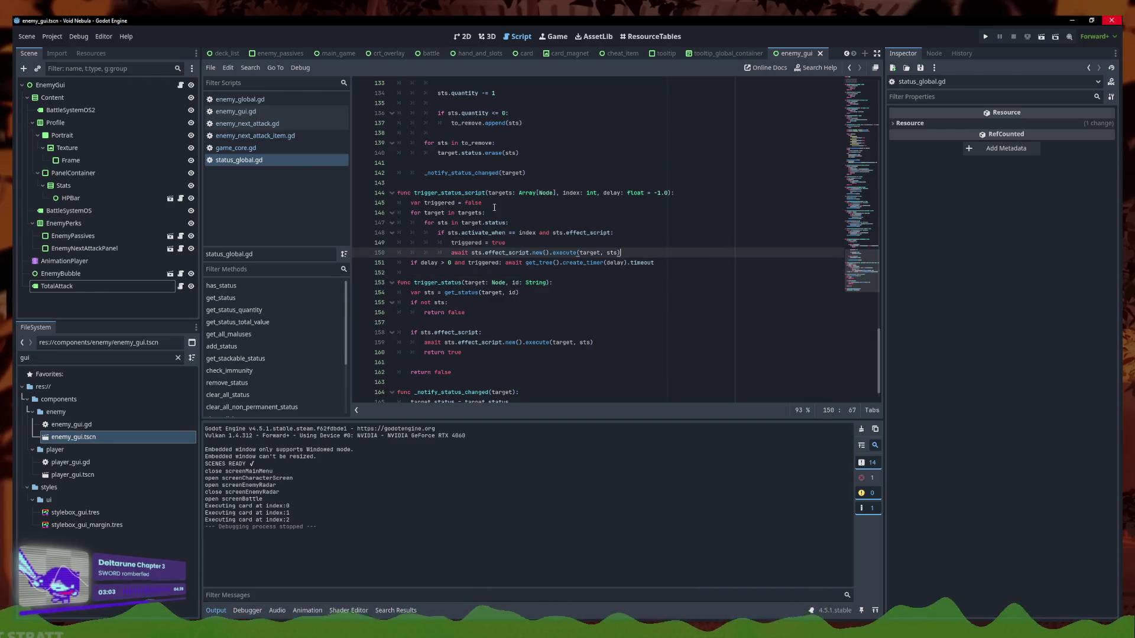
{"action": "left_click", "coordinate": [664, 246]}
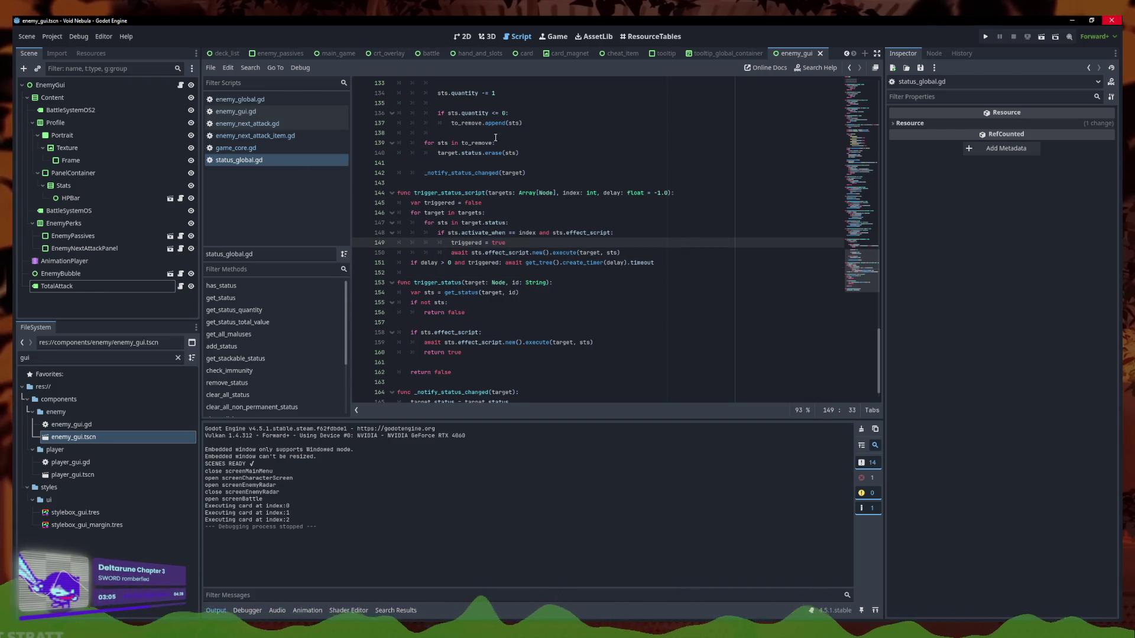
{"action": "left_click", "coordinate": [986, 37]}
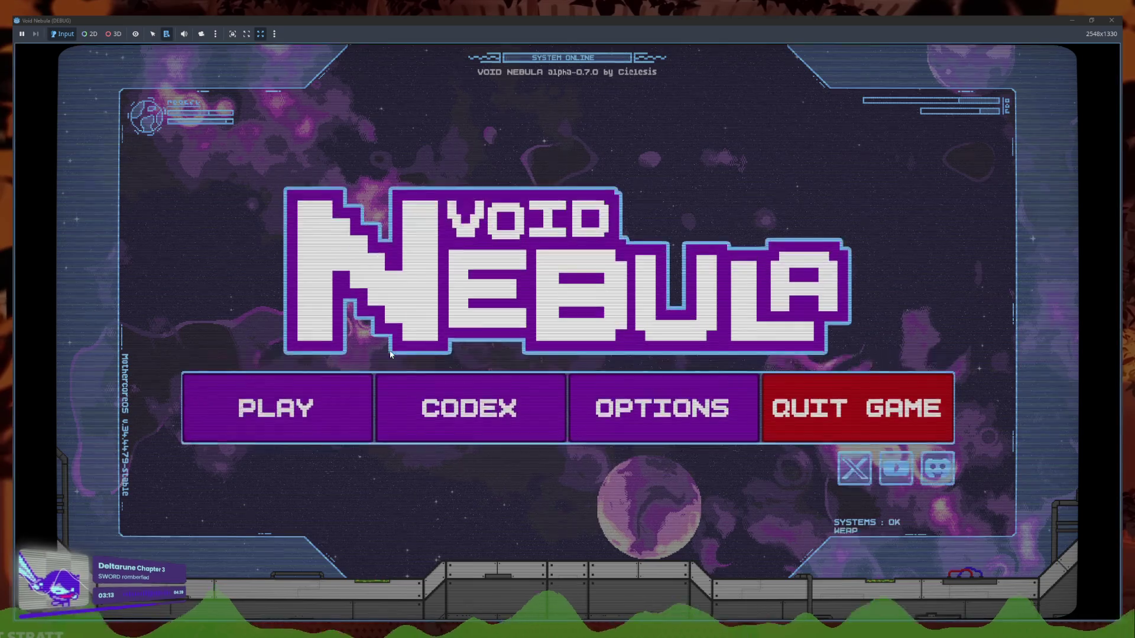
Start a new run with the Faceless character.
{"action": "left_click", "coordinate": [291, 406]}
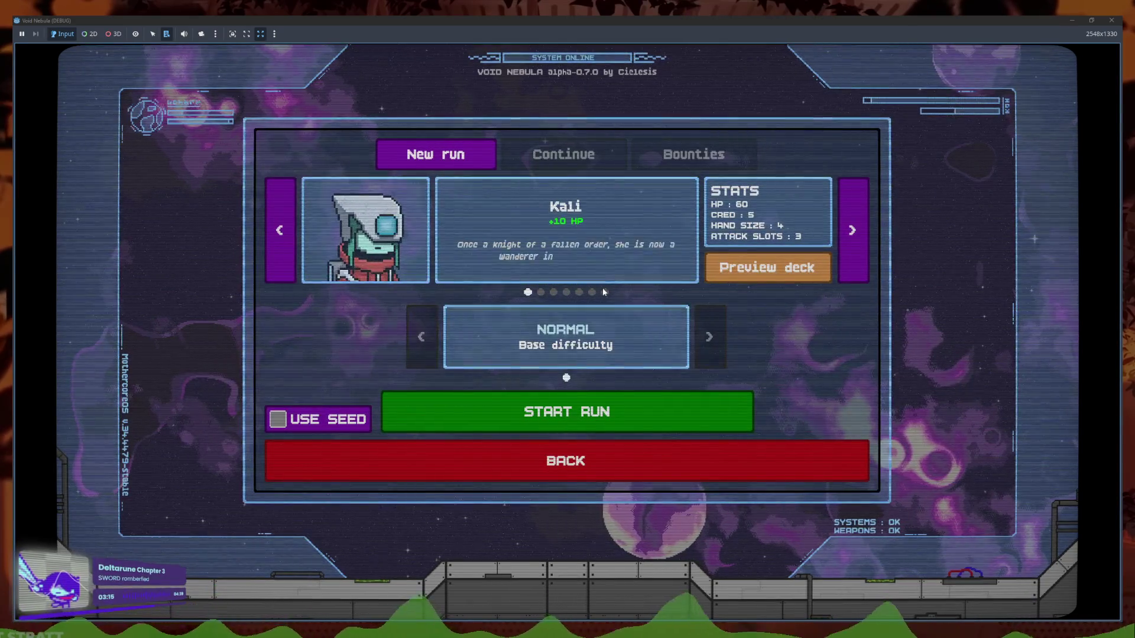
{"action": "left_click", "coordinate": [604, 292]}
{"action": "left_click", "coordinate": [527, 292]}
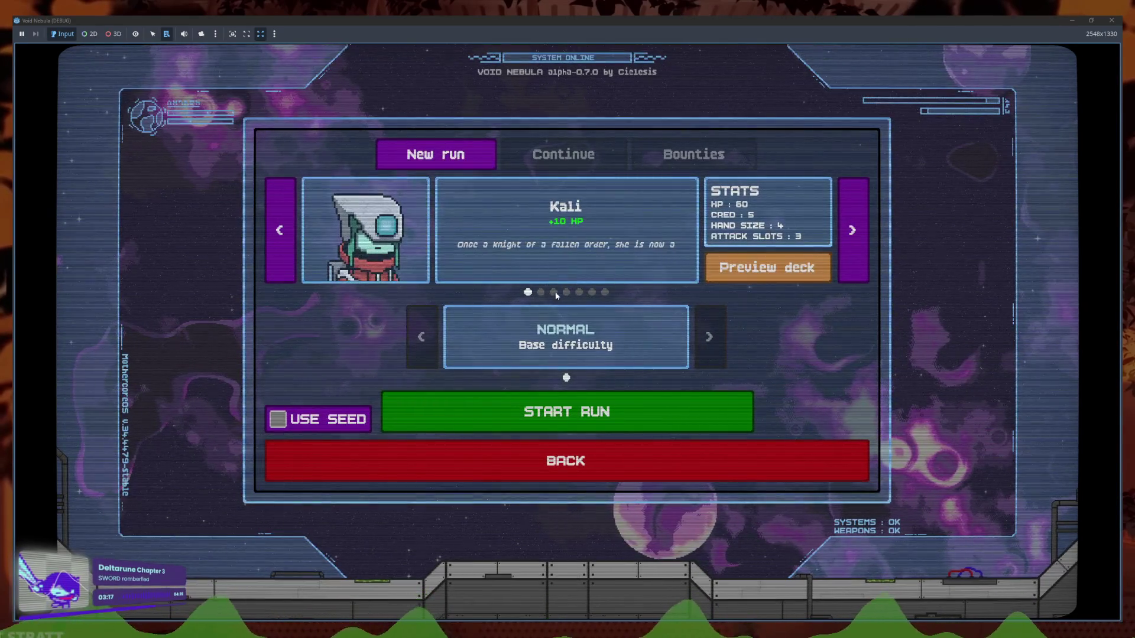
{"action": "left_click", "coordinate": [604, 291]}
{"action": "left_click", "coordinate": [602, 406]}
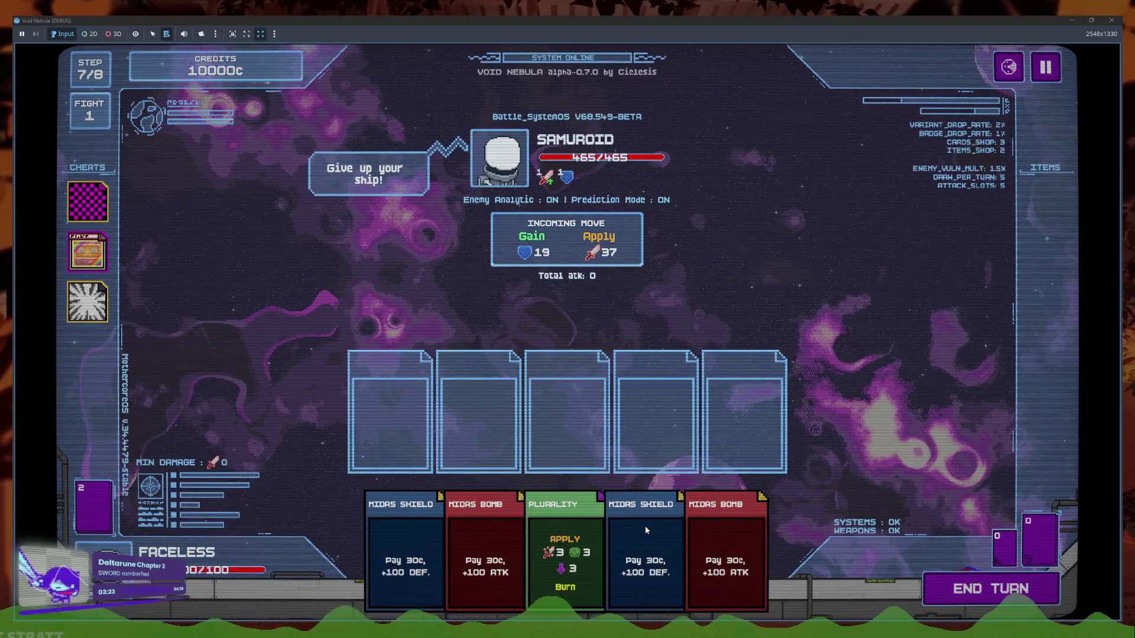
Over three turns against Samuroid, slot two Midas Shield cards each turn and end the turn.
{"action": "left_click", "coordinate": [644, 524]}
{"action": "left_click", "coordinate": [513, 552]}
{"action": "left_click", "coordinate": [991, 588]}
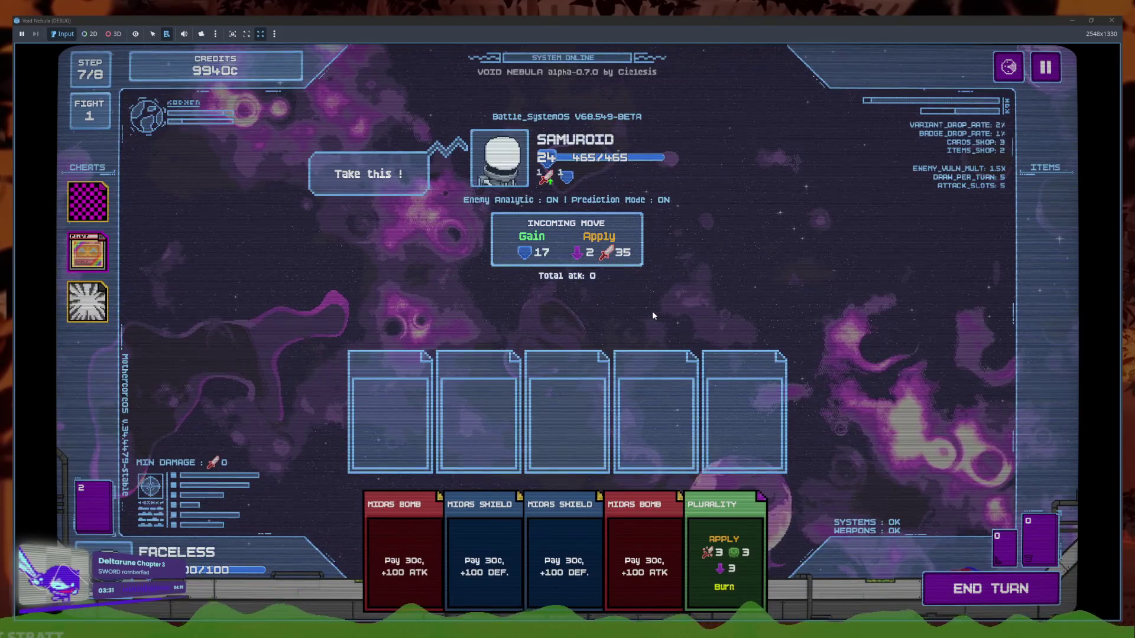
{"action": "left_click", "coordinate": [540, 517]}
{"action": "left_click", "coordinate": [484, 532]}
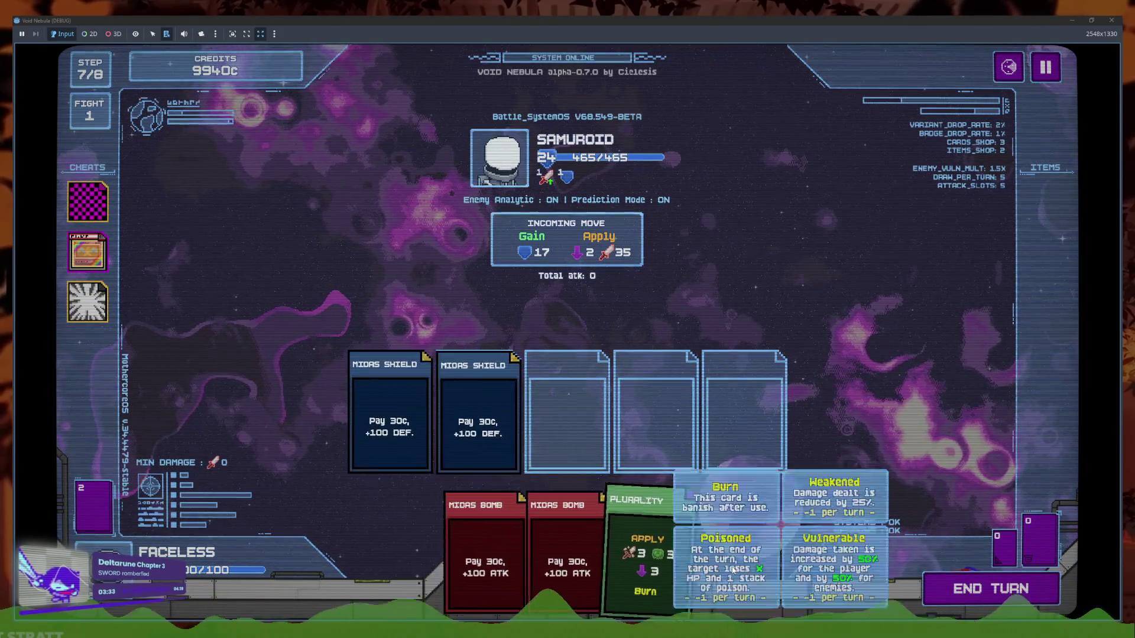
{"action": "left_click", "coordinate": [960, 594]}
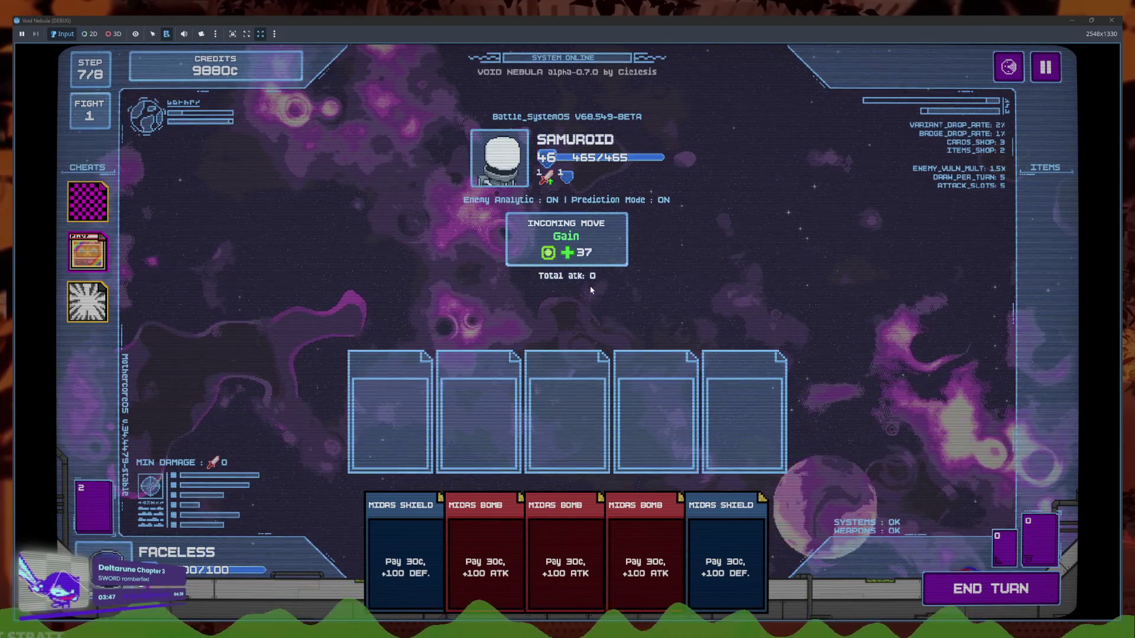
{"action": "left_click", "coordinate": [406, 561]}
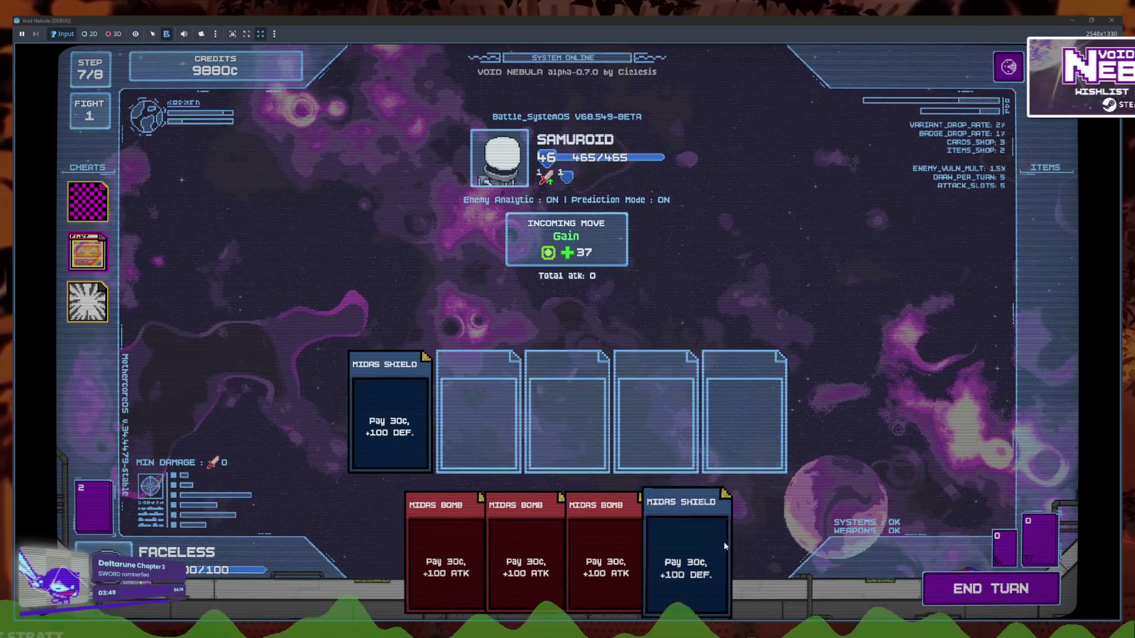
{"action": "left_click", "coordinate": [726, 559]}
{"action": "left_click", "coordinate": [958, 588]}
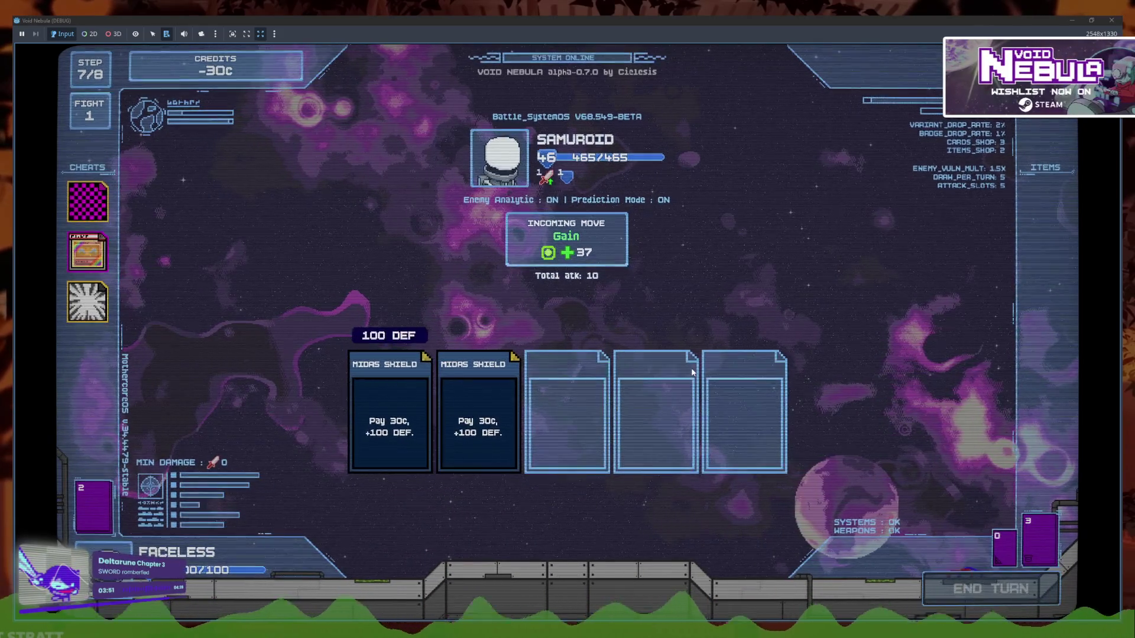
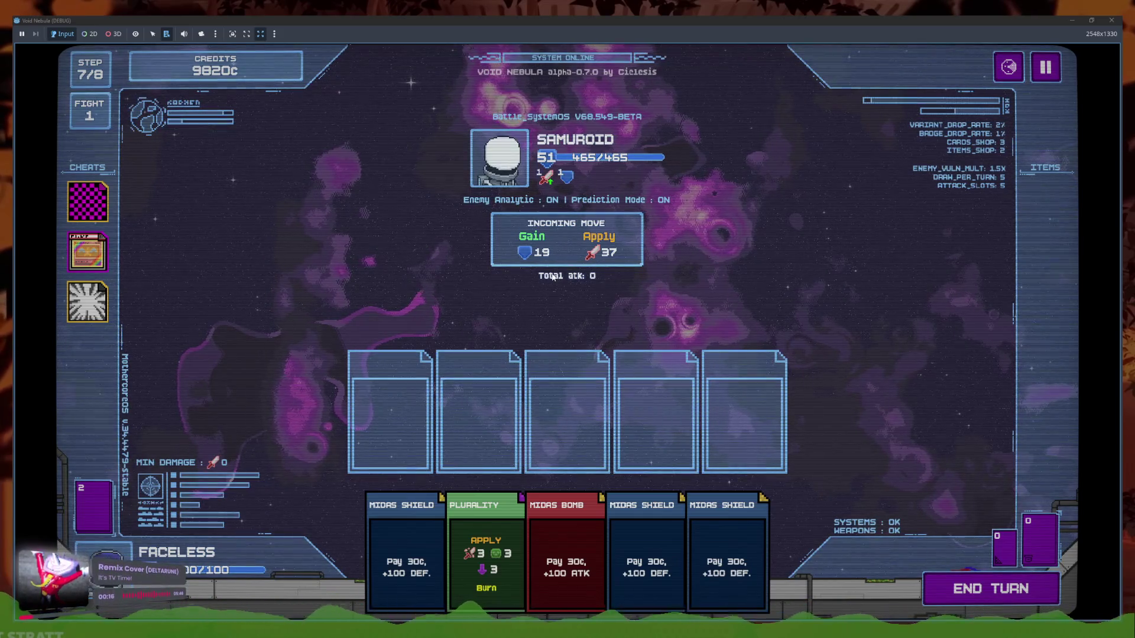
Stop the Void Nebula test, open the EnemyNextAttackPanel sub-scene, then close all scene tabs.
{"action": "left_click", "coordinate": [1111, 19]}
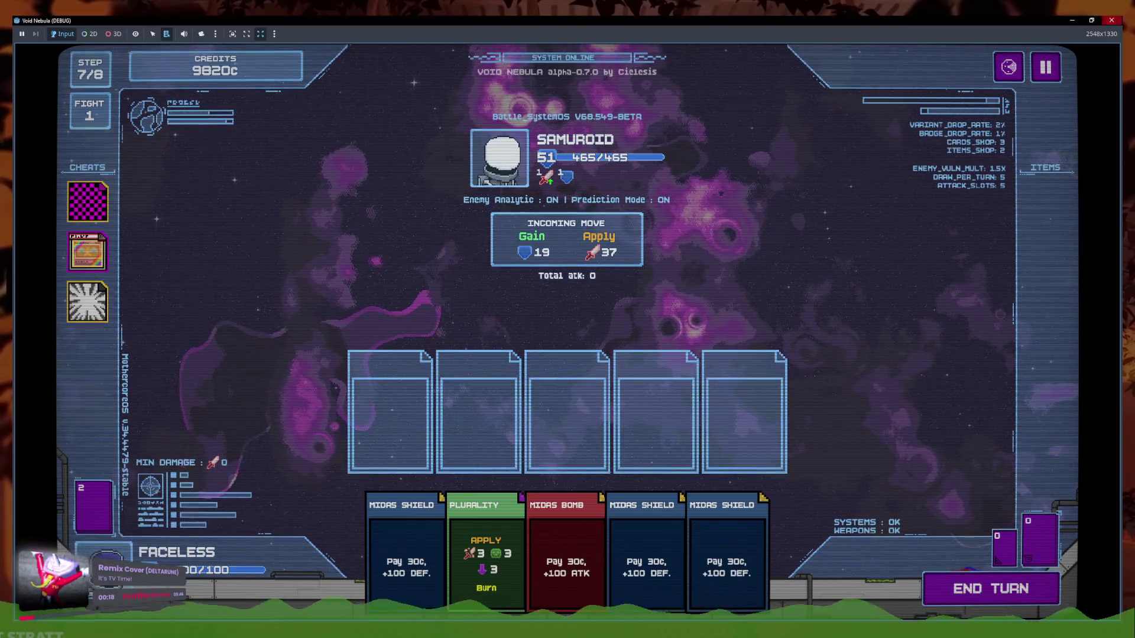
{"action": "left_click", "coordinate": [470, 39]}
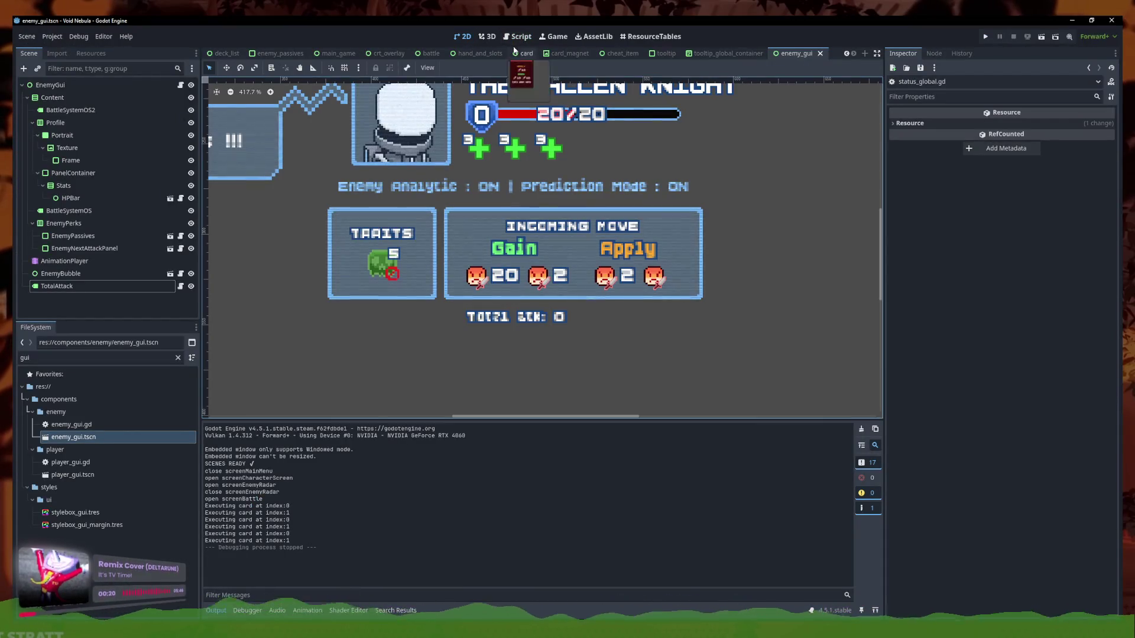
{"action": "left_click", "coordinate": [507, 280]}
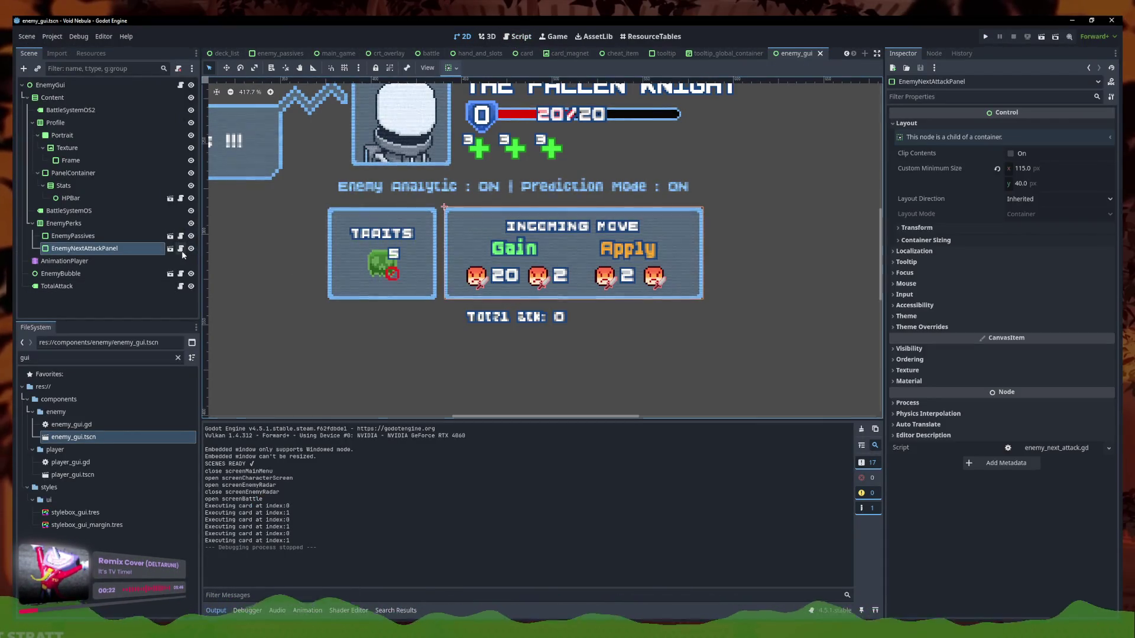
{"action": "left_click", "coordinate": [180, 249]}
{"action": "left_click", "coordinate": [171, 249]}
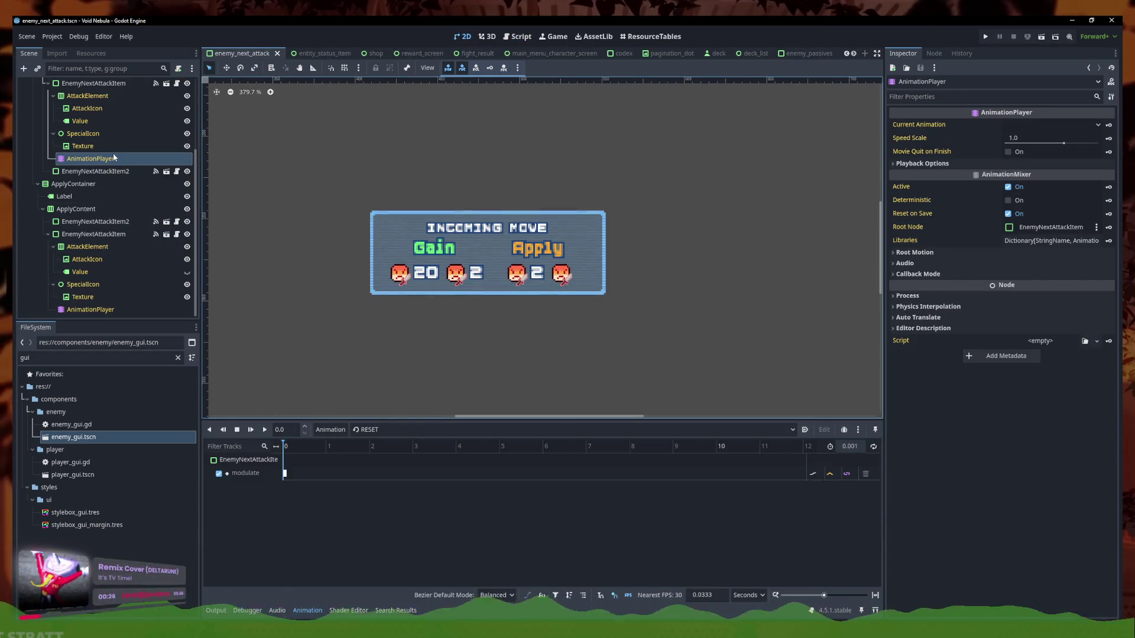
{"action": "right_click", "coordinate": [307, 58]}
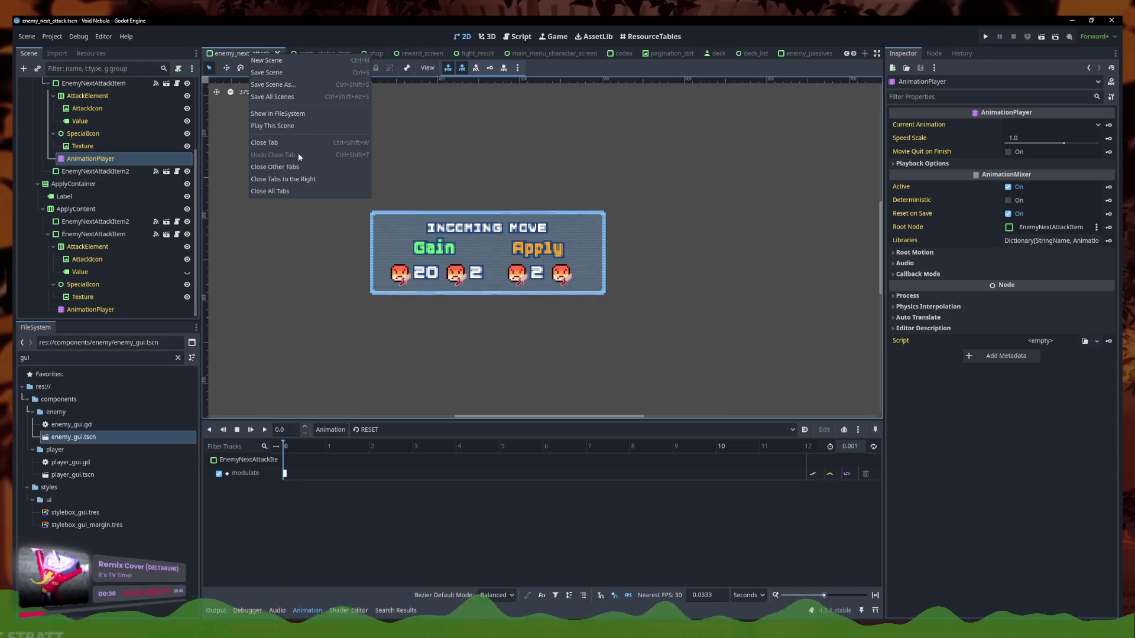
{"action": "left_click", "coordinate": [293, 187]}
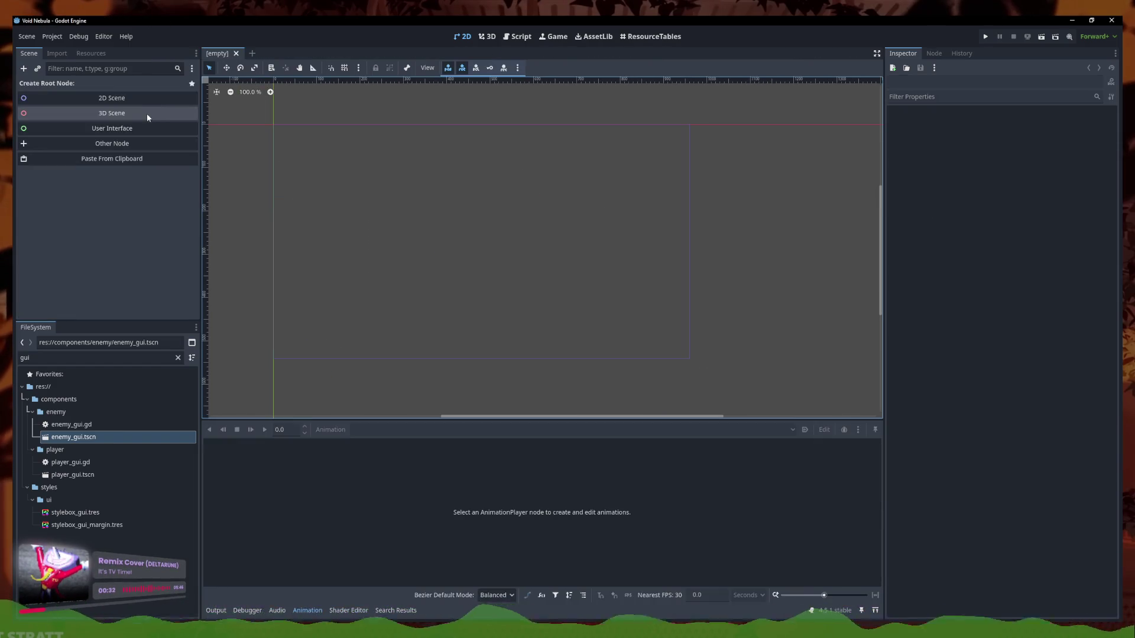
Filter FileSystem for 'next_', open enemy_next_attack_item.tscn and select its AnimationPlayer.
{"action": "left_click", "coordinate": [76, 356]}
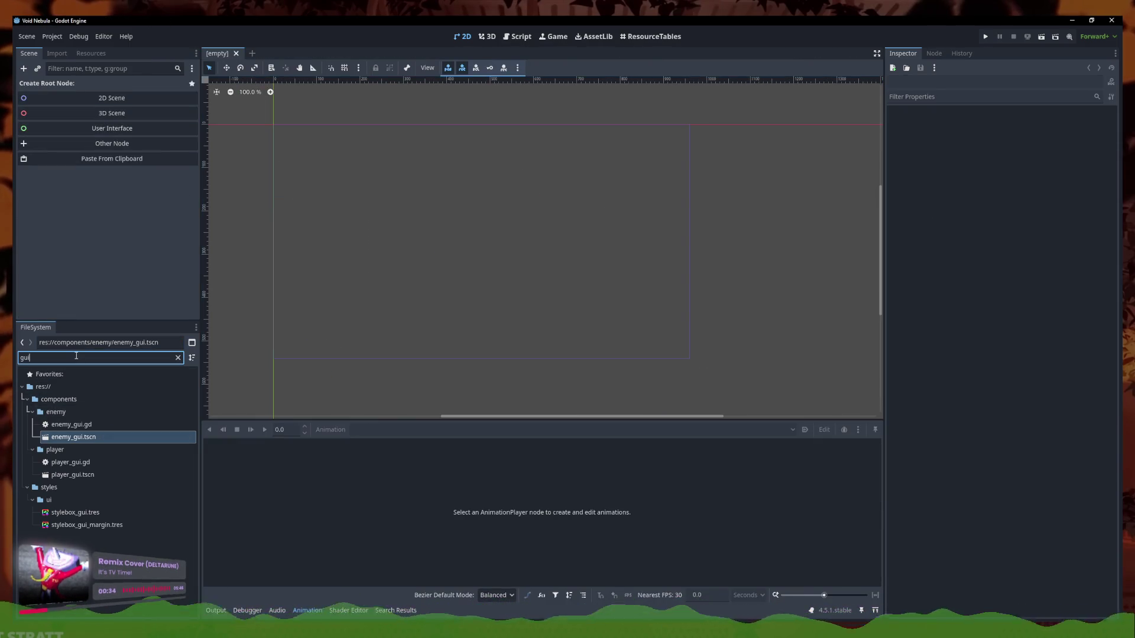
{"action": "type", "text": "next_"}
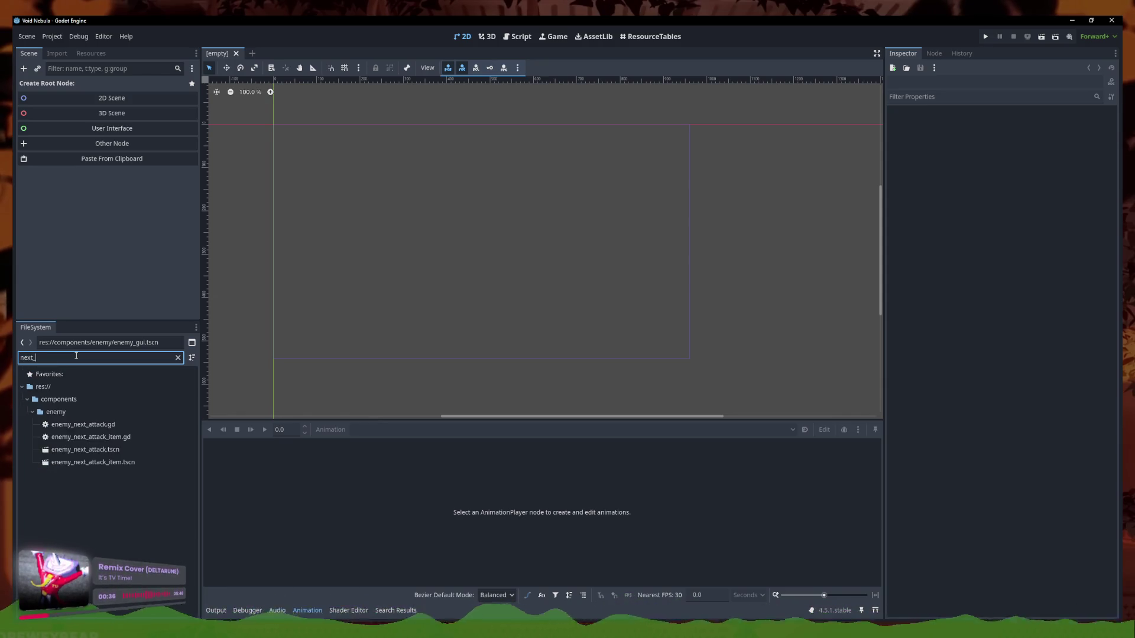
{"action": "double_click", "coordinate": [103, 439]}
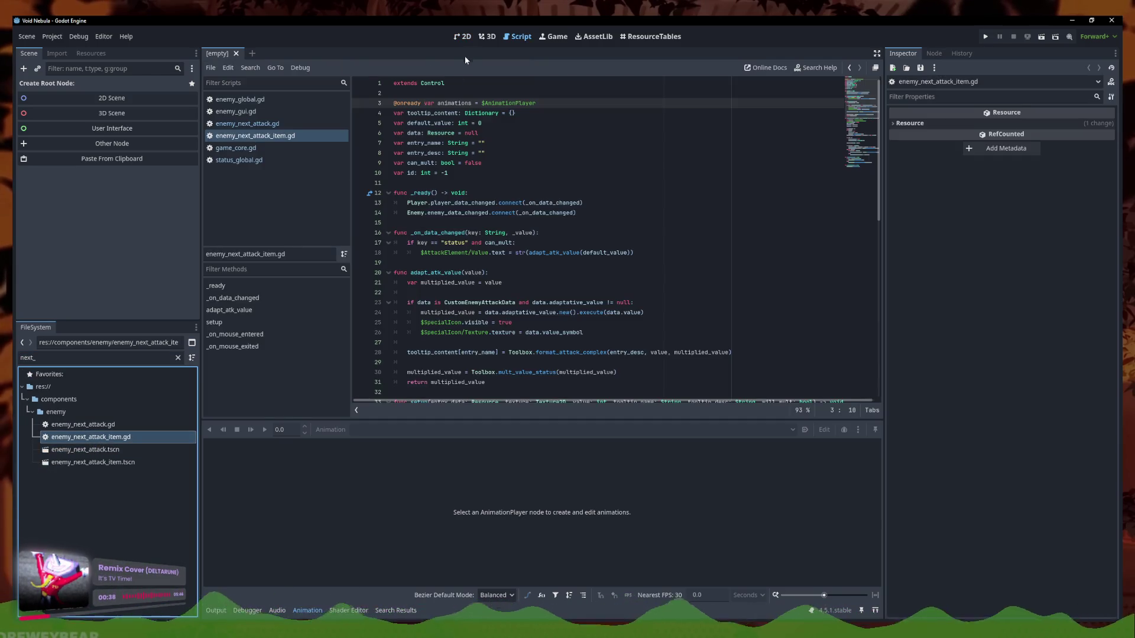
{"action": "left_click", "coordinate": [462, 36]}
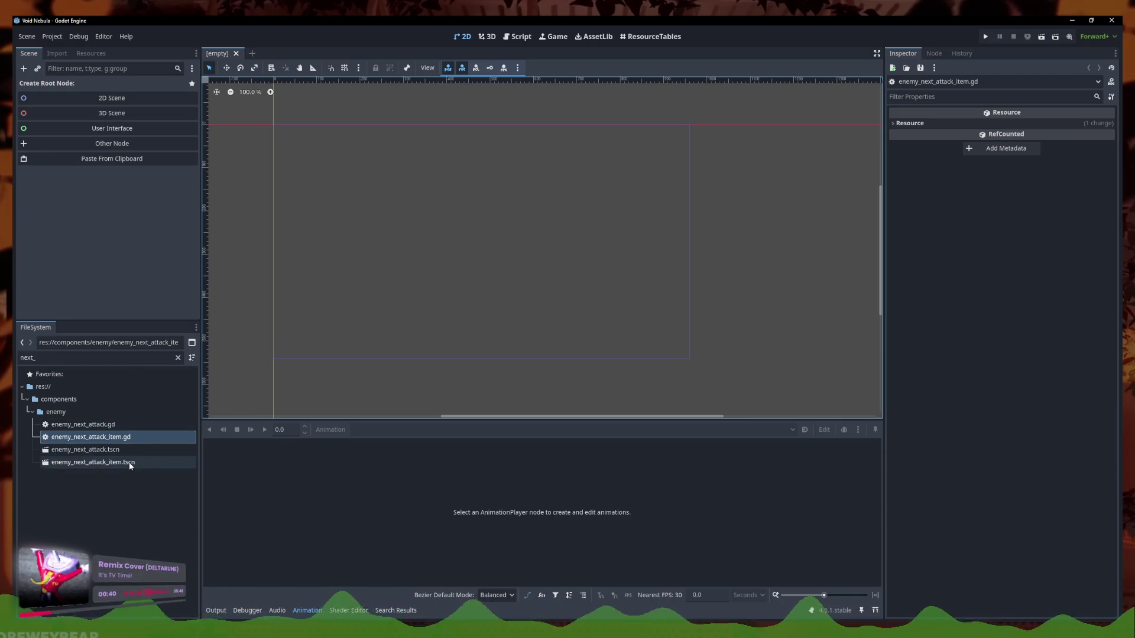
{"action": "double_click", "coordinate": [128, 462]}
{"action": "left_click", "coordinate": [64, 123]}
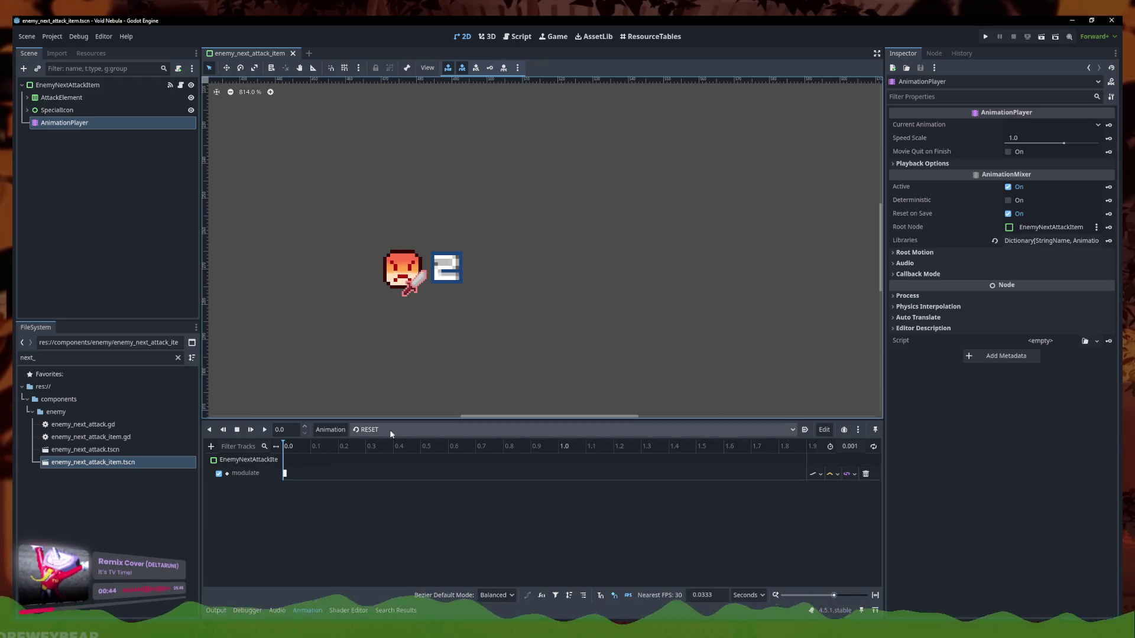
Switch to the activate animation and add a property track for EnemyNextAttackItem's scale.
{"action": "left_click", "coordinate": [389, 431]}
{"action": "left_click", "coordinate": [399, 458]}
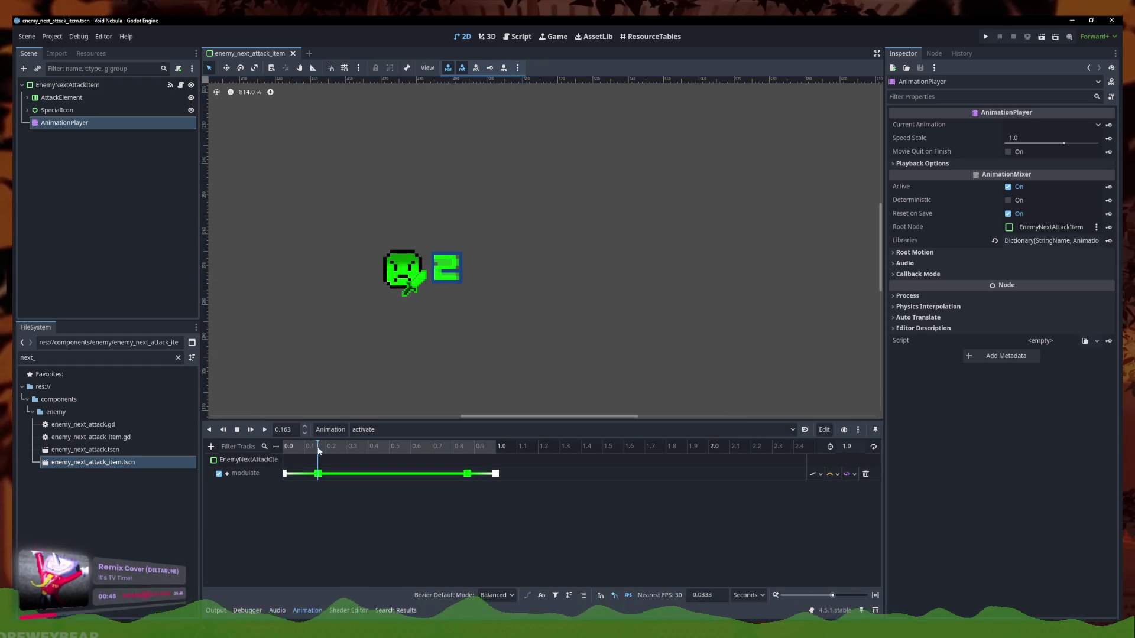
{"action": "left_click", "coordinate": [211, 446]}
{"action": "left_click", "coordinate": [236, 461]}
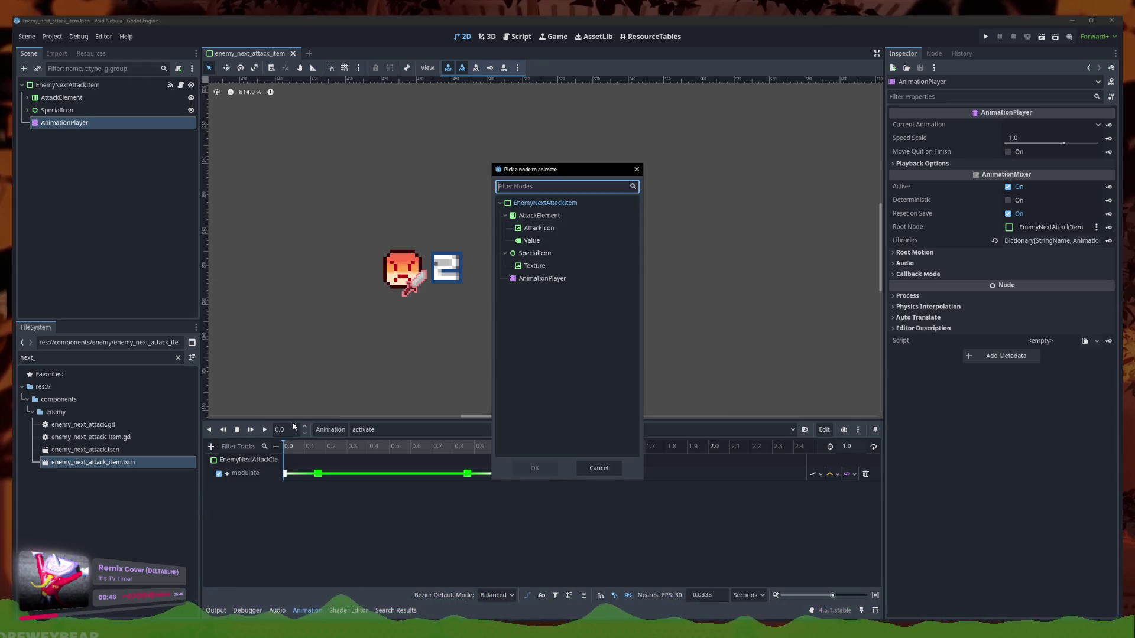
{"action": "left_click", "coordinate": [545, 203]}
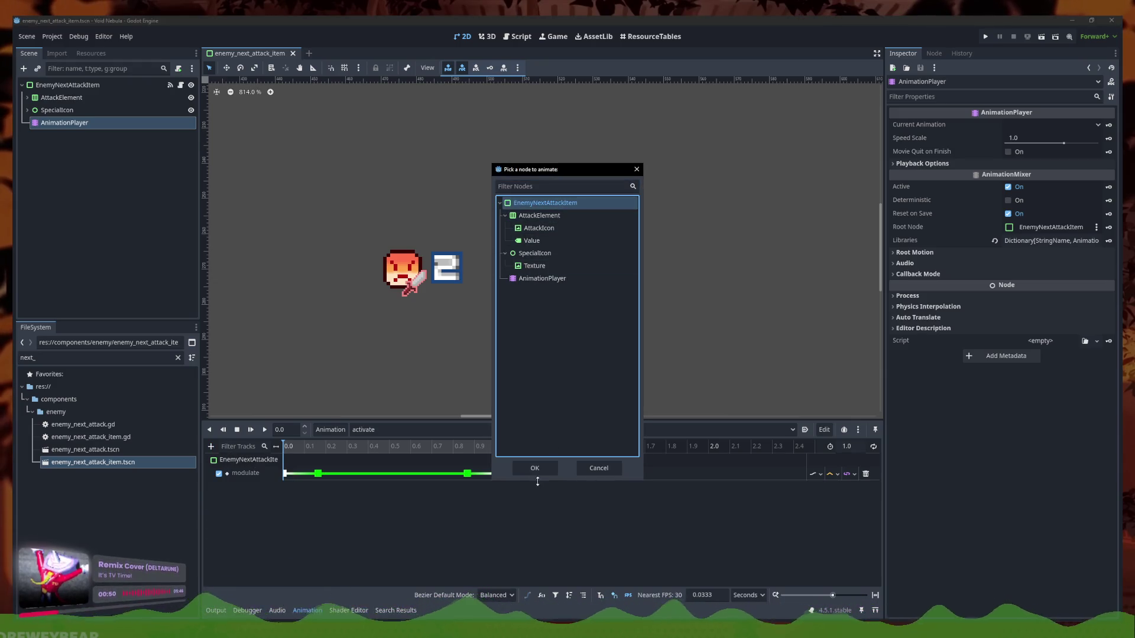
{"action": "left_click", "coordinate": [535, 468]}
{"action": "type", "text": "scale"}
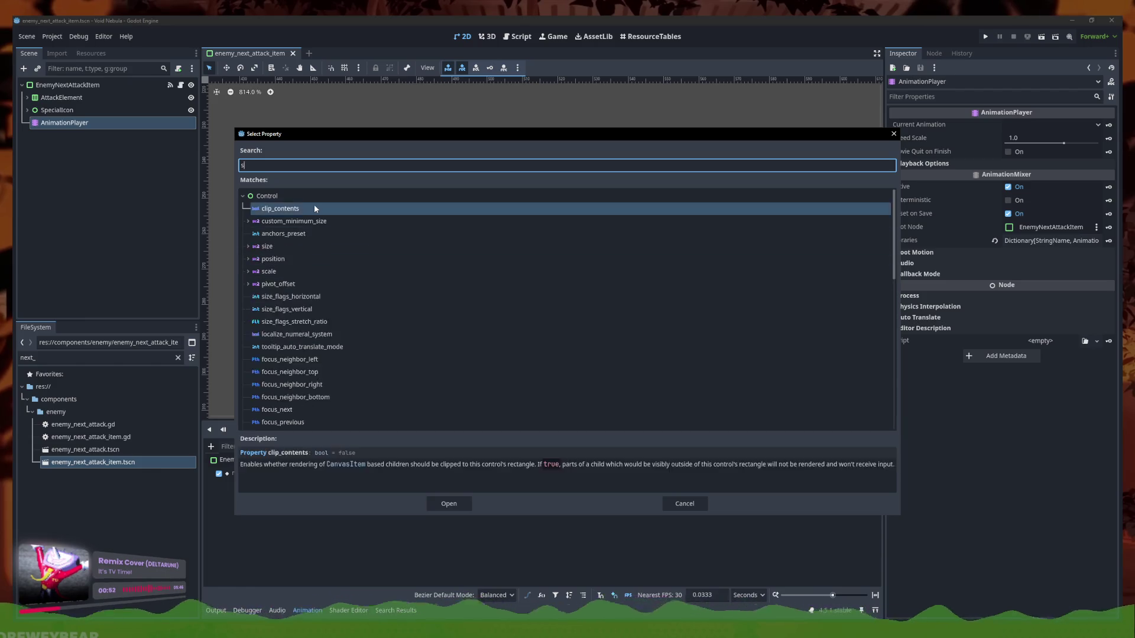
{"action": "left_click", "coordinate": [450, 503]}
Insert a scale keyframe at 0.1 seconds with value 1.05.
{"action": "right_click", "coordinate": [304, 486]}
{"action": "left_click", "coordinate": [323, 495]}
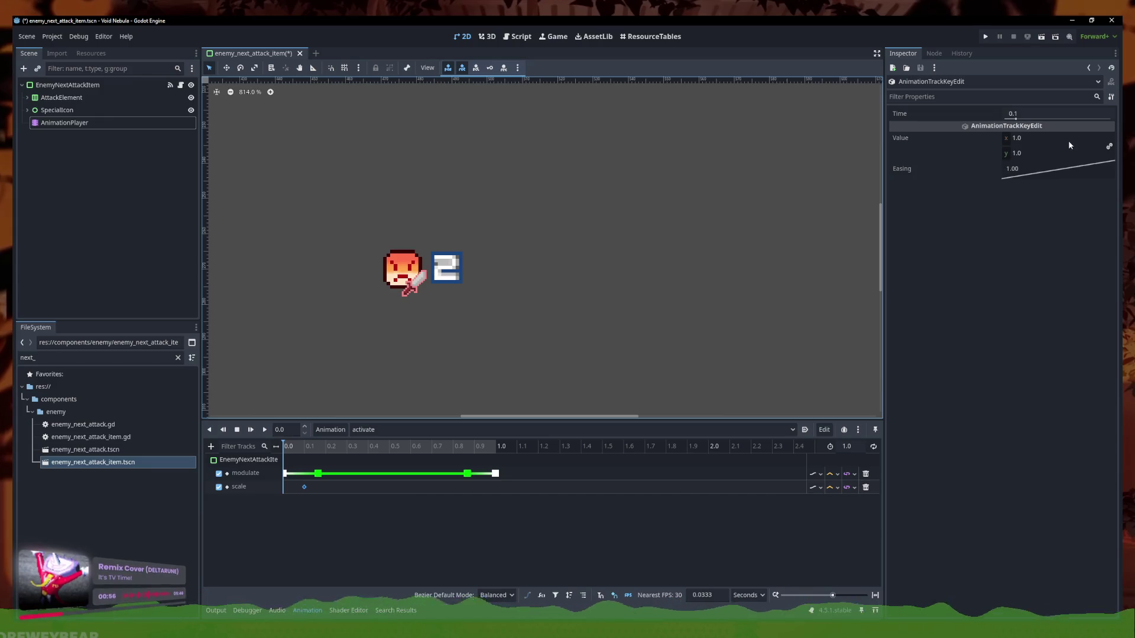
{"action": "left_click", "coordinate": [1073, 139]}
{"action": "type", "text": "1.05"}
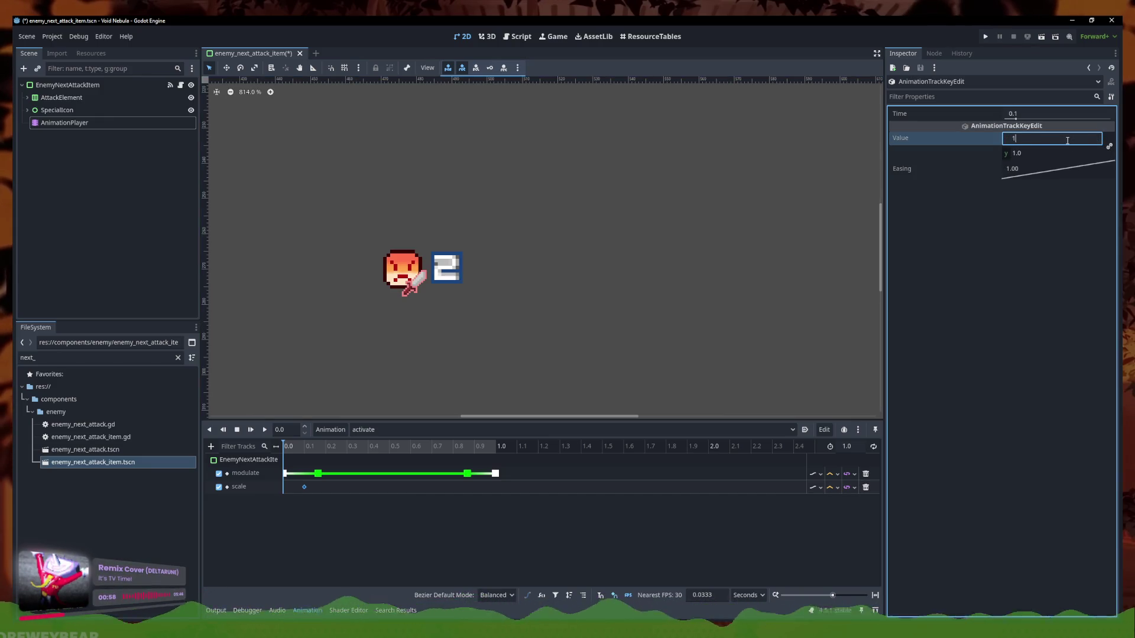
{"action": "key", "text": "Return"}
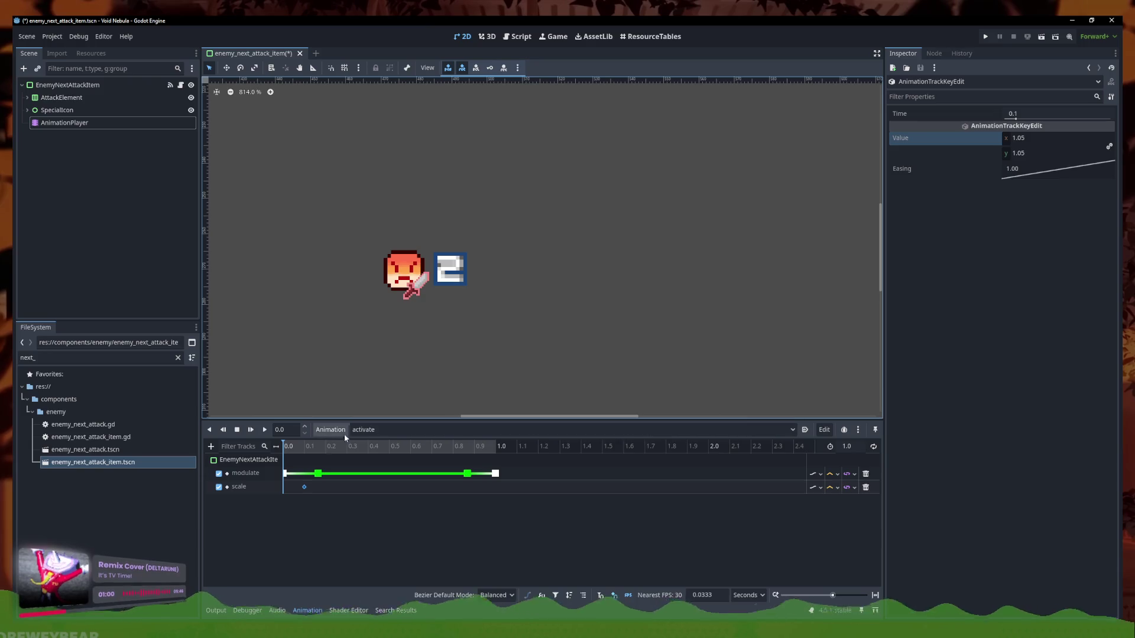
{"action": "left_click", "coordinate": [650, 474]}
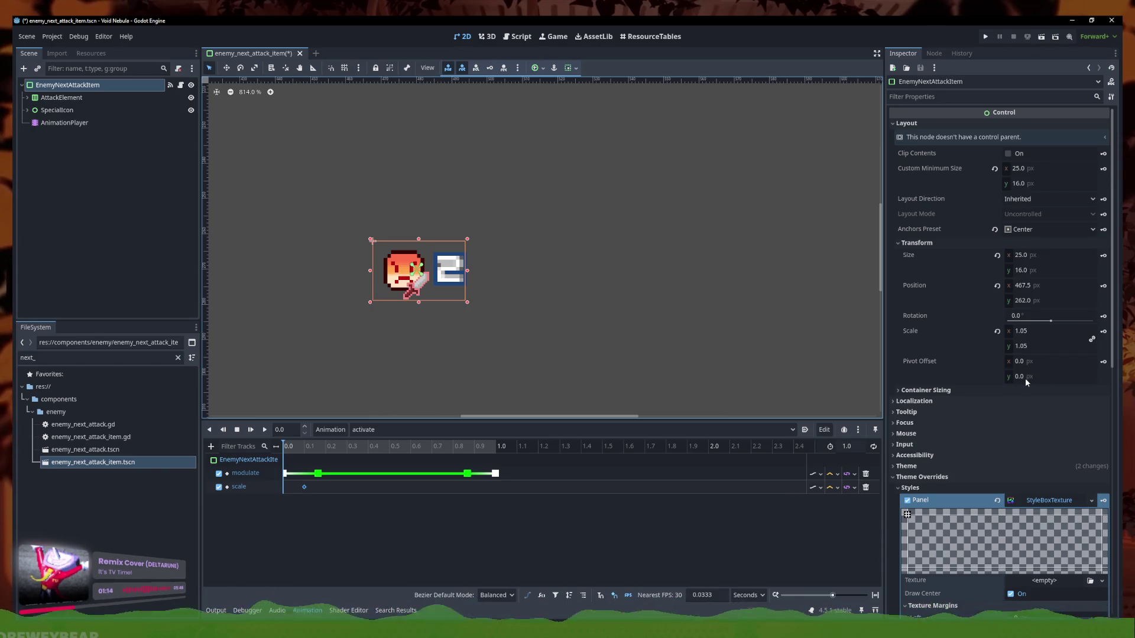
Set pivot offset y to 8, key scale 1 near the start and move 1.05 to 1.0 s.
{"action": "left_click", "coordinate": [1025, 377]}
{"action": "type", "text": "8"}
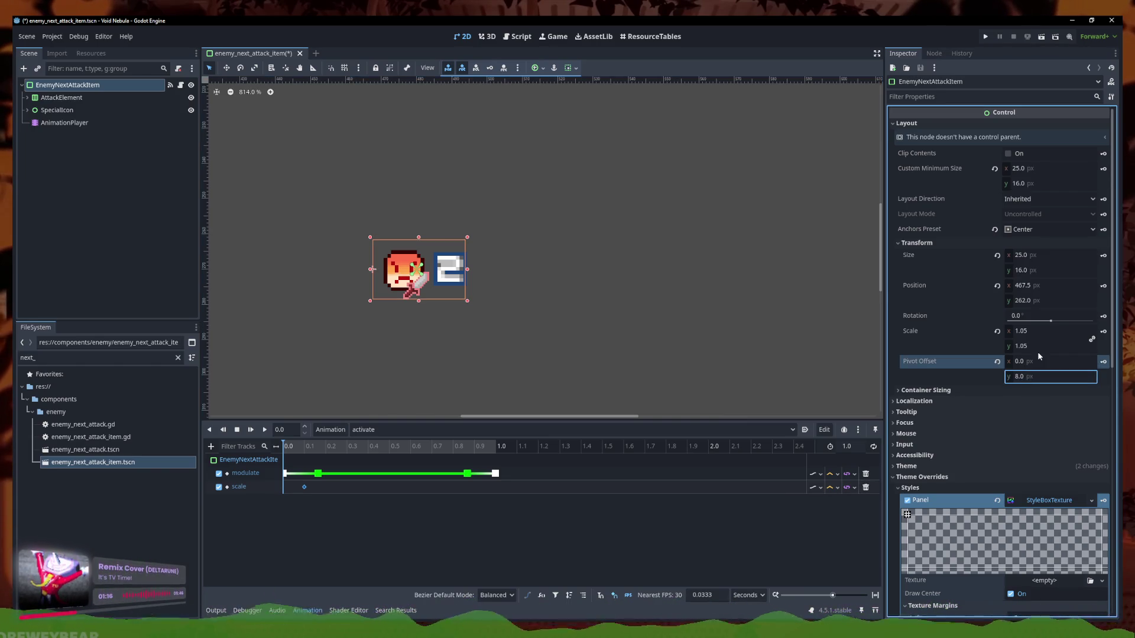
{"action": "left_click_drag", "start_coordinate": [305, 488], "coordinate": [326, 492]}
{"action": "left_click", "coordinate": [306, 488]}
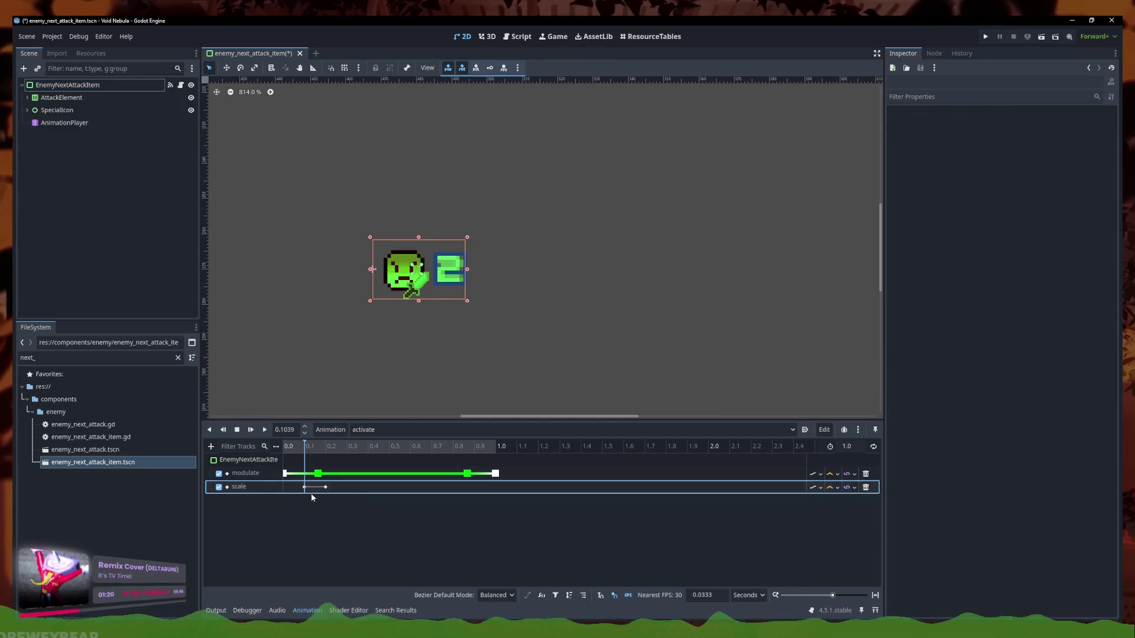
{"action": "key", "text": "ctrl+d"}
{"action": "left_click", "coordinate": [1056, 138]}
{"action": "type", "text": "1"}
{"action": "key", "text": "Return"}
{"action": "left_click_drag", "start_coordinate": [305, 487], "coordinate": [253, 487]}
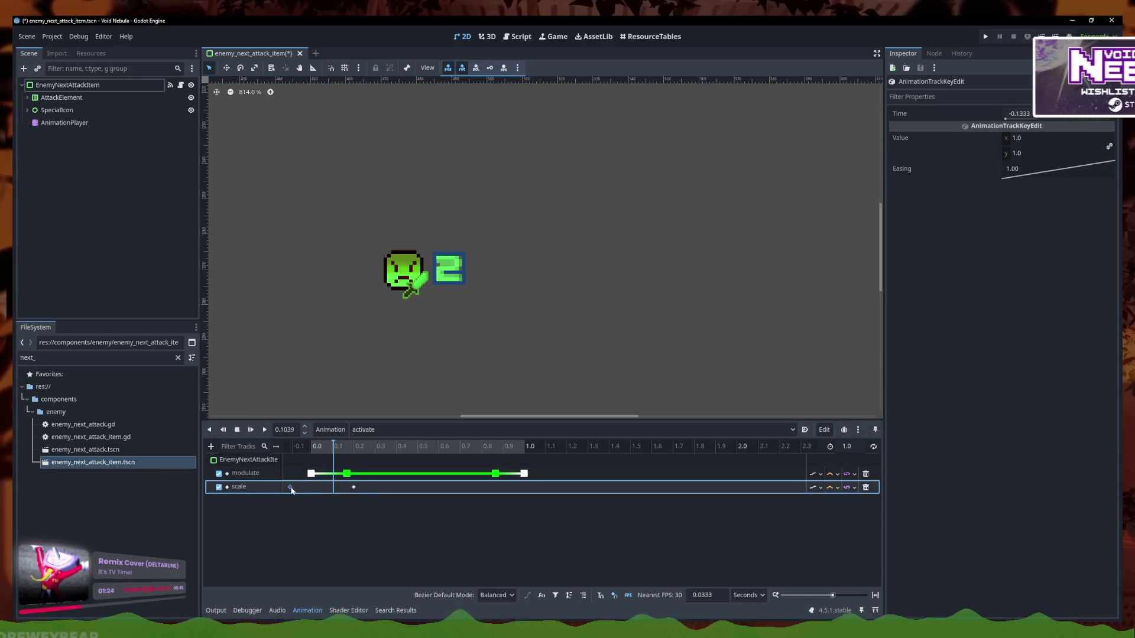
{"action": "left_click_drag", "start_coordinate": [313, 450], "coordinate": [369, 451]}
{"action": "left_click_drag", "start_coordinate": [326, 487], "coordinate": [499, 490]}
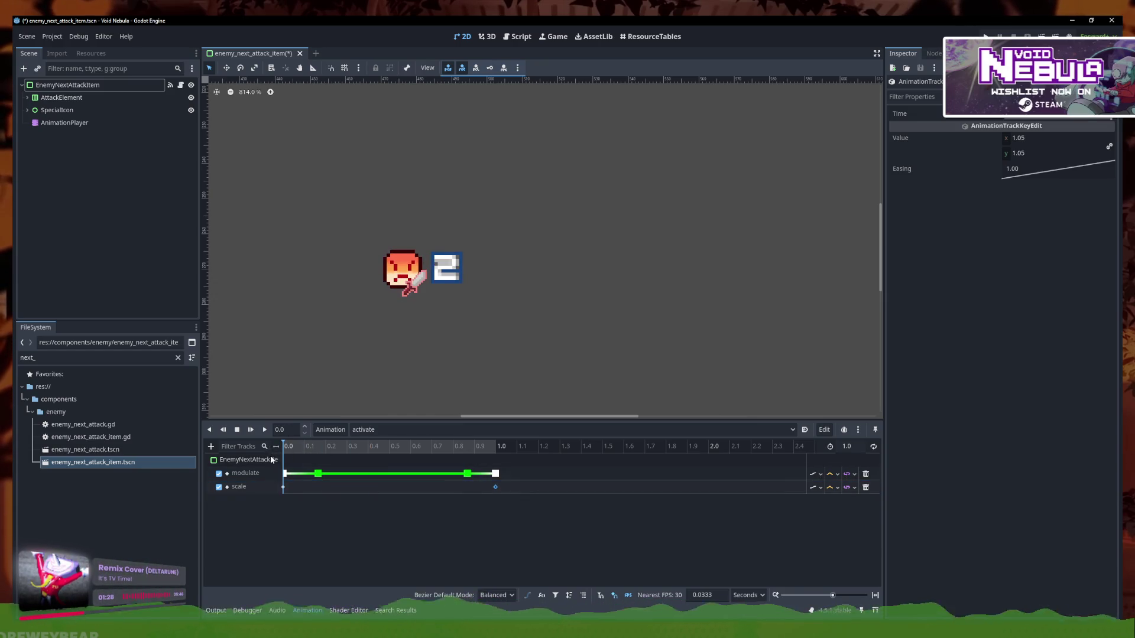
Set the root node's pivot offset x to 12.5.
{"action": "left_click", "coordinate": [161, 131]}
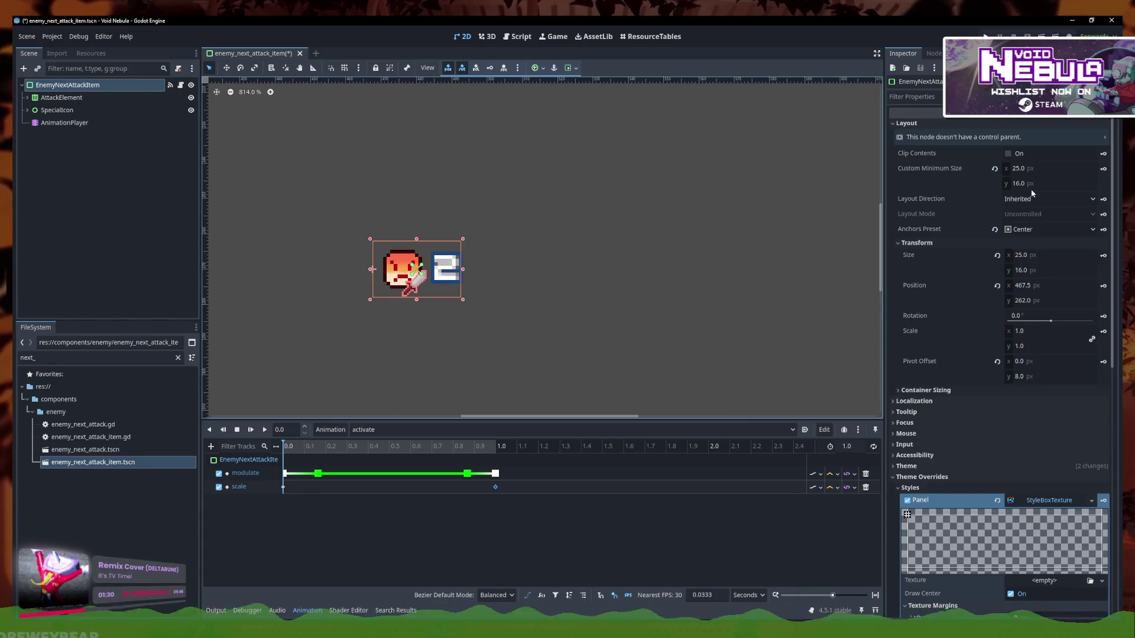
{"action": "left_click", "coordinate": [1045, 363]}
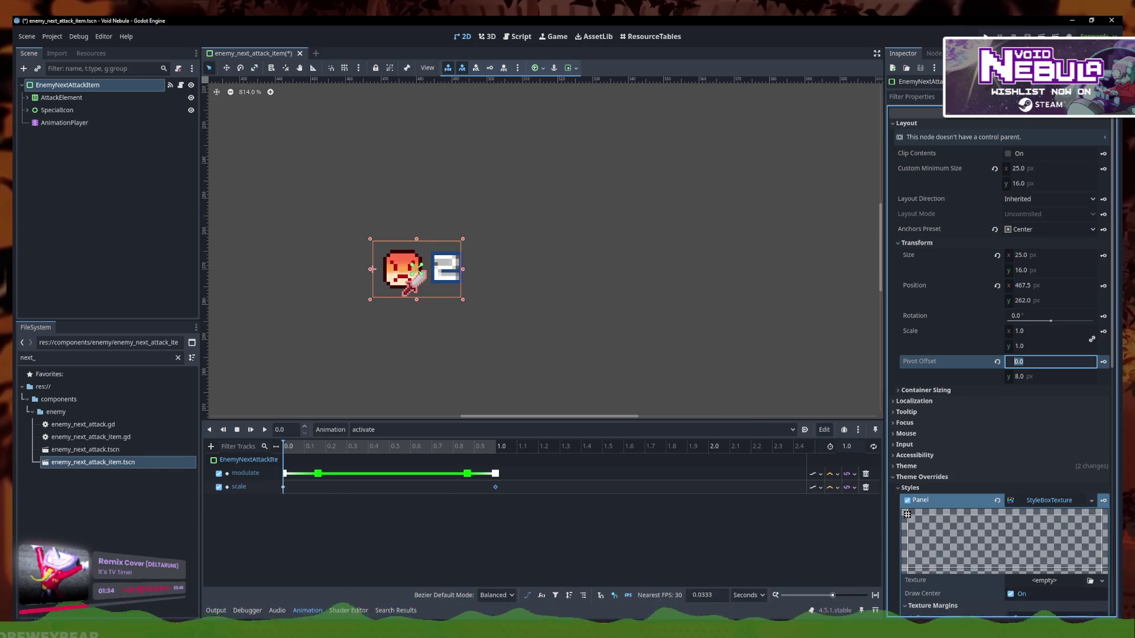
{"action": "type", "text": "12.5"}
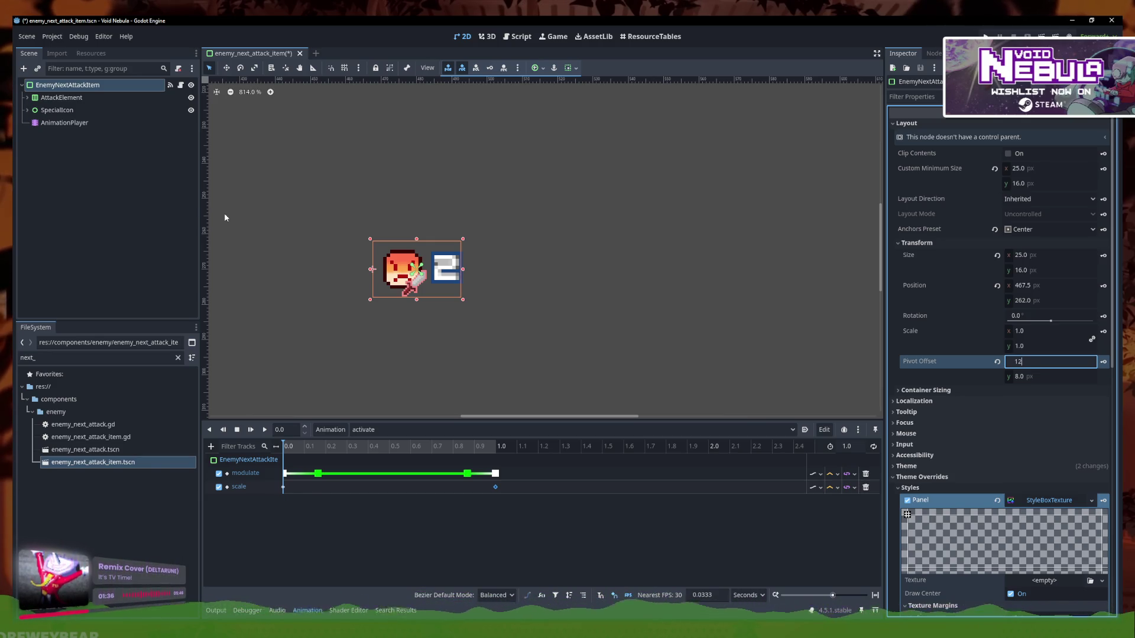
{"action": "key", "text": "Return"}
Preview the animation, move the 1.05 key to 0.1667 s, then delete the scale track.
{"action": "left_click", "coordinate": [264, 430]}
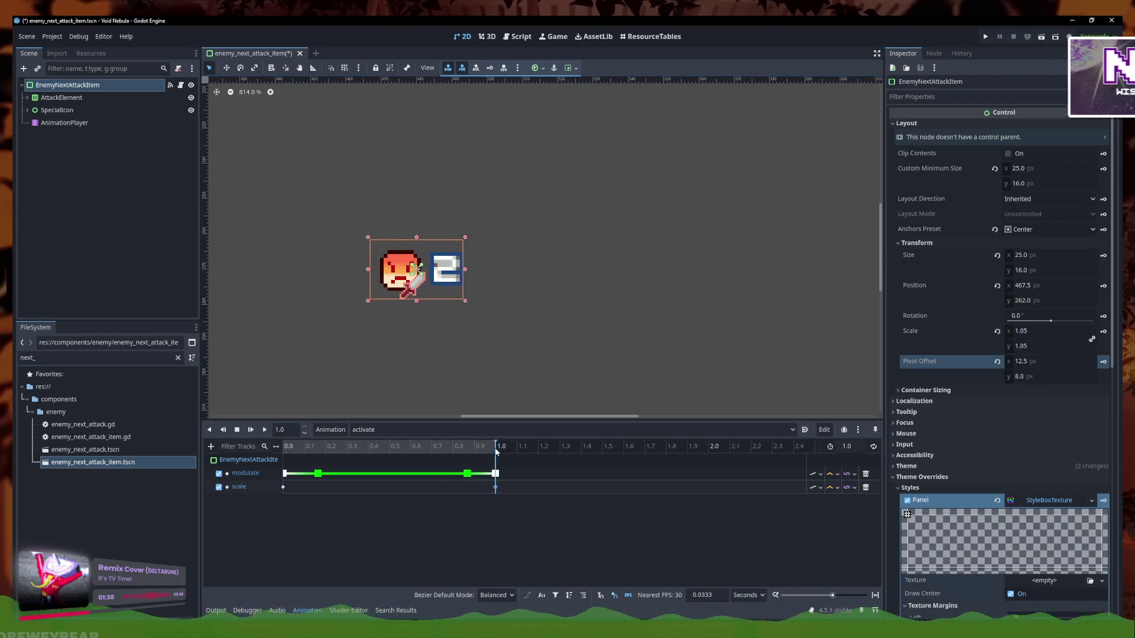
{"action": "left_click", "coordinate": [264, 430]}
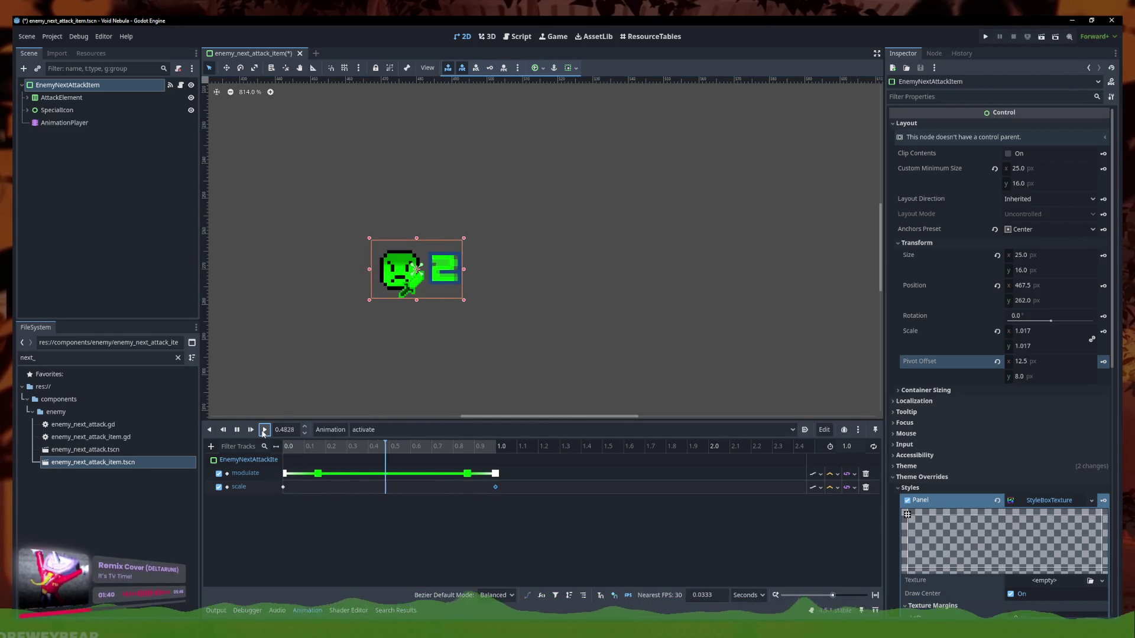
{"action": "left_click_drag", "start_coordinate": [495, 487], "coordinate": [318, 486]}
{"action": "left_click", "coordinate": [237, 429]}
{"action": "left_click", "coordinate": [264, 429]}
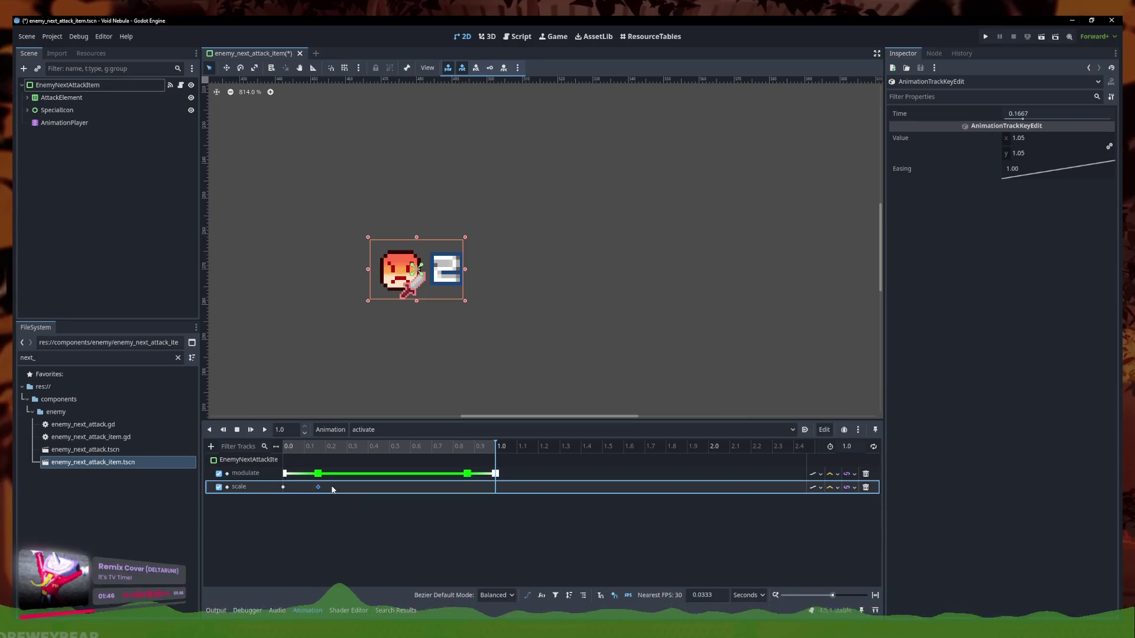
{"action": "left_click", "coordinate": [865, 487]}
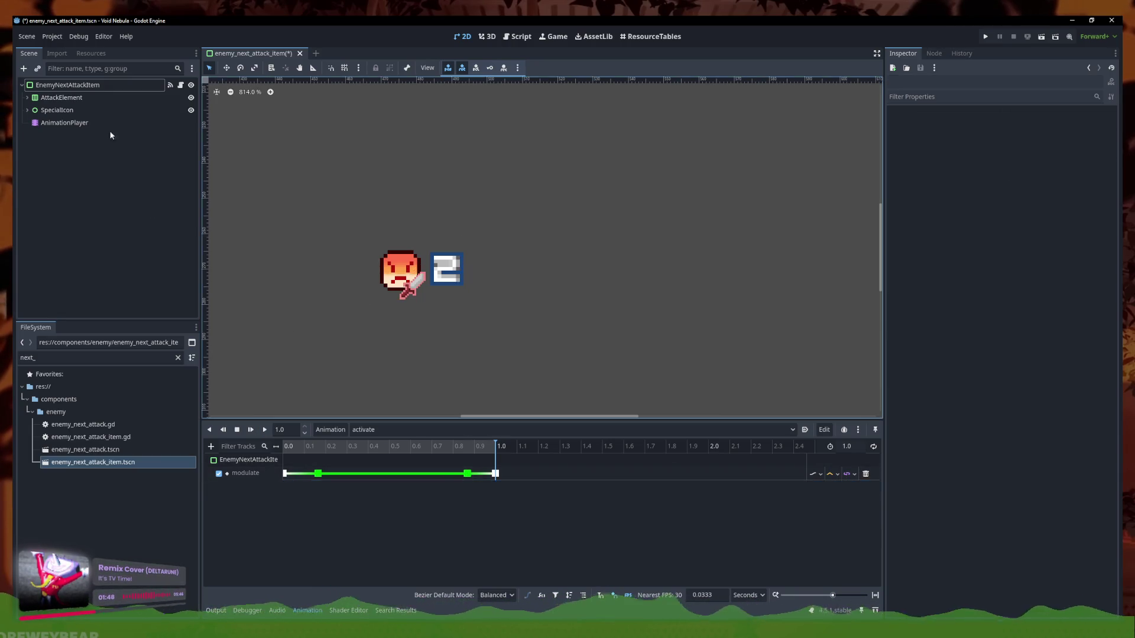
Inspect the AttackElement, SpecialIcon and root nodes, cancelling an Add Child Node attempt.
{"action": "left_click", "coordinate": [62, 97]}
{"action": "left_click", "coordinate": [65, 110]}
{"action": "left_click", "coordinate": [72, 99]}
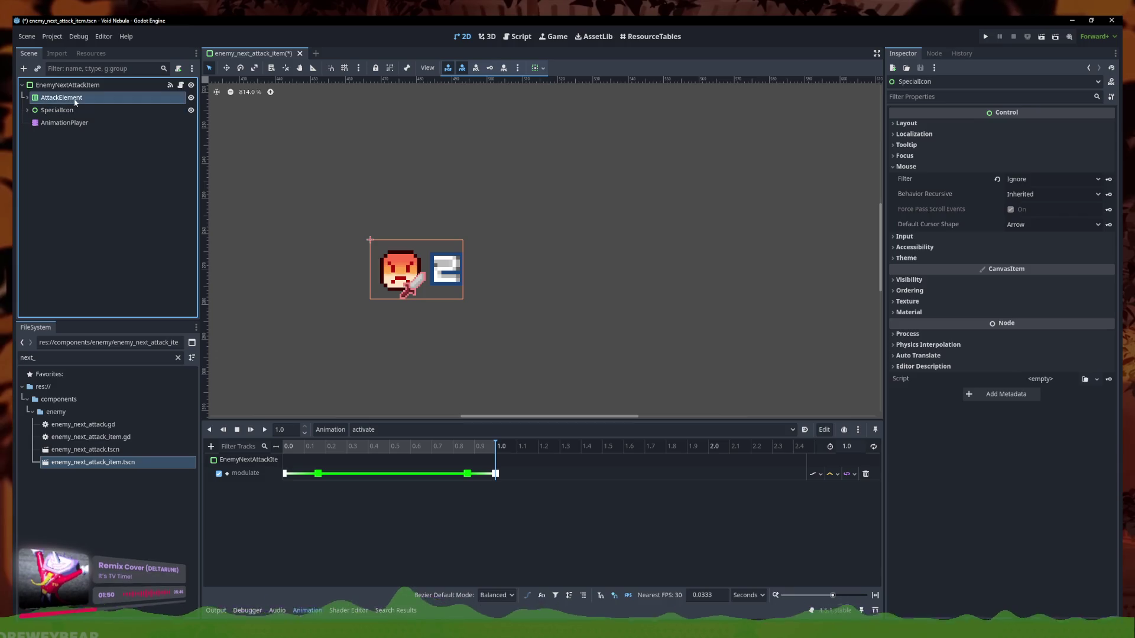
{"action": "left_click", "coordinate": [86, 88]}
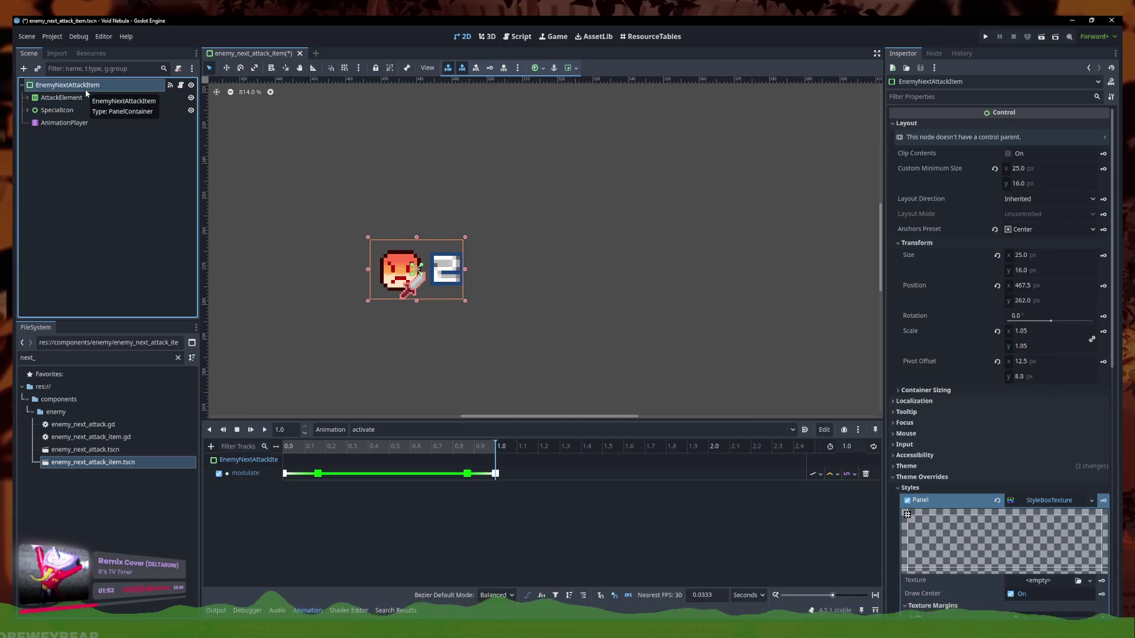
{"action": "left_click", "coordinate": [91, 101]}
{"action": "left_click", "coordinate": [90, 105]}
{"action": "left_click", "coordinate": [89, 101]}
{"action": "right_click", "coordinate": [88, 101]}
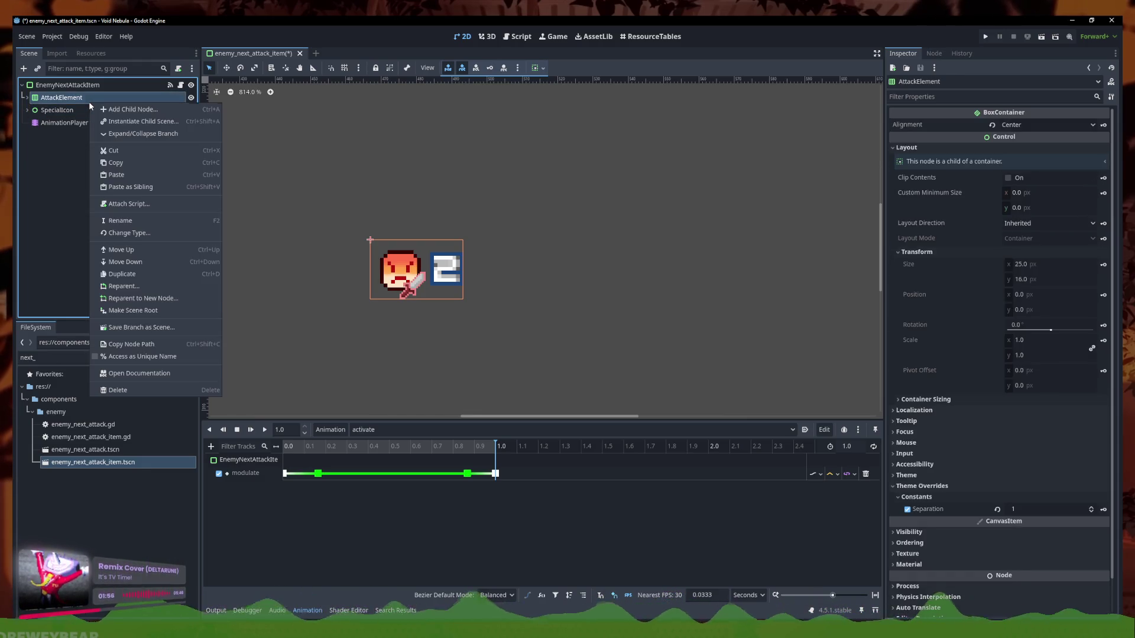
{"action": "left_click", "coordinate": [97, 106]}
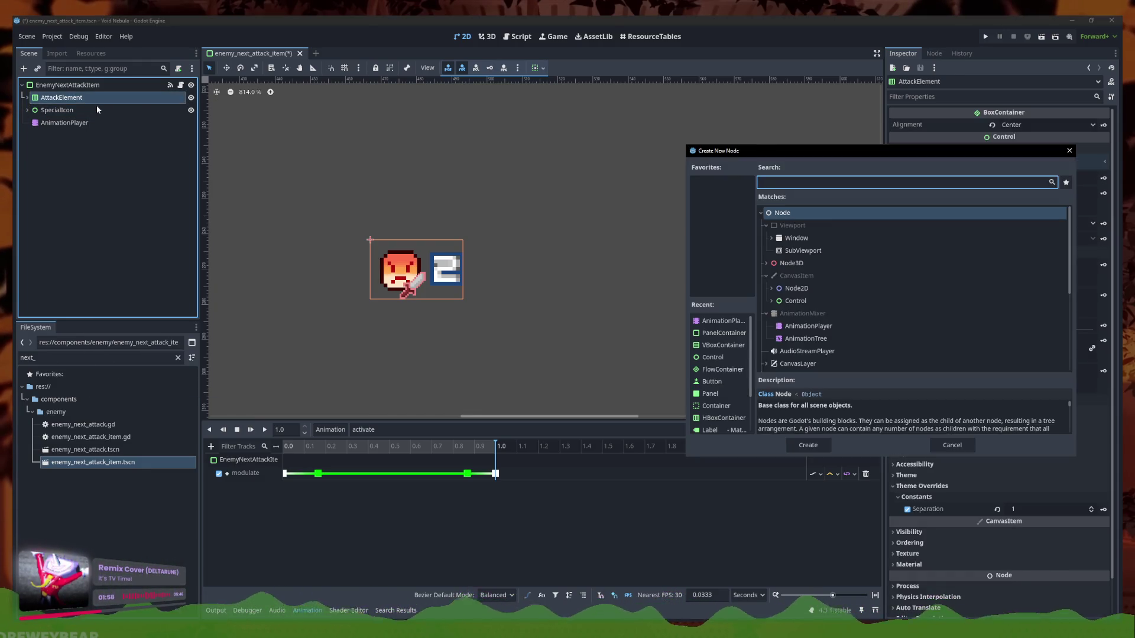
{"action": "left_click", "coordinate": [951, 445]}
Replay the activate animation's green flash several times, then save the scene.
{"action": "left_click", "coordinate": [265, 430]}
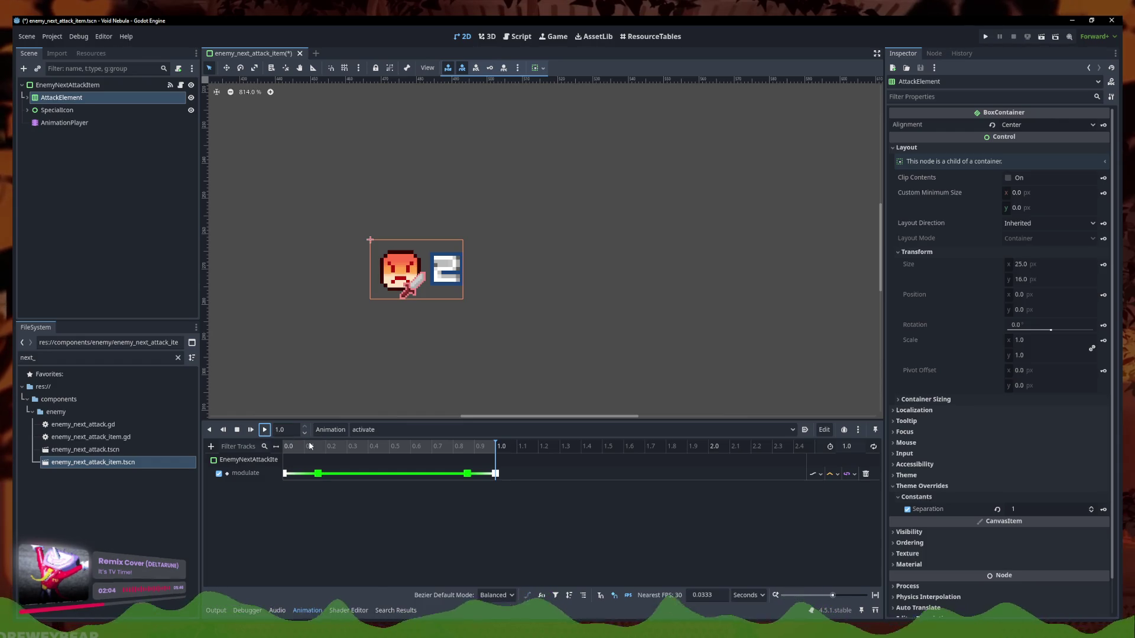
{"action": "left_click", "coordinate": [265, 430]}
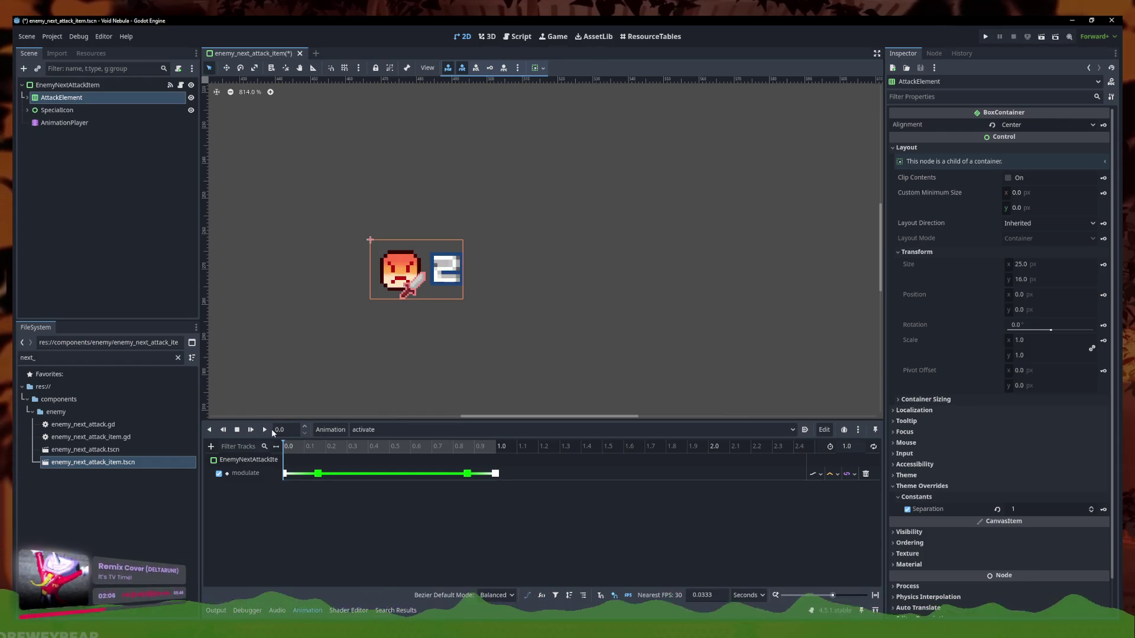
{"action": "left_click", "coordinate": [266, 429]}
{"action": "key", "text": "Down"}
{"action": "key", "text": "Up"}
{"action": "key", "text": "Up"}
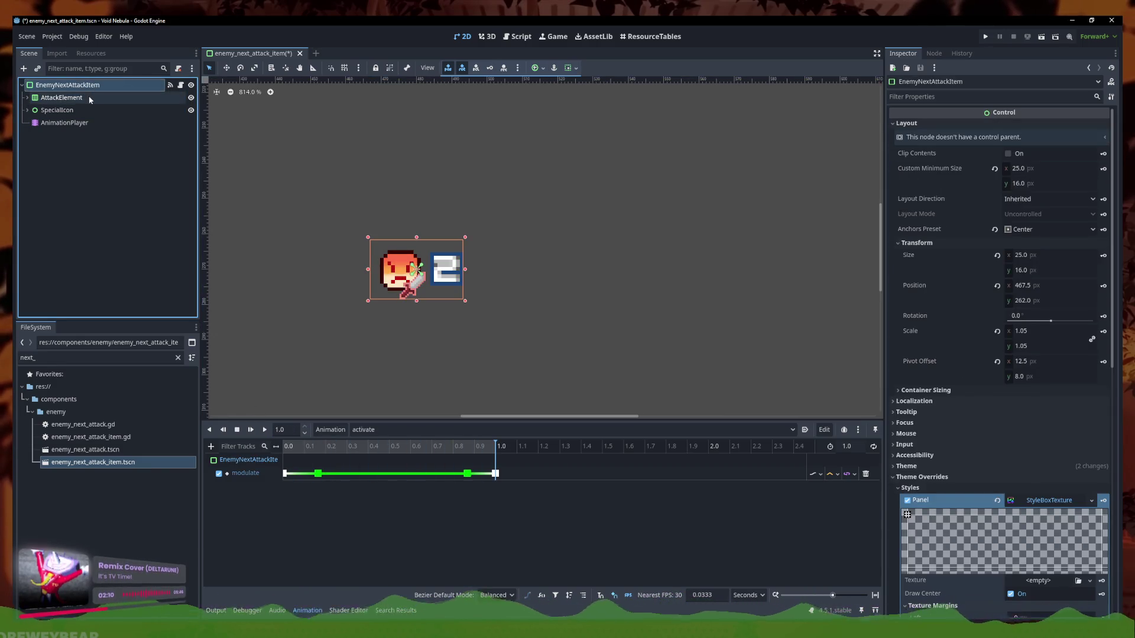
{"action": "left_click", "coordinate": [265, 429]}
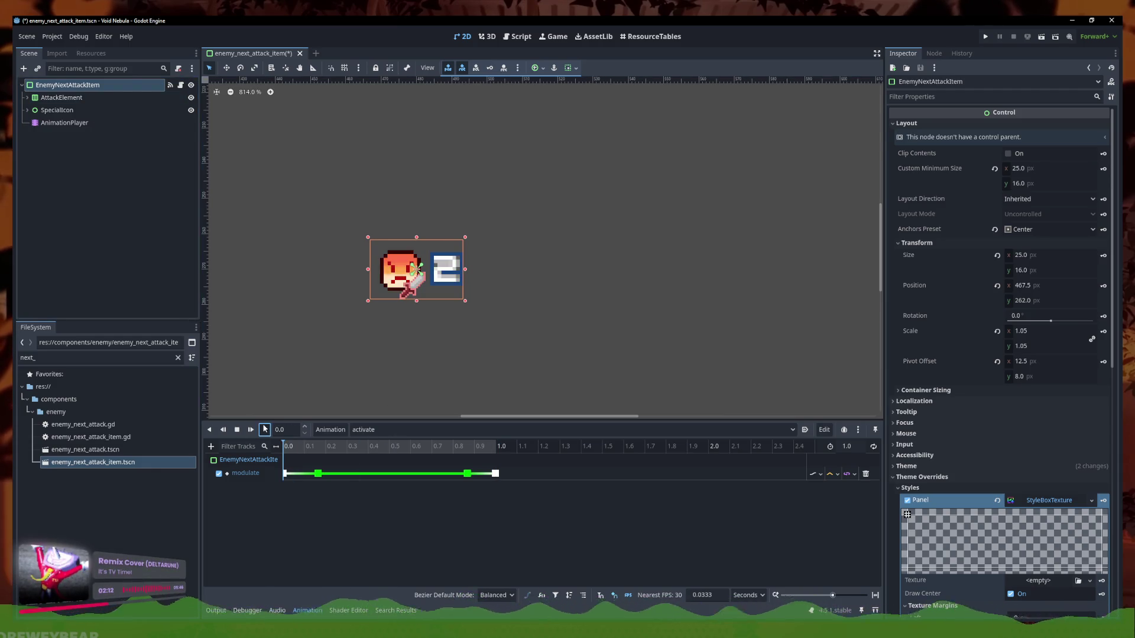
{"action": "left_click", "coordinate": [285, 345]}
{"action": "key", "text": "ctrl+s"}
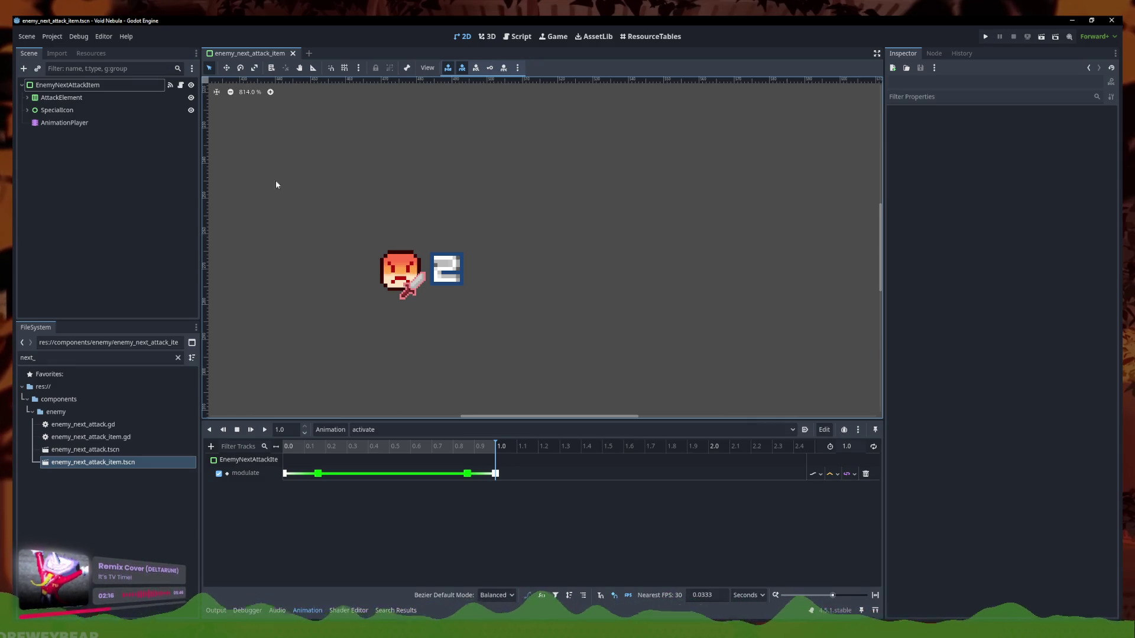
Comment out game_core.gd's cheat and floor-7 test-enemy lines, save, then open enemy_global.gd.
{"action": "left_click", "coordinate": [518, 36]}
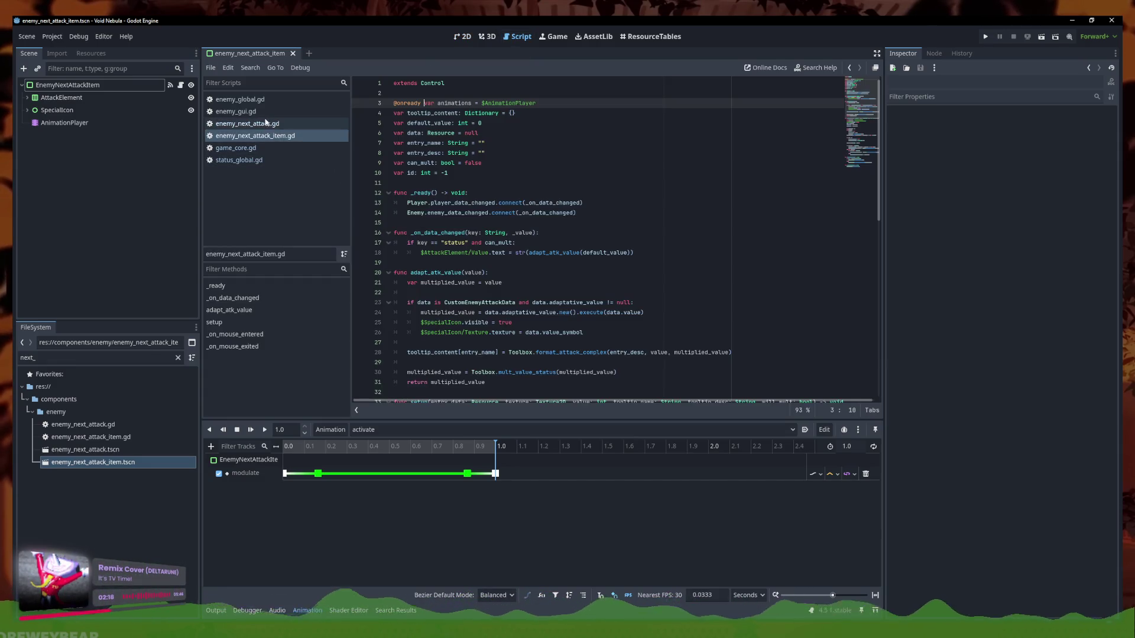
{"action": "left_click", "coordinate": [260, 148]}
{"action": "mouse_move", "coordinate": [631, 261]}
{"action": "left_mouse_down"}
{"action": "mouse_move", "coordinate": [413, 242]}
{"action": "mouse_move", "coordinate": [354, 219]}
{"action": "mouse_move", "coordinate": [339, 241]}
{"action": "left_mouse_up"}
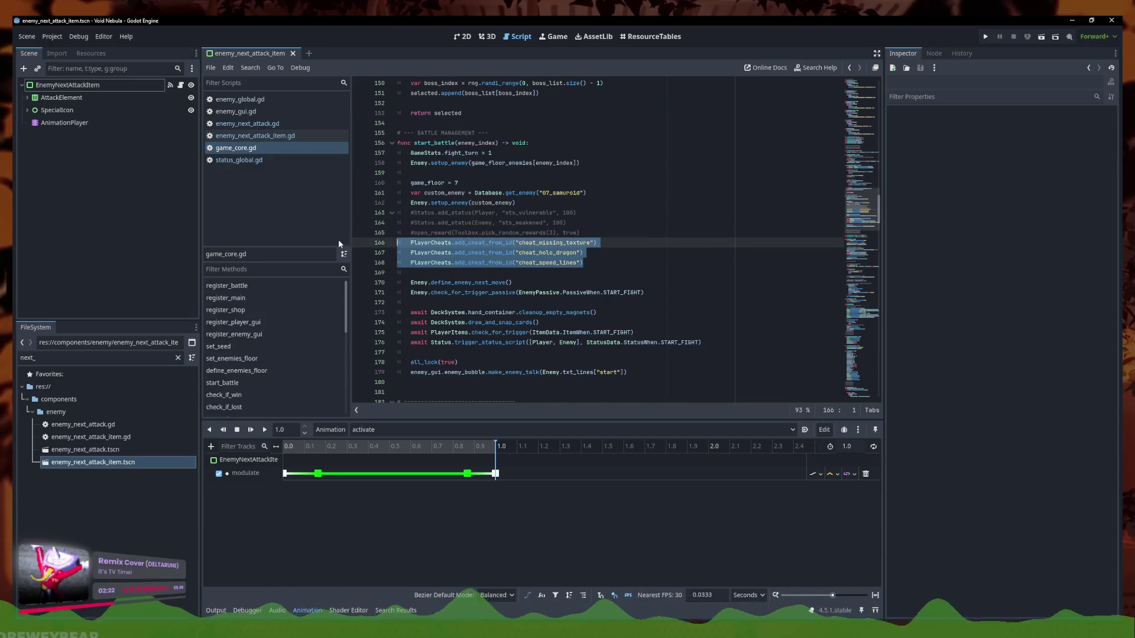
{"action": "key", "text": "ctrl+k"}
{"action": "left_click_drag", "start_coordinate": [562, 193], "coordinate": [391, 201]}
{"action": "key", "text": "ctrl+k"}
{"action": "left_click", "coordinate": [491, 182]}
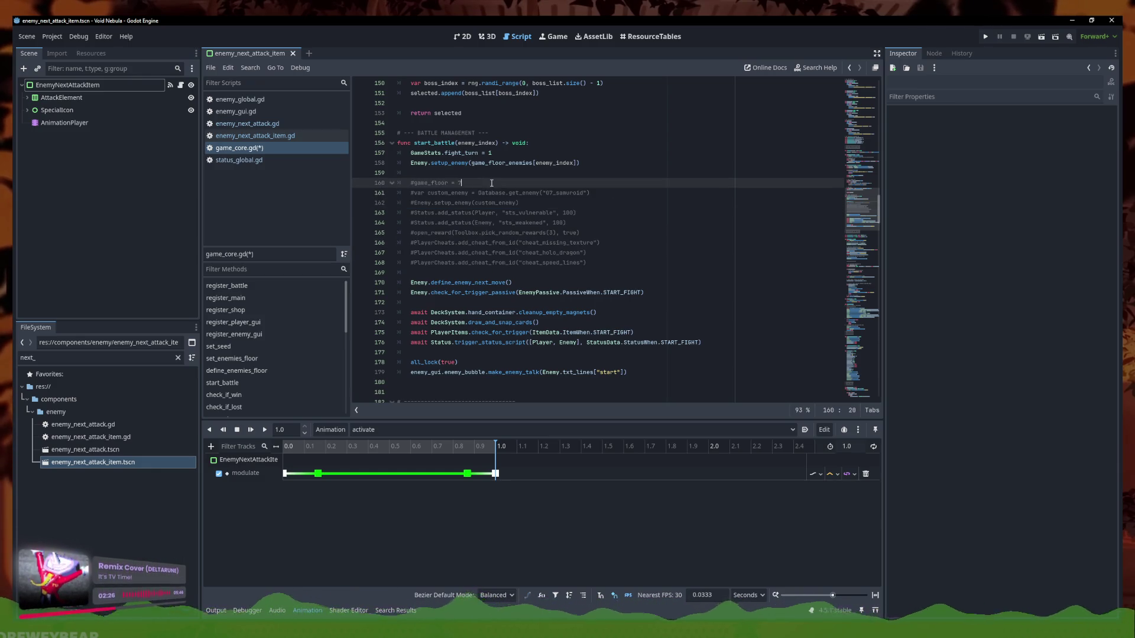
{"action": "key", "text": "ctrl+s"}
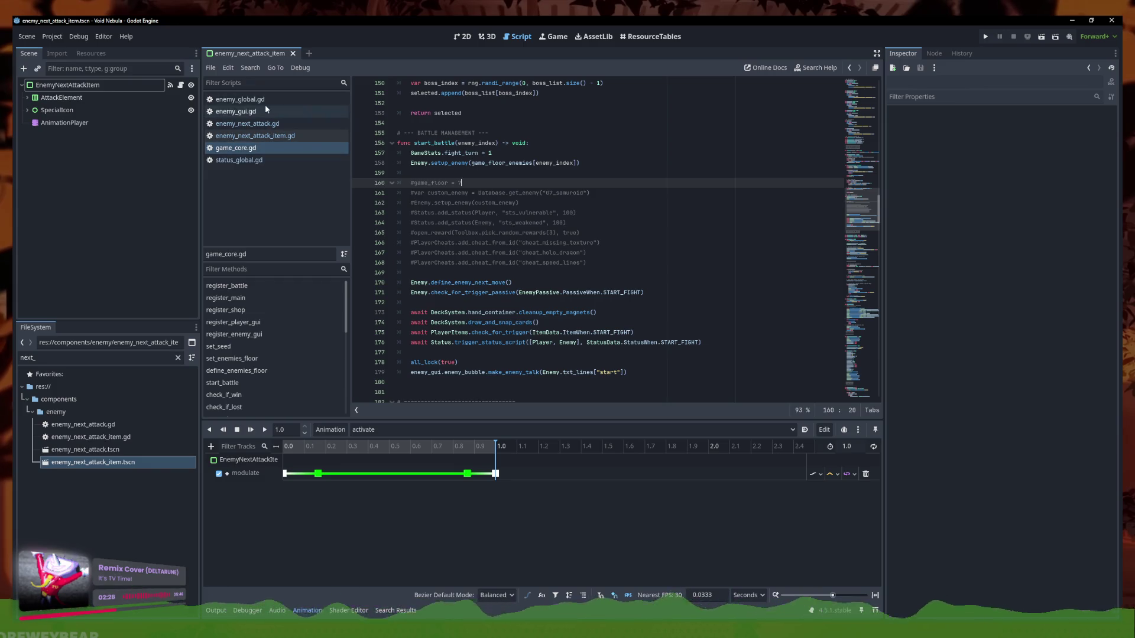
{"action": "left_click", "coordinate": [270, 99]}
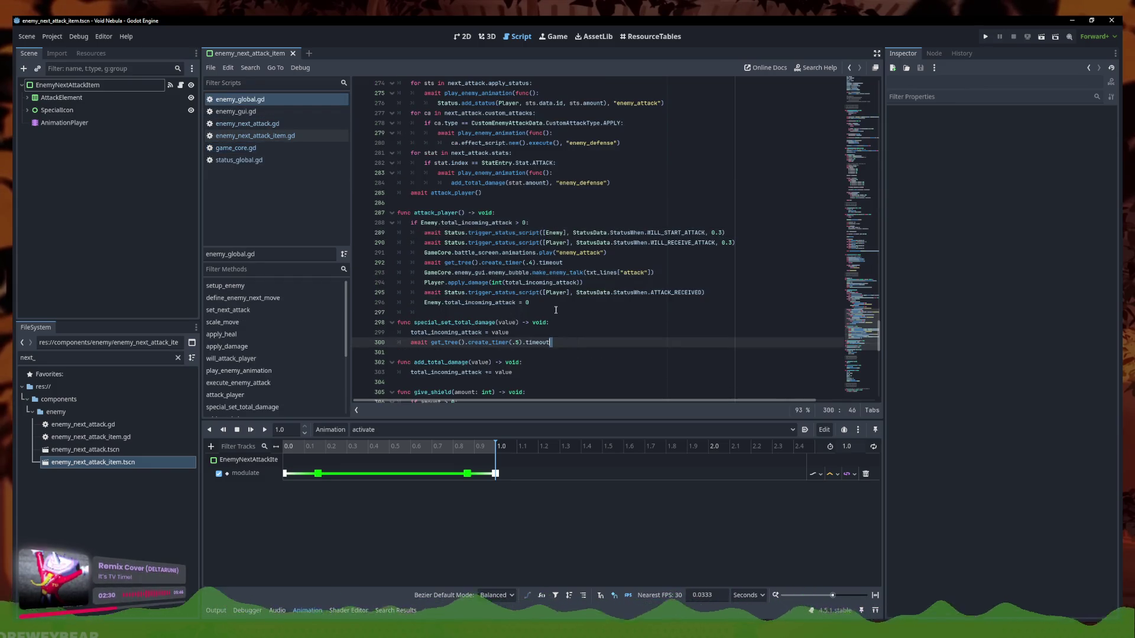
{"action": "mouse_move", "coordinate": [550, 342]}
{"action": "left_mouse_down"}
{"action": "mouse_move", "coordinate": [402, 280]}
{"action": "mouse_move", "coordinate": [408, 249]}
{"action": "mouse_move", "coordinate": [390, 173]}
{"action": "left_mouse_up"}
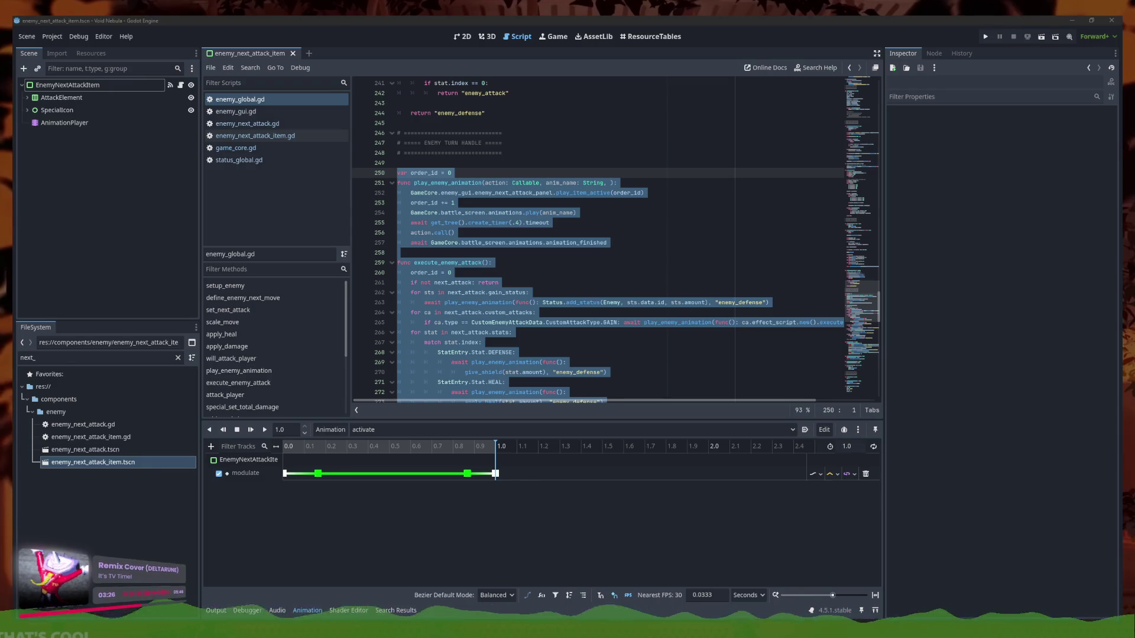
Run the project so Void Nebula opens on its title screen.
{"action": "left_click", "coordinate": [520, 332]}
{"action": "scroll", "coordinate": [520, 332], "scroll_direction": "down", "scroll_amount": 9}
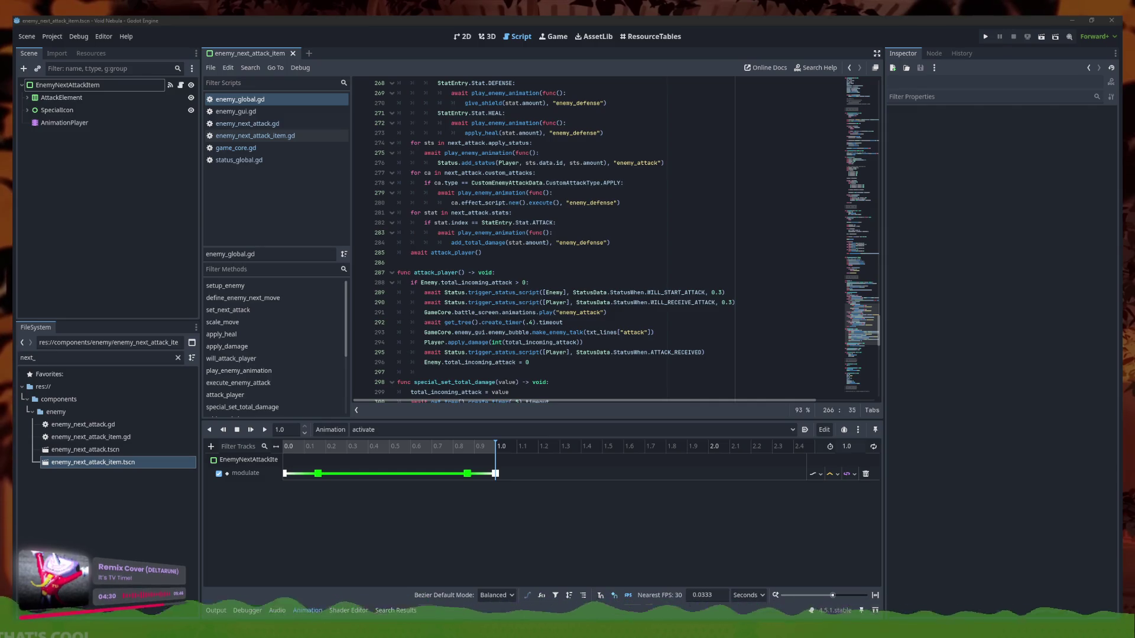
{"action": "left_click", "coordinate": [804, 54]}
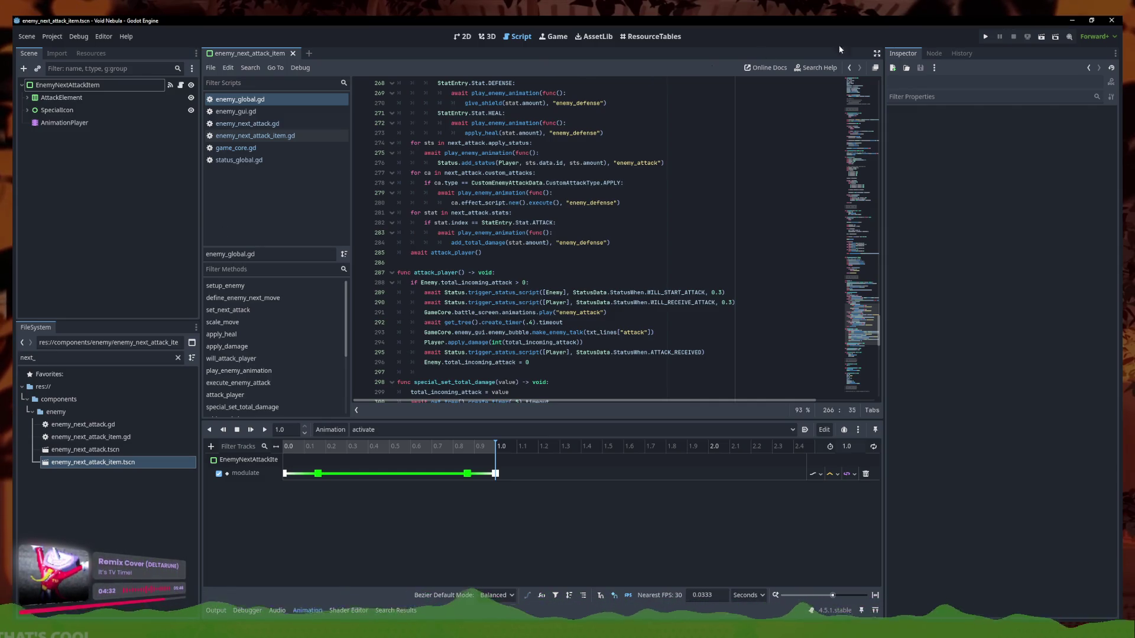
{"action": "left_click", "coordinate": [986, 37]}
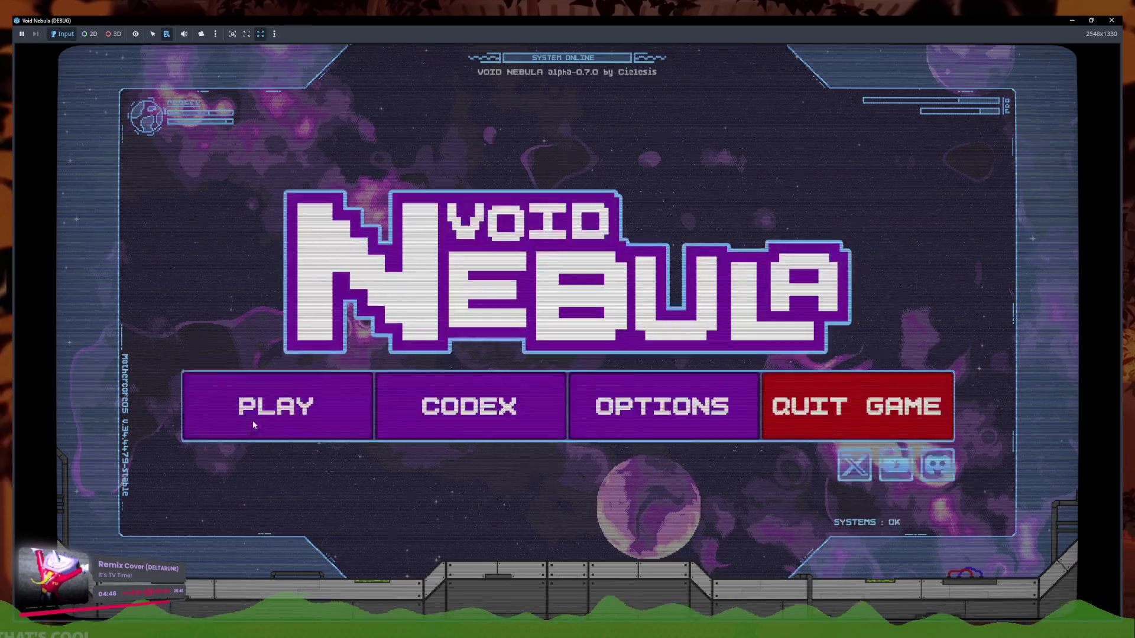
Start a new run and queue Heavy Blunt, Cover and First Aid Kit.
{"action": "left_click", "coordinate": [253, 420]}
{"action": "left_click", "coordinate": [709, 411]}
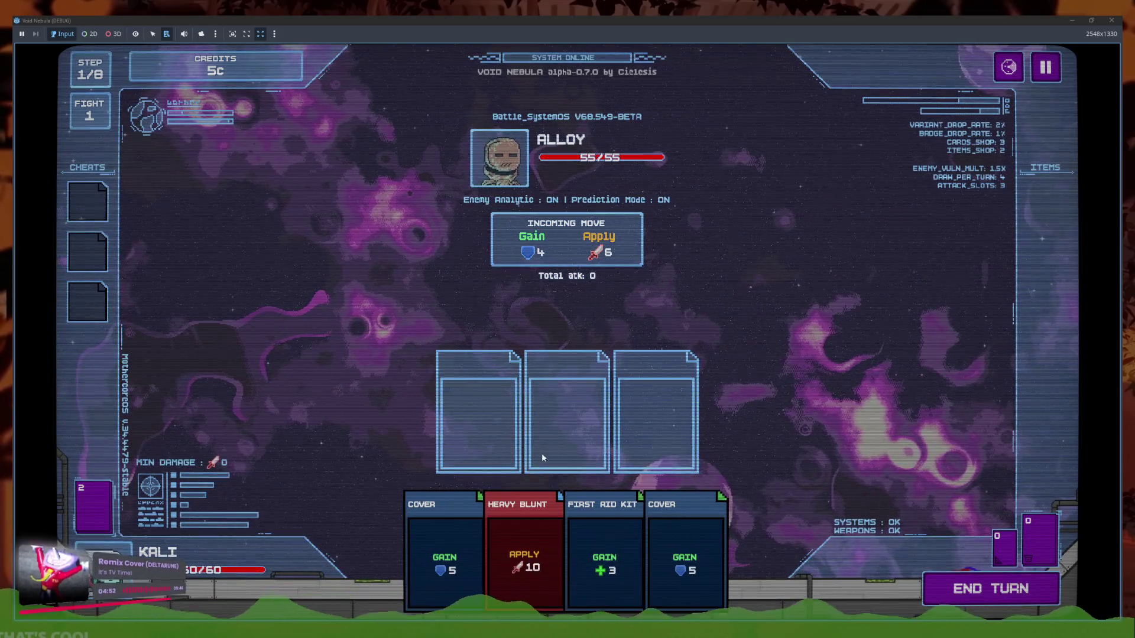
{"action": "left_click", "coordinate": [524, 556]}
{"action": "left_click", "coordinate": [490, 555]}
{"action": "left_click", "coordinate": [555, 544]}
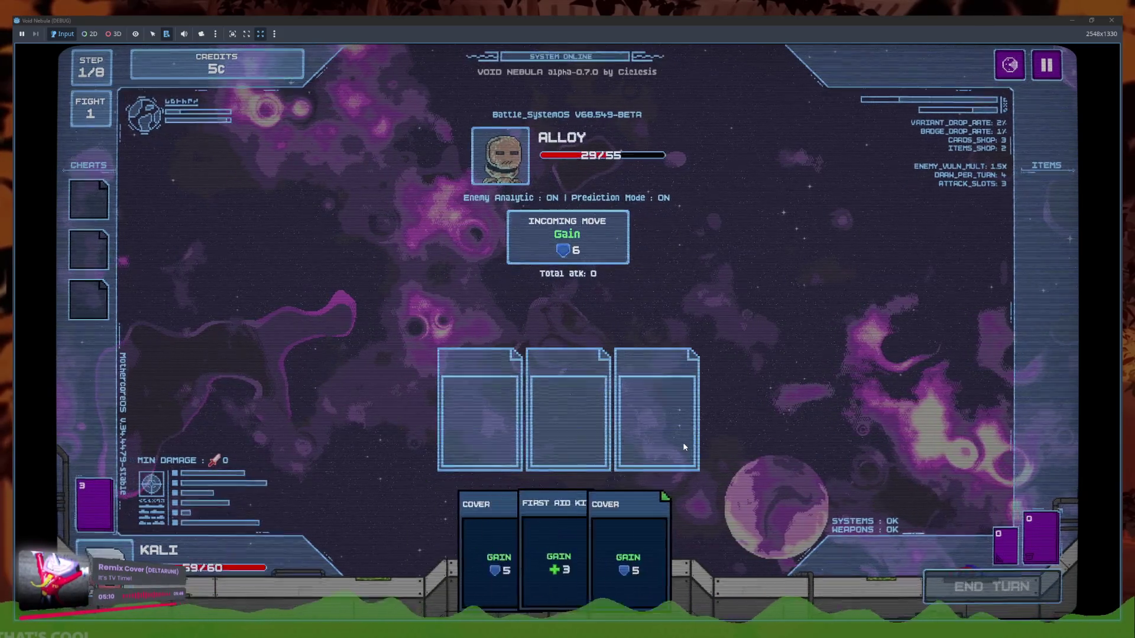
Play two Cover cards and Slash, then end the turn.
{"action": "left_click", "coordinate": [579, 572]}
{"action": "left_click", "coordinate": [446, 562]}
{"action": "left_click", "coordinate": [684, 561]}
{"action": "left_click", "coordinate": [943, 587]}
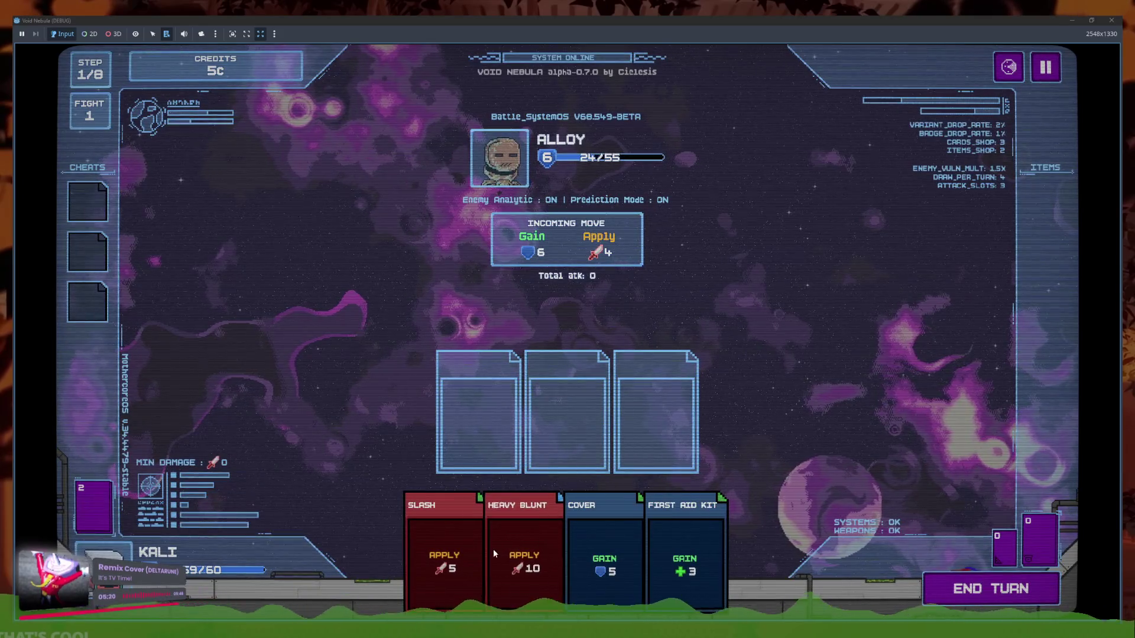
Queue Heavy Blunt, Slash and Cover, then Cover, First Aid Kit and Slash, ending the turn.
{"action": "left_click", "coordinate": [492, 548]}
{"action": "left_click", "coordinate": [523, 560]}
{"action": "left_click", "coordinate": [981, 588]}
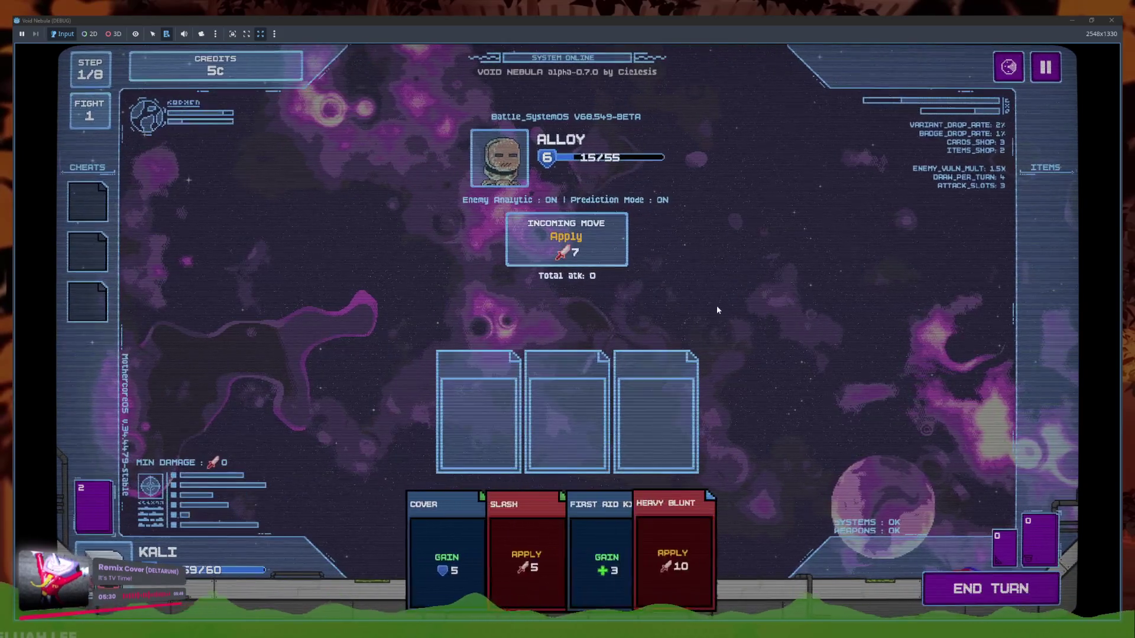
{"action": "mouse_move", "coordinate": [576, 257]}
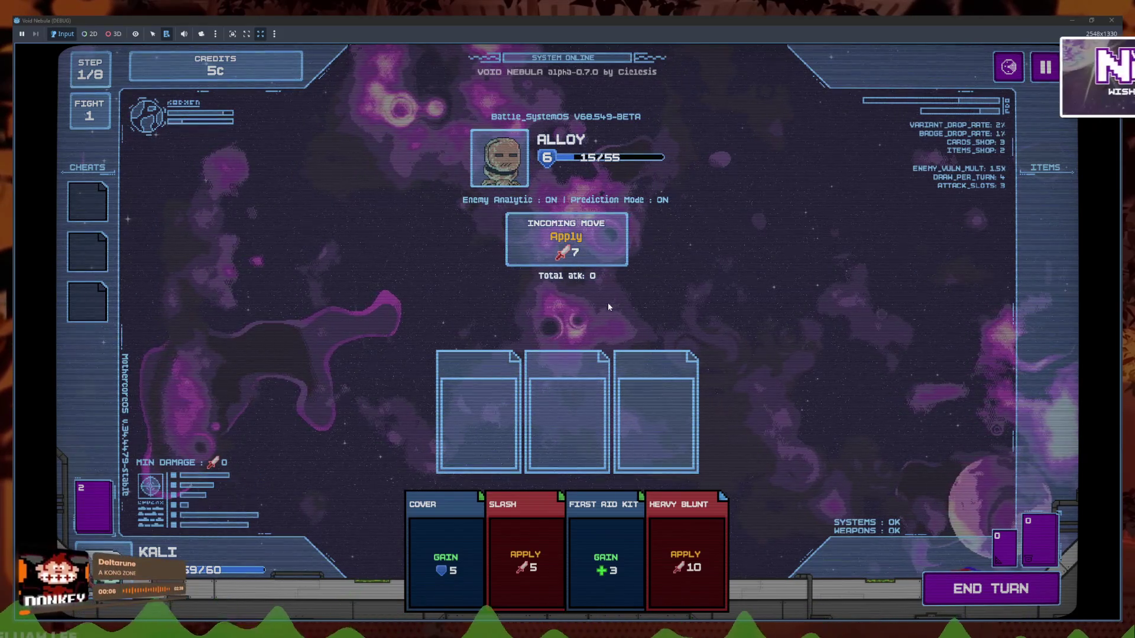
{"action": "left_click", "coordinate": [421, 556]}
{"action": "left_click", "coordinate": [547, 539]}
{"action": "left_click", "coordinate": [545, 540]}
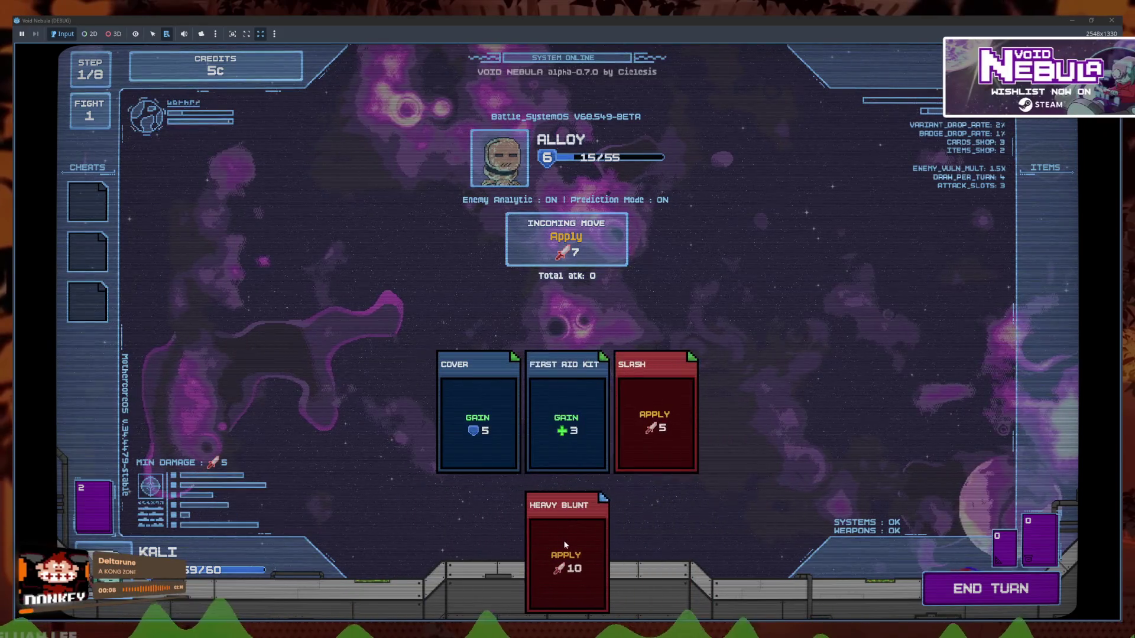
{"action": "left_click", "coordinate": [985, 590]}
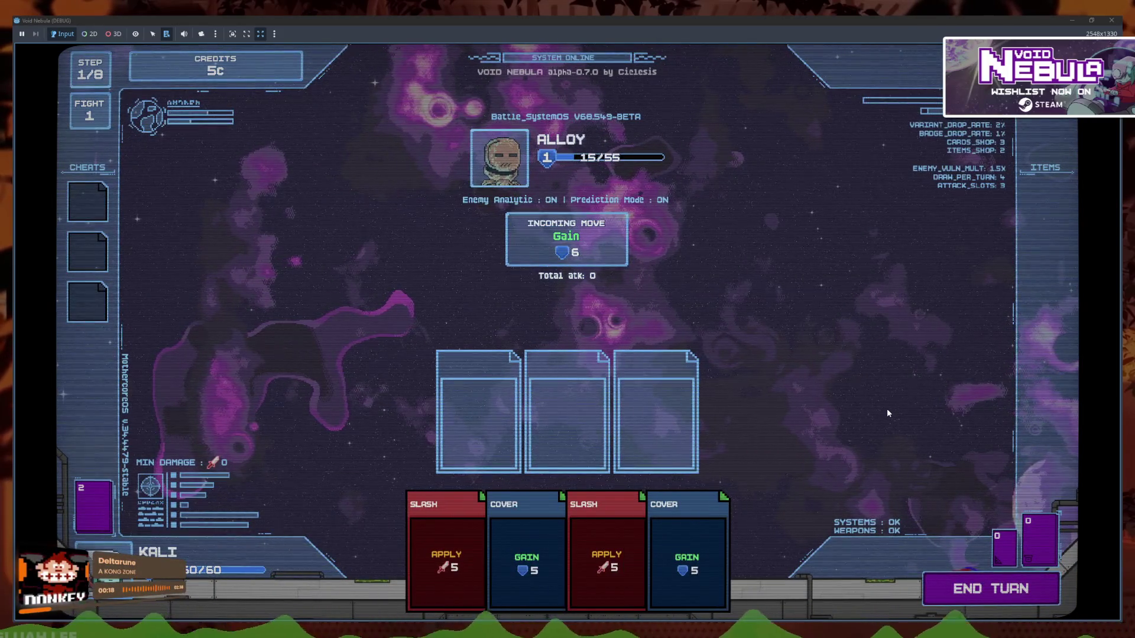
Queue two Slashes and Cover, then Heavy Blunt, Slash, Cover to kill ALLOY and cash out.
{"action": "key", "text": "1"}
{"action": "key", "text": "2"}
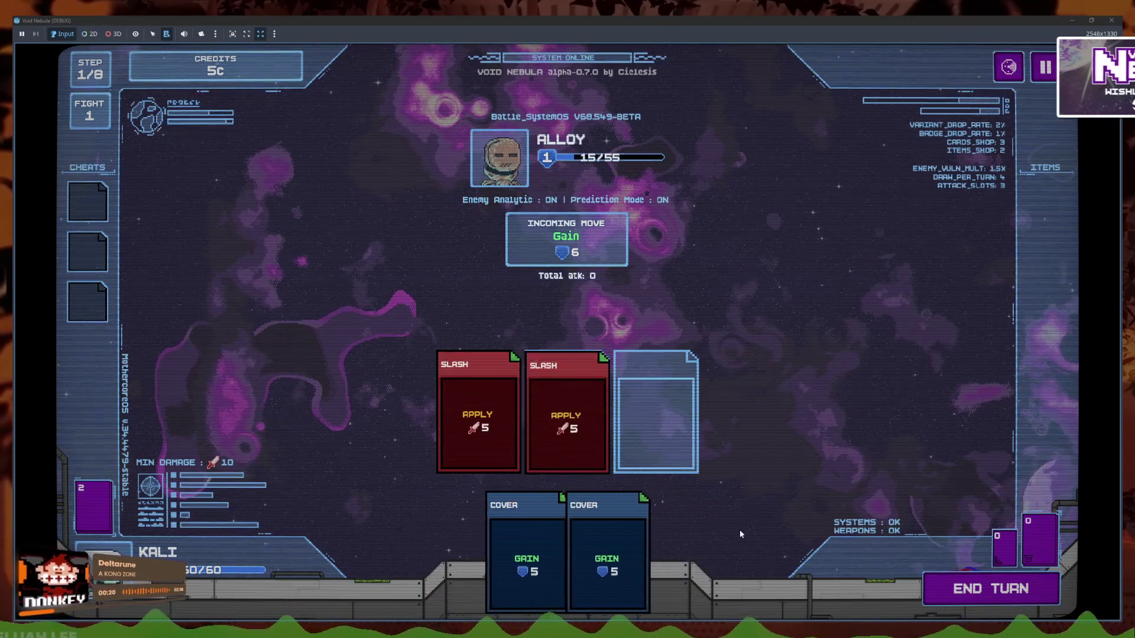
{"action": "key", "text": "2"}
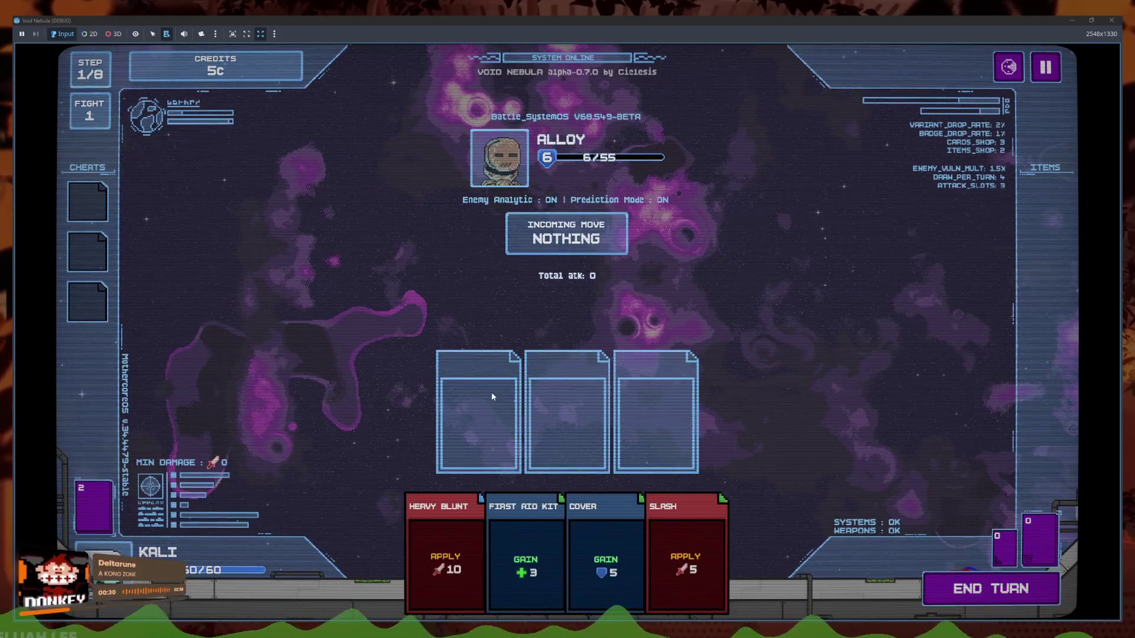
{"action": "left_click", "coordinate": [476, 543]}
{"action": "left_click", "coordinate": [630, 551]}
{"action": "left_click", "coordinate": [634, 548]}
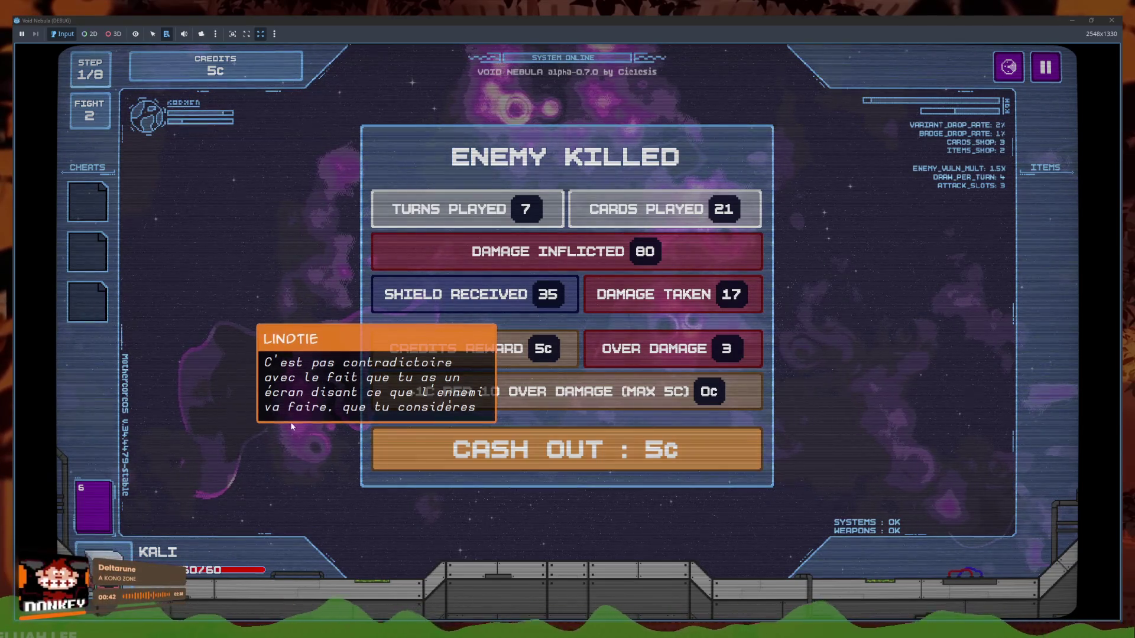
{"action": "left_click", "coordinate": [744, 464]}
Leave the shop and queue Cover, First Aid Kit and two Slash cards against Newbie.
{"action": "left_click", "coordinate": [762, 476]}
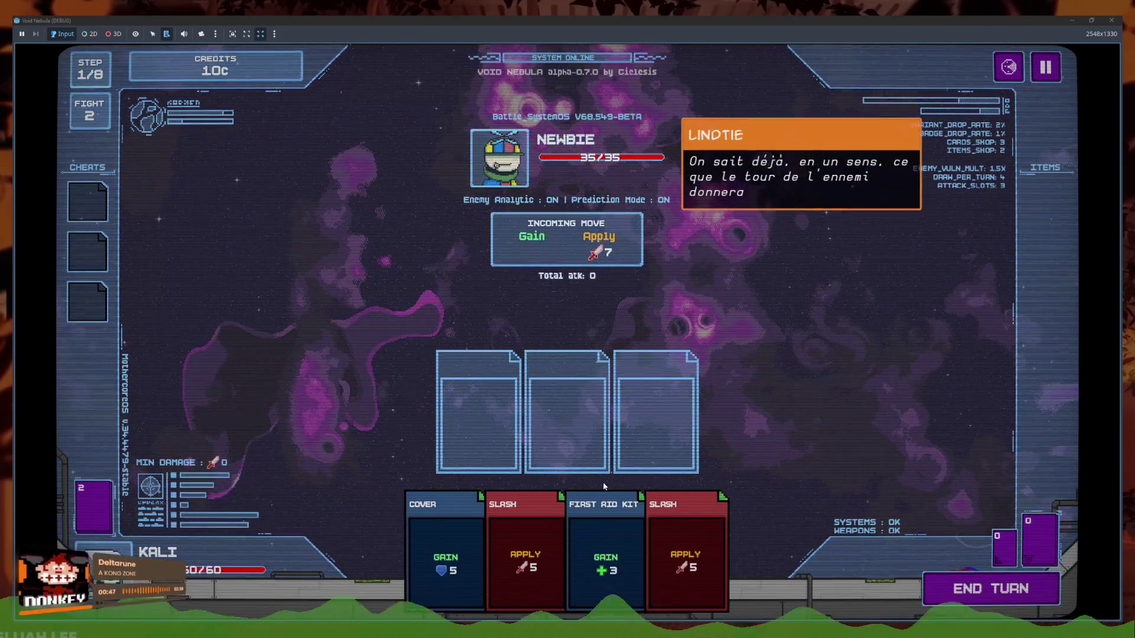
{"action": "left_click", "coordinate": [456, 527]}
{"action": "left_click_drag", "start_coordinate": [576, 532], "coordinate": [556, 436]}
{"action": "left_click", "coordinate": [643, 499]}
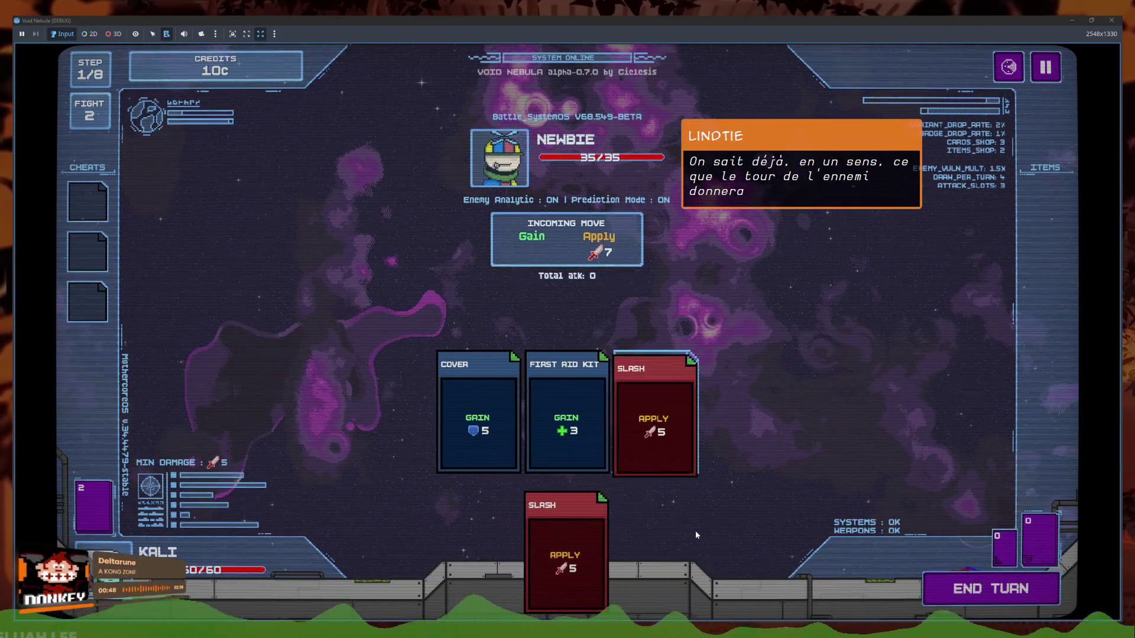
{"action": "left_click", "coordinate": [923, 574]}
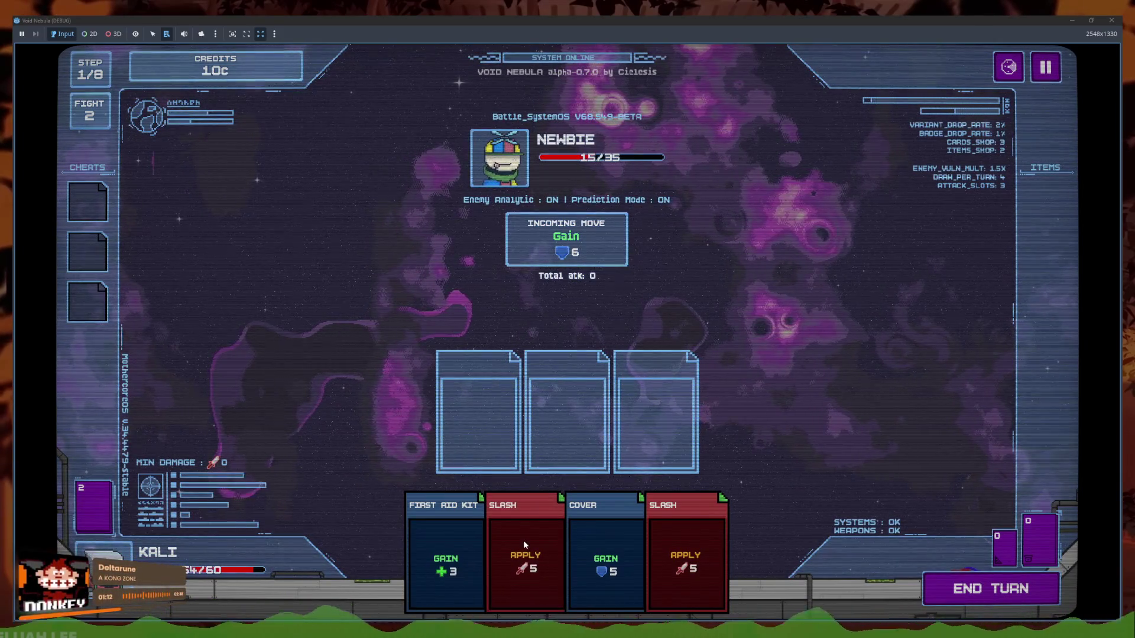
Play two Slash cards and end the turn.
{"action": "left_click", "coordinate": [705, 537]}
{"action": "left_click", "coordinate": [556, 544]}
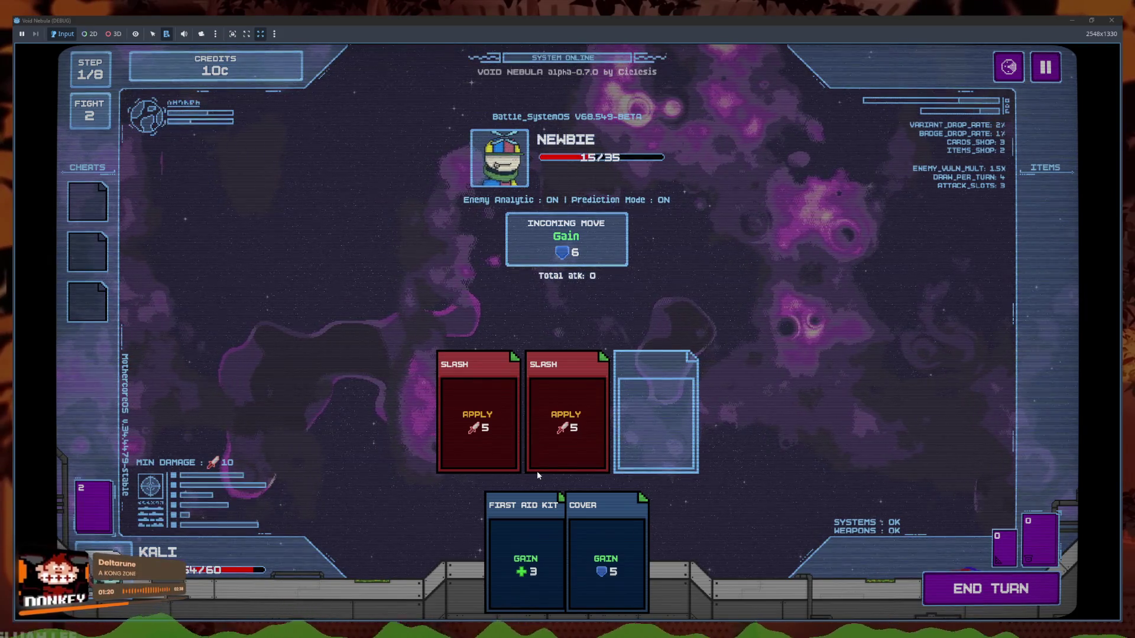
{"action": "mouse_move", "coordinate": [298, 632]}
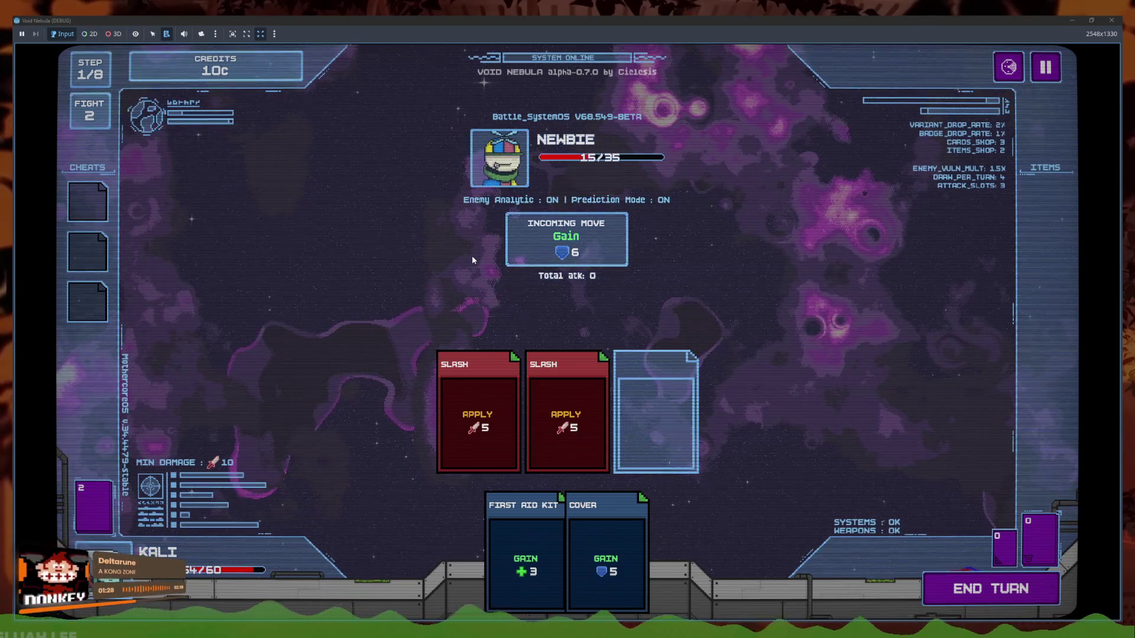
{"action": "key", "text": "space"}
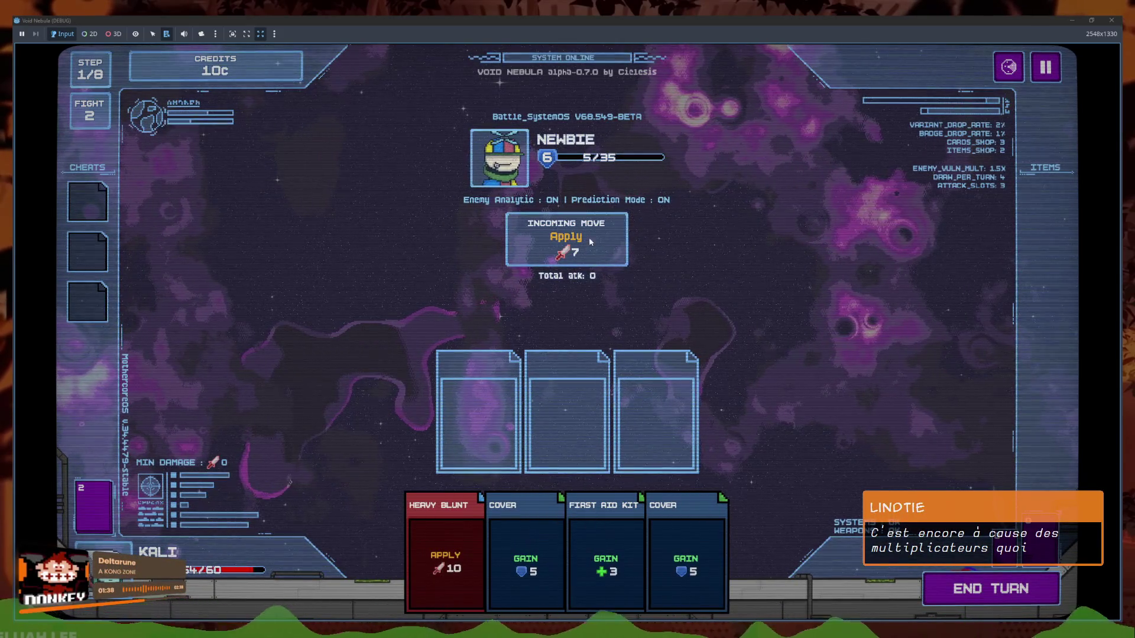
Play two Cover cards and Heavy Blunt, then close the Void Nebula debug window.
{"action": "mouse_move", "coordinate": [578, 255]}
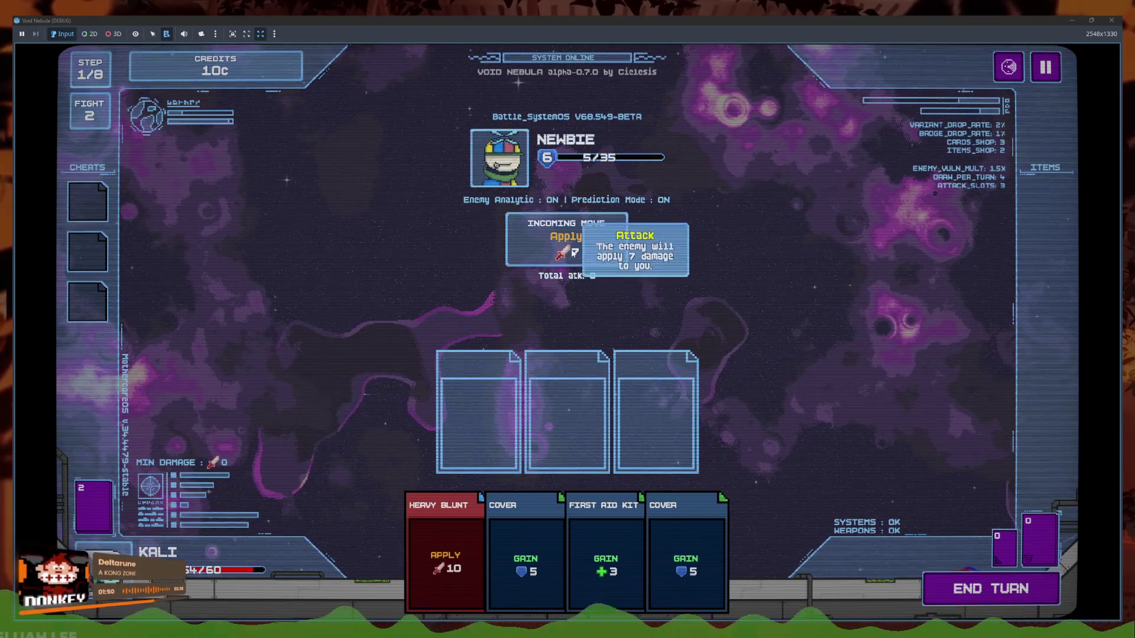
{"action": "left_click", "coordinate": [557, 500]}
{"action": "left_click", "coordinate": [646, 532]}
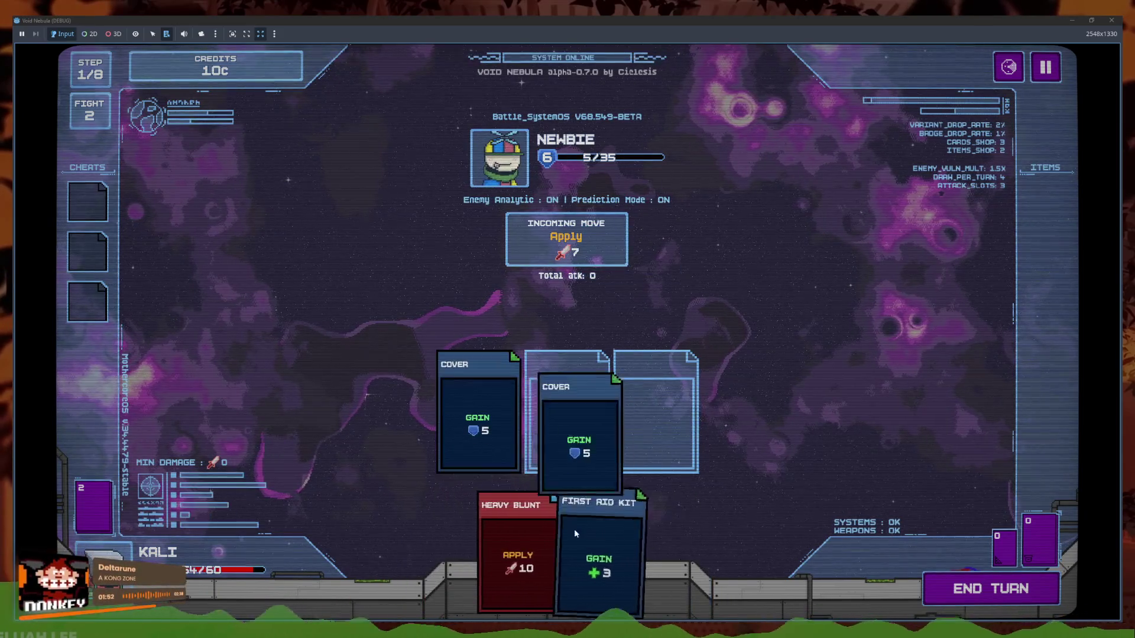
{"action": "left_click", "coordinate": [503, 532]}
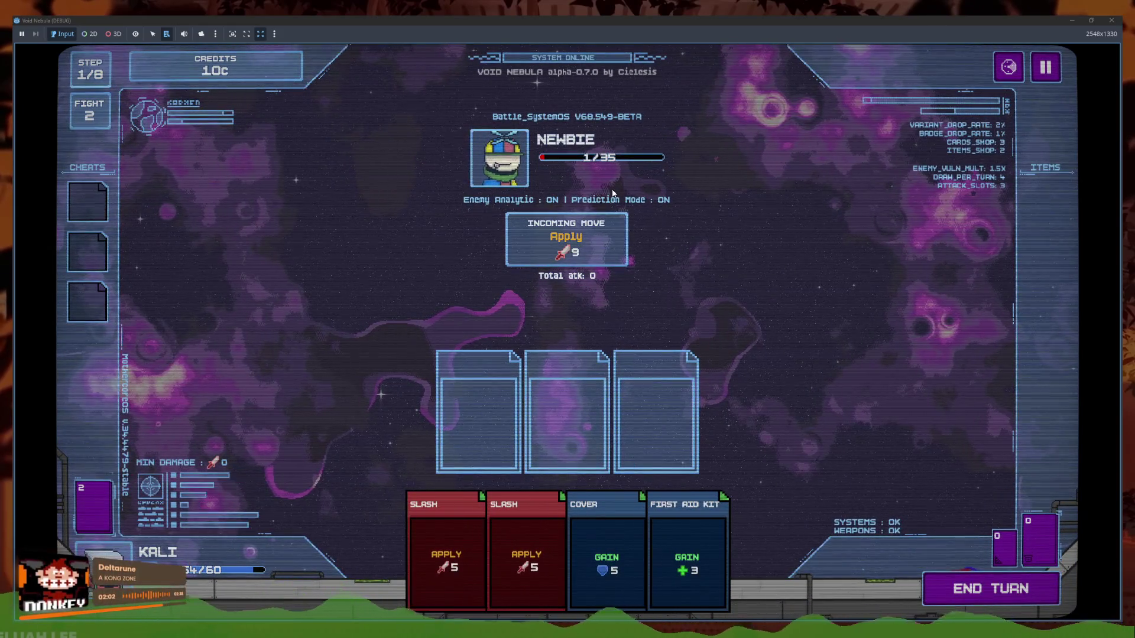
{"action": "left_click", "coordinate": [1112, 21]}
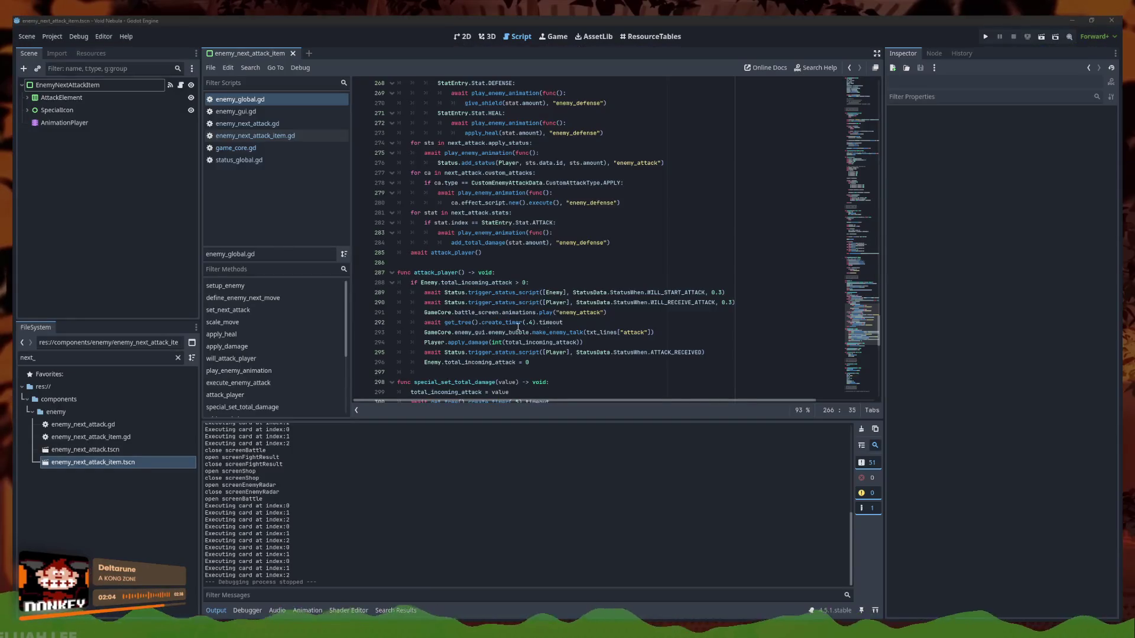
Filter FileSystem for '07', open 07_samuroid.tres and append a new EnemyAttack to its Attacks.
{"action": "type", "text": "07"}
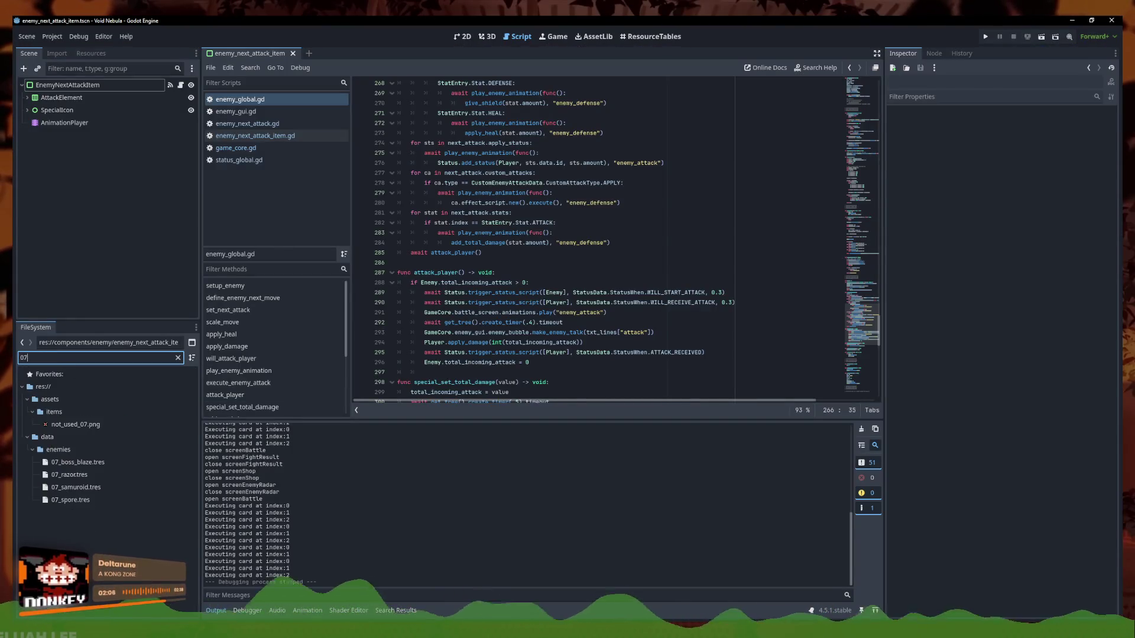
{"action": "left_click", "coordinate": [81, 488]}
{"action": "left_click", "coordinate": [1064, 234]}
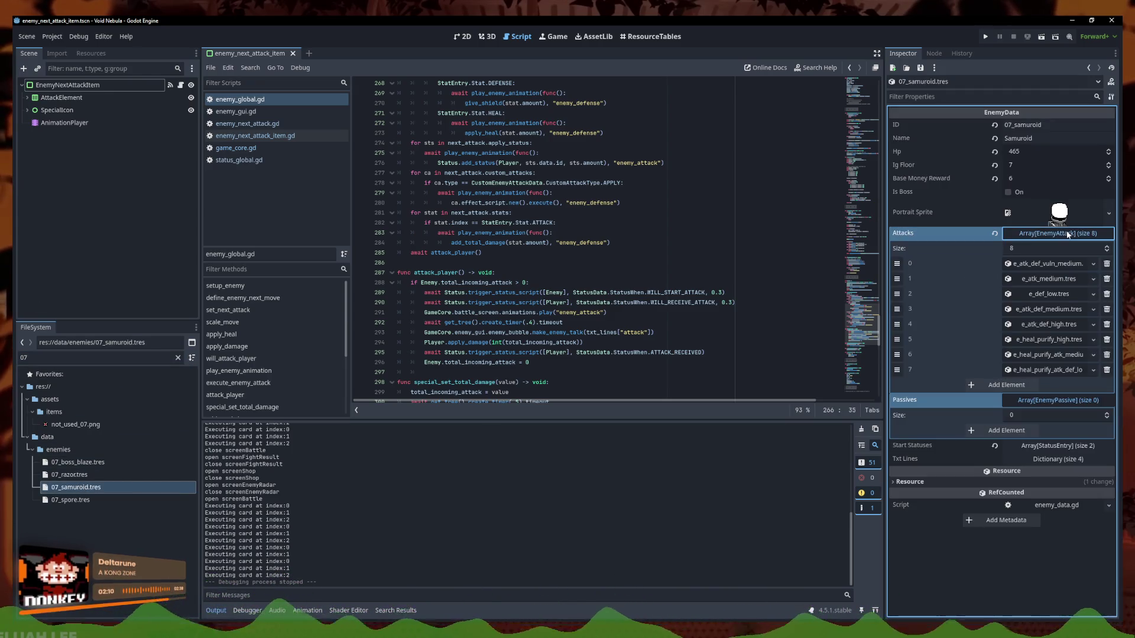
{"action": "left_click", "coordinate": [1093, 279]}
{"action": "left_click", "coordinate": [1048, 384]}
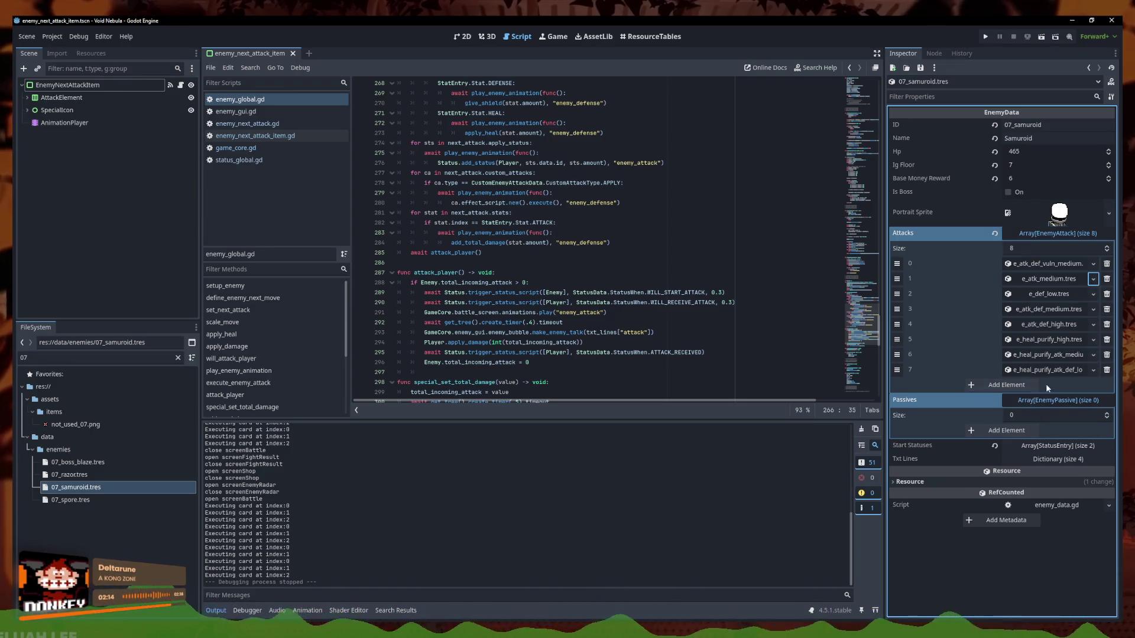
{"action": "left_click", "coordinate": [1048, 385]}
{"action": "left_click", "coordinate": [1094, 385]}
{"action": "left_click", "coordinate": [1051, 415]}
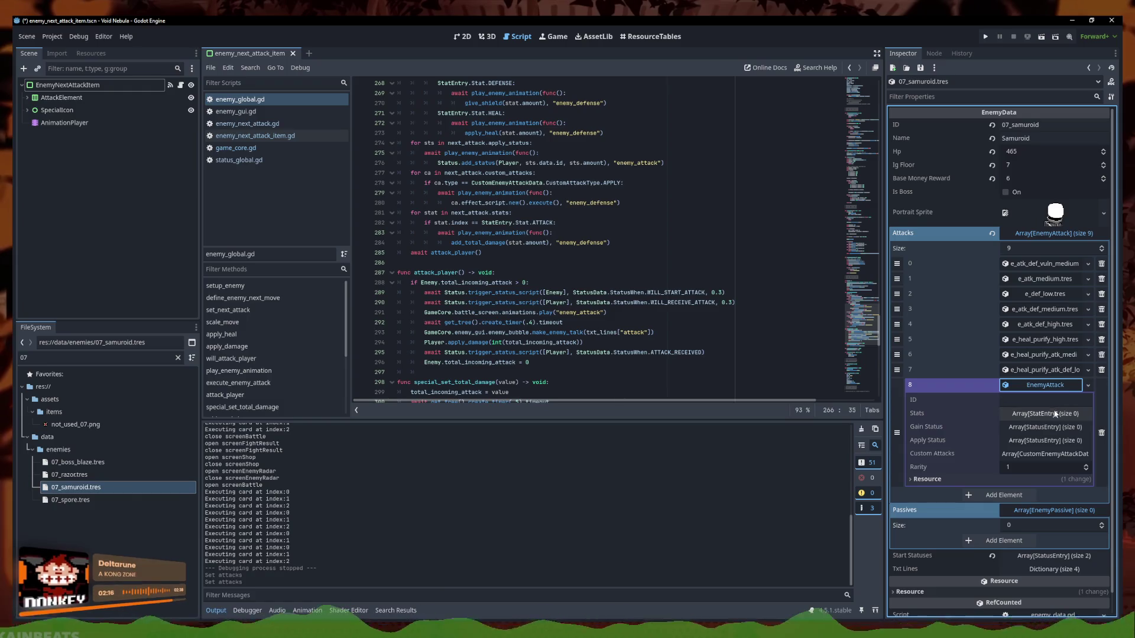
Add three new StatEntry items to the new attack's Stats list.
{"action": "left_click", "coordinate": [1056, 414]}
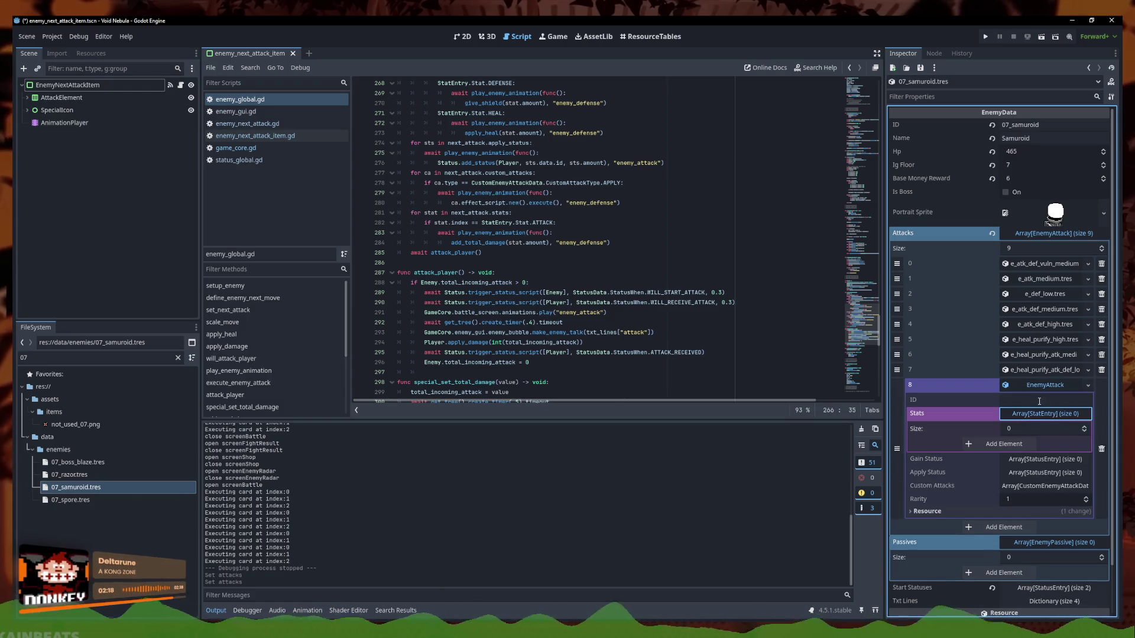
{"action": "left_click", "coordinate": [1020, 444]}
{"action": "left_click", "coordinate": [1047, 445]}
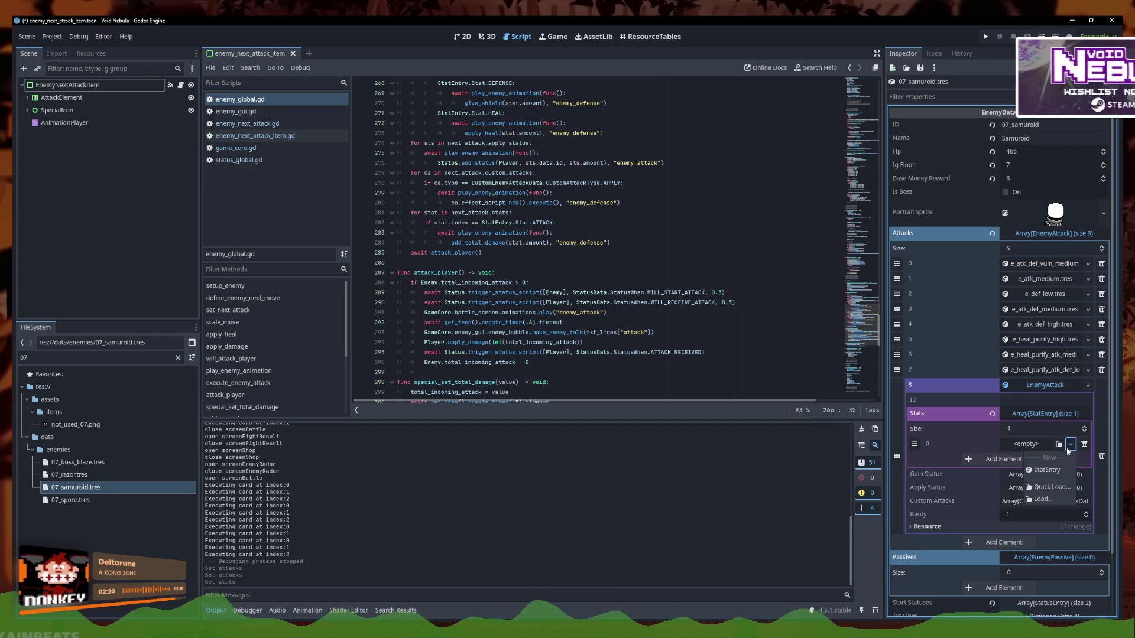
{"action": "left_click", "coordinate": [1044, 458]}
{"action": "left_click", "coordinate": [1027, 470]}
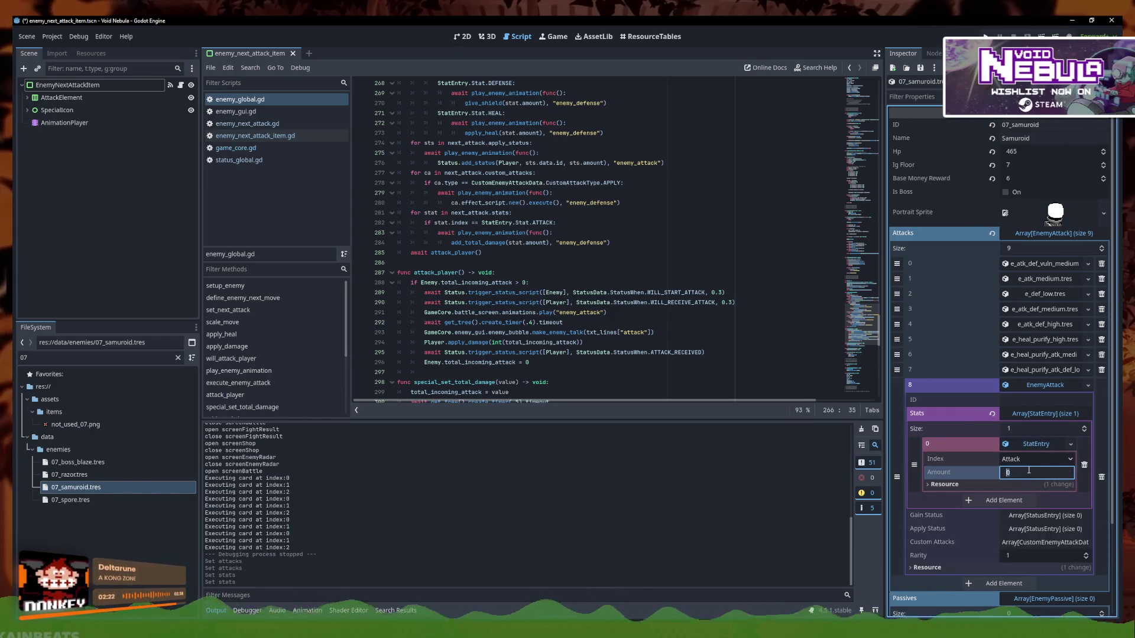
{"action": "left_click", "coordinate": [1003, 500]}
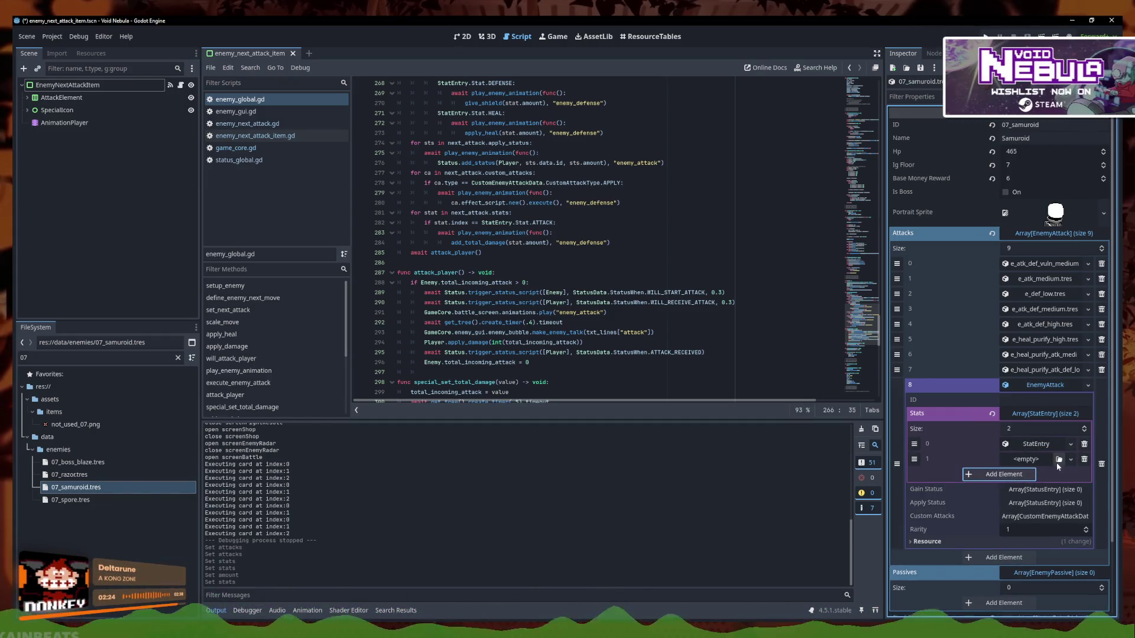
{"action": "left_click", "coordinate": [1069, 463]}
{"action": "left_click", "coordinate": [1031, 465]}
{"action": "left_click", "coordinate": [1034, 474]}
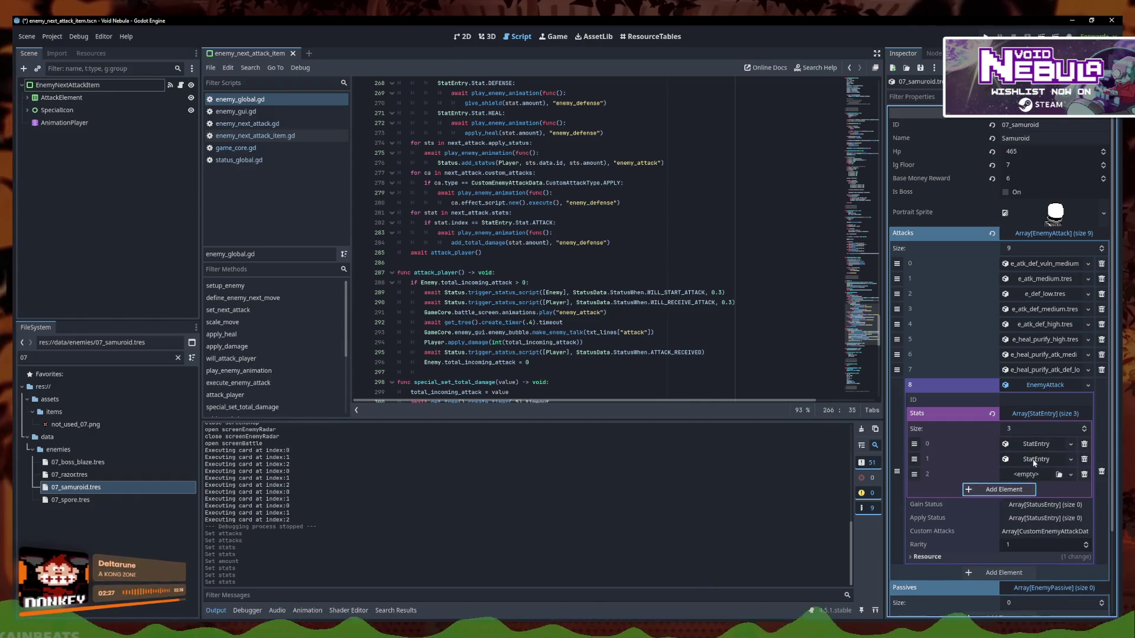
Review the second and third stat entries, then collapse the Stats list and new attack.
{"action": "left_click", "coordinate": [1040, 461]}
{"action": "left_click", "coordinate": [1040, 461]}
{"action": "double_click", "coordinate": [1040, 461]}
{"action": "left_click", "coordinate": [1041, 461]}
{"action": "left_click", "coordinate": [1042, 461]}
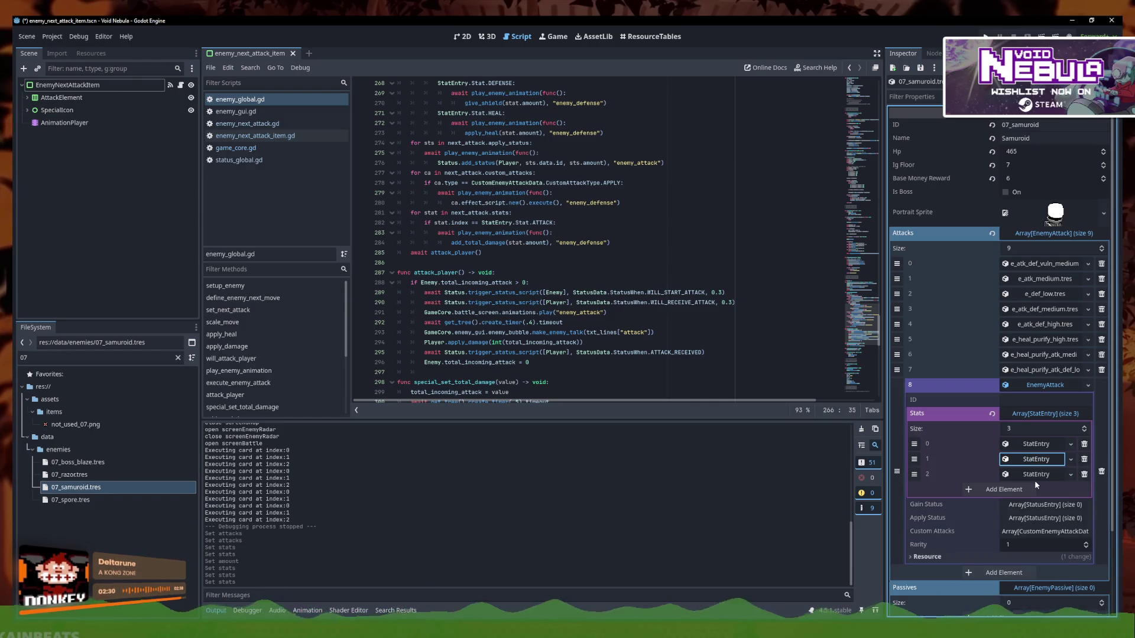
{"action": "left_click", "coordinate": [1037, 475]}
{"action": "left_click", "coordinate": [1047, 476]}
{"action": "left_click", "coordinate": [1046, 415]}
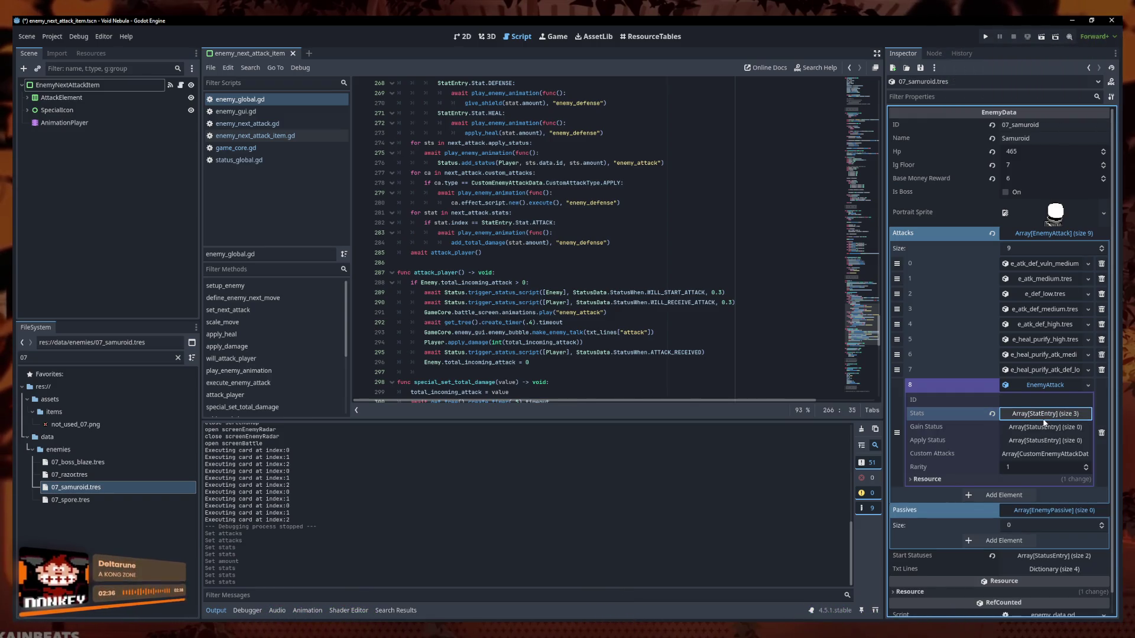
{"action": "left_click", "coordinate": [1043, 419]}
{"action": "left_click", "coordinate": [1042, 418]}
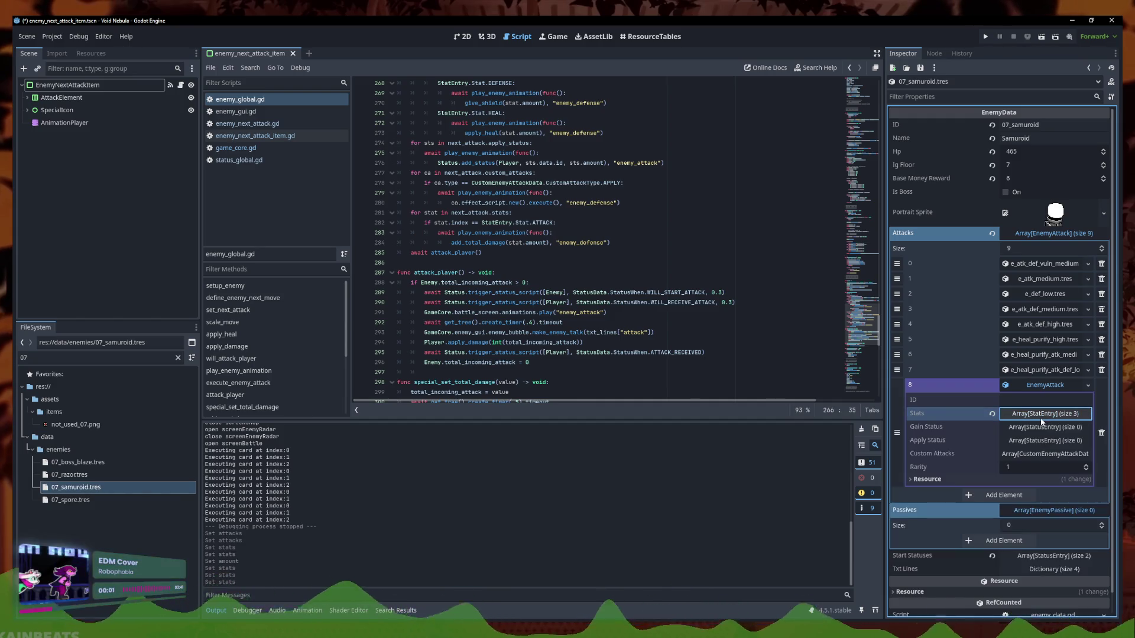
{"action": "left_click", "coordinate": [1033, 386]}
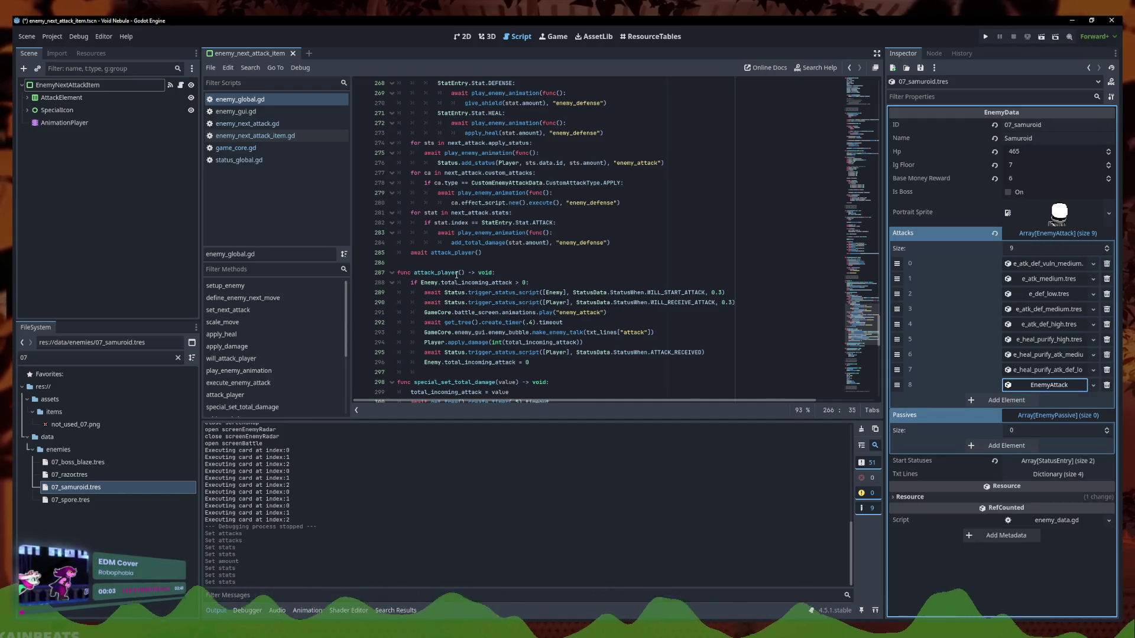
{"action": "left_click", "coordinate": [457, 264]}
Save the Samuroid enemy resource and open game_core.gd.
{"action": "key", "text": "ctrl+s"}
{"action": "left_click", "coordinate": [266, 124]}
{"action": "left_click", "coordinate": [266, 149]}
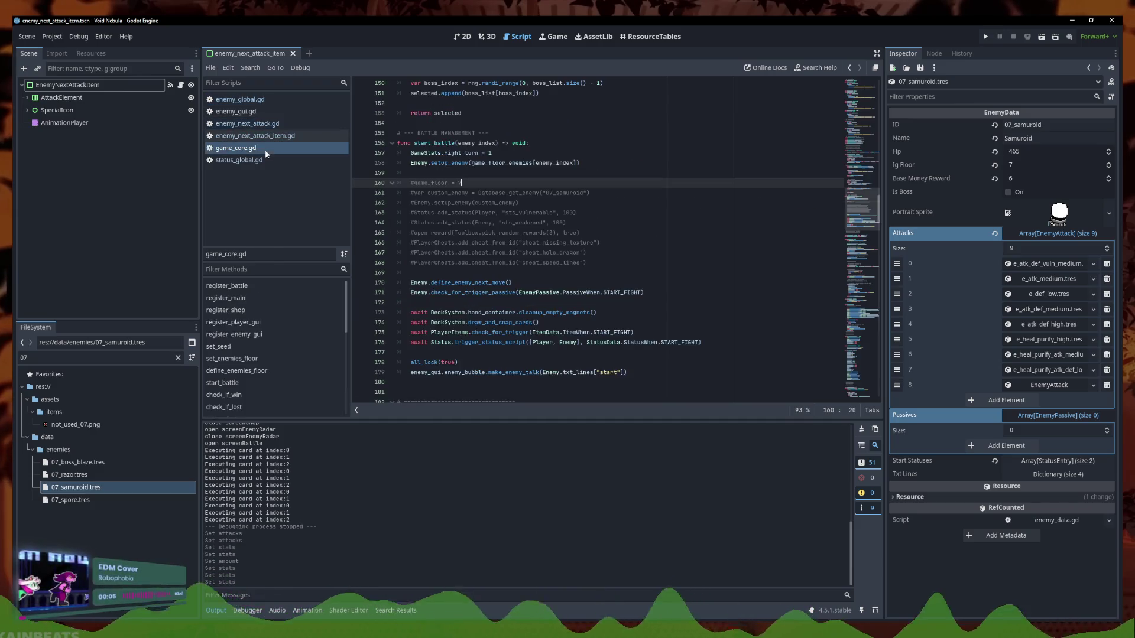
Run the project and start a Faceless run into the Samuroid battle.
{"action": "left_click_drag", "start_coordinate": [567, 203], "coordinate": [361, 184]}
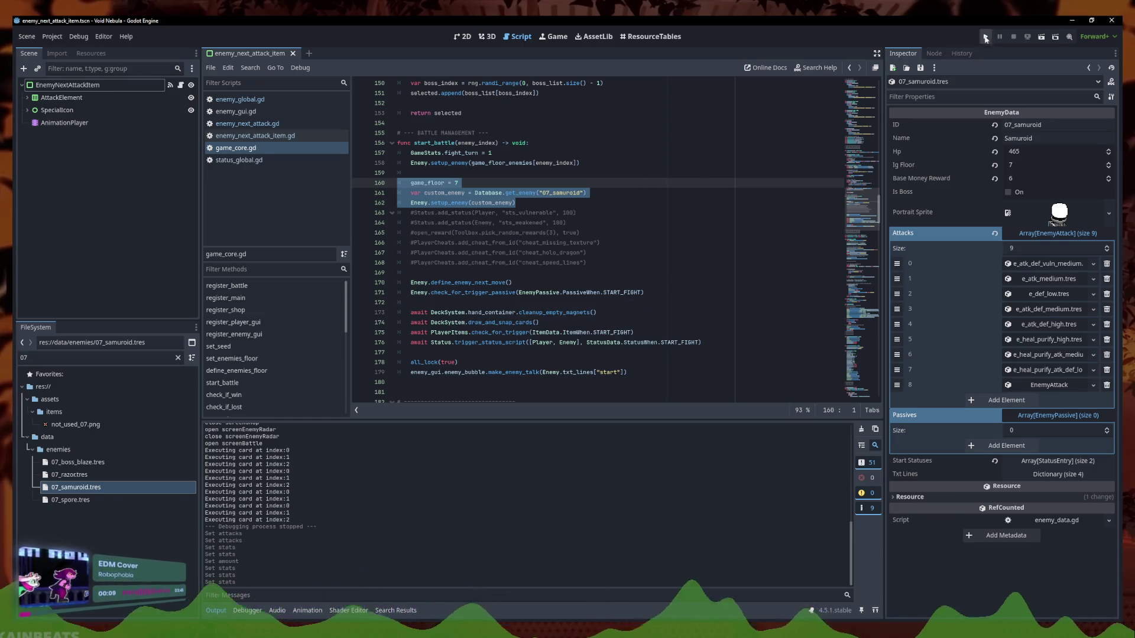
{"action": "left_click", "coordinate": [985, 37]}
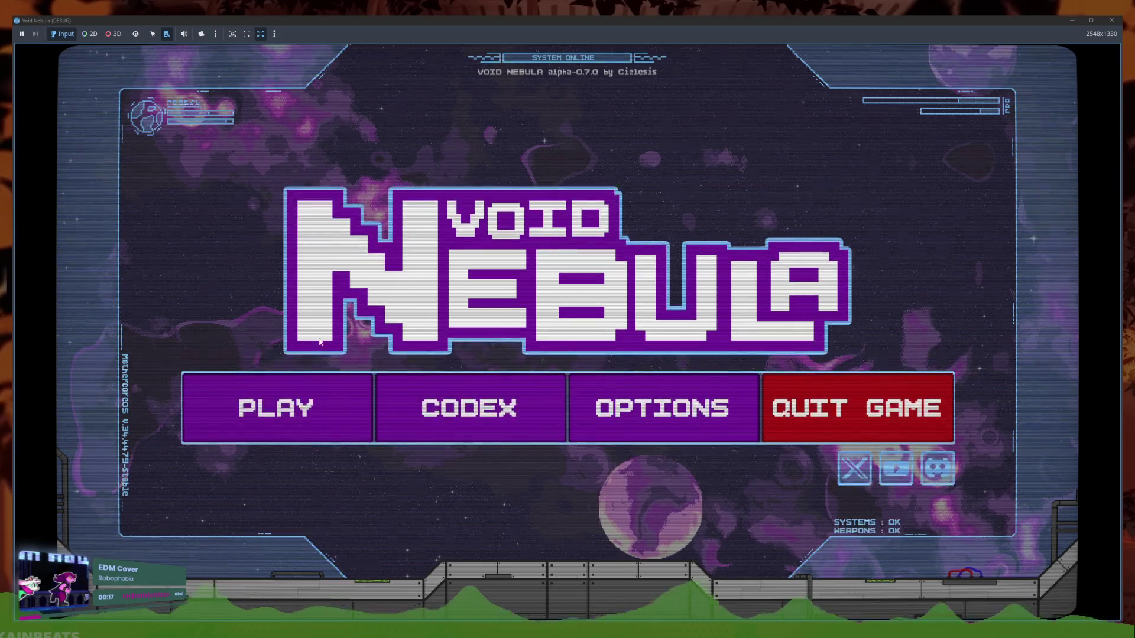
{"action": "left_click", "coordinate": [278, 408]}
{"action": "left_click", "coordinate": [854, 229]}
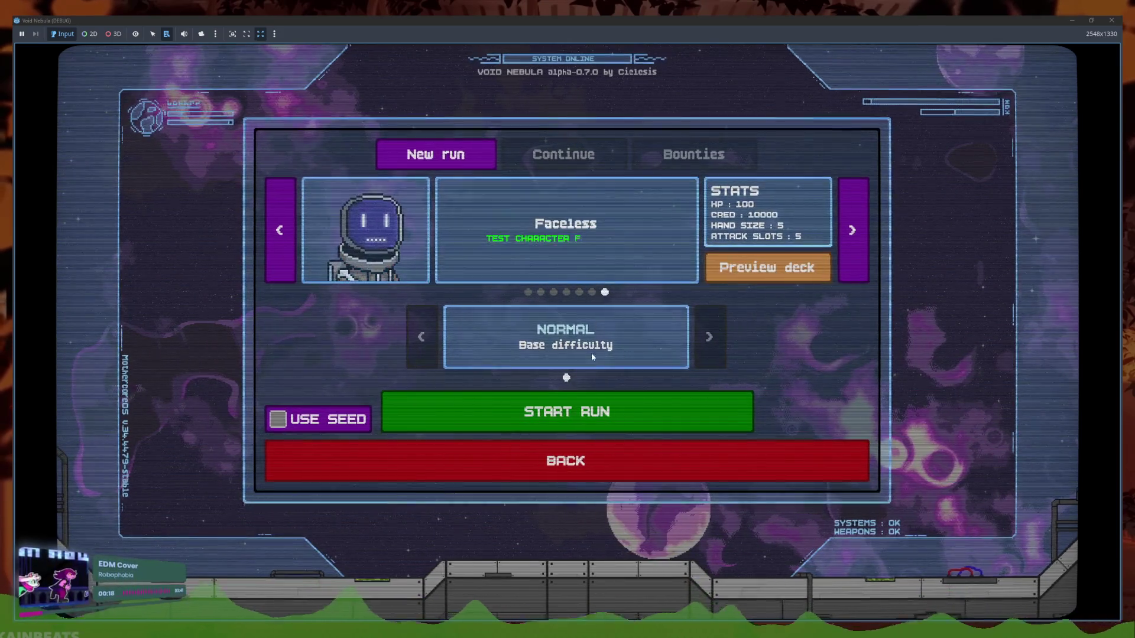
{"action": "left_click", "coordinate": [604, 402]}
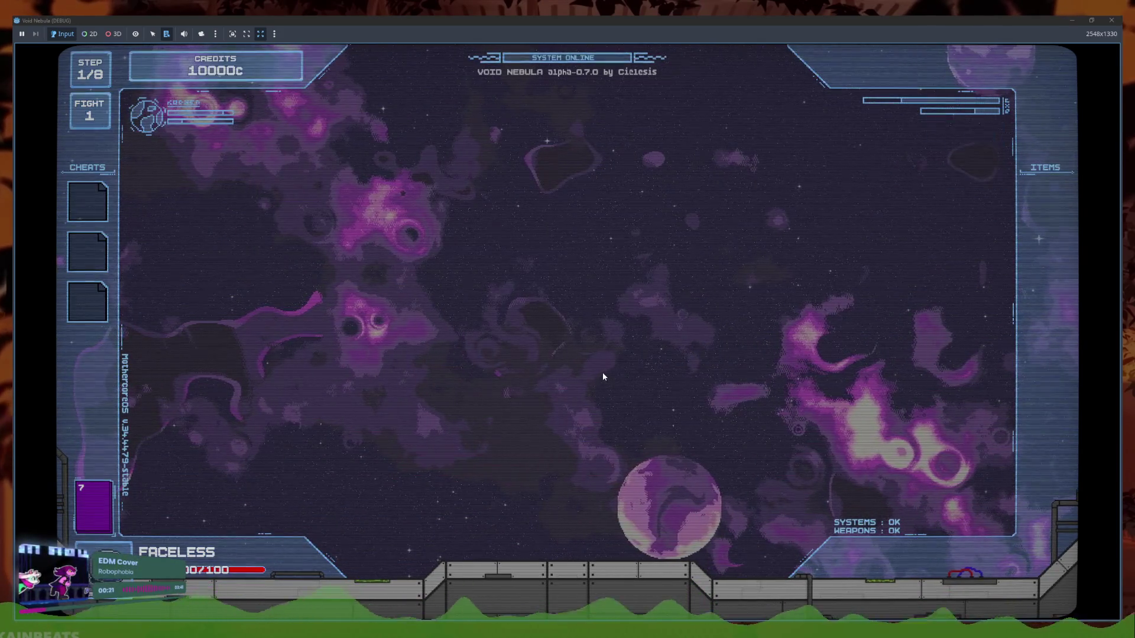
{"action": "left_click", "coordinate": [721, 373]}
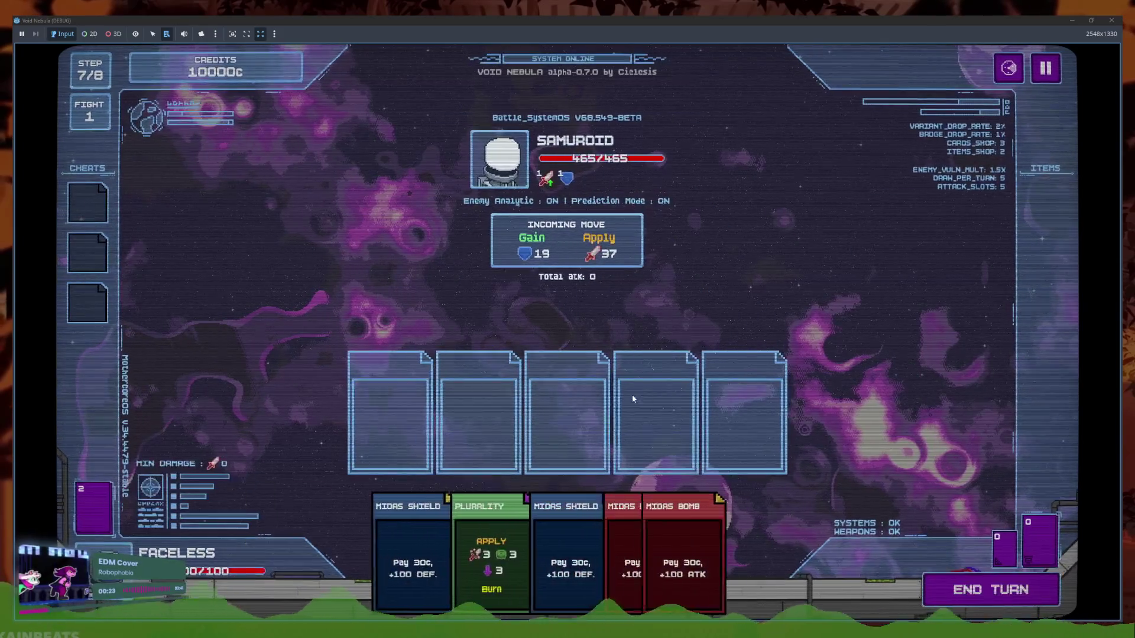
Play Midas Shield cards into the attack slots.
{"action": "left_click", "coordinate": [450, 544]}
{"action": "left_click", "coordinate": [981, 588]}
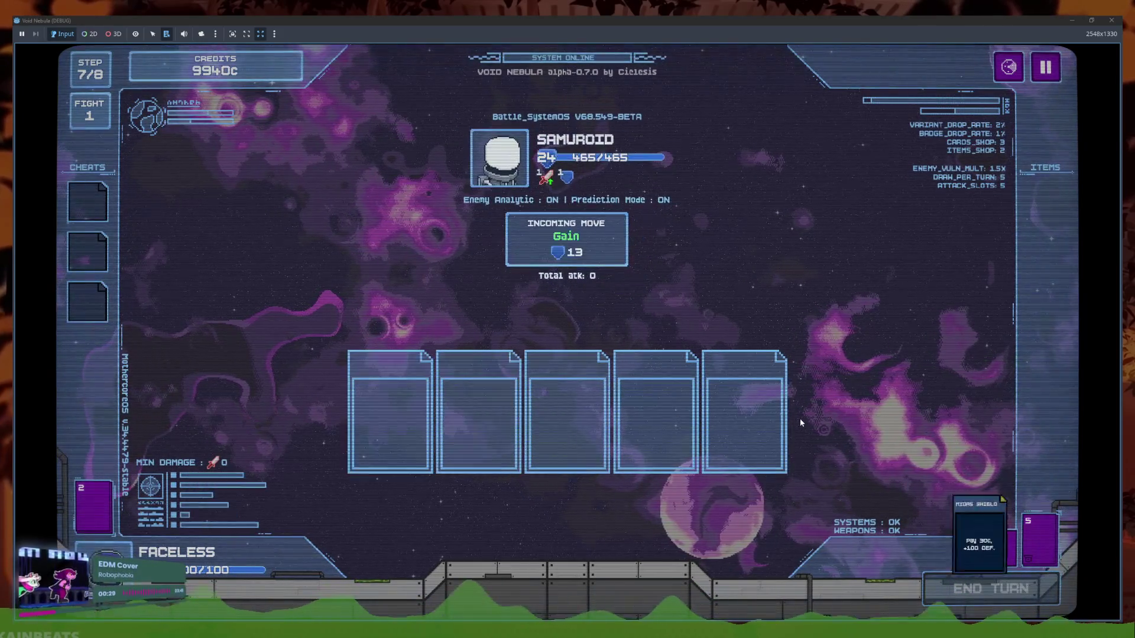
{"action": "left_click", "coordinate": [565, 540]}
{"action": "left_click", "coordinate": [414, 550]}
{"action": "left_click", "coordinate": [981, 588]}
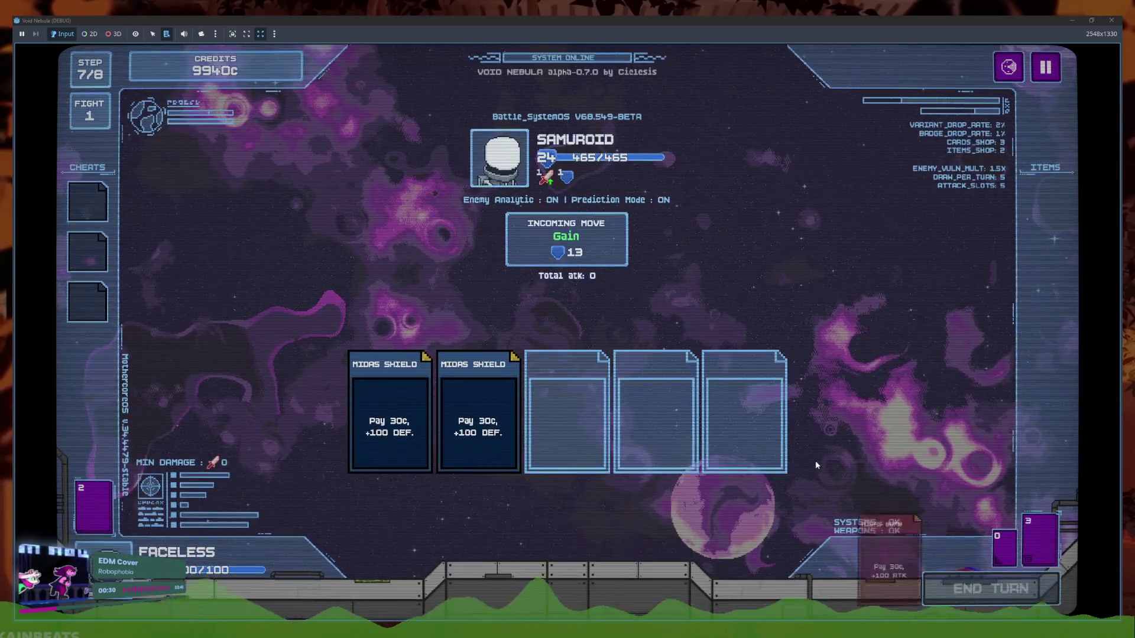
Check in the editor that the three Attack stat amounts stay at 3, then return to the game.
{"action": "key", "text": "alt+Tab"}
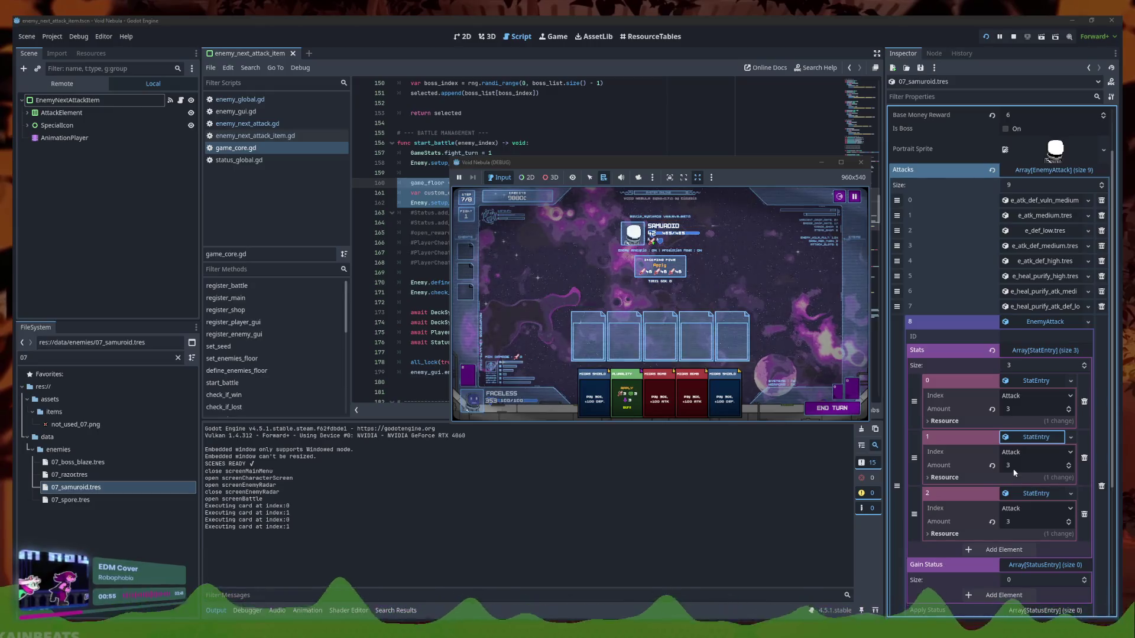
{"action": "left_click", "coordinate": [992, 465]}
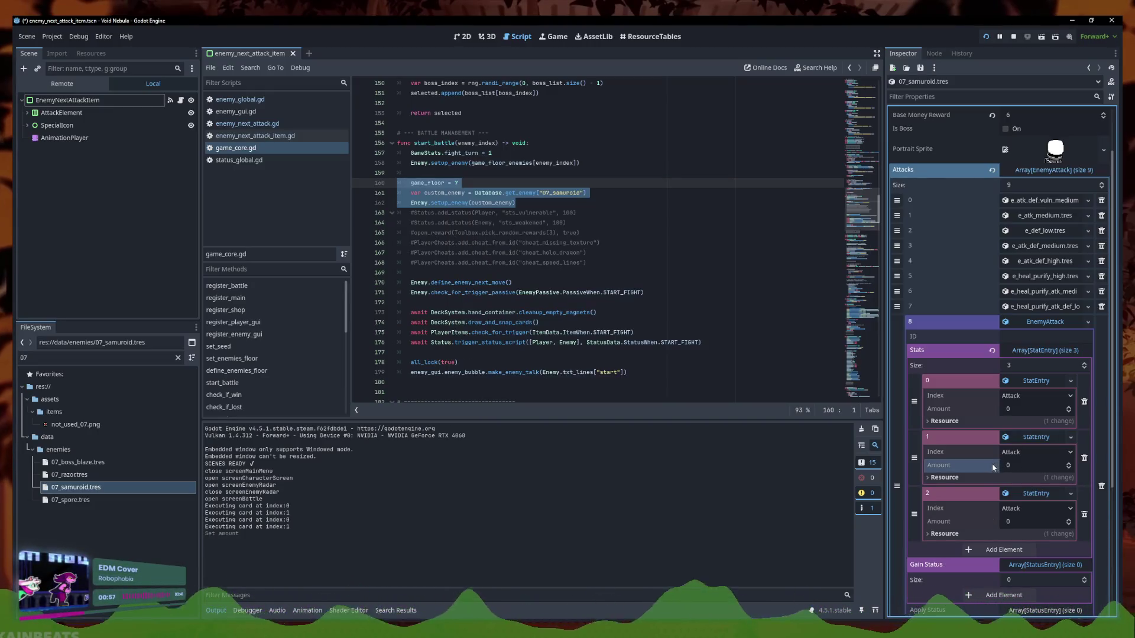
{"action": "key", "text": "ctrl+z"}
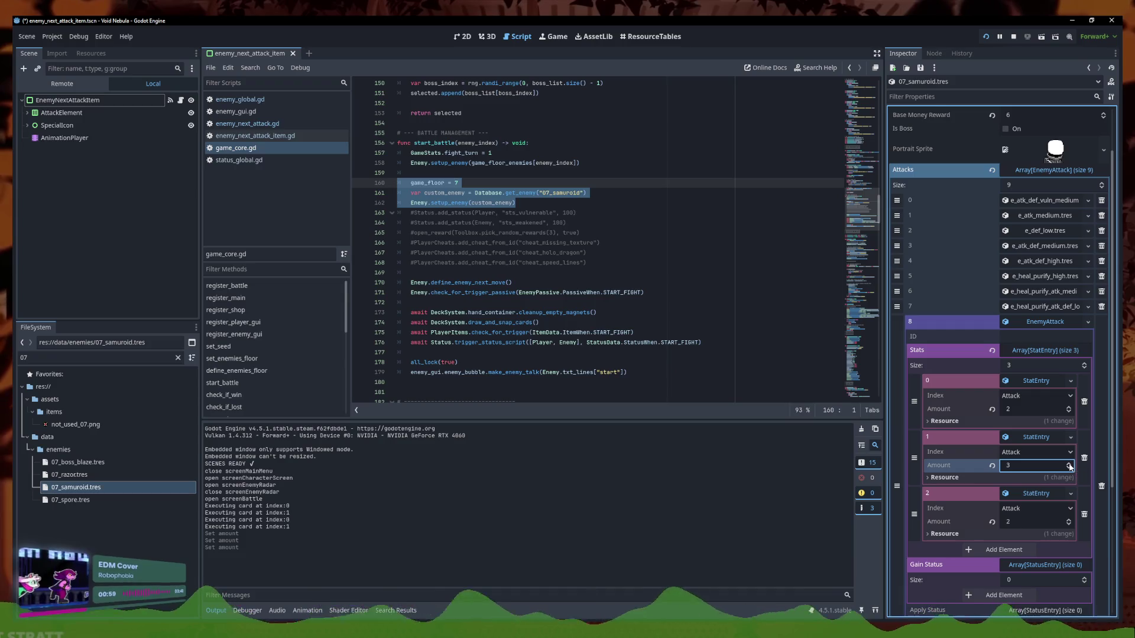
{"action": "scroll", "coordinate": [1064, 465], "scroll_direction": "down", "scroll_amount": 3}
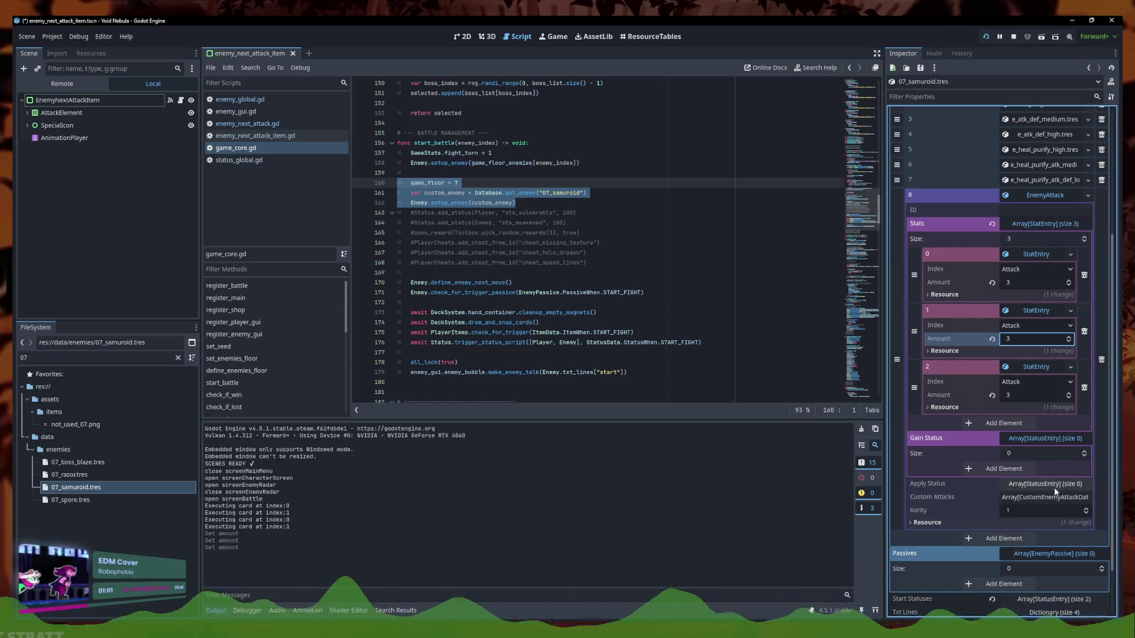
{"action": "key", "text": "alt+Tab"}
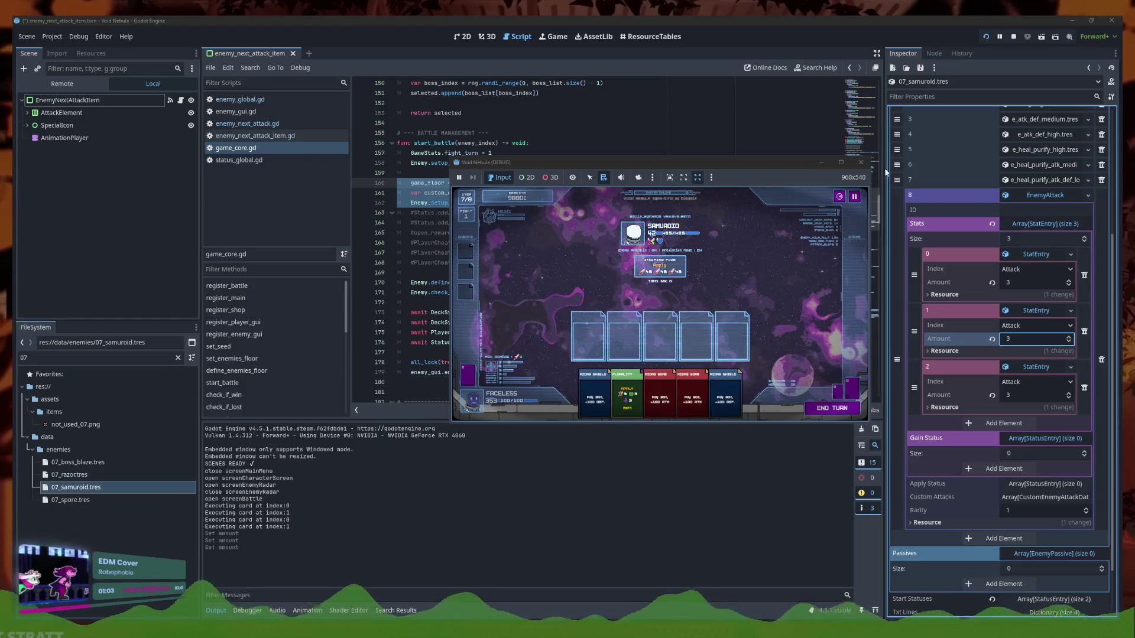
Maximize the game, play Plurality and Midas Shield, end turn, inspect Weakened, then stop with F8.
{"action": "left_click", "coordinate": [840, 163]}
{"action": "mouse_move", "coordinate": [597, 251]}
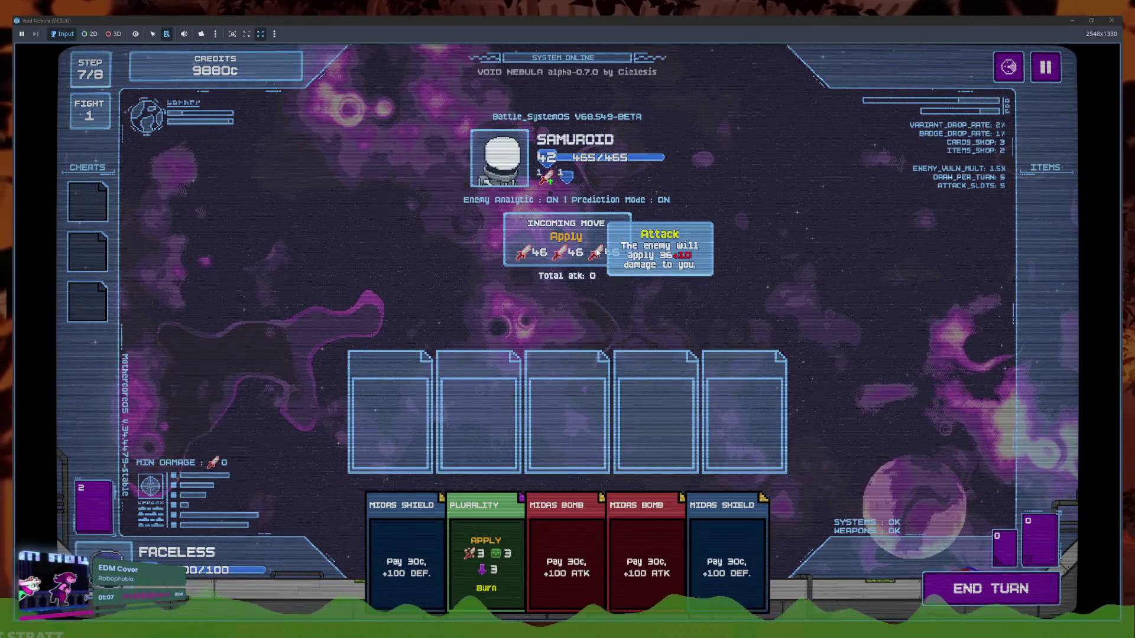
{"action": "left_click", "coordinate": [479, 511]}
{"action": "left_click", "coordinate": [685, 550]}
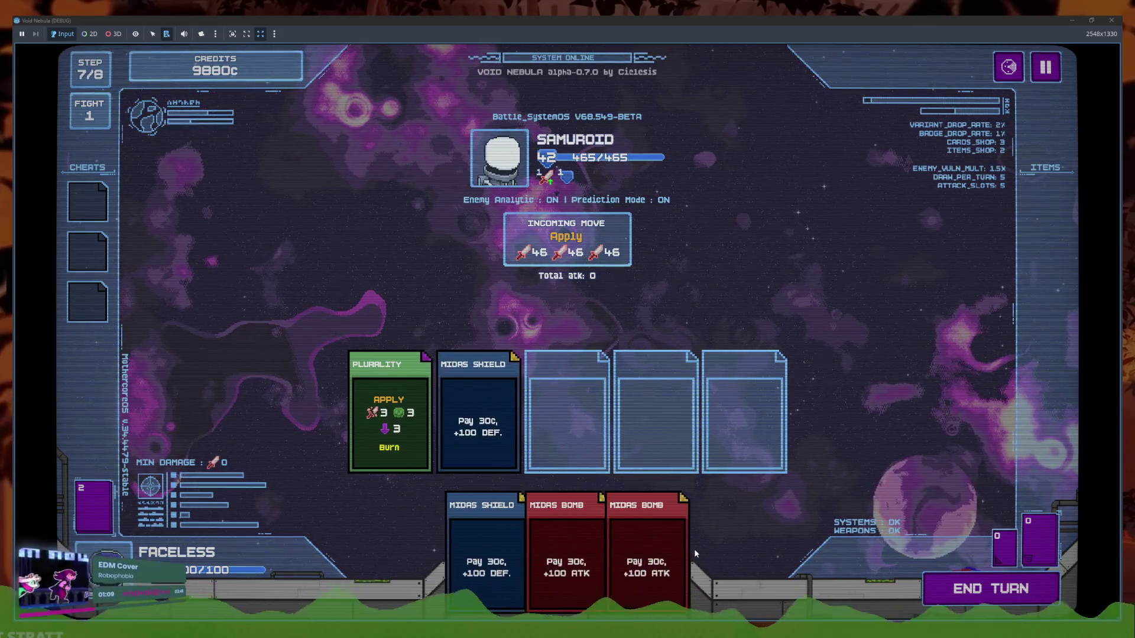
{"action": "key", "text": "space"}
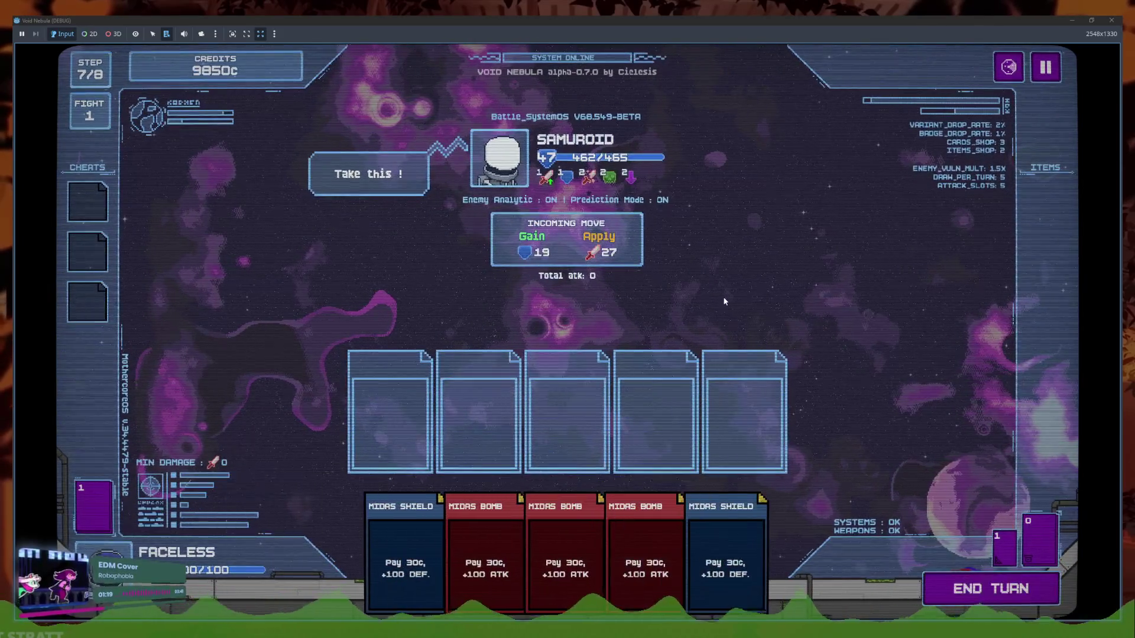
{"action": "mouse_move", "coordinate": [589, 180]}
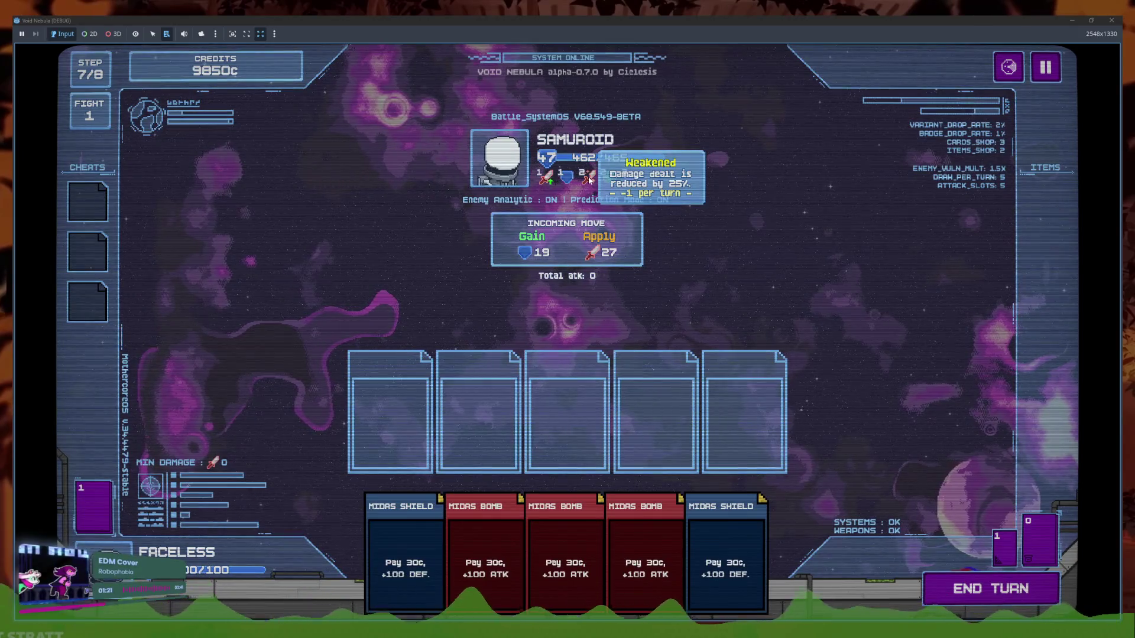
{"action": "key", "text": "F8"}
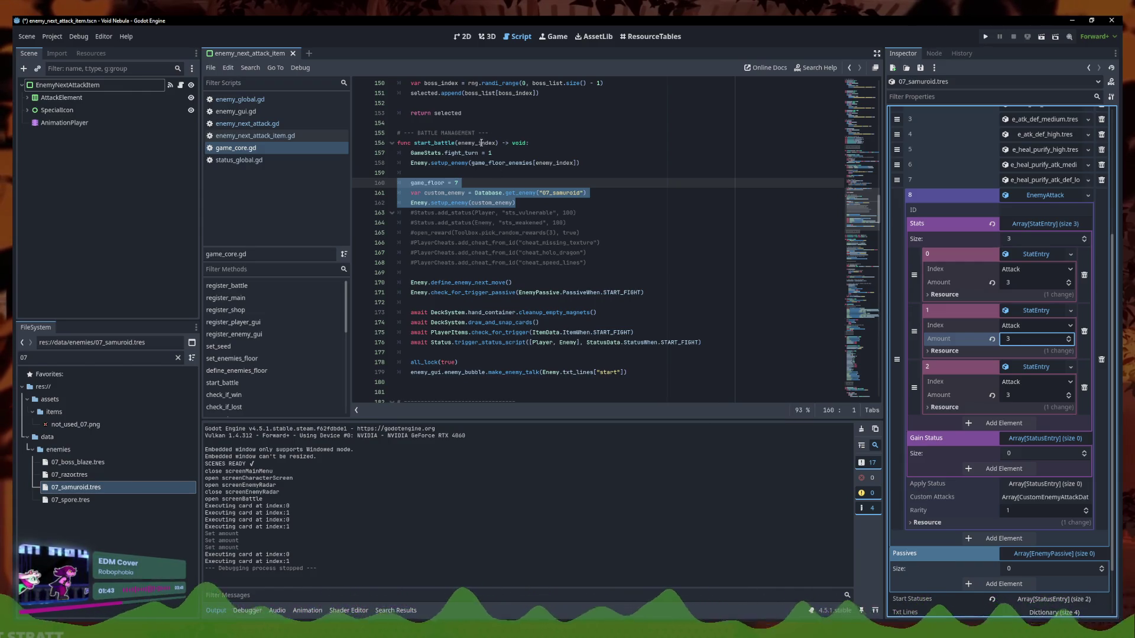
Look through the enemy_next_attack.gd and enemy_next_attack_item.gd scripts.
{"action": "left_click", "coordinate": [278, 136]}
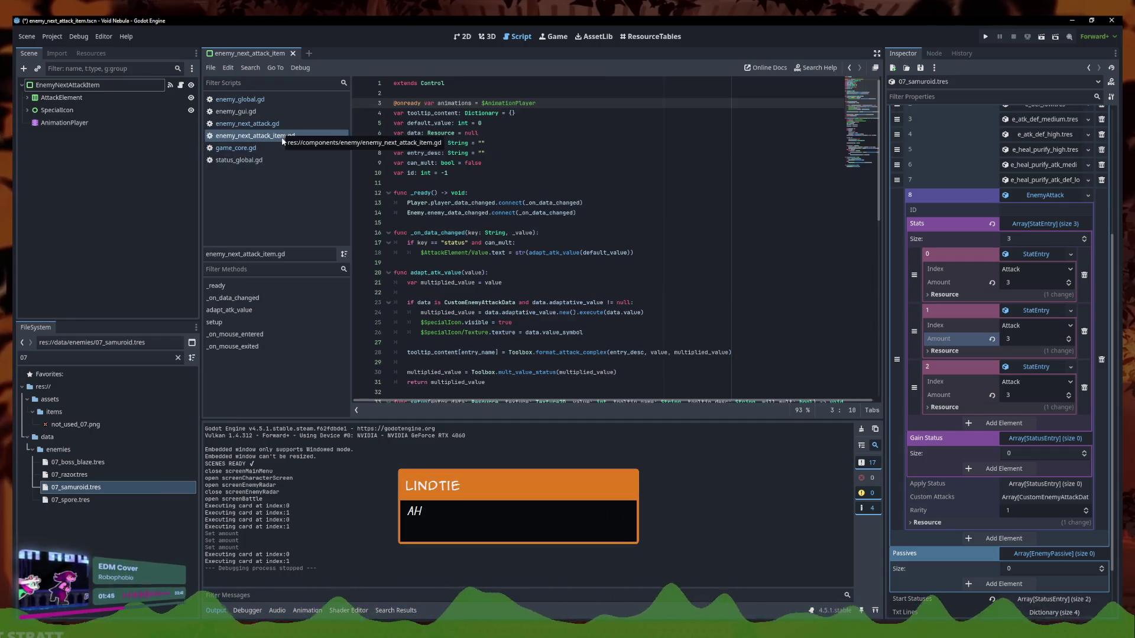
{"action": "left_click", "coordinate": [255, 123]}
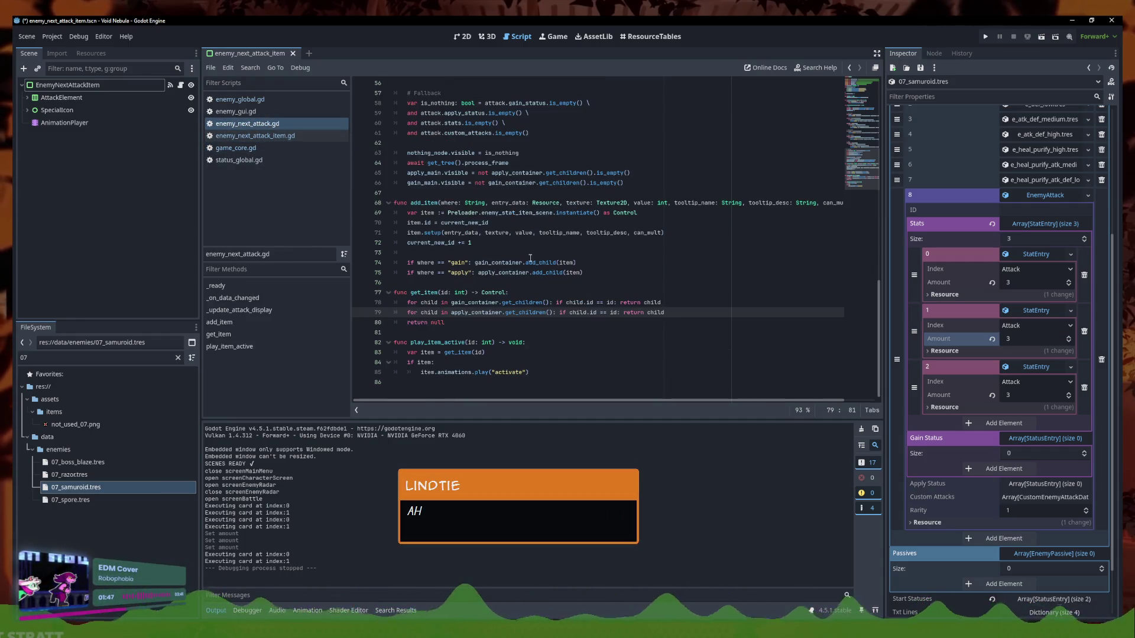
{"action": "left_click", "coordinate": [705, 284]}
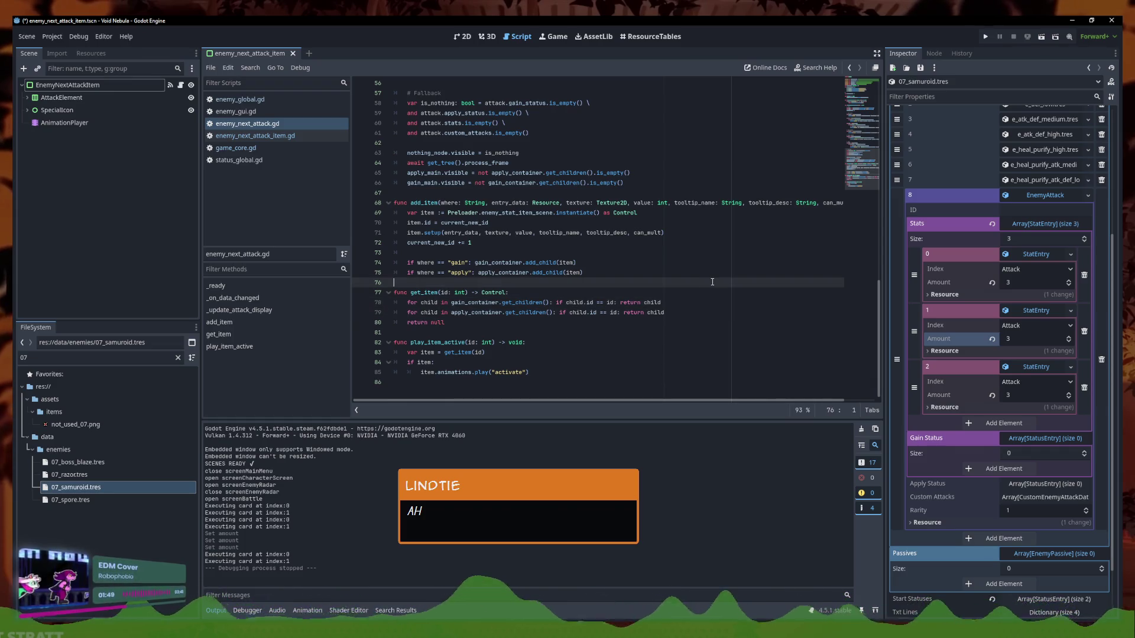
{"action": "left_click", "coordinate": [254, 136]}
{"action": "scroll", "coordinate": [490, 291], "scroll_direction": "down", "scroll_amount": 5}
{"action": "scroll", "coordinate": [490, 291], "scroll_direction": "down", "scroll_amount": 3}
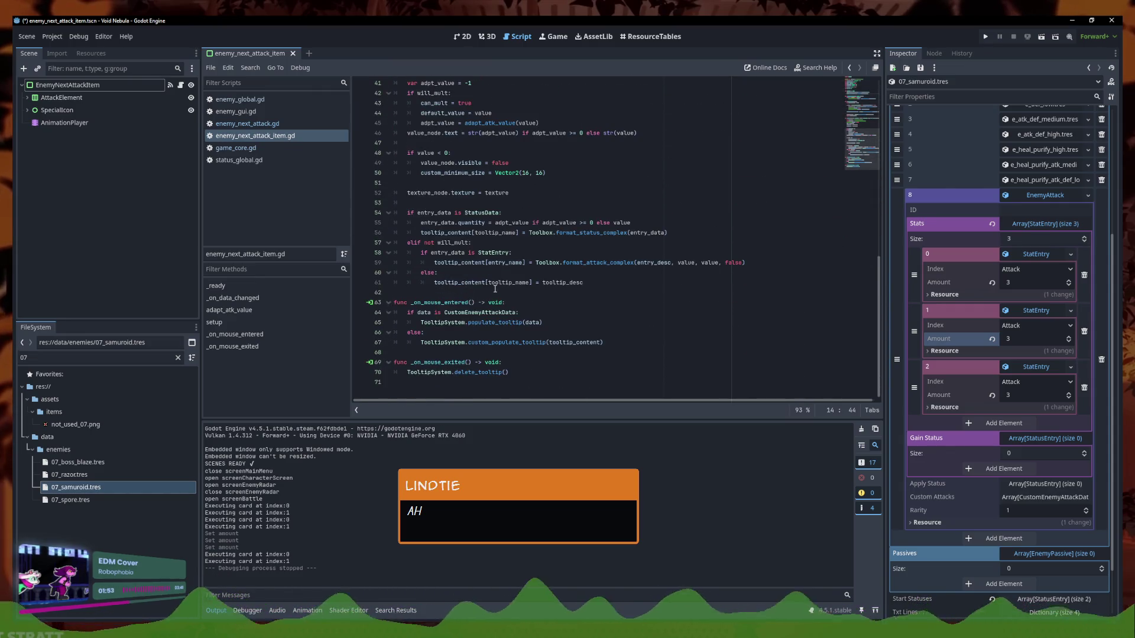
{"action": "left_click", "coordinate": [289, 124]}
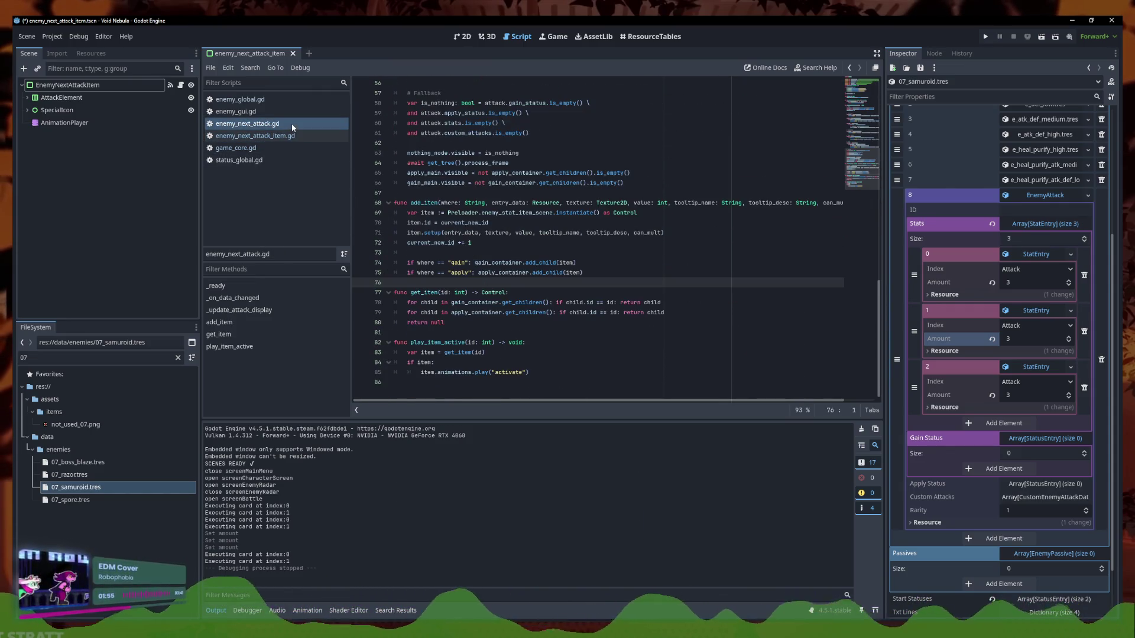
Search 'toolbox' in FileSystem and open toolbox.gd at the strengthened check on line 151.
{"action": "left_click", "coordinate": [94, 358]}
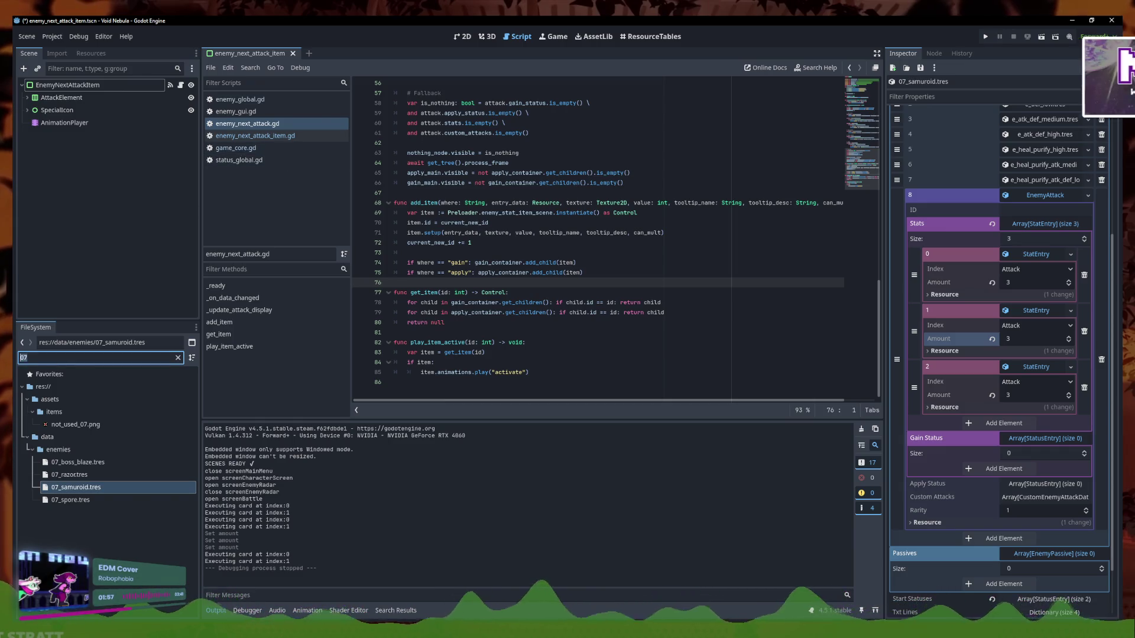
{"action": "type", "text": "toolbox"}
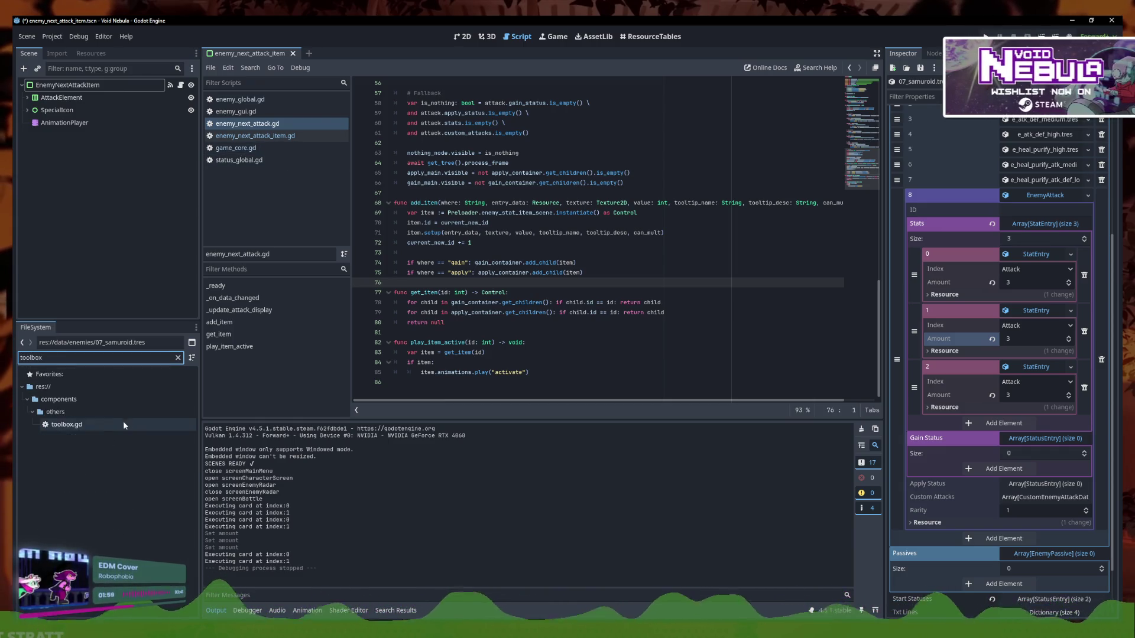
{"action": "double_click", "coordinate": [122, 424]}
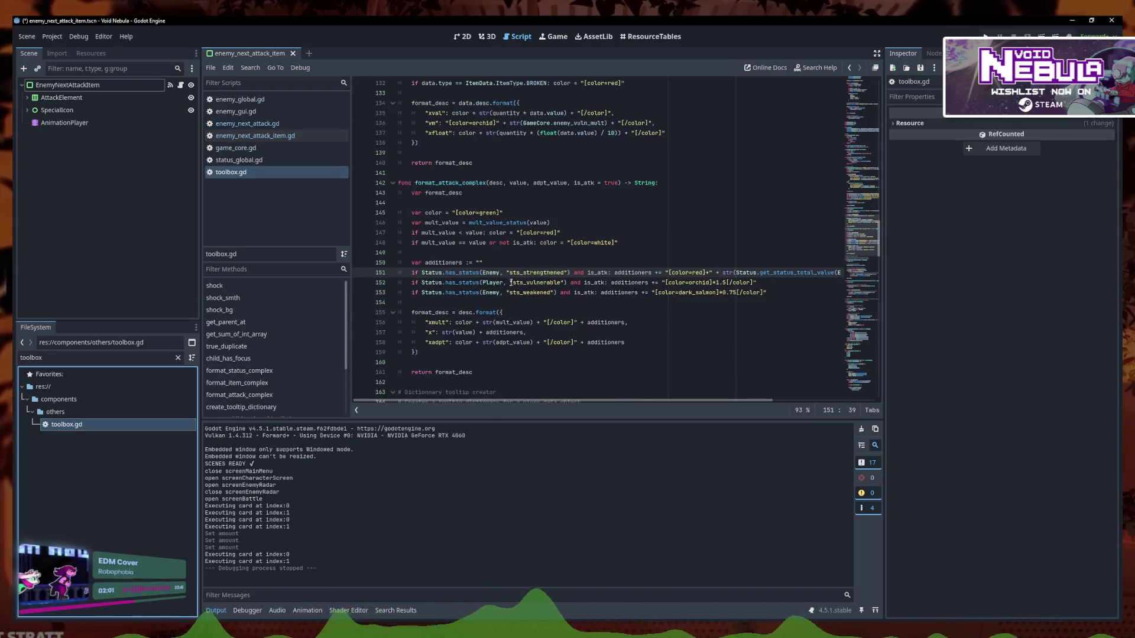
{"action": "triple_click", "coordinate": [543, 271]}
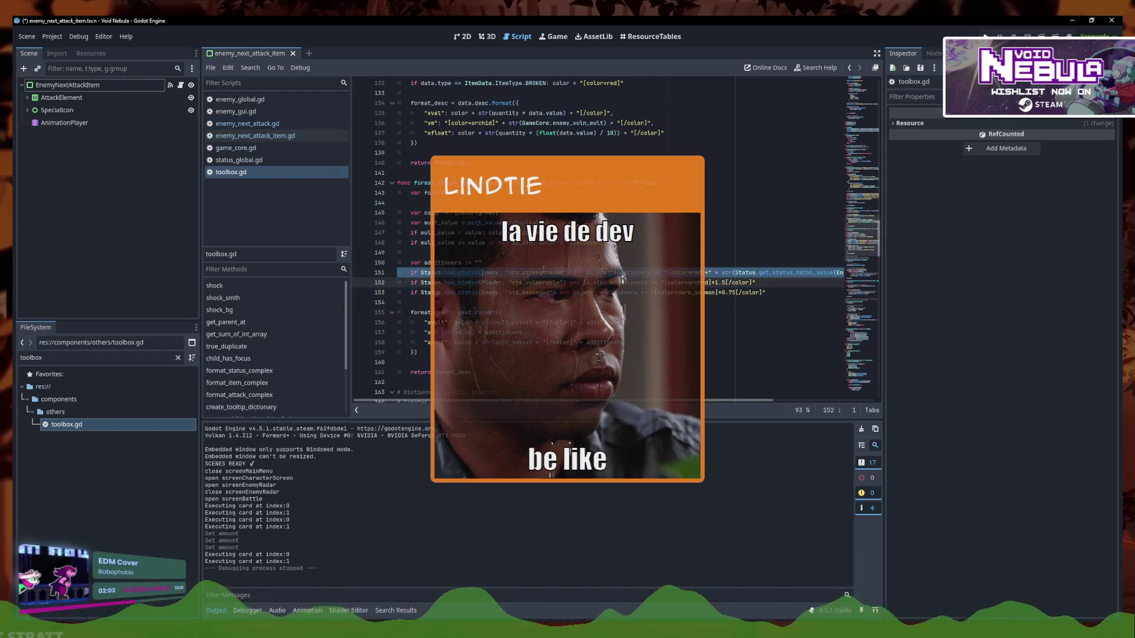
{"action": "key", "text": "Up"}
Delete the sts_strengthened multiplier line 288 in toolbox.gd and save the script.
{"action": "scroll", "coordinate": [541, 273], "scroll_direction": "up", "scroll_amount": 5}
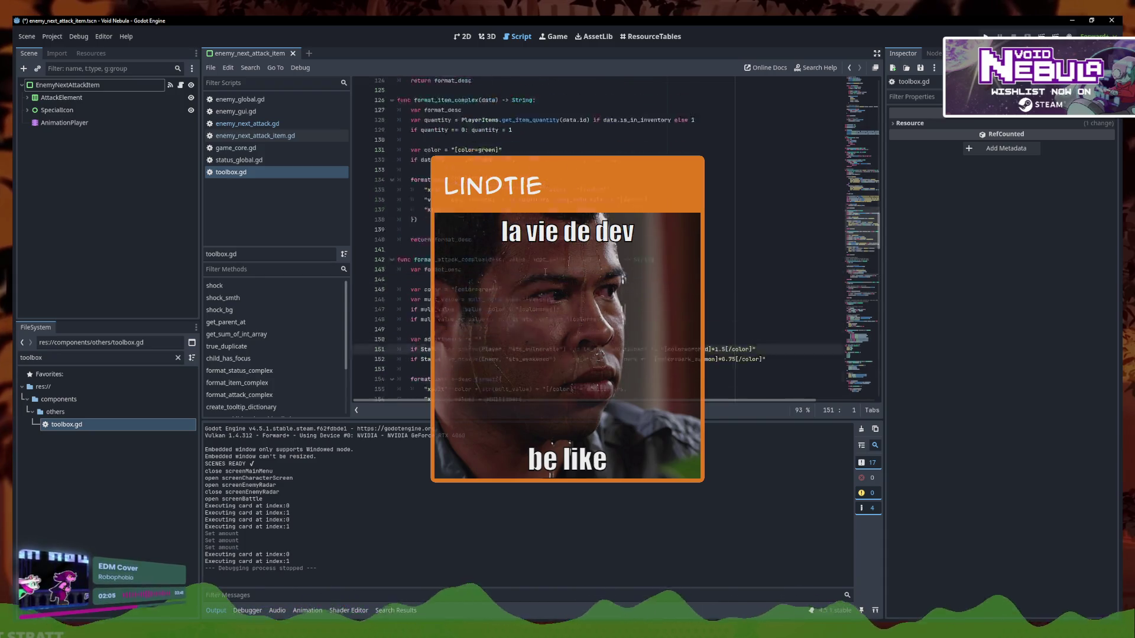
{"action": "scroll", "coordinate": [542, 273], "scroll_direction": "up", "scroll_amount": 13}
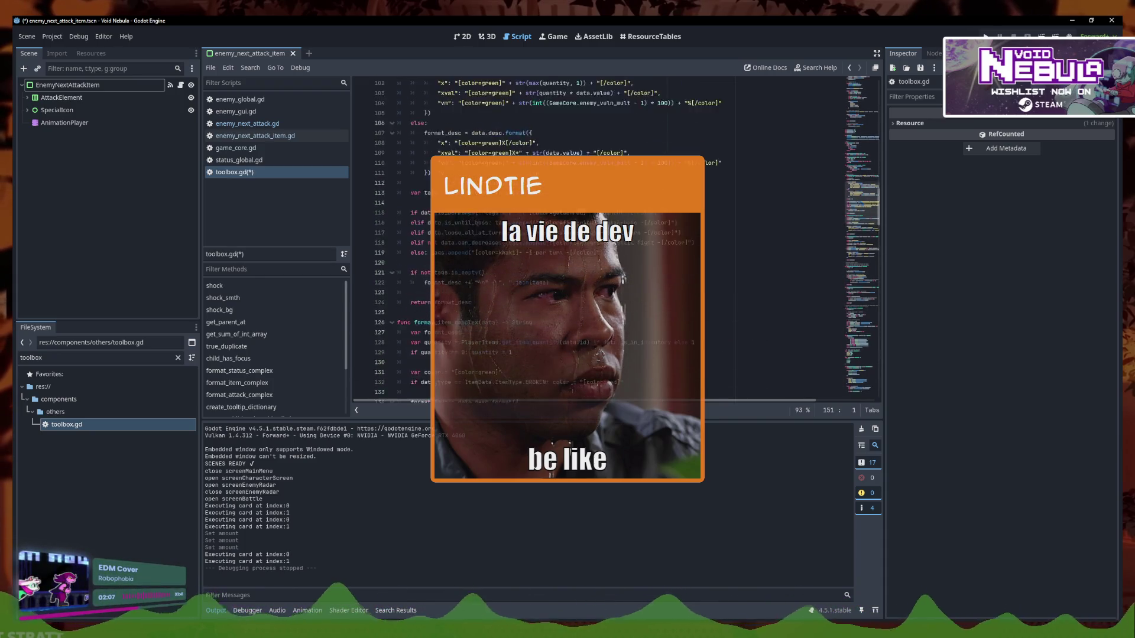
{"action": "scroll", "coordinate": [542, 273], "scroll_direction": "up", "scroll_amount": 17}
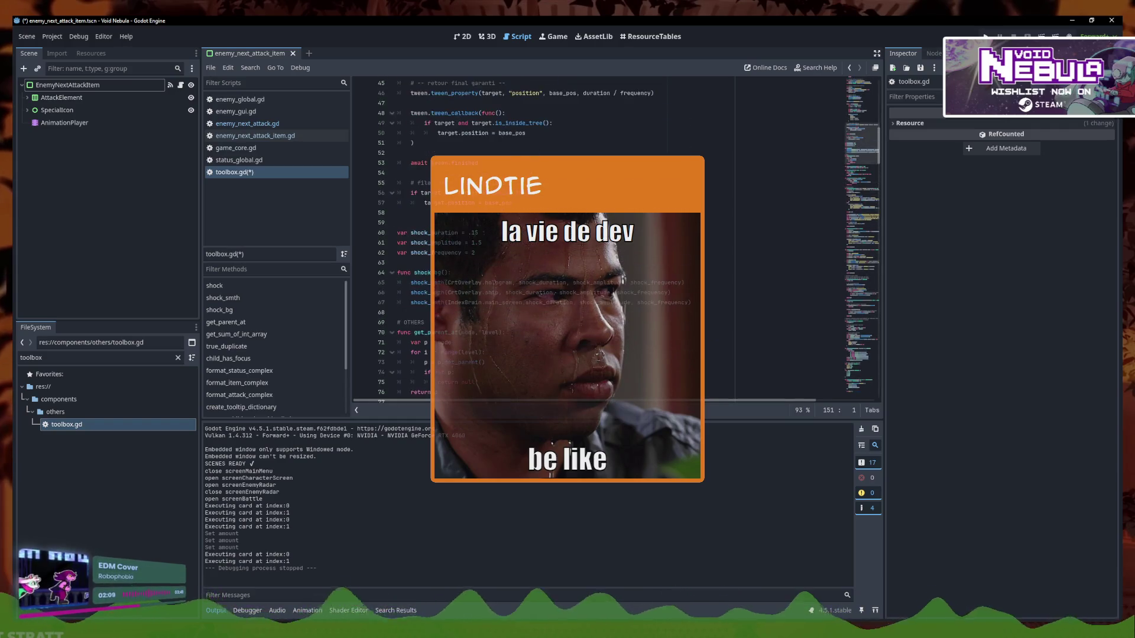
{"action": "scroll", "coordinate": [537, 242], "scroll_direction": "up", "scroll_amount": 9}
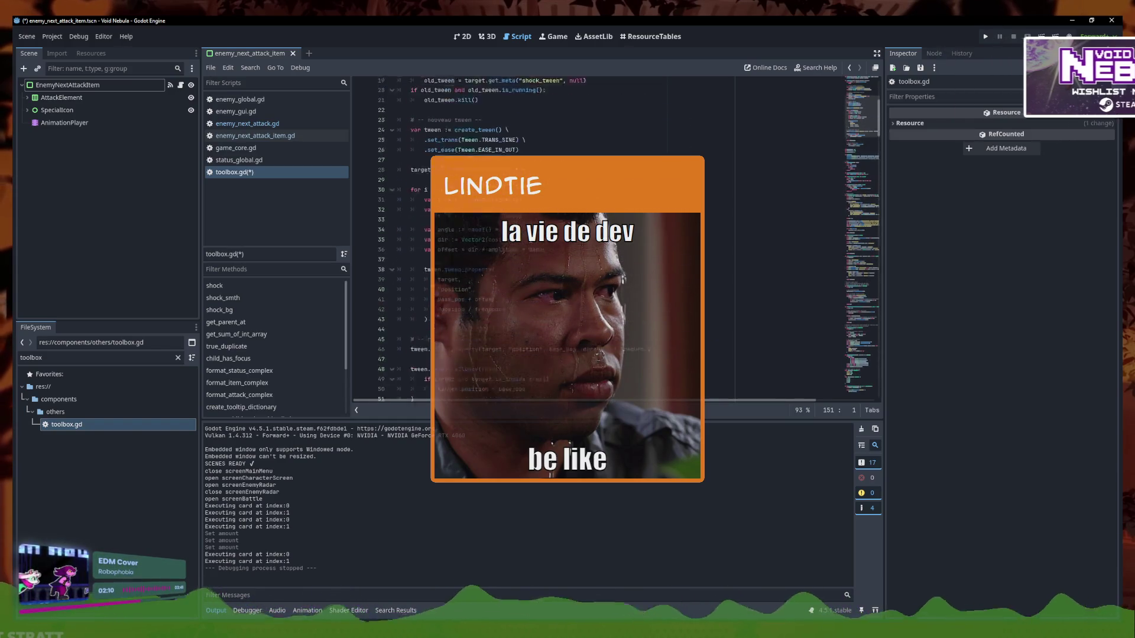
{"action": "scroll", "coordinate": [537, 242], "scroll_direction": "down", "scroll_amount": 20}
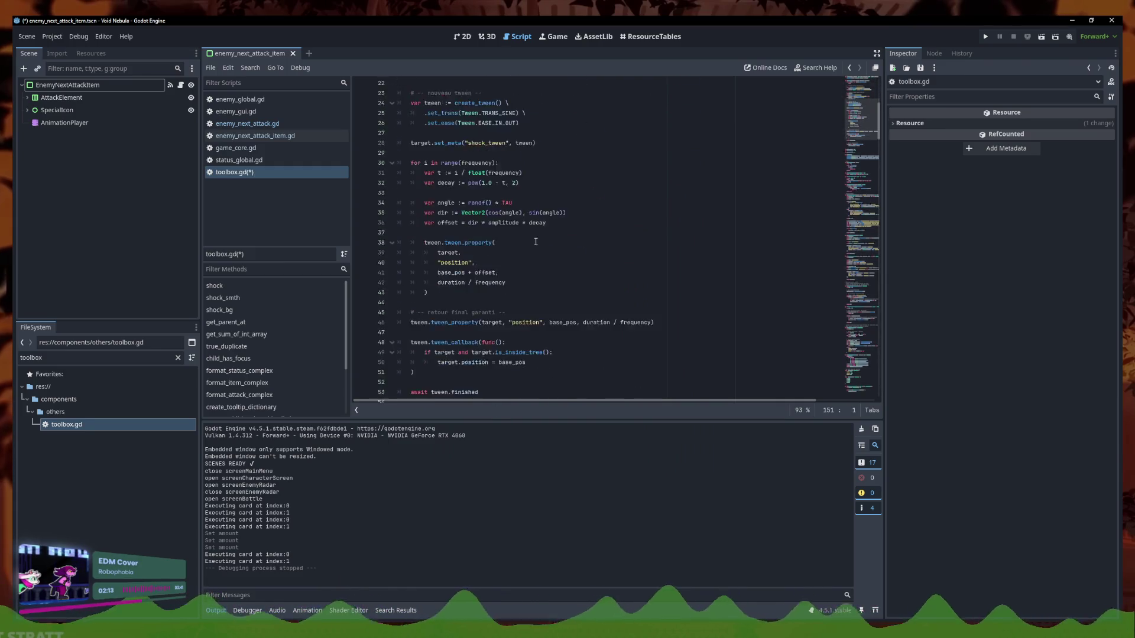
{"action": "scroll", "coordinate": [520, 242], "scroll_direction": "down", "scroll_amount": 1}
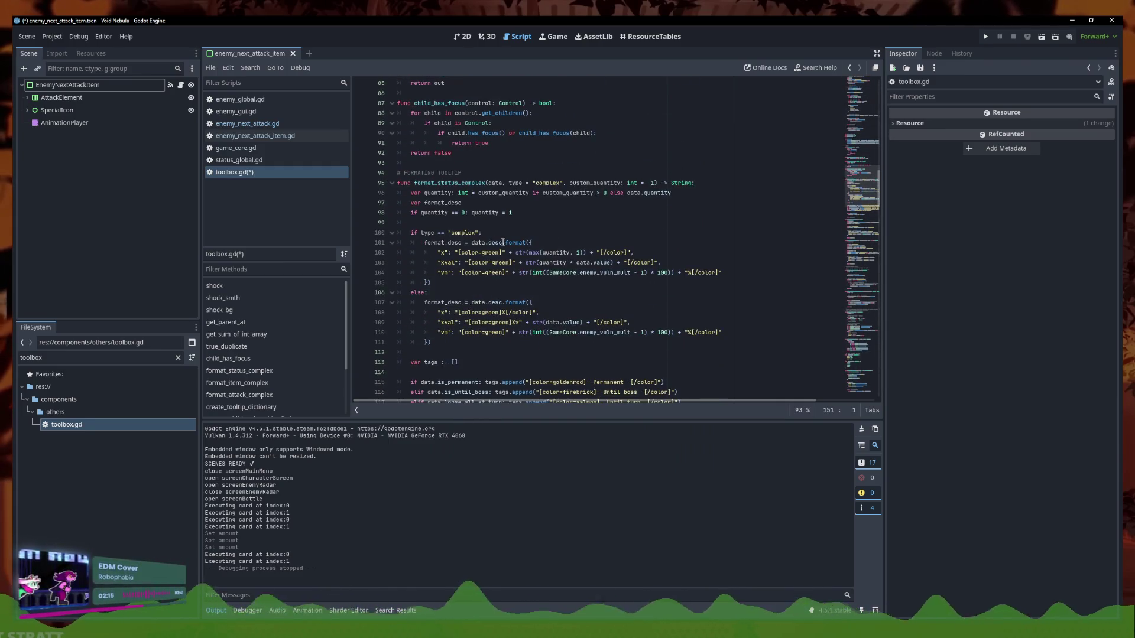
{"action": "scroll", "coordinate": [486, 245], "scroll_direction": "down", "scroll_amount": 7}
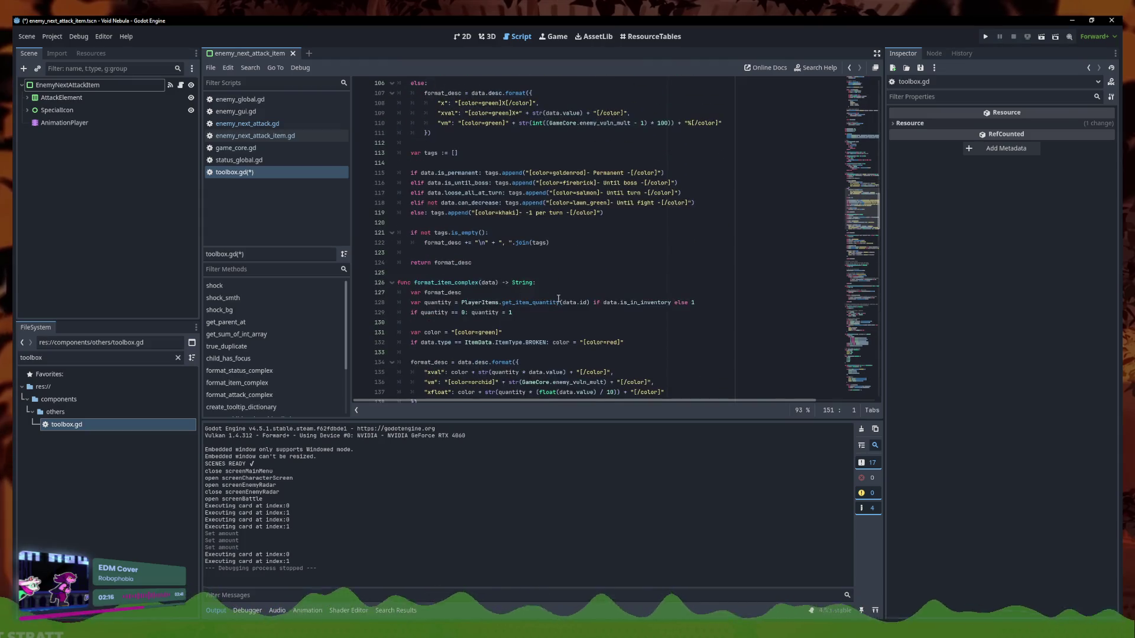
{"action": "scroll", "coordinate": [557, 286], "scroll_direction": "down", "scroll_amount": 2}
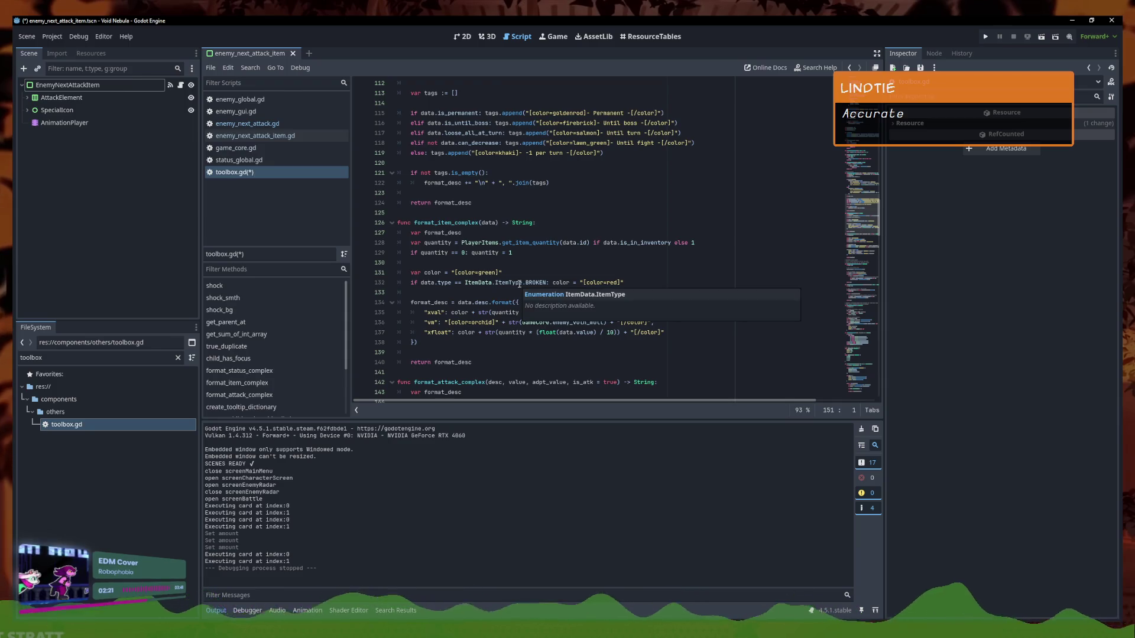
{"action": "scroll", "coordinate": [519, 284], "scroll_direction": "down", "scroll_amount": 9}
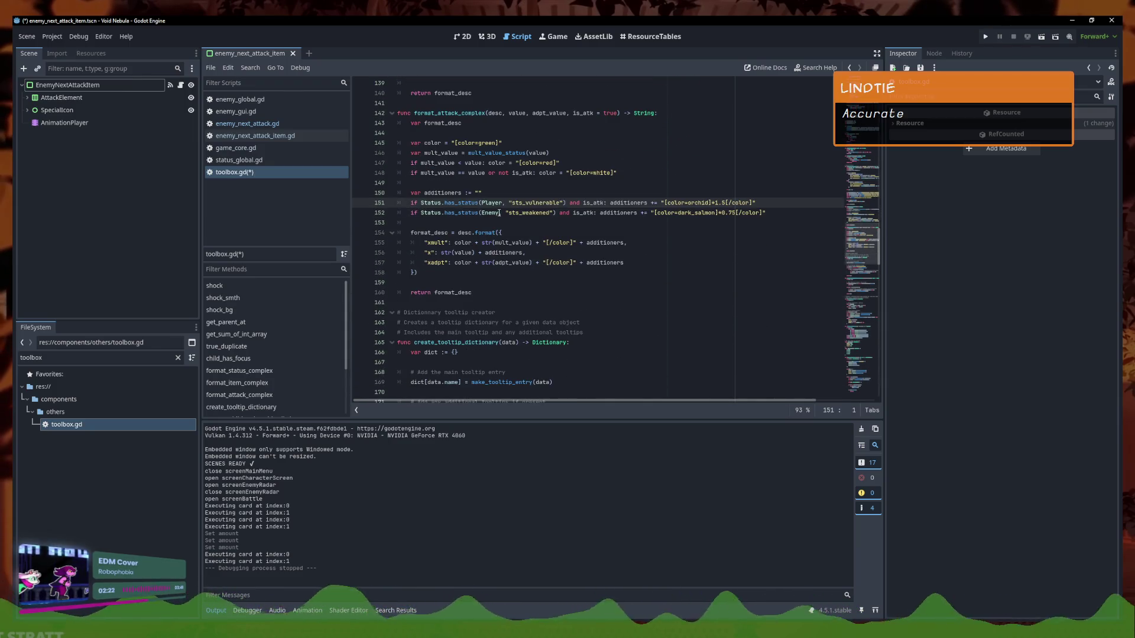
{"action": "scroll", "coordinate": [500, 212], "scroll_direction": "down", "scroll_amount": 20}
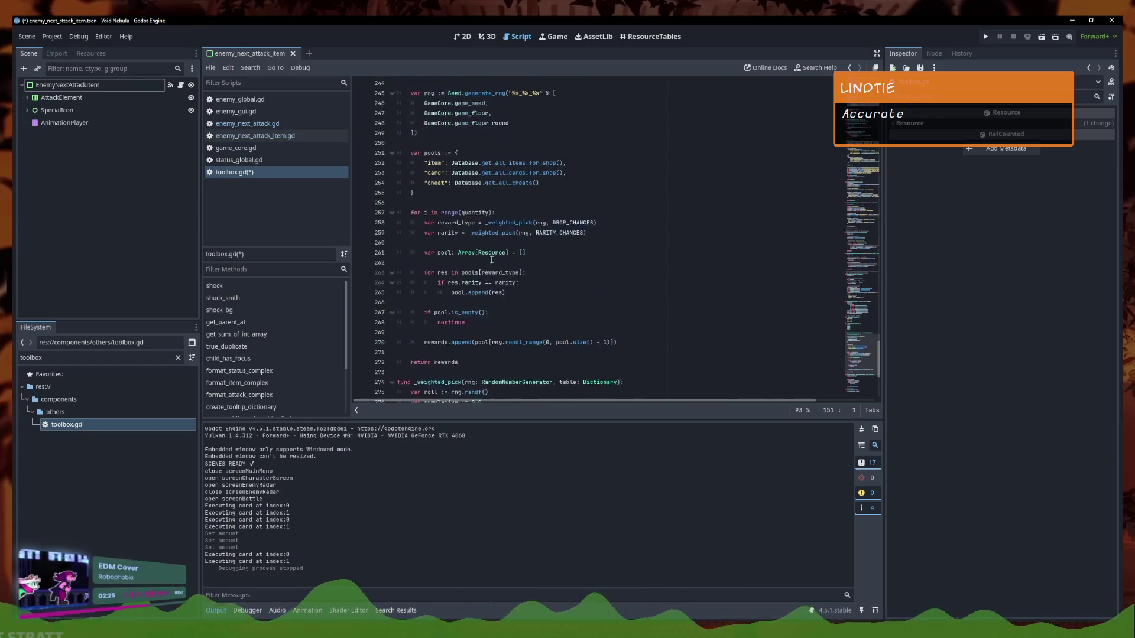
{"action": "scroll", "coordinate": [493, 257], "scroll_direction": "down", "scroll_amount": 6}
{"action": "triple_click", "coordinate": [564, 342]}
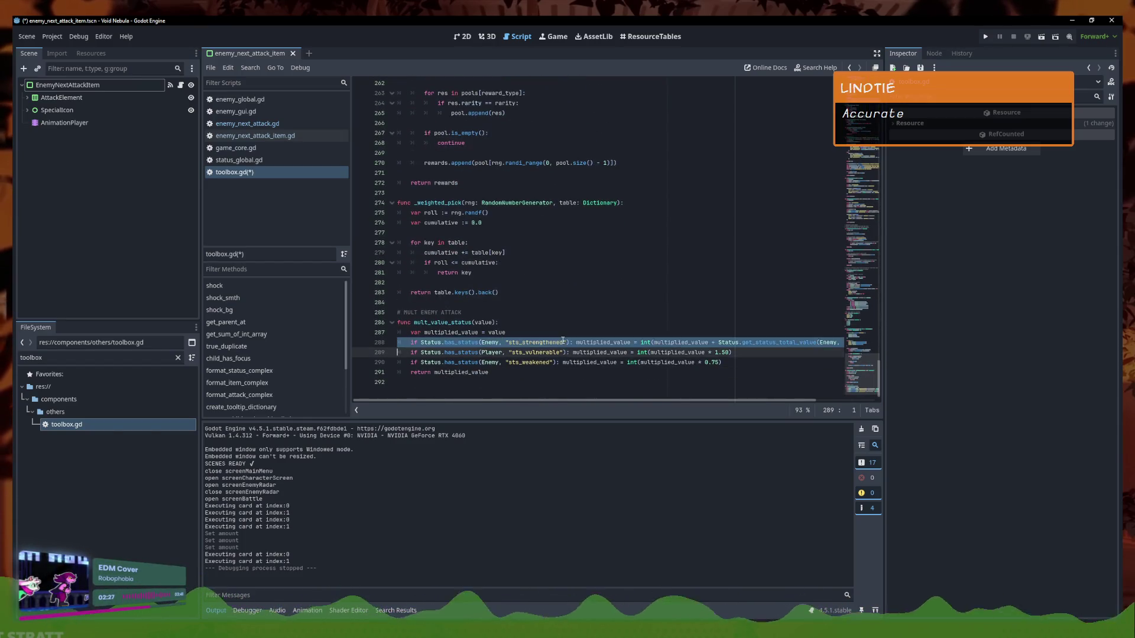
{"action": "key", "text": "Delete"}
{"action": "key", "text": "ctrl+s"}
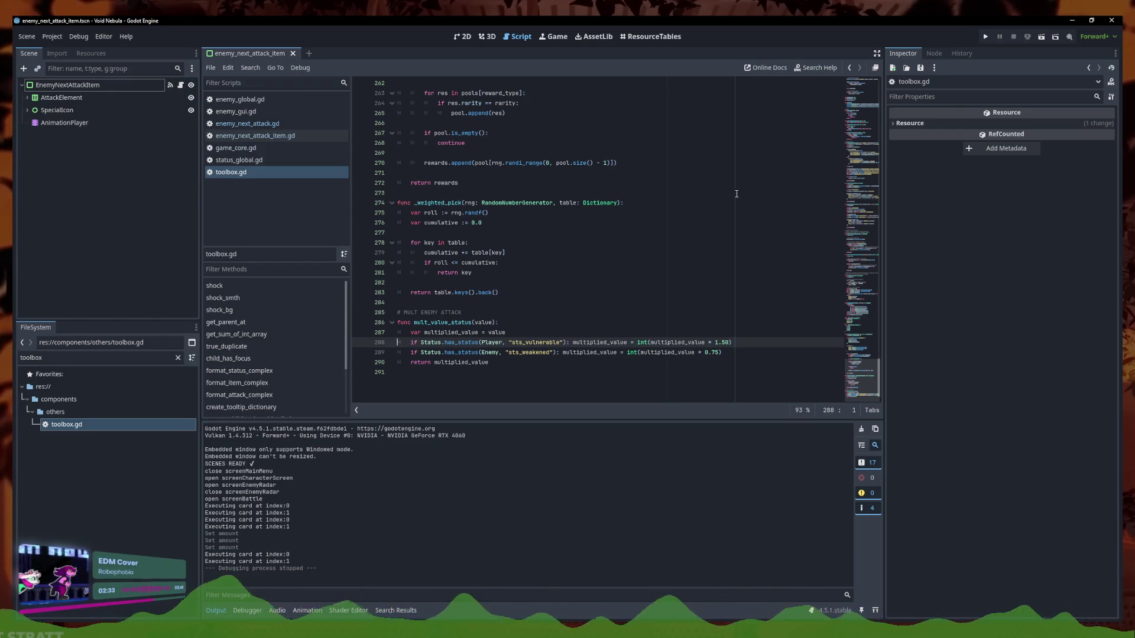
Review the vulnerable and weakened multiplier lines, then launch the game to playtest.
{"action": "left_click", "coordinate": [717, 369]}
{"action": "left_click", "coordinate": [744, 353]}
{"action": "left_click", "coordinate": [751, 343]}
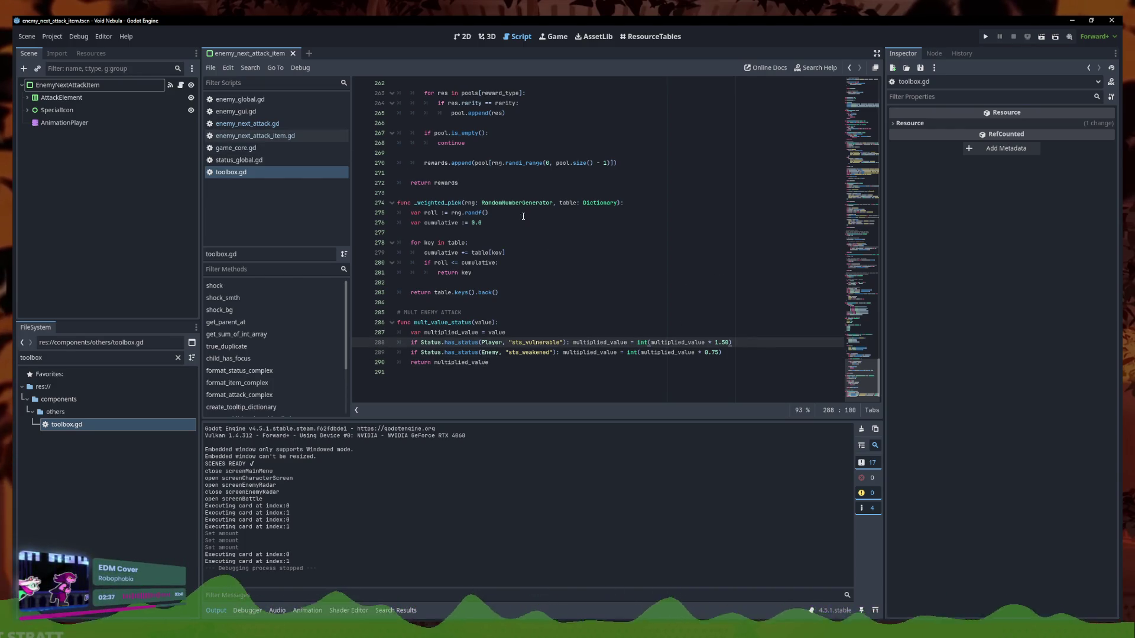
{"action": "left_click", "coordinate": [990, 35]}
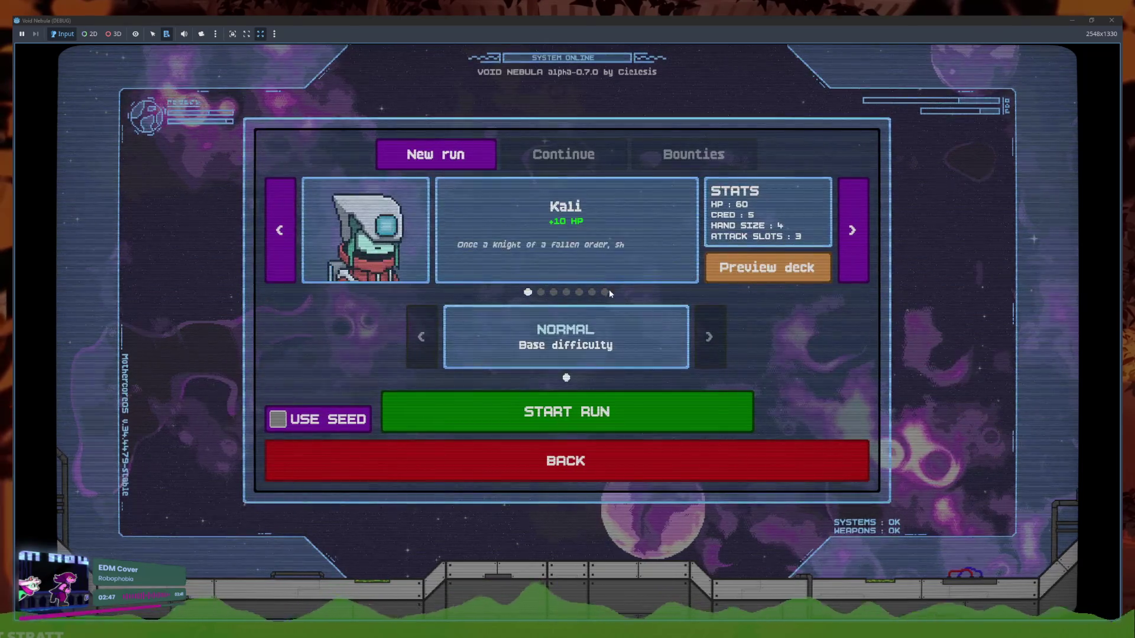
Start the run, play Midas Shield and Plurality, and end the turn.
{"action": "left_click", "coordinate": [605, 406]}
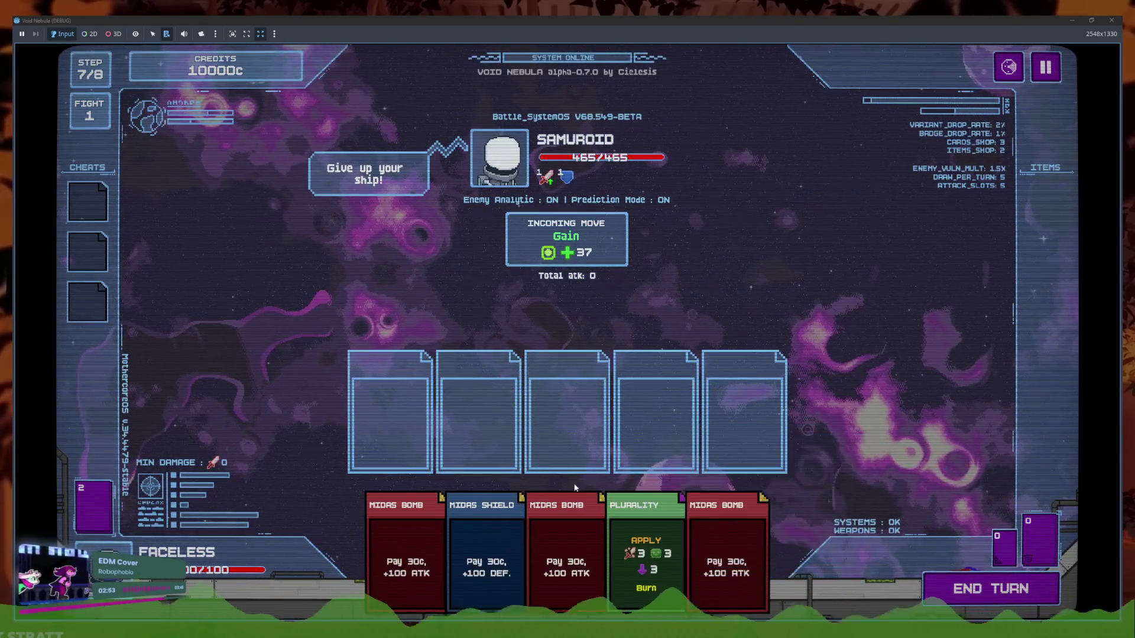
{"action": "left_click", "coordinate": [497, 550]}
{"action": "left_click", "coordinate": [603, 550]}
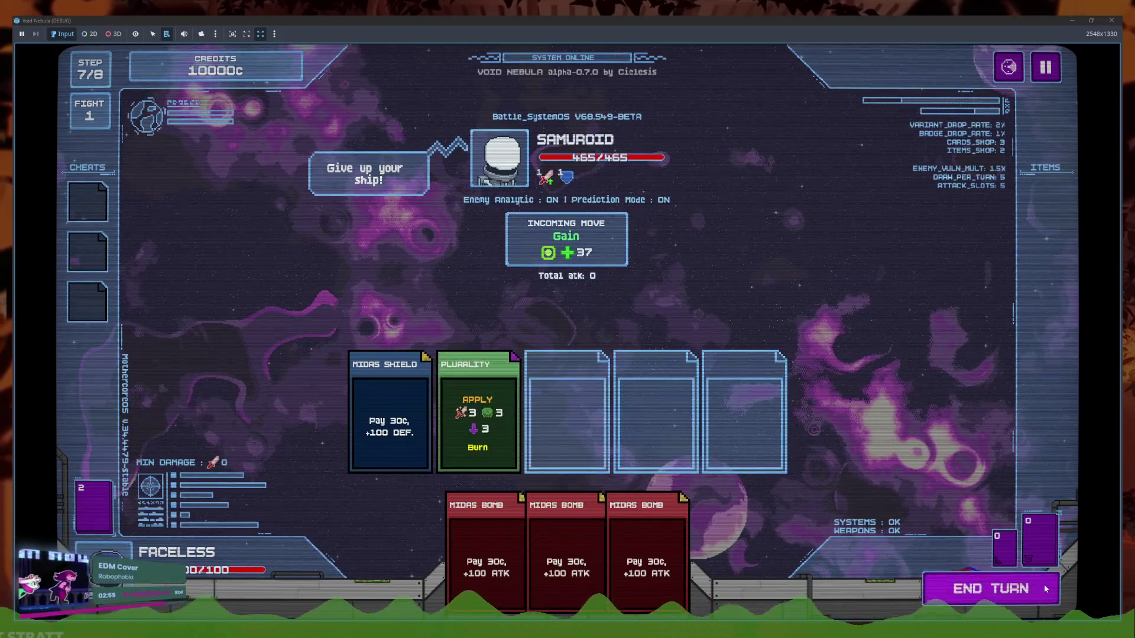
{"action": "left_click", "coordinate": [1044, 585]}
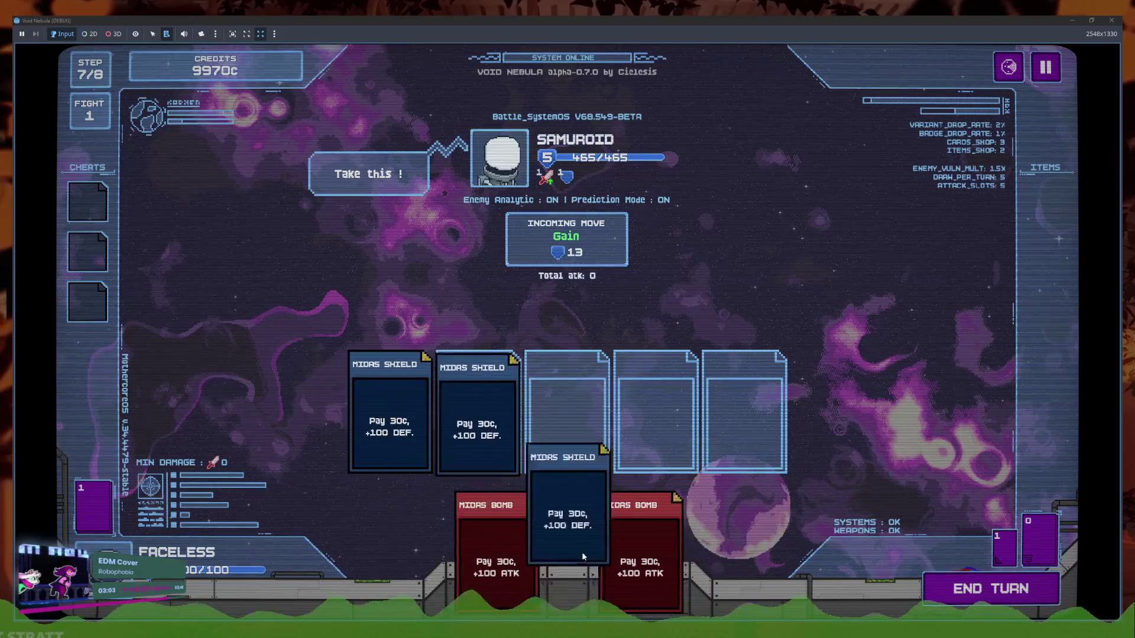
{"action": "left_click", "coordinate": [955, 585]}
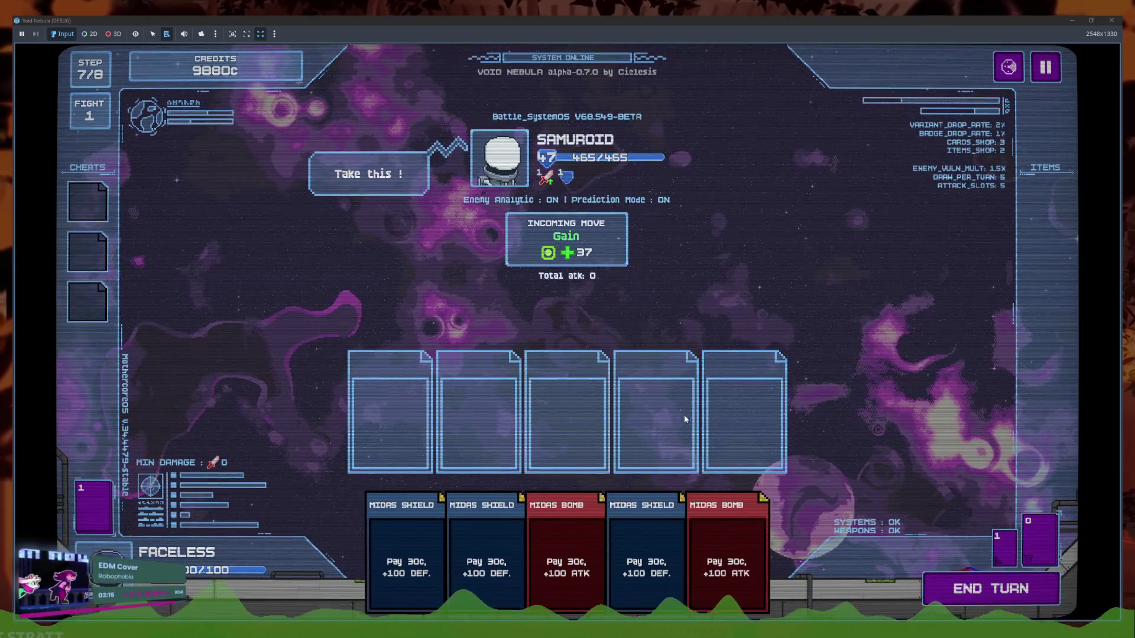
Play Midas Shields over the next two turns, ending each turn.
{"action": "left_click", "coordinate": [461, 528]}
{"action": "left_click", "coordinate": [421, 532]}
{"action": "left_click", "coordinate": [567, 531]}
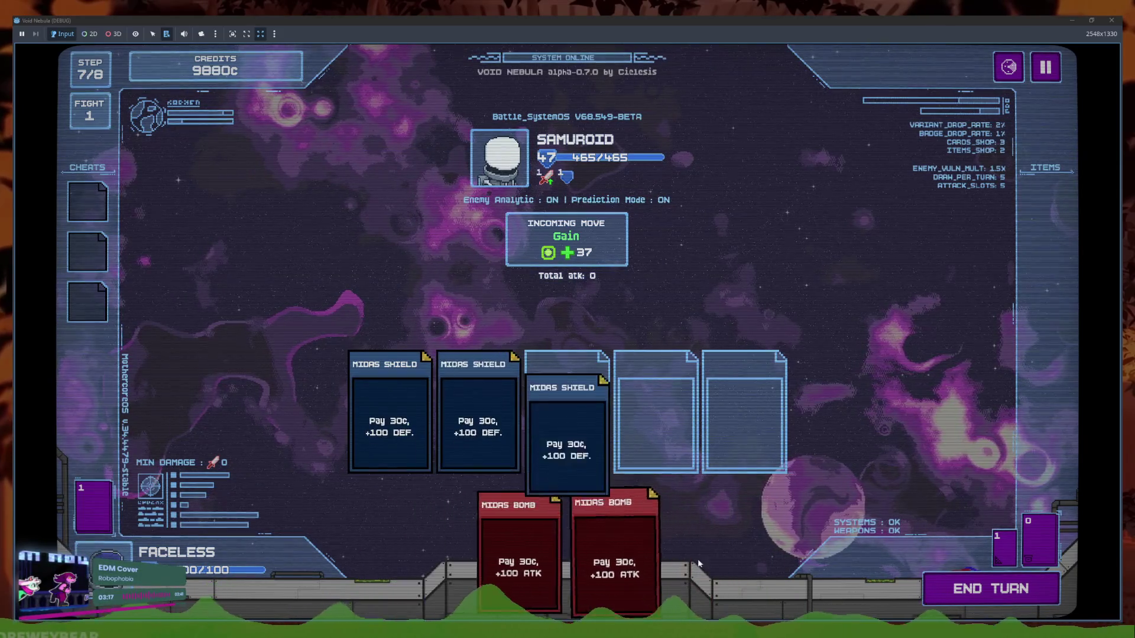
{"action": "left_click", "coordinate": [990, 588]}
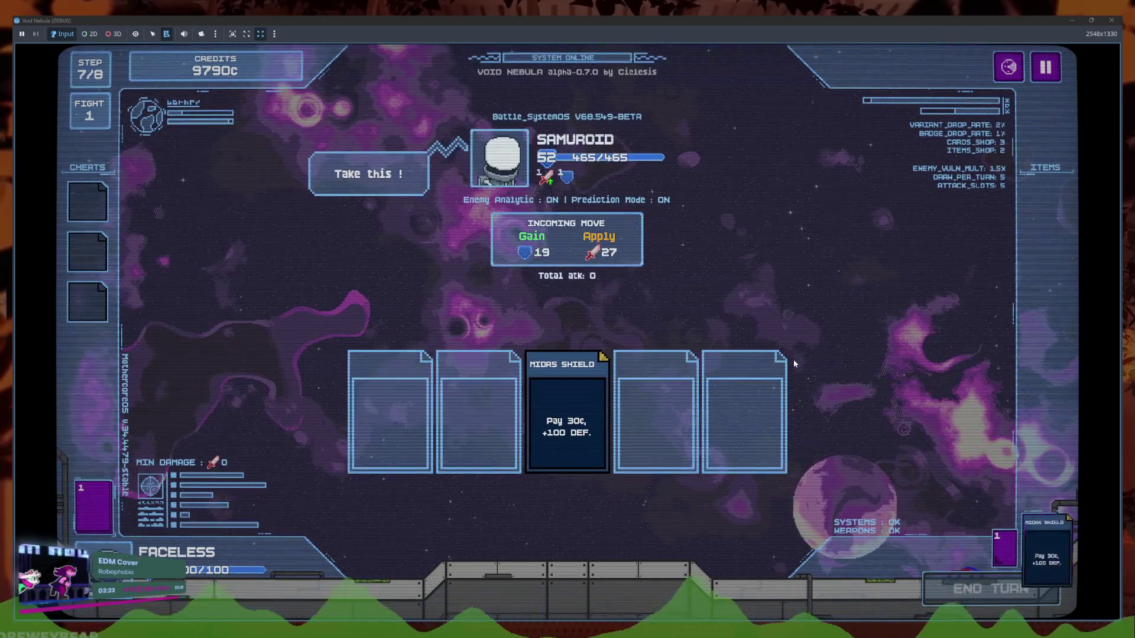
{"action": "left_click", "coordinate": [587, 541]}
{"action": "left_click", "coordinate": [587, 541]}
{"action": "left_click", "coordinate": [587, 541]}
{"action": "left_click", "coordinate": [972, 585]}
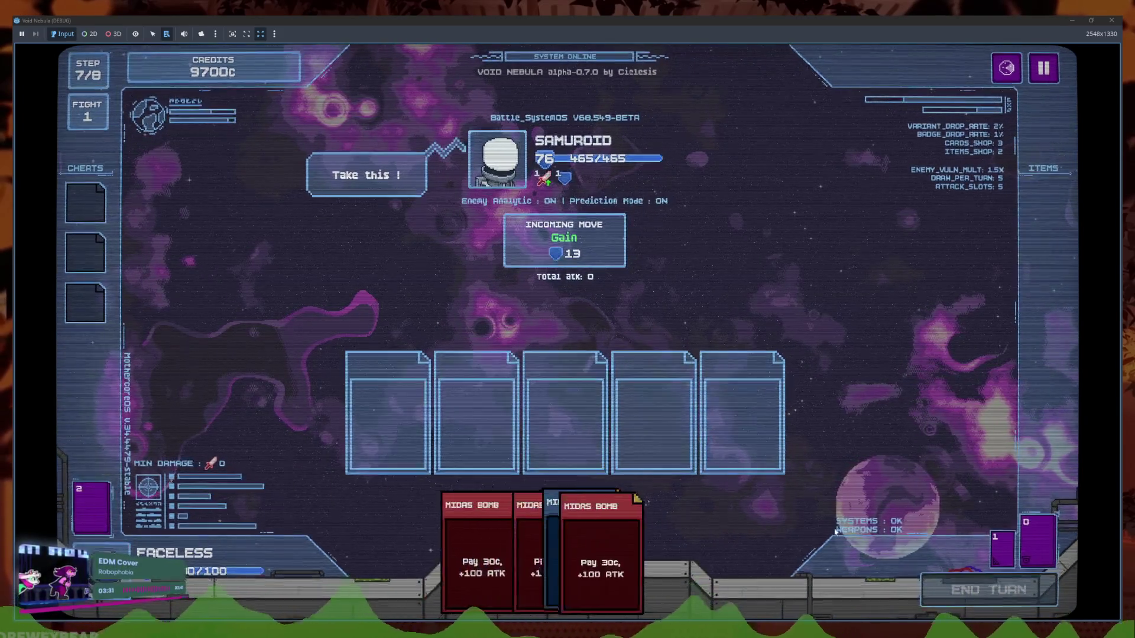
End two turns without playing cards, then pause and quit the battle to the main menu.
{"action": "left_click", "coordinate": [967, 595]}
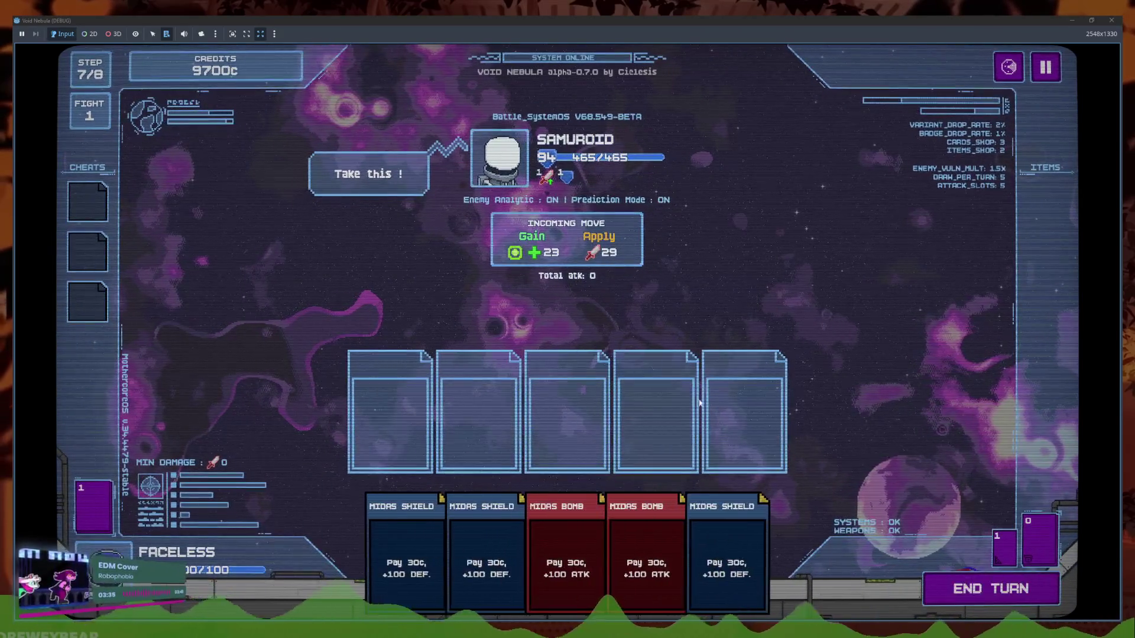
{"action": "left_click", "coordinate": [957, 589]}
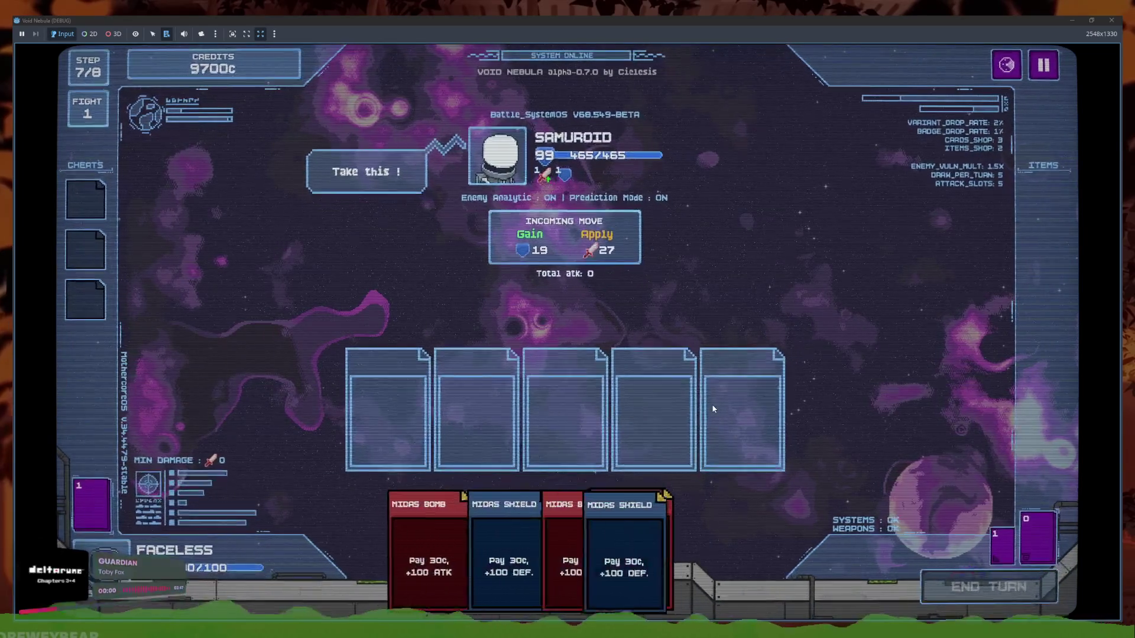
{"action": "left_click", "coordinate": [1046, 67]}
{"action": "left_click", "coordinate": [550, 349]}
Start a fresh run and play three Midas Shields over two turns against Samuroid.
{"action": "left_click", "coordinate": [274, 392]}
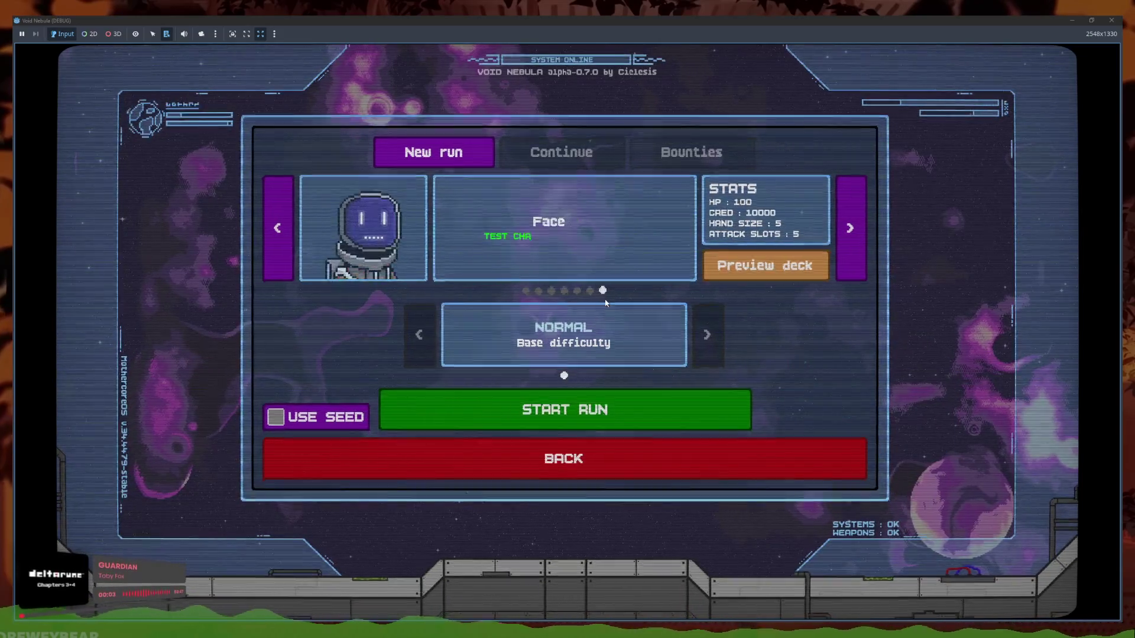
{"action": "left_click", "coordinate": [617, 397]}
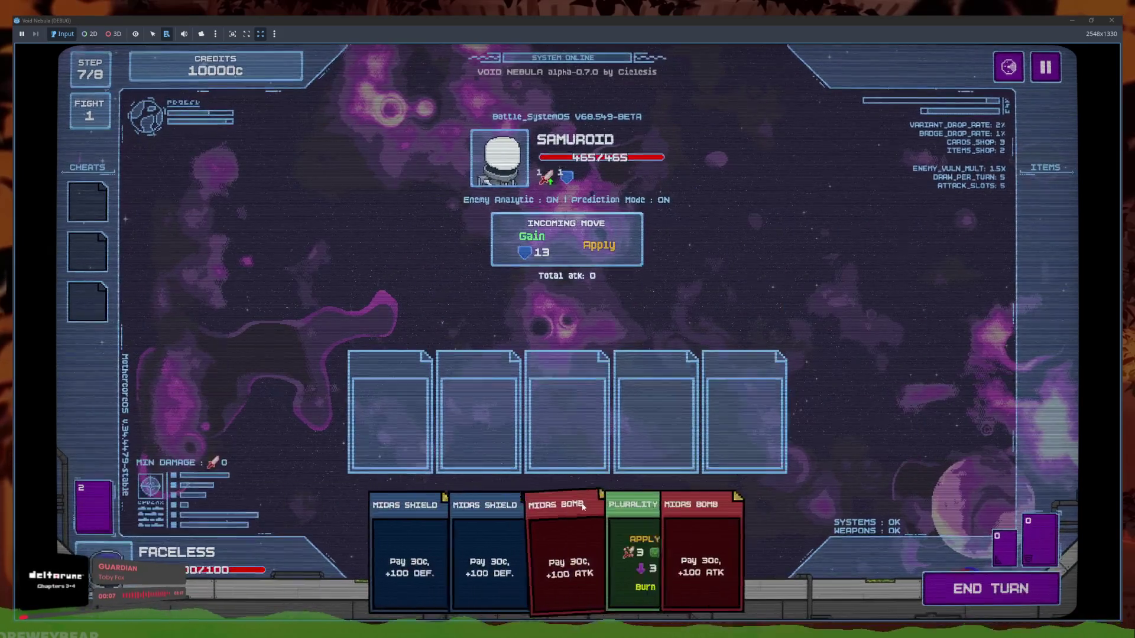
{"action": "left_click", "coordinate": [449, 537]}
{"action": "left_click", "coordinate": [448, 532]}
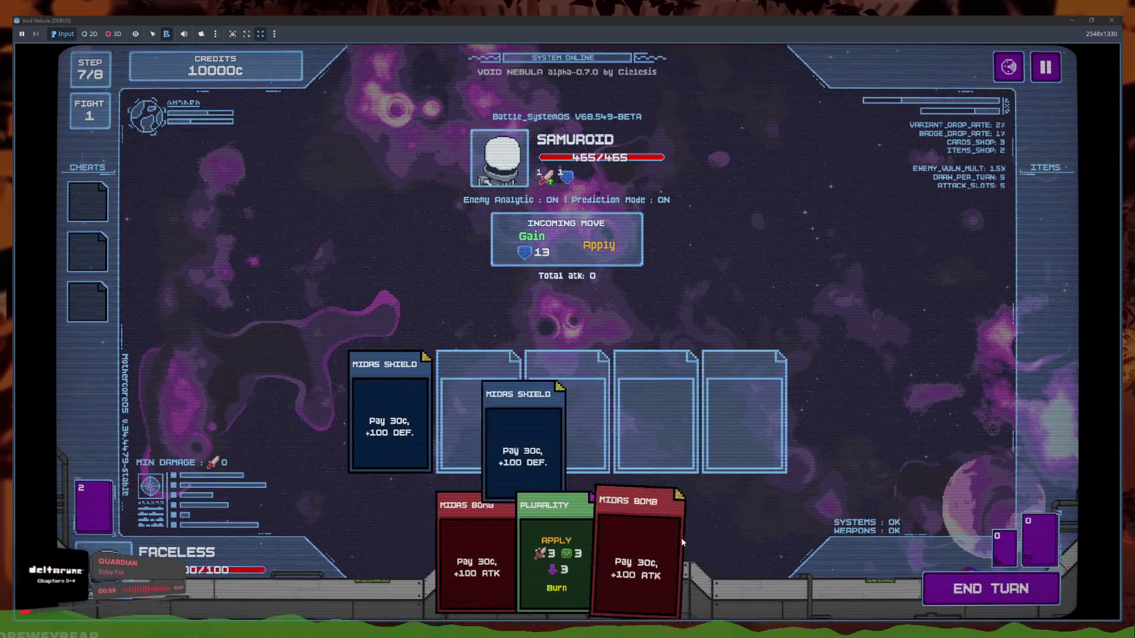
{"action": "left_click", "coordinate": [990, 591]}
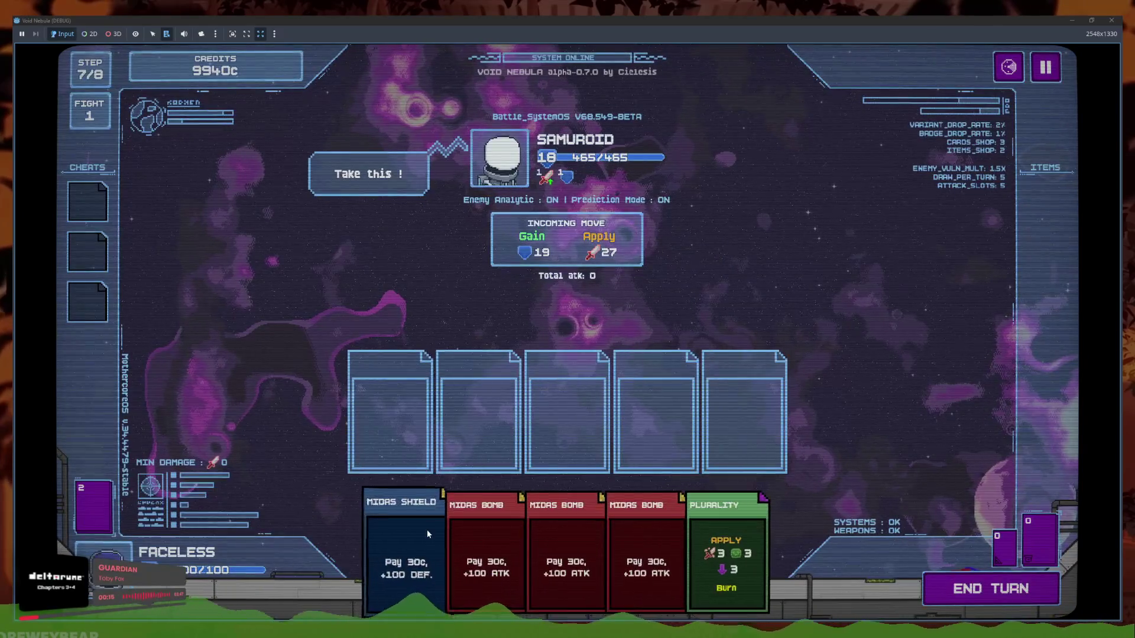
{"action": "left_click", "coordinate": [429, 534]}
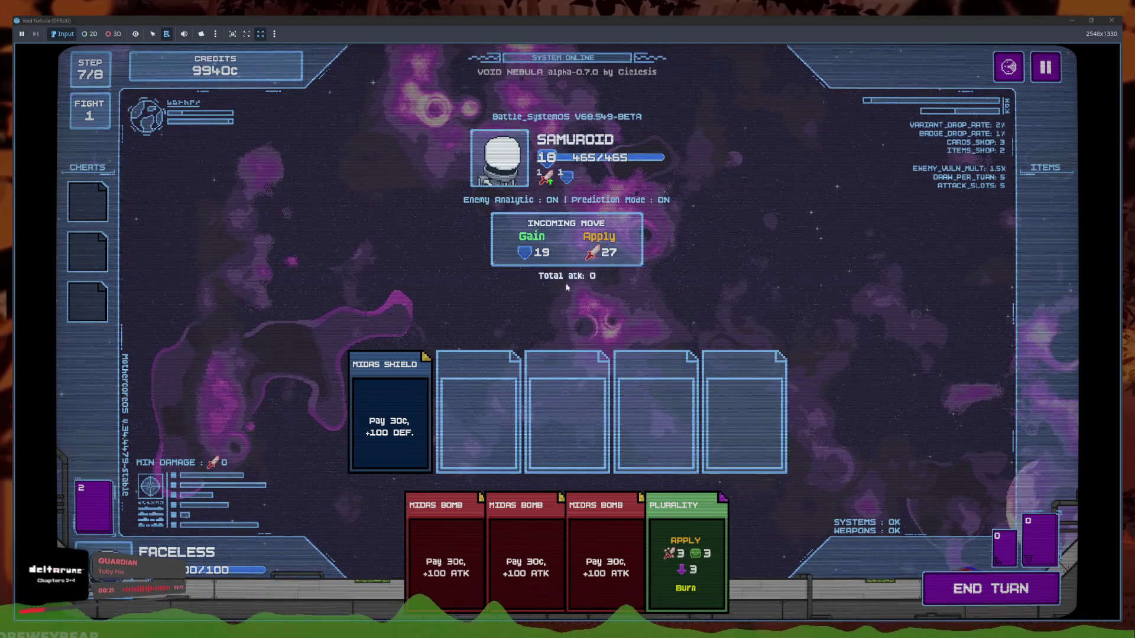
{"action": "key", "text": "space"}
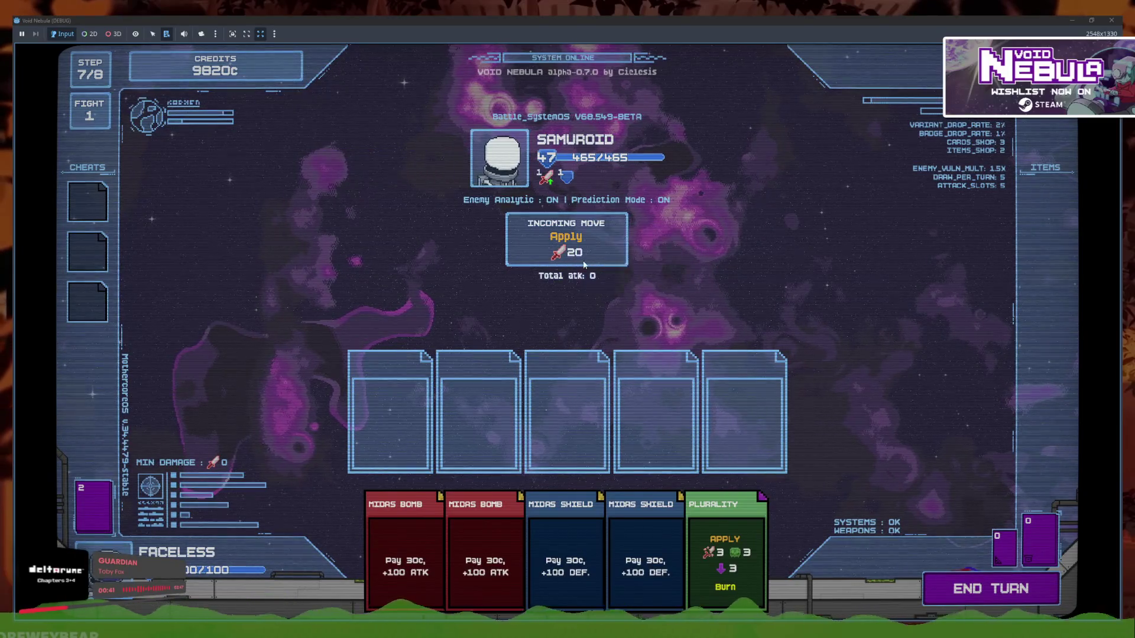
Check Samuroid's intent and status icons, play Midas Shields, end the turn, then stop with F8.
{"action": "mouse_move", "coordinate": [582, 261]}
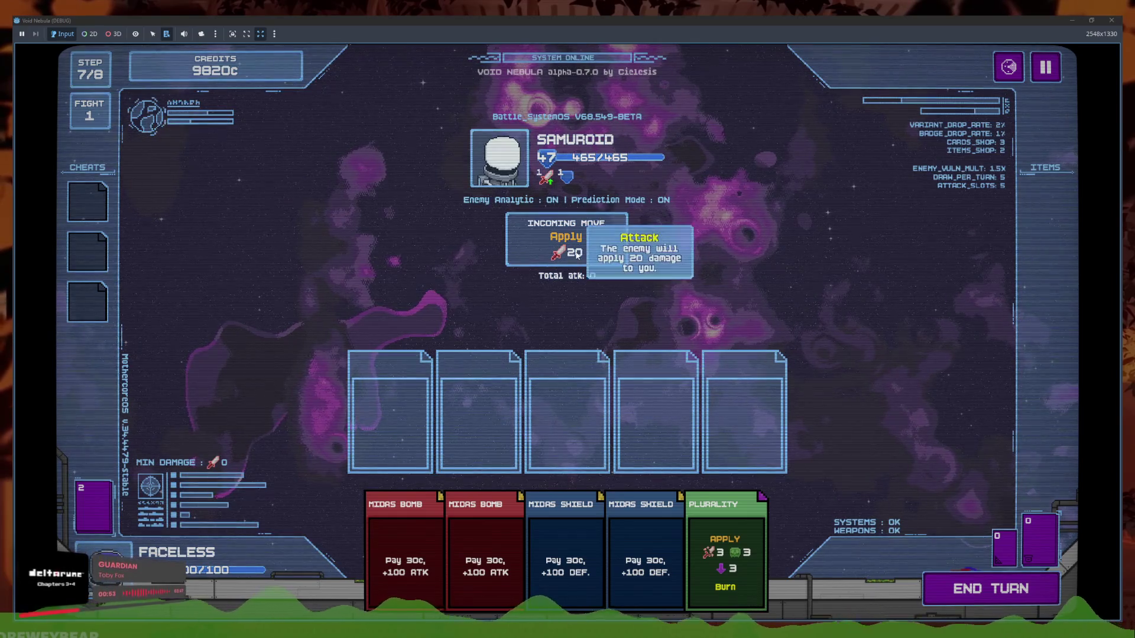
{"action": "mouse_move", "coordinate": [547, 180]}
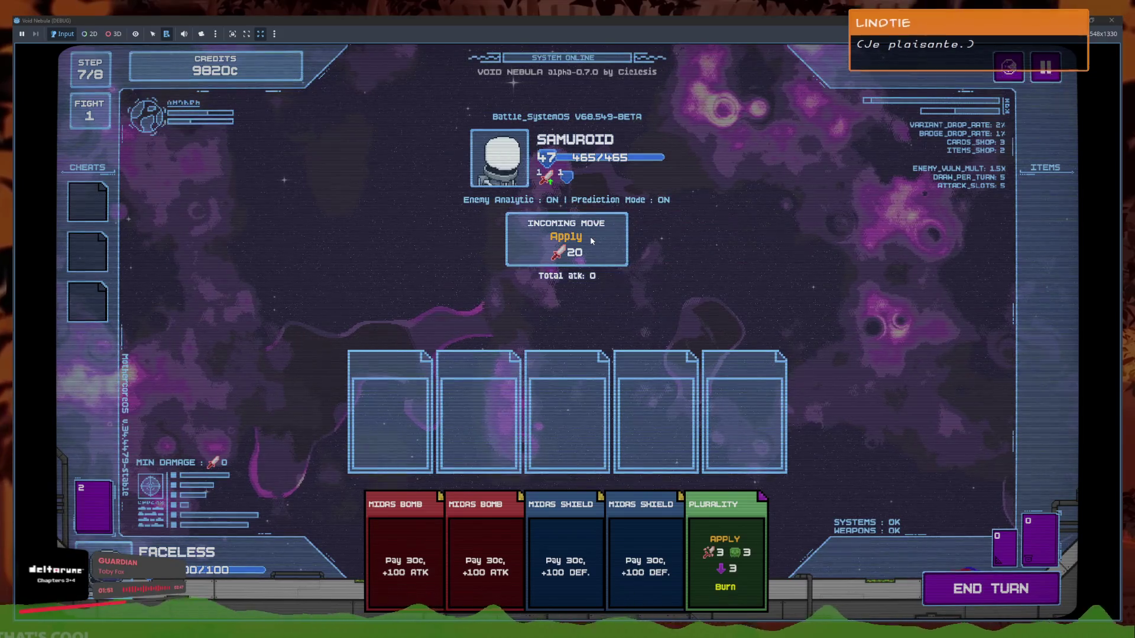
{"action": "mouse_move", "coordinate": [725, 550]}
{"action": "left_mouse_down"}
{"action": "mouse_move", "coordinate": [577, 455]}
{"action": "mouse_move", "coordinate": [384, 408]}
{"action": "mouse_move", "coordinate": [414, 408]}
{"action": "left_mouse_up"}
{"action": "left_click", "coordinate": [566, 555]}
{"action": "left_click", "coordinate": [626, 545]}
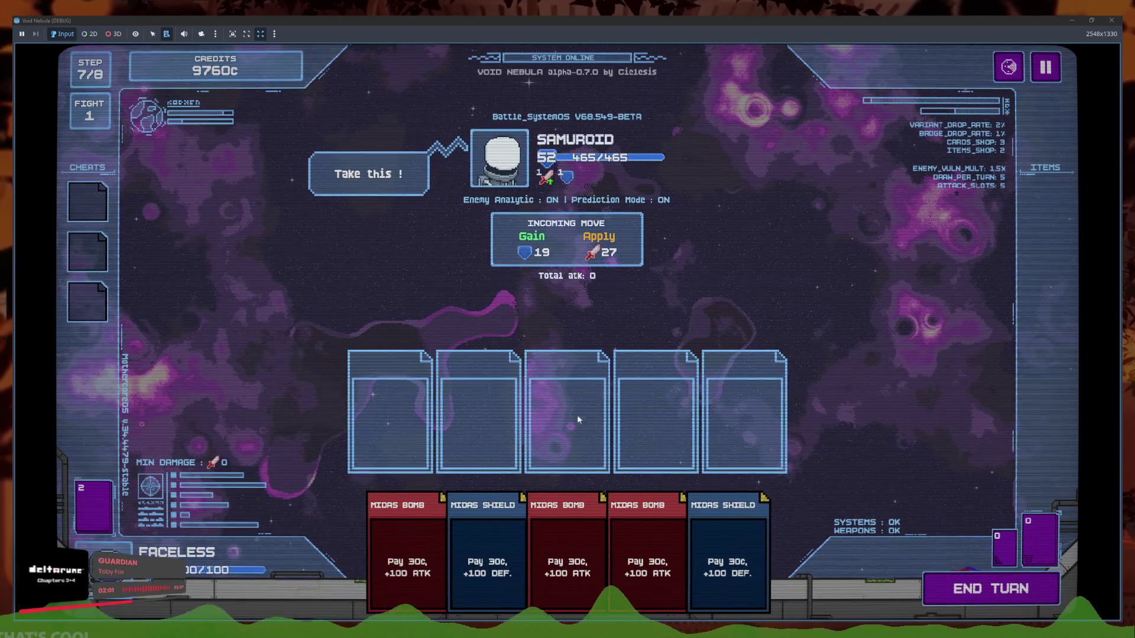
{"action": "left_click", "coordinate": [487, 556]}
{"action": "left_click", "coordinate": [727, 556]}
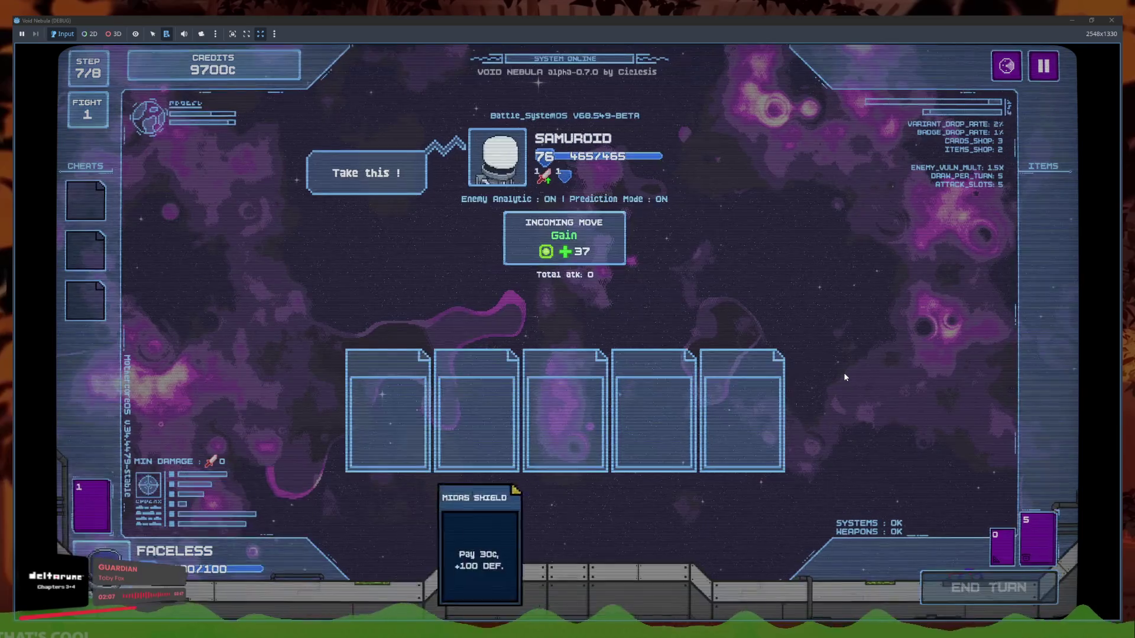
{"action": "key", "text": "F8"}
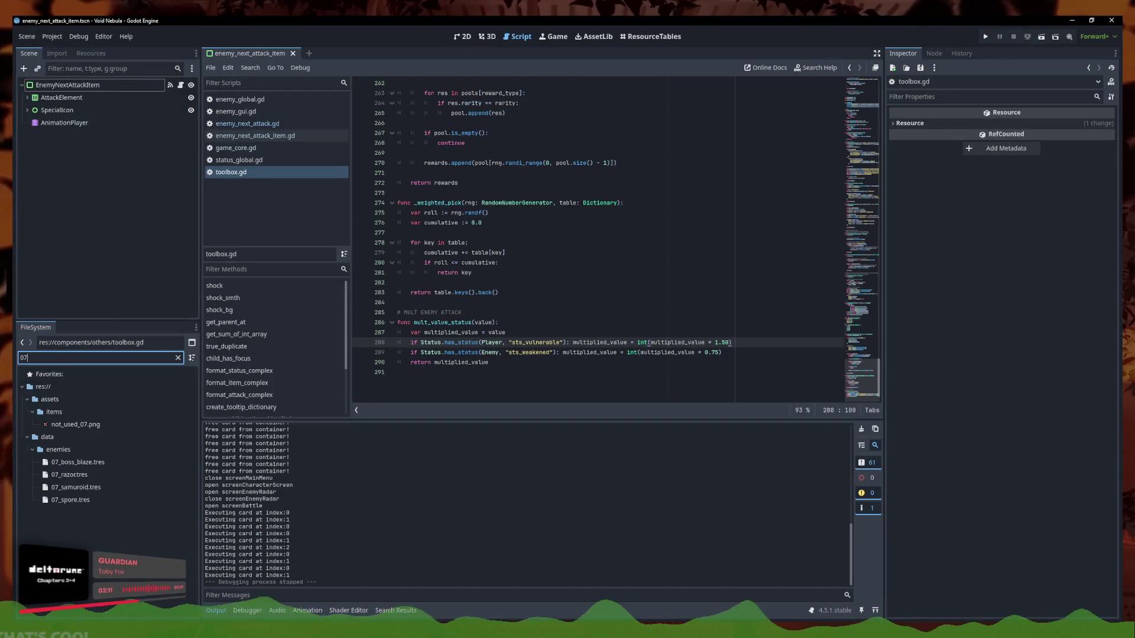
Duplicate 07_samuroid.tres as a new enemy file named 07_test.tres.
{"action": "right_click", "coordinate": [78, 464]}
{"action": "left_click", "coordinate": [62, 462]}
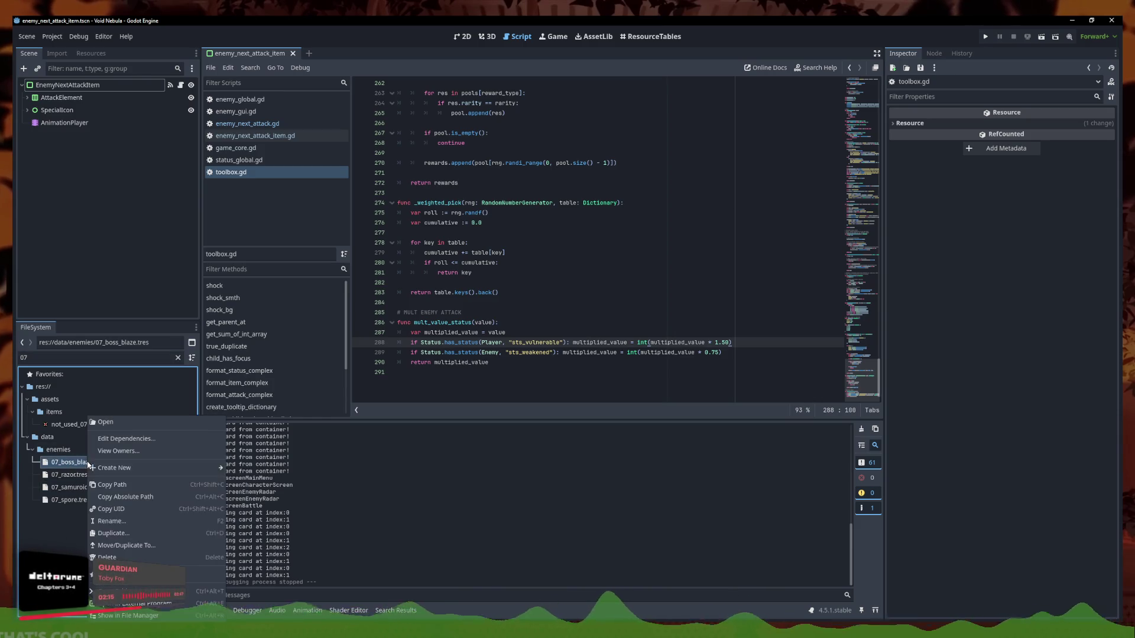
{"action": "right_click", "coordinate": [63, 463]}
{"action": "left_click", "coordinate": [65, 519]}
{"action": "right_click", "coordinate": [77, 487]}
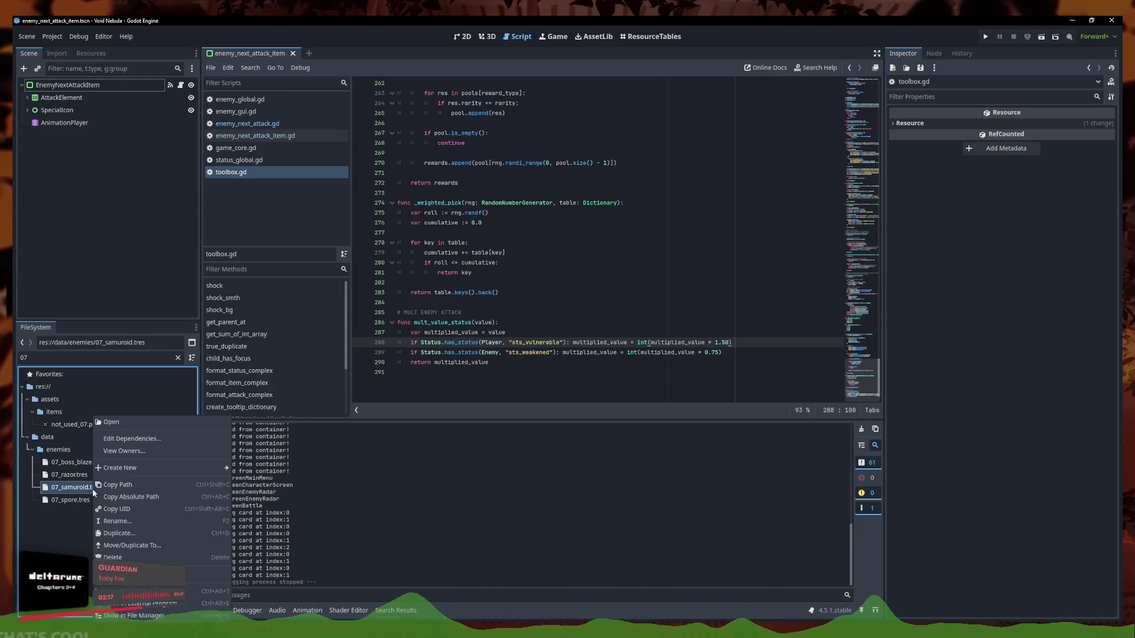
{"action": "left_click", "coordinate": [119, 534]}
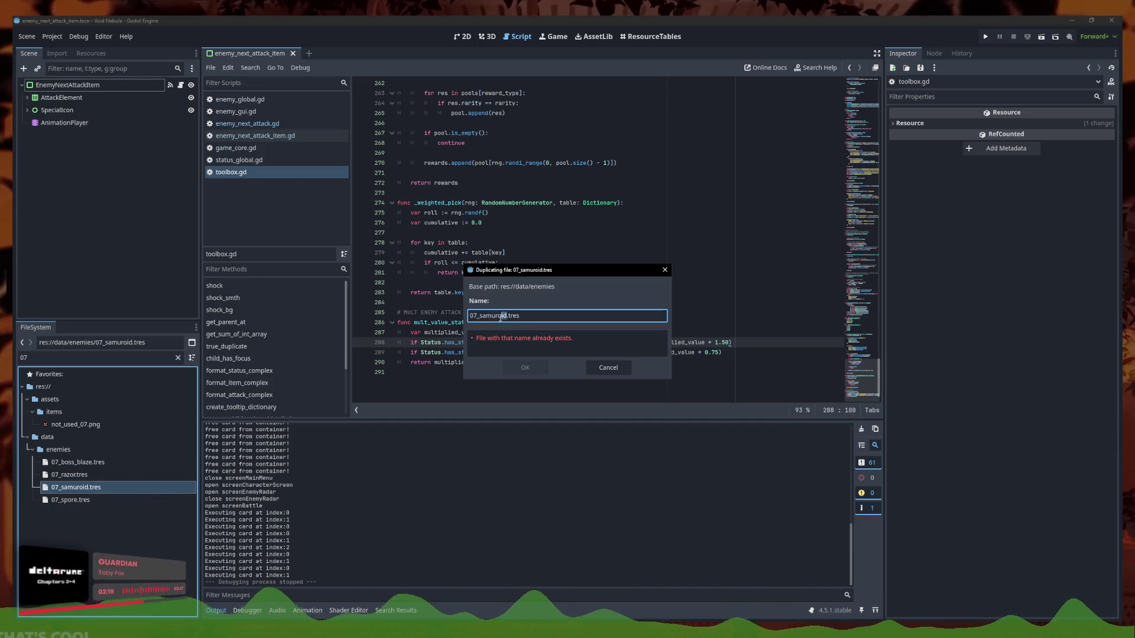
{"action": "type", "text": "test"}
{"action": "left_click", "coordinate": [524, 368]}
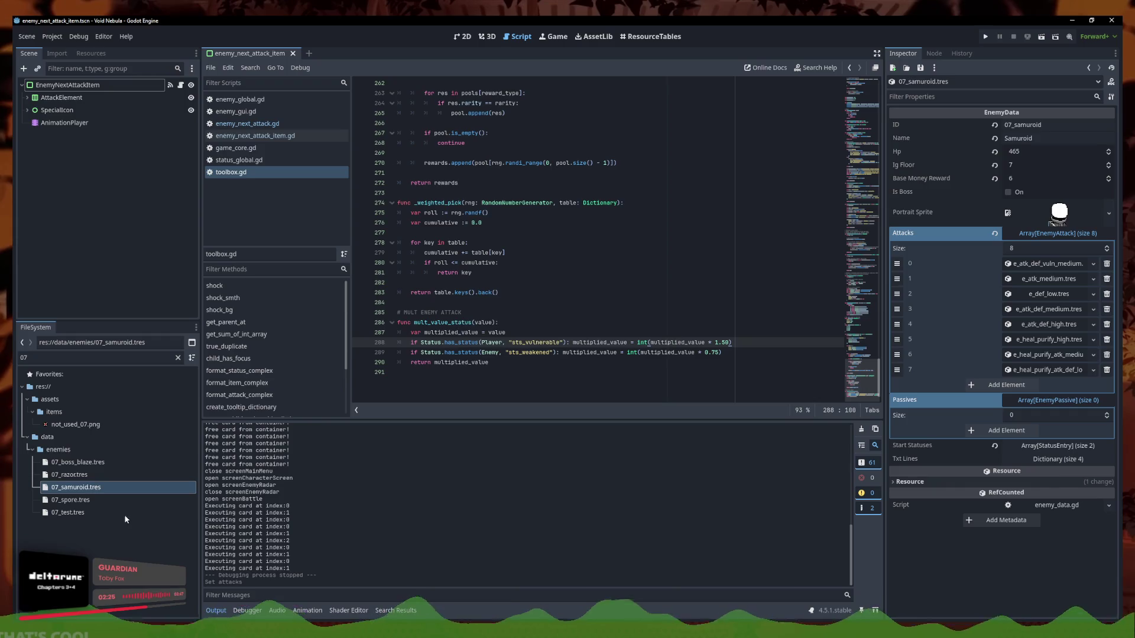
Remove the extra attacks from 07_test.tres, leaving one, and save it.
{"action": "left_click", "coordinate": [69, 512]}
{"action": "left_click", "coordinate": [1106, 279]}
{"action": "left_click", "coordinate": [1107, 279]}
{"action": "left_click", "coordinate": [1106, 279]}
{"action": "left_click", "coordinate": [1106, 279]}
{"action": "left_click", "coordinate": [1107, 279]}
{"action": "left_click", "coordinate": [1107, 279]}
{"action": "left_click", "coordinate": [1106, 279]}
{"action": "left_click", "coordinate": [1107, 264]}
{"action": "key", "text": "ctrl+s"}
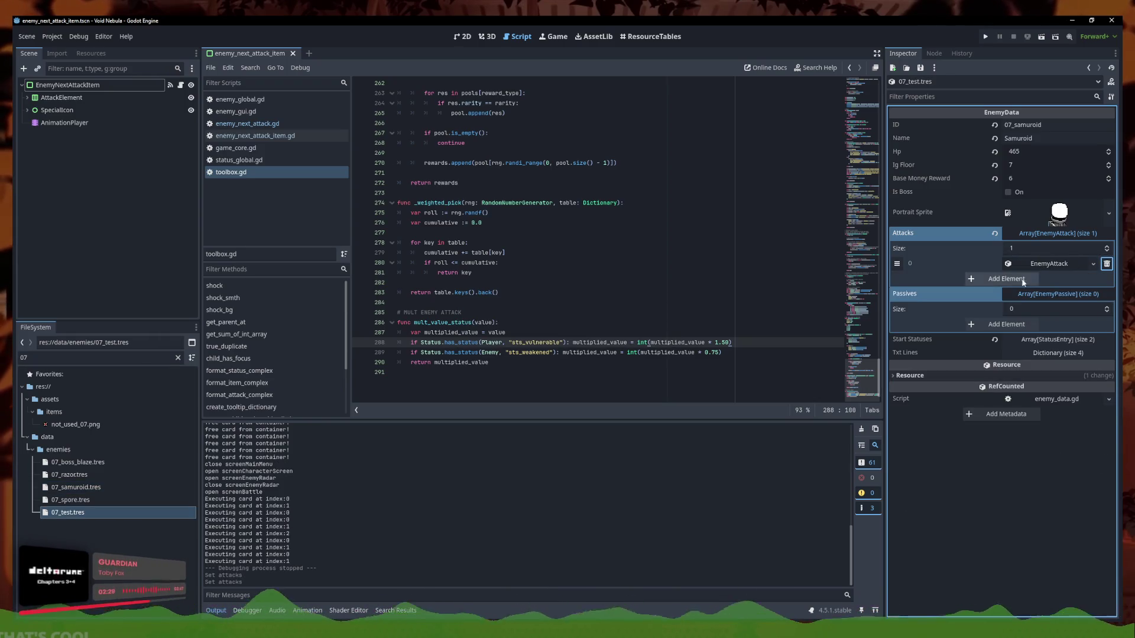
Edit the enemy ID, set game_core.gd line 161 to load 07_test, and run with F5.
{"action": "left_click", "coordinate": [1046, 126]}
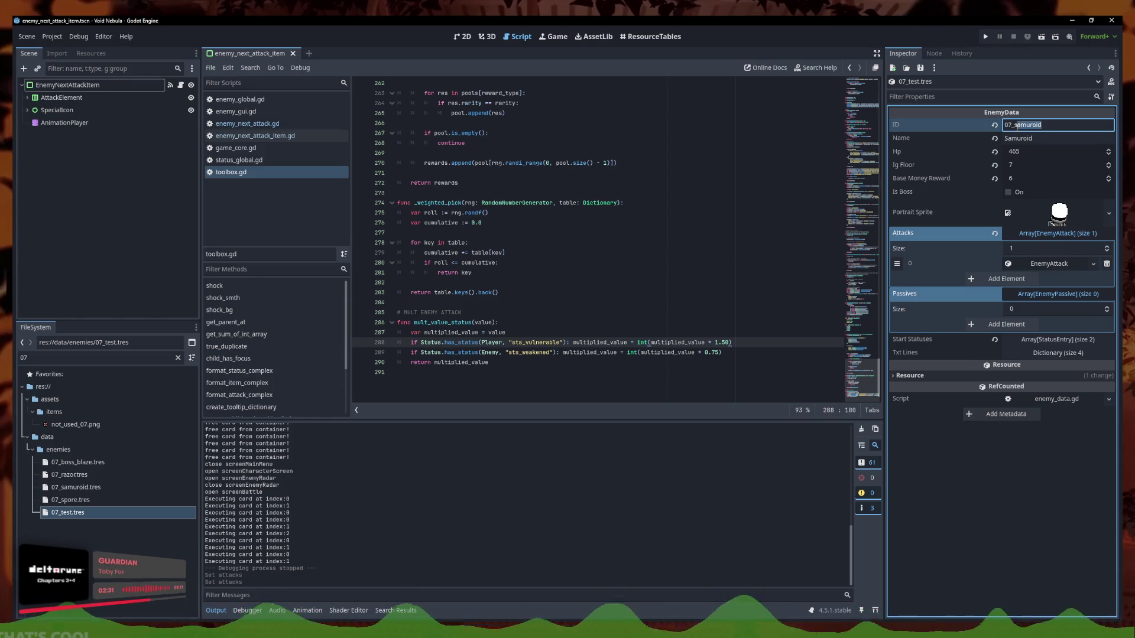
{"action": "key", "text": "ctrl+a"}
{"action": "type", "text": "te"}
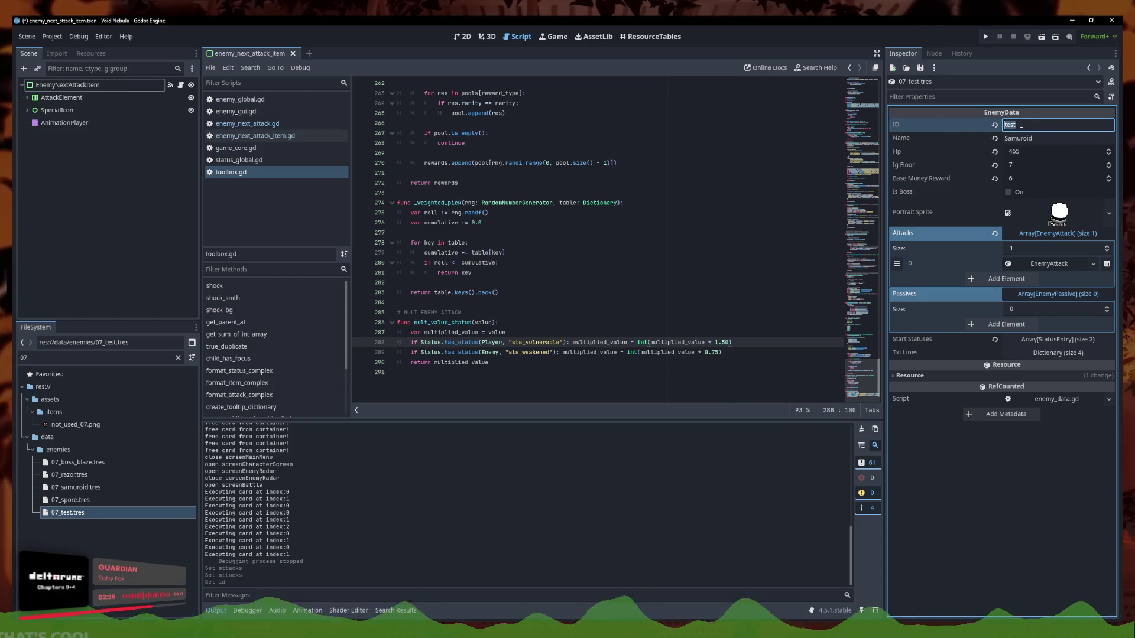
{"action": "type", "text": "07_"}
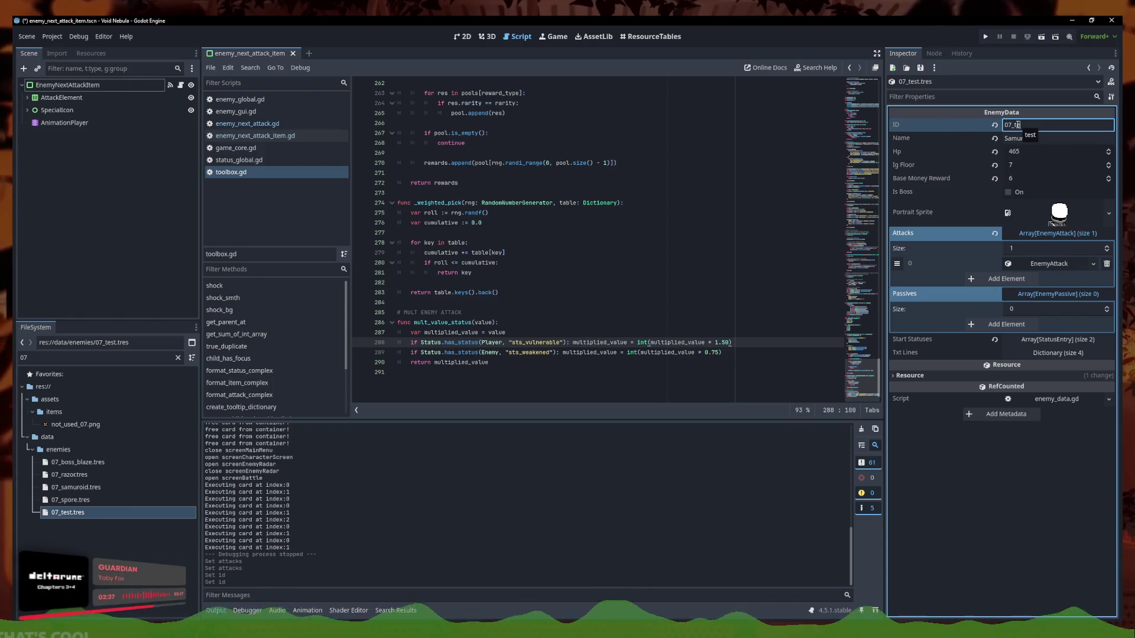
{"action": "left_click", "coordinate": [262, 149]}
{"action": "left_click", "coordinate": [583, 194]}
{"action": "type", "text": "07_test"}
{"action": "key", "text": "F5"}
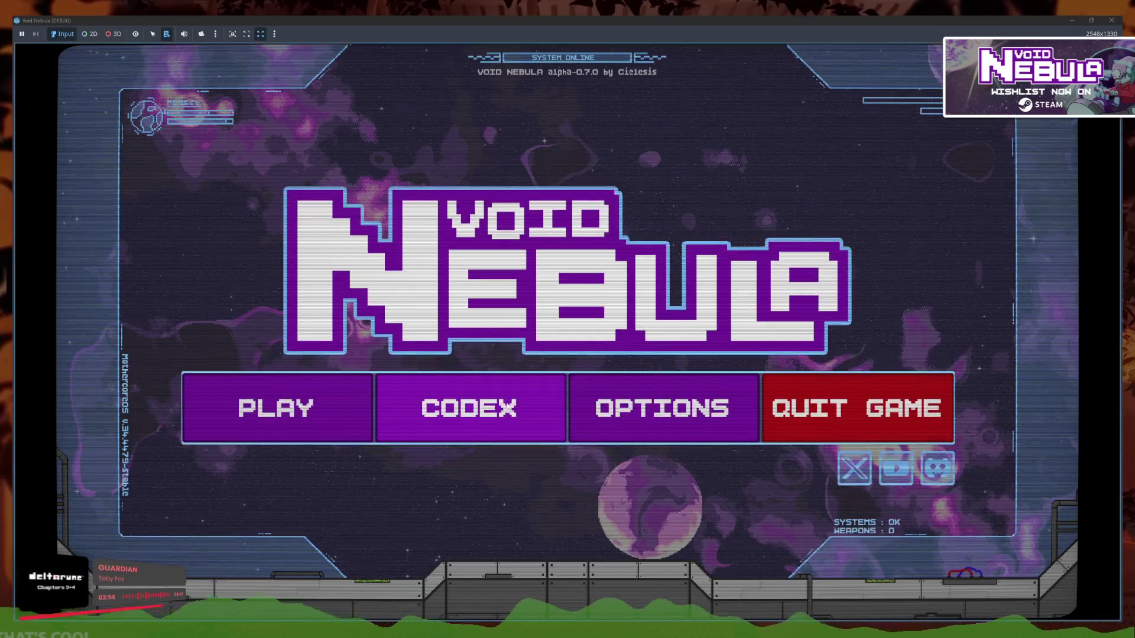
Playtest a run as Faceless against Samuroid, ending the turn until defeat, then return to the title menu.
{"action": "left_click", "coordinate": [273, 406]}
{"action": "left_click", "coordinate": [604, 292]}
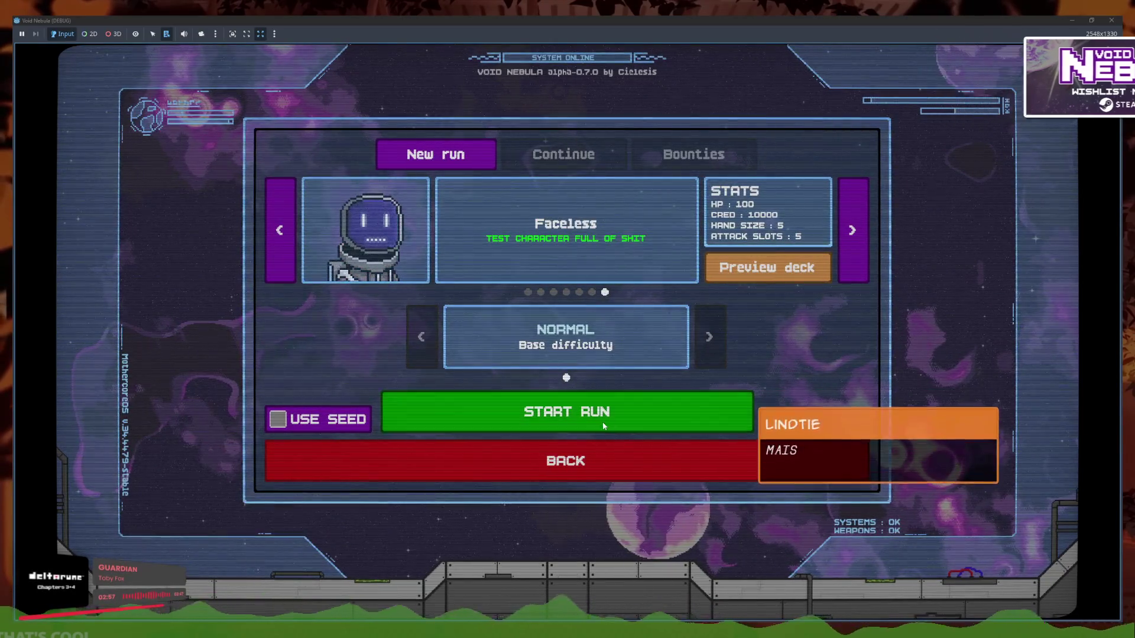
{"action": "left_click", "coordinate": [598, 413]}
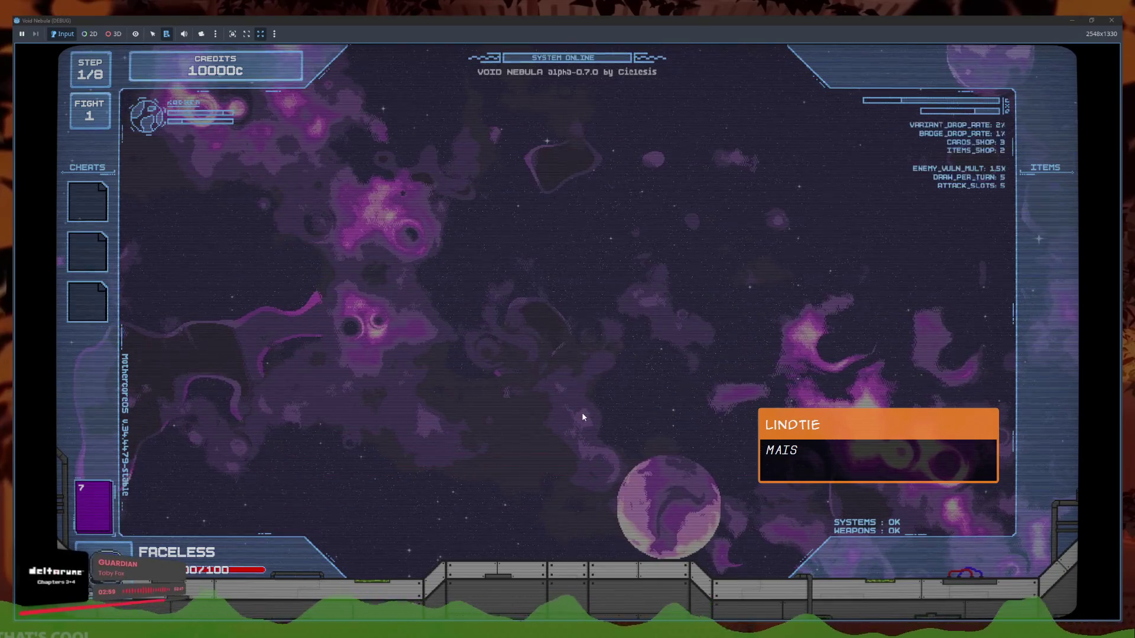
{"action": "mouse_move", "coordinate": [669, 395]}
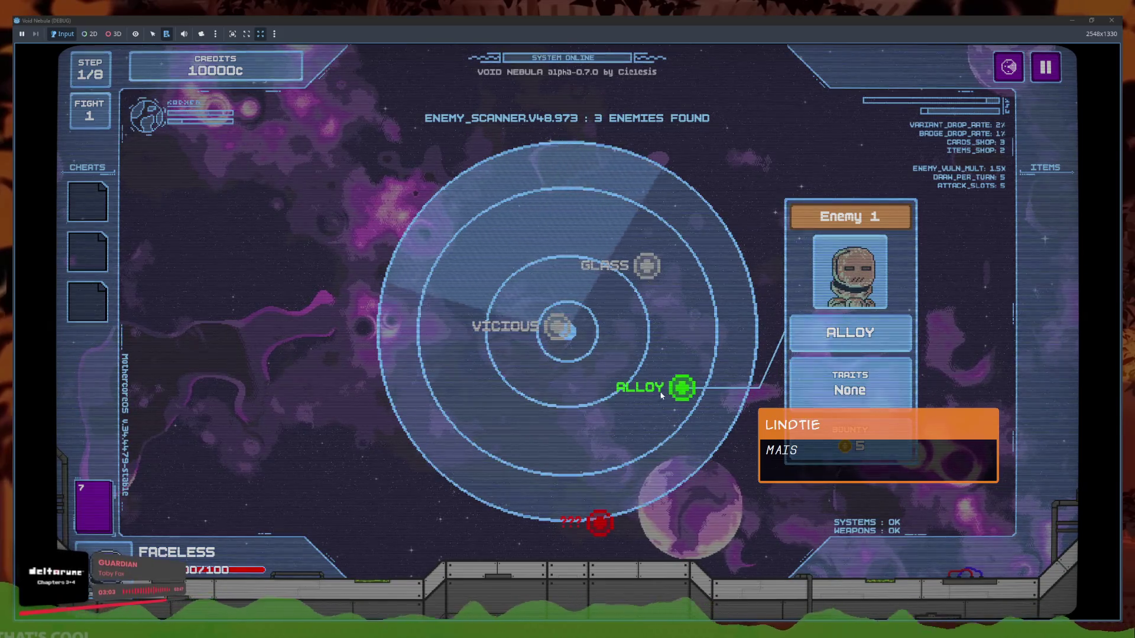
{"action": "left_click", "coordinate": [658, 392]}
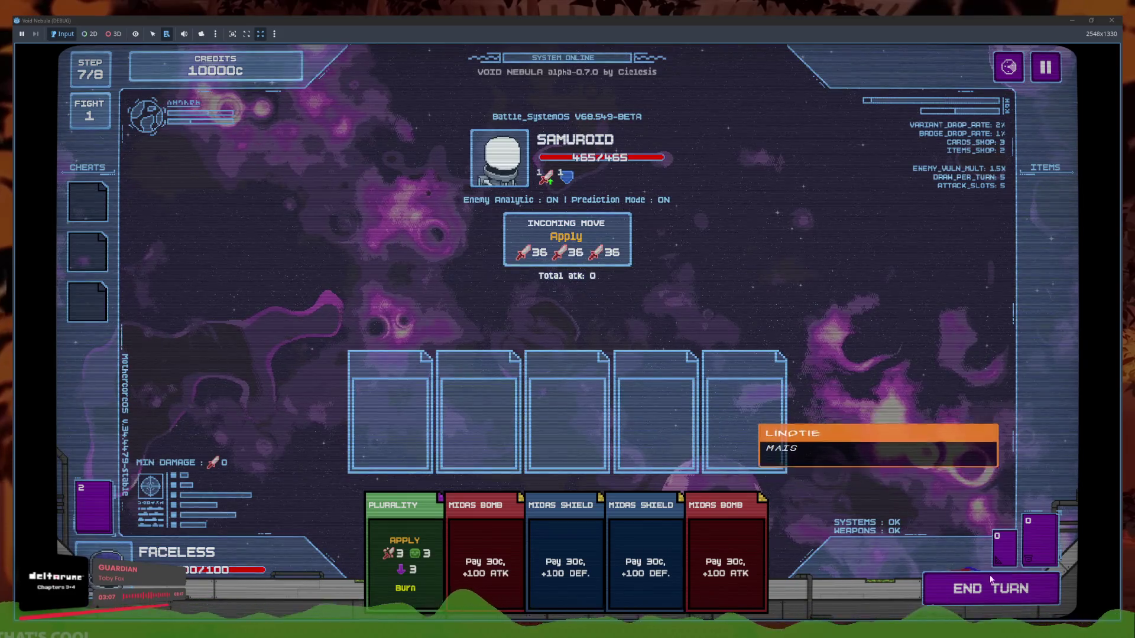
{"action": "left_click", "coordinate": [988, 586]}
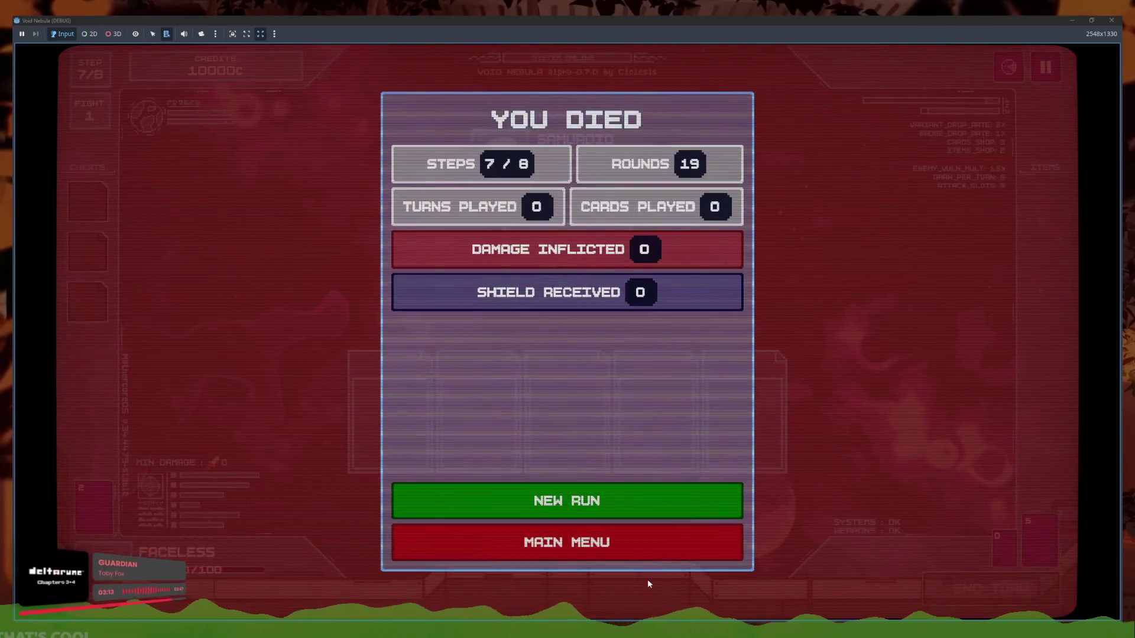
{"action": "left_click", "coordinate": [567, 540]}
Back in the editor, expand 07_test.tres's attack entry to show its three stats.
{"action": "mouse_move", "coordinate": [334, 603]}
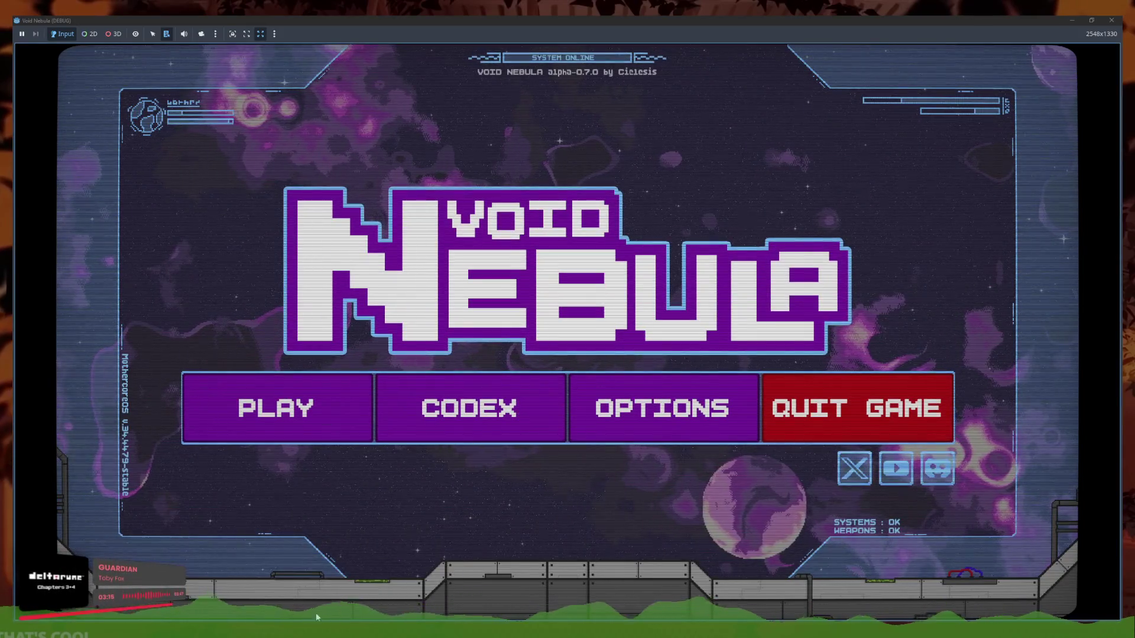
{"action": "key", "text": "alt+Tab"}
{"action": "left_click", "coordinate": [1059, 265]}
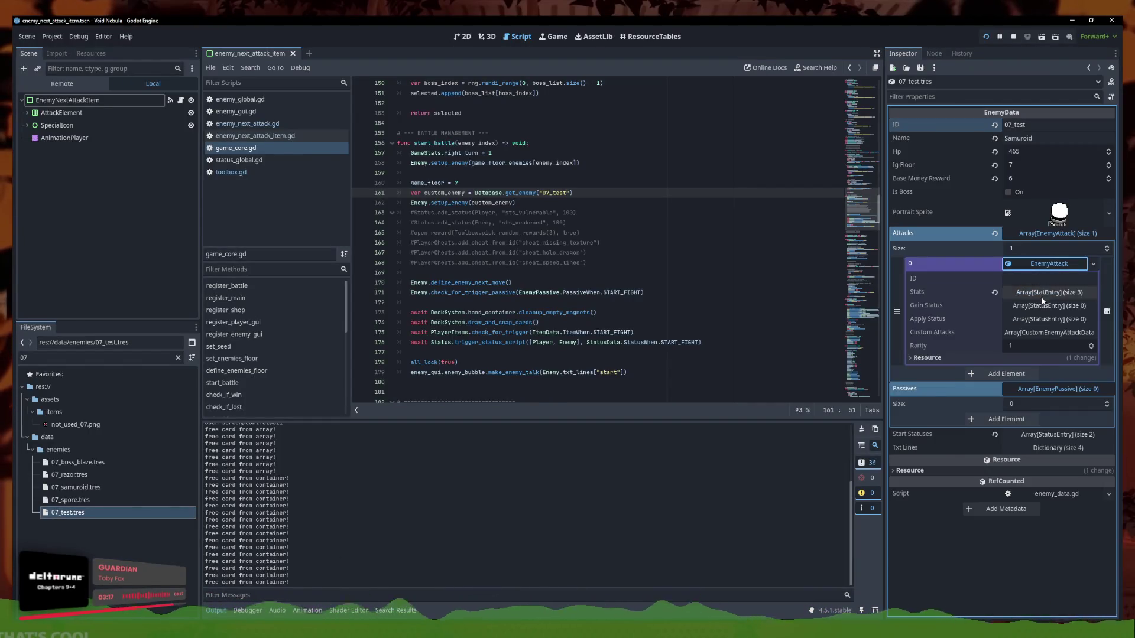
Reduce the attack's Stats to one new StatEntry with Index Attack and Amount 3.
{"action": "left_click", "coordinate": [1045, 292]}
{"action": "left_click", "coordinate": [1035, 337]}
{"action": "left_click", "coordinate": [1084, 322]}
{"action": "left_click", "coordinate": [1084, 323]}
{"action": "left_click", "coordinate": [1084, 323]}
{"action": "left_click", "coordinate": [1005, 322]}
{"action": "left_click", "coordinate": [1059, 349]}
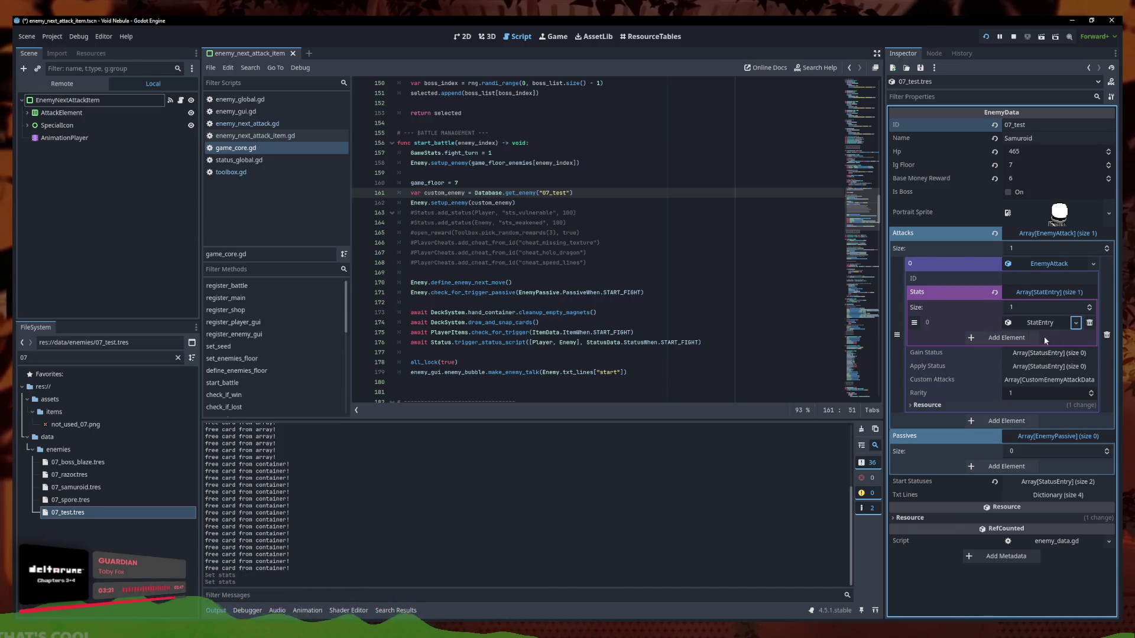
{"action": "left_click", "coordinate": [1036, 351]}
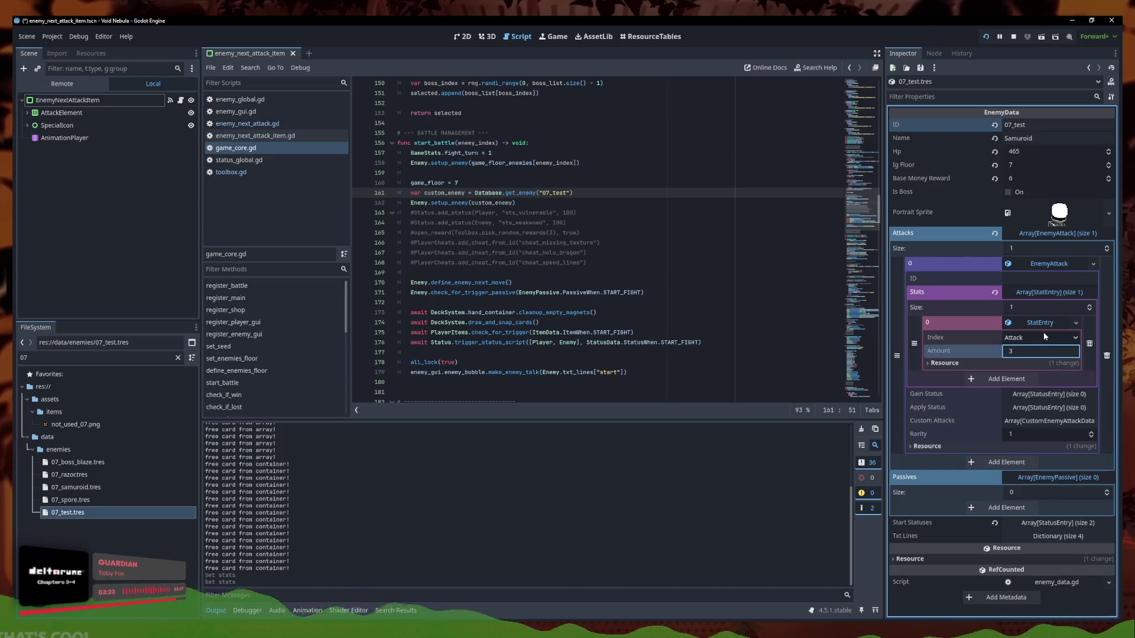
{"action": "key", "text": "Return"}
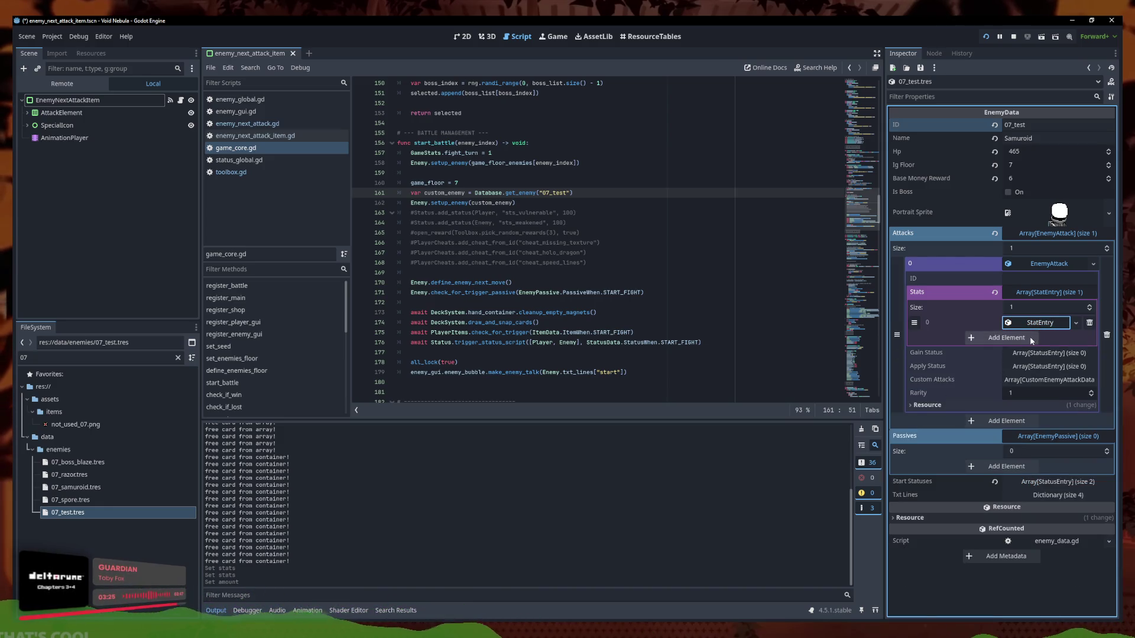
Add a second StatEntry to the attack's Stats list and relaunch the game.
{"action": "left_click", "coordinate": [1028, 341]}
{"action": "left_click", "coordinate": [1035, 338]}
{"action": "left_click", "coordinate": [1036, 356]}
{"action": "left_click", "coordinate": [986, 36]}
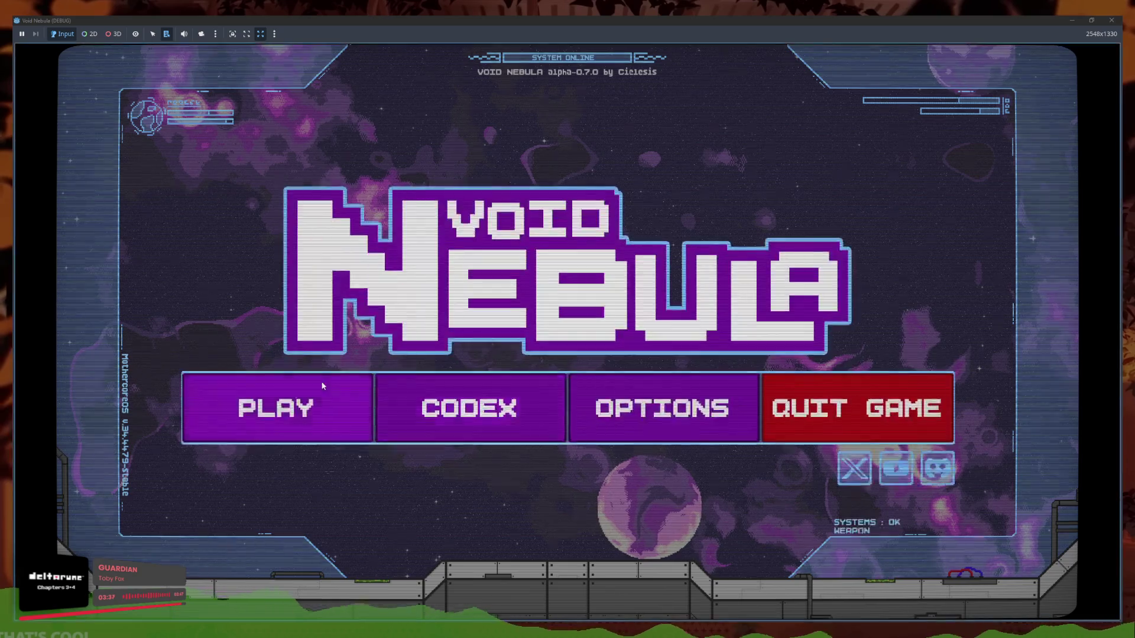
Start a new run and reach Samuroid, whose move now shows two 16-damage attacks.
{"action": "left_click", "coordinate": [355, 405]}
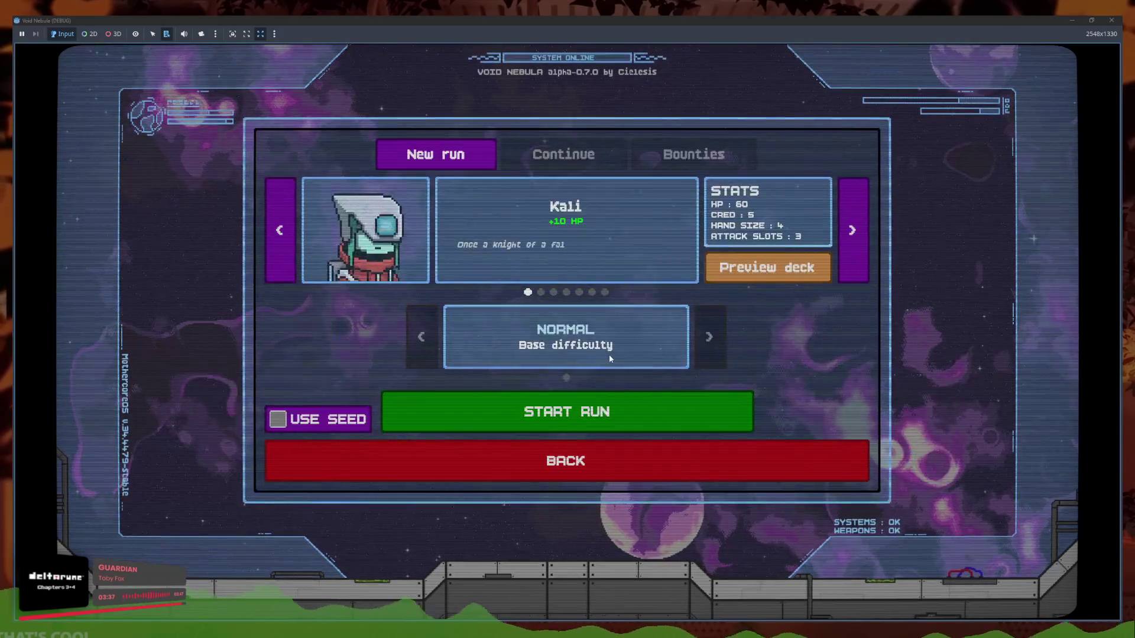
{"action": "left_click", "coordinate": [601, 403]}
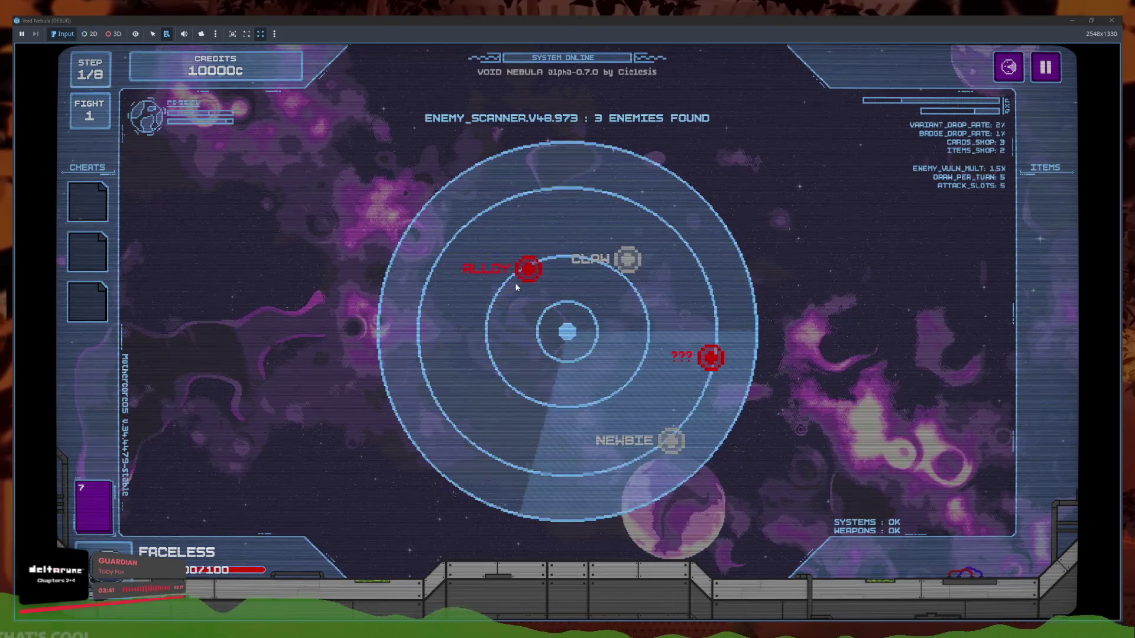
{"action": "mouse_move", "coordinate": [564, 261]}
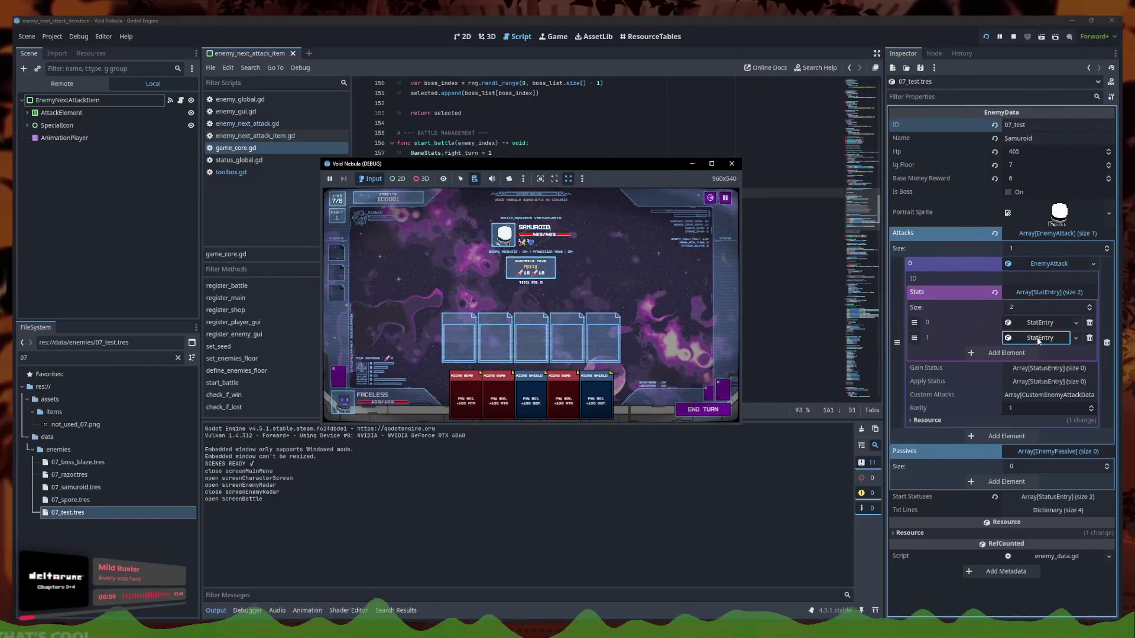
Set the attack's second Attack StatEntry amount to 3, save, and relaunch the game.
{"action": "left_click", "coordinate": [1034, 341]}
{"action": "left_click", "coordinate": [1033, 341]}
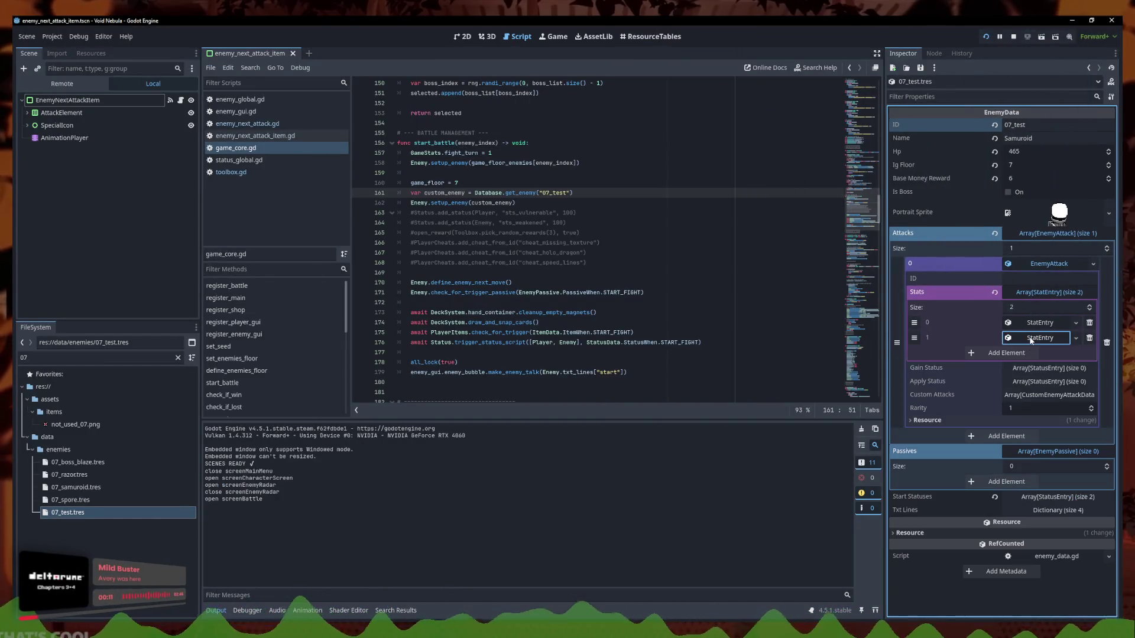
{"action": "left_click", "coordinate": [1038, 340]}
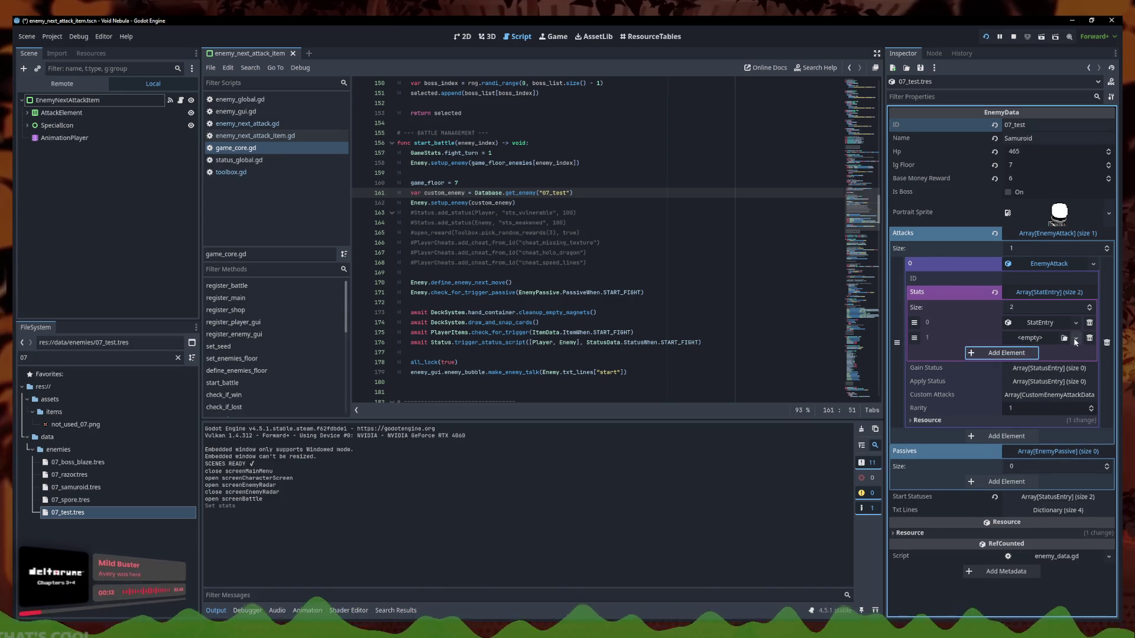
{"action": "left_click", "coordinate": [1045, 341]}
{"action": "left_click", "coordinate": [1055, 365]}
{"action": "left_click", "coordinate": [1050, 339]}
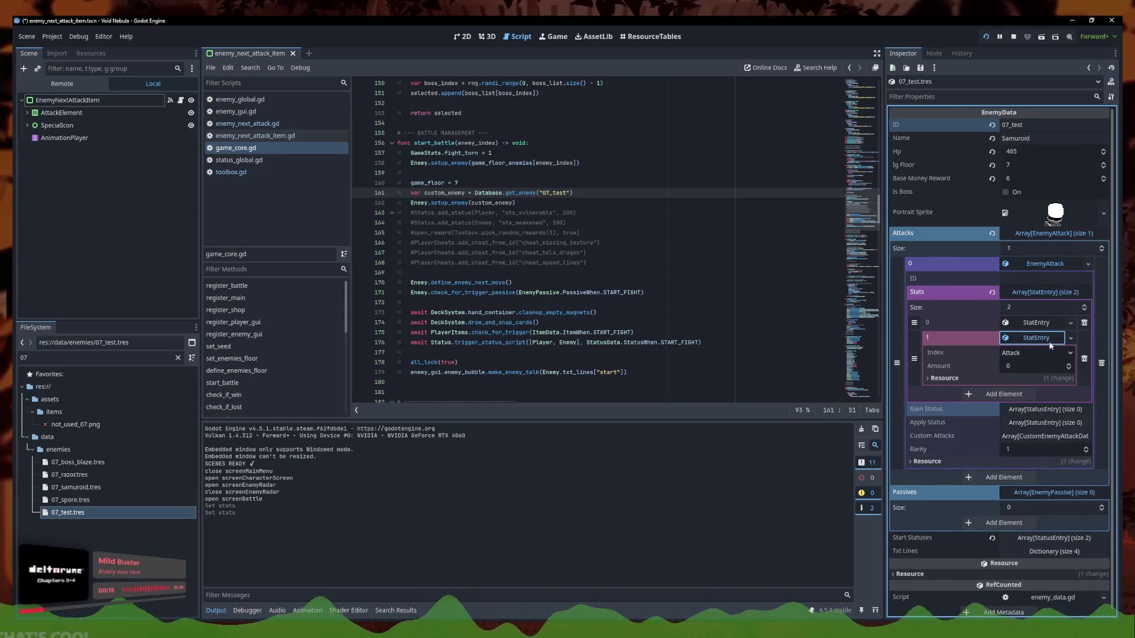
{"action": "left_click", "coordinate": [1070, 369]}
{"action": "left_click", "coordinate": [1040, 341]}
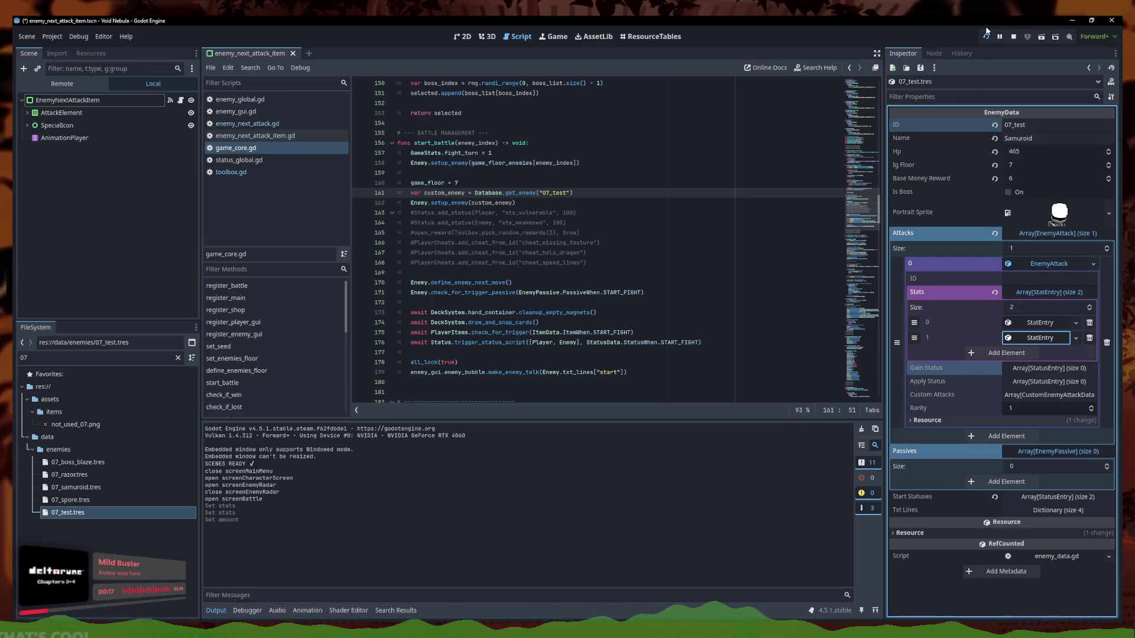
{"action": "left_click", "coordinate": [985, 37]}
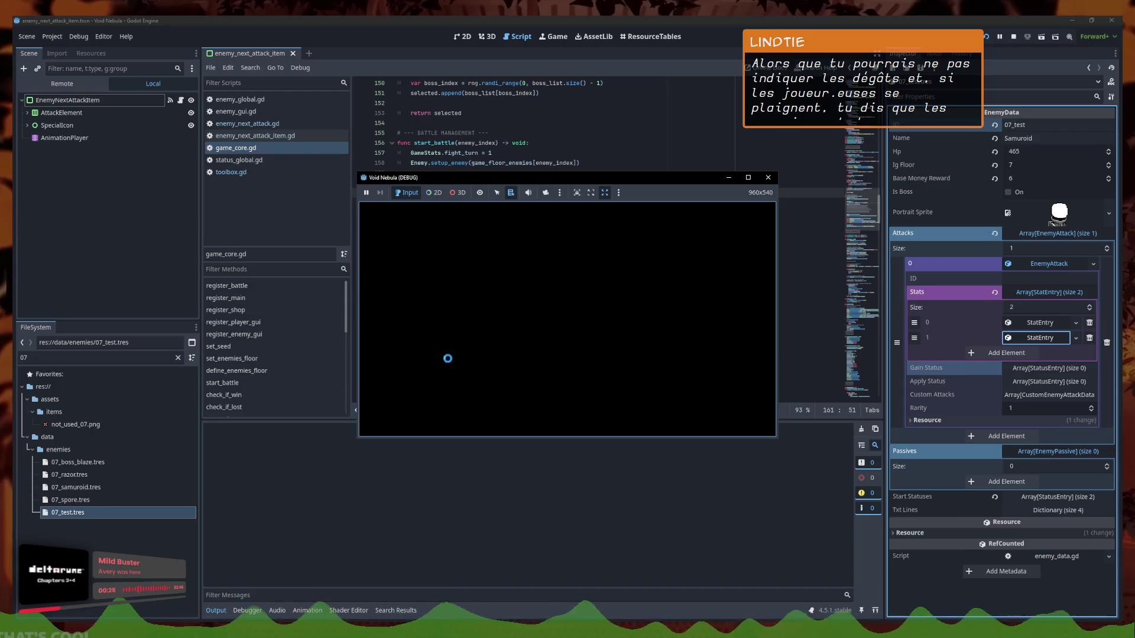
Start a Faceless run to Samuroid, now showing two 7-damage attacks, then restore the game window.
{"action": "key", "text": "Return"}
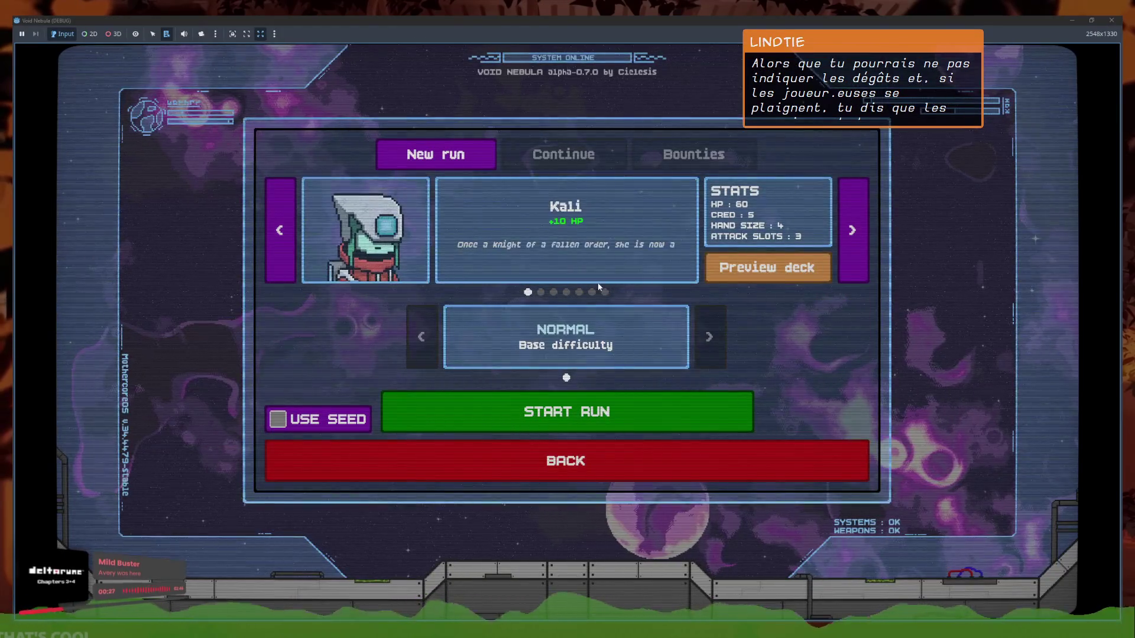
{"action": "left_click", "coordinate": [604, 292]}
{"action": "left_click", "coordinate": [609, 410]}
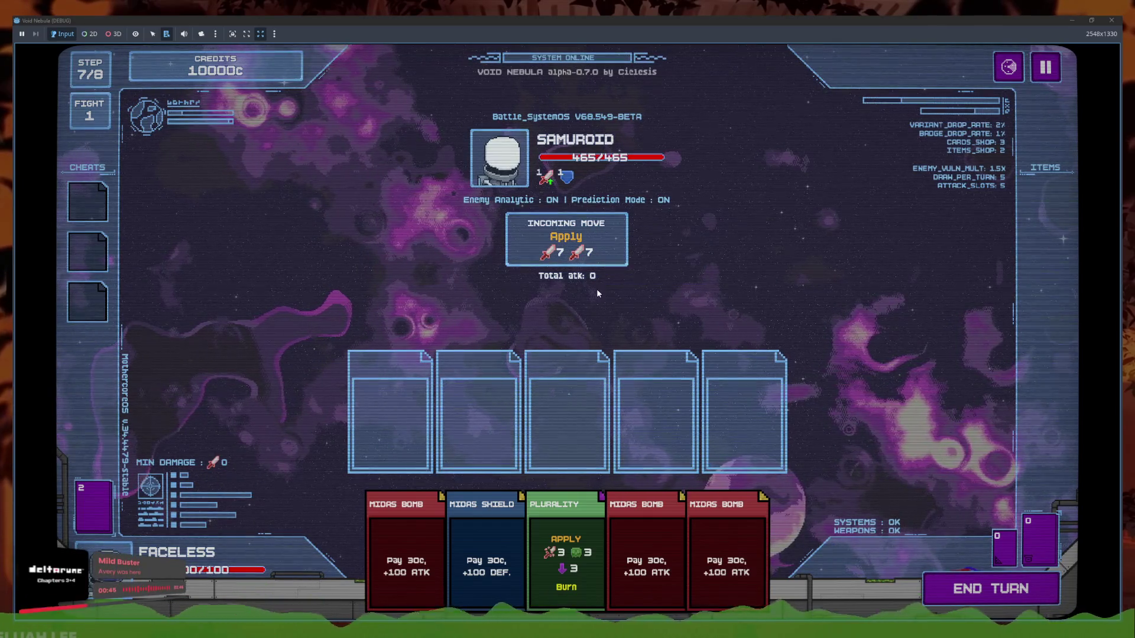
{"action": "left_click_drag", "start_coordinate": [628, 20], "coordinate": [628, 114]}
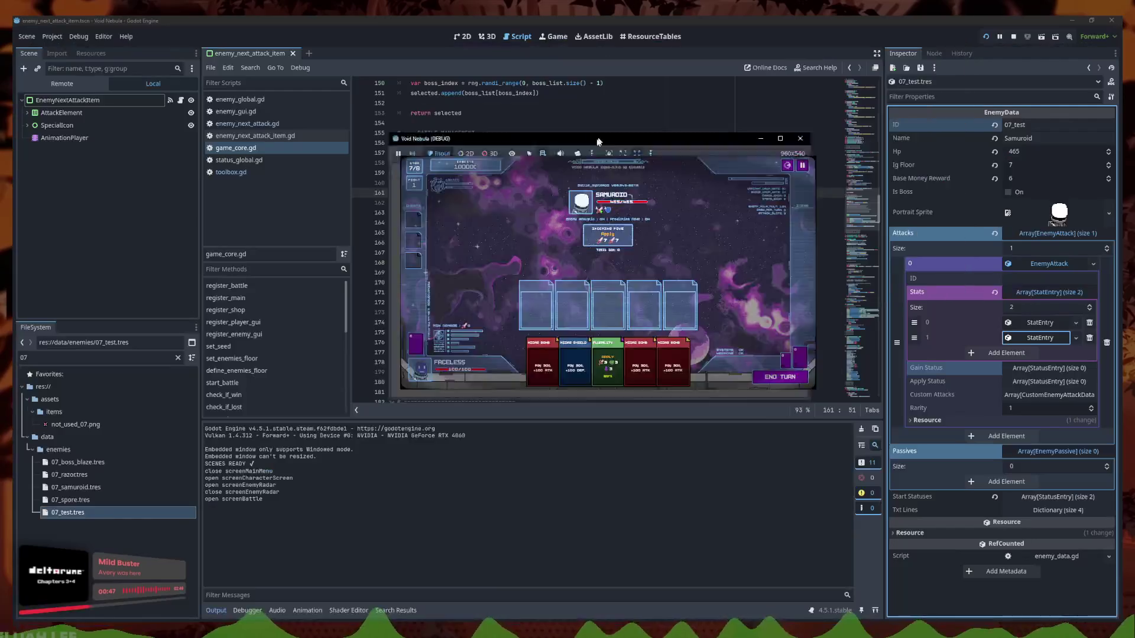
Check the Index dropdown of the attack's second stat entry in the Inspector.
{"action": "left_click", "coordinate": [1048, 340]}
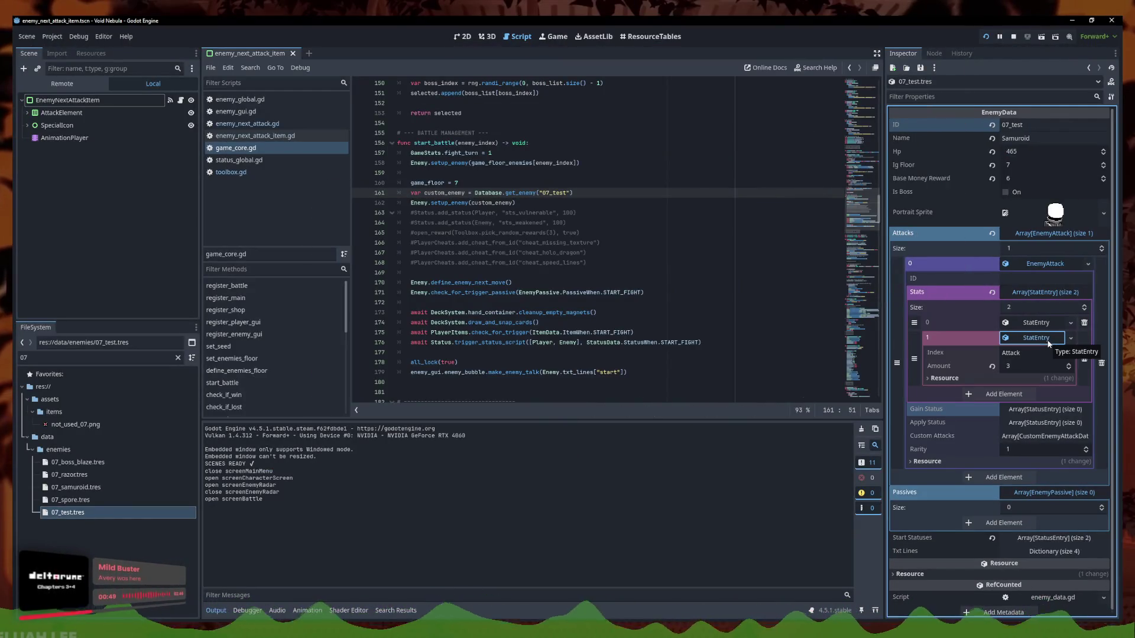
{"action": "left_click", "coordinate": [1043, 355]}
{"action": "left_click", "coordinate": [1038, 337]}
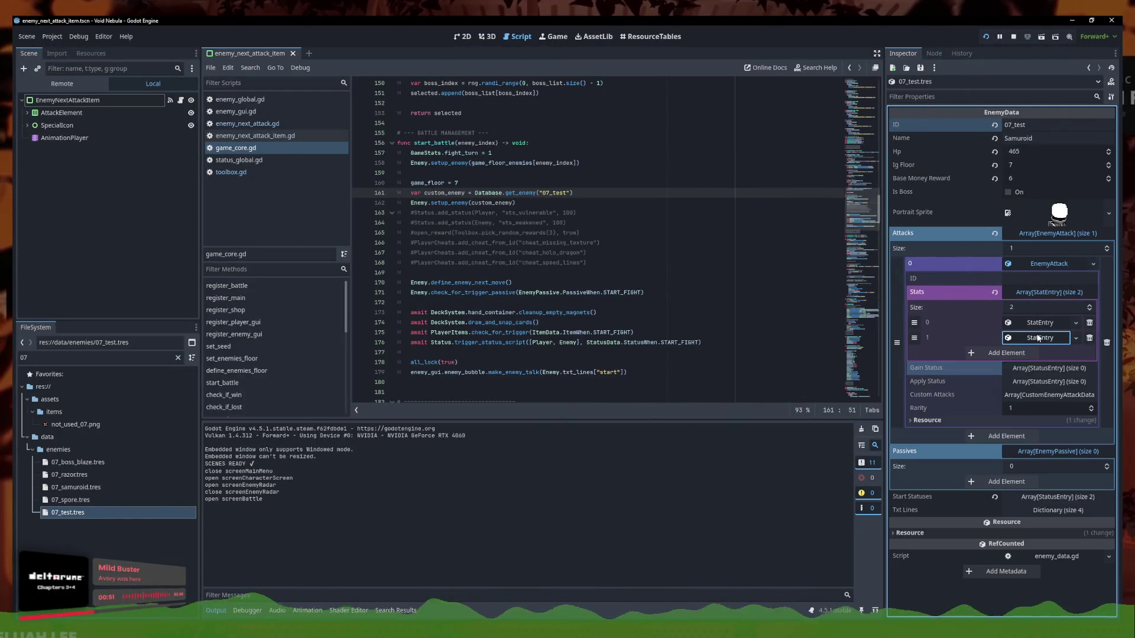
Replay the Samuroid battle, close the game, recheck the second entry, and relaunch.
{"action": "key", "text": "F5"}
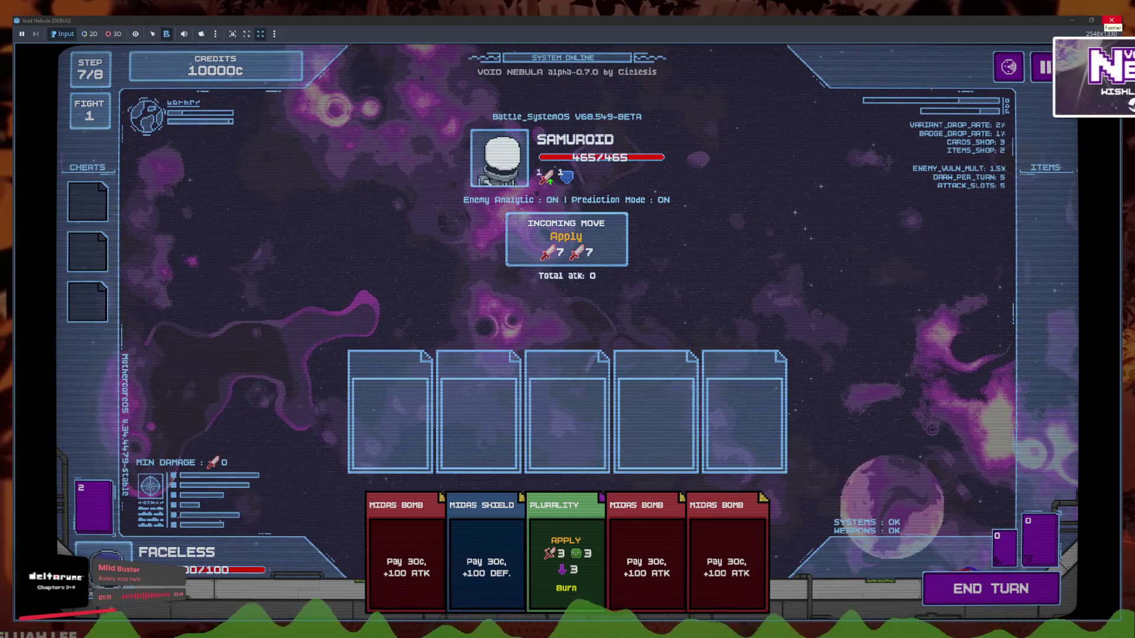
{"action": "left_click", "coordinate": [1111, 21]}
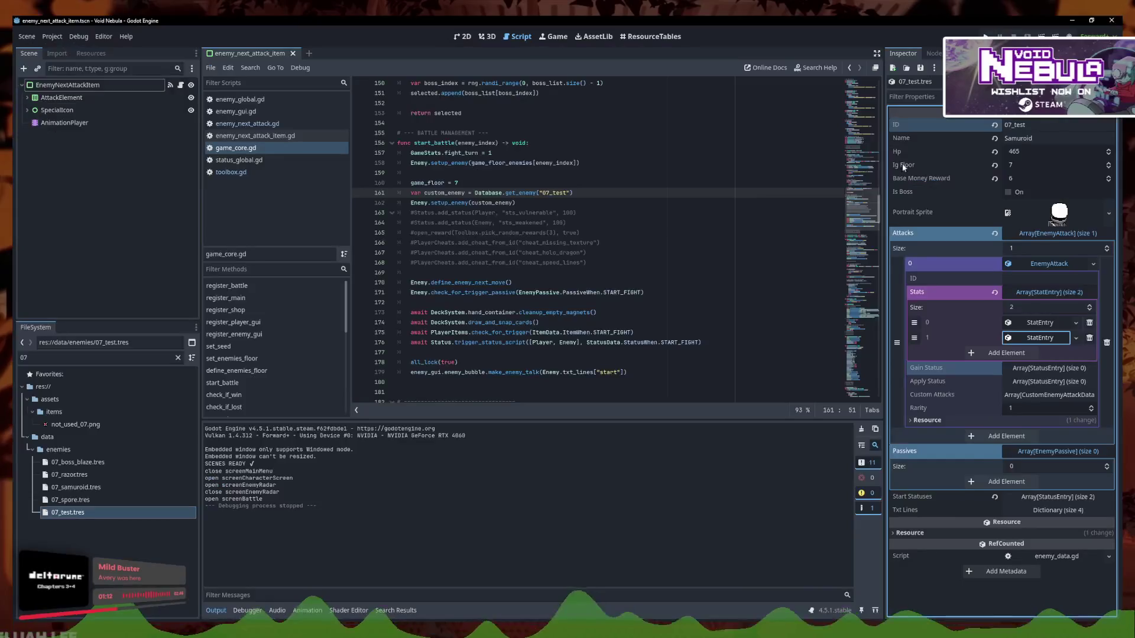
{"action": "left_click", "coordinate": [1043, 341]}
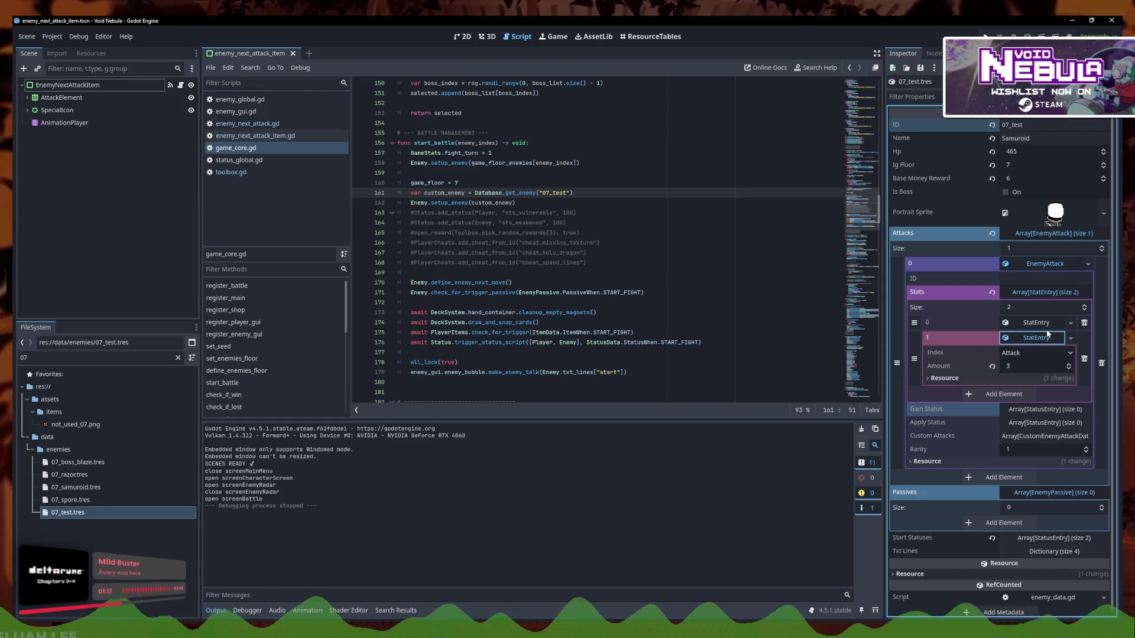
{"action": "left_click", "coordinate": [1046, 340]}
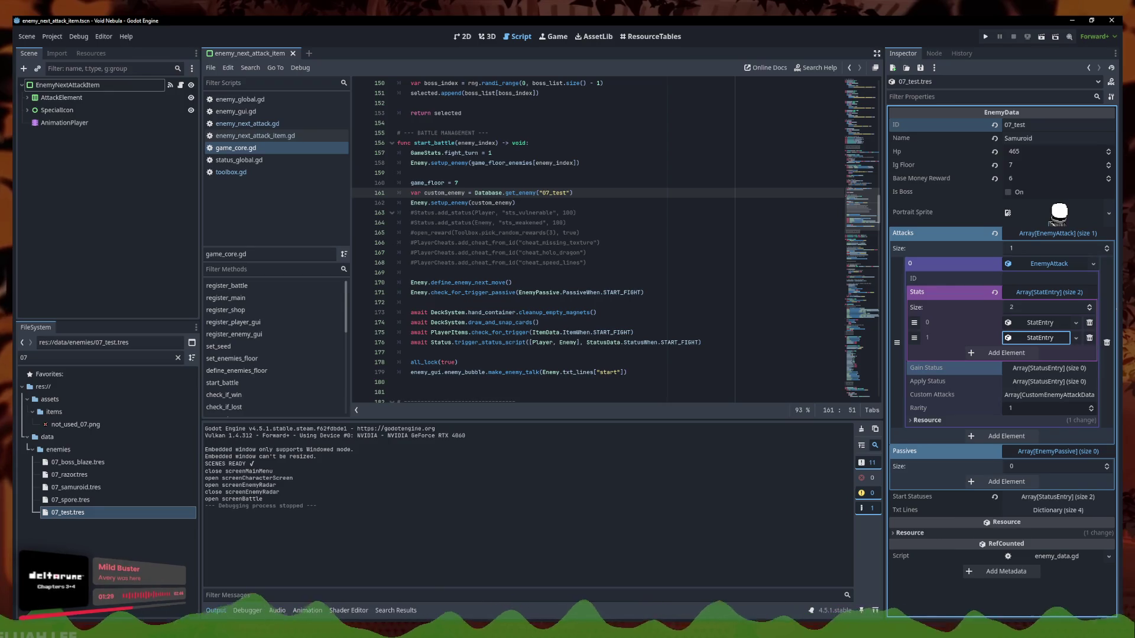
{"action": "left_click", "coordinate": [985, 37]}
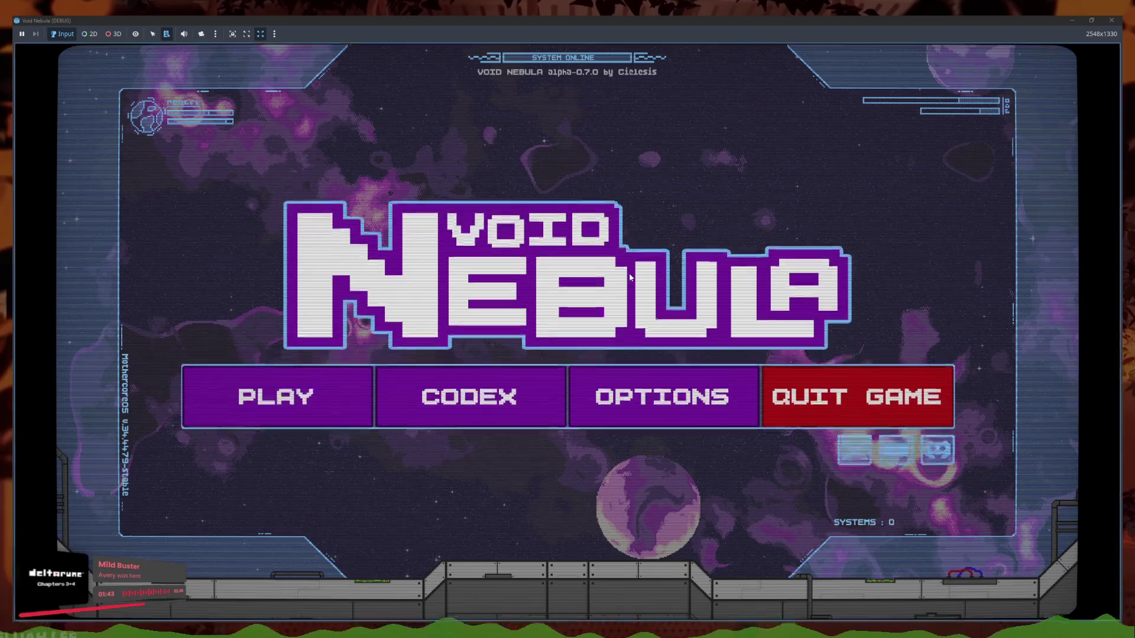
Start a new run against Samuroid and play two Midas Shields before ending the turn.
{"action": "left_click", "coordinate": [274, 395]}
{"action": "left_click", "coordinate": [588, 406]}
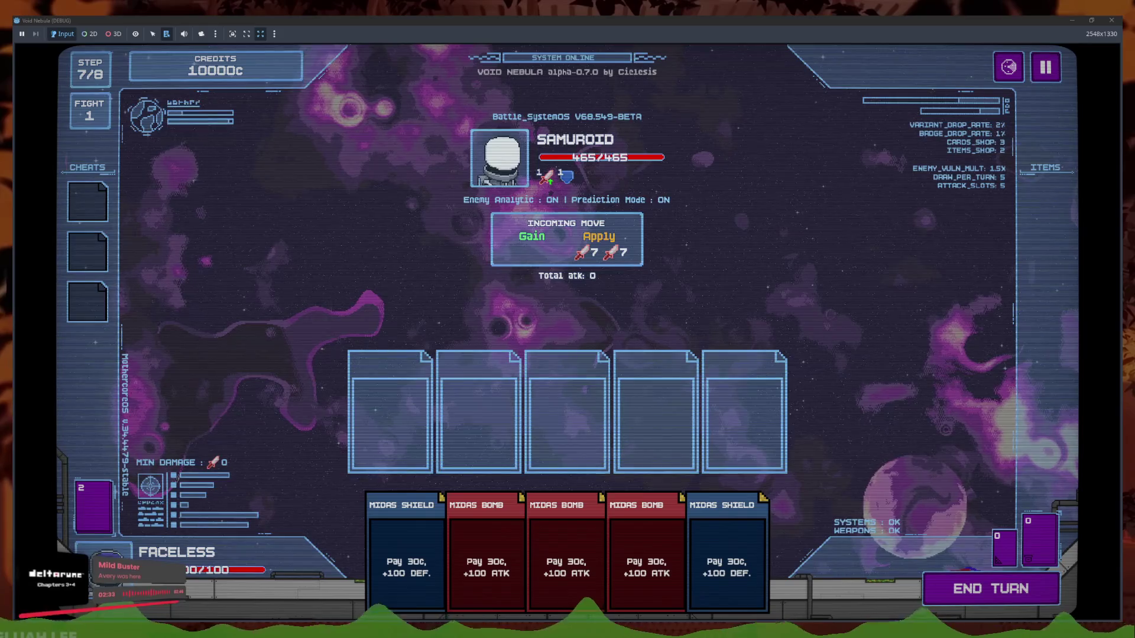
{"action": "left_click", "coordinate": [969, 588]}
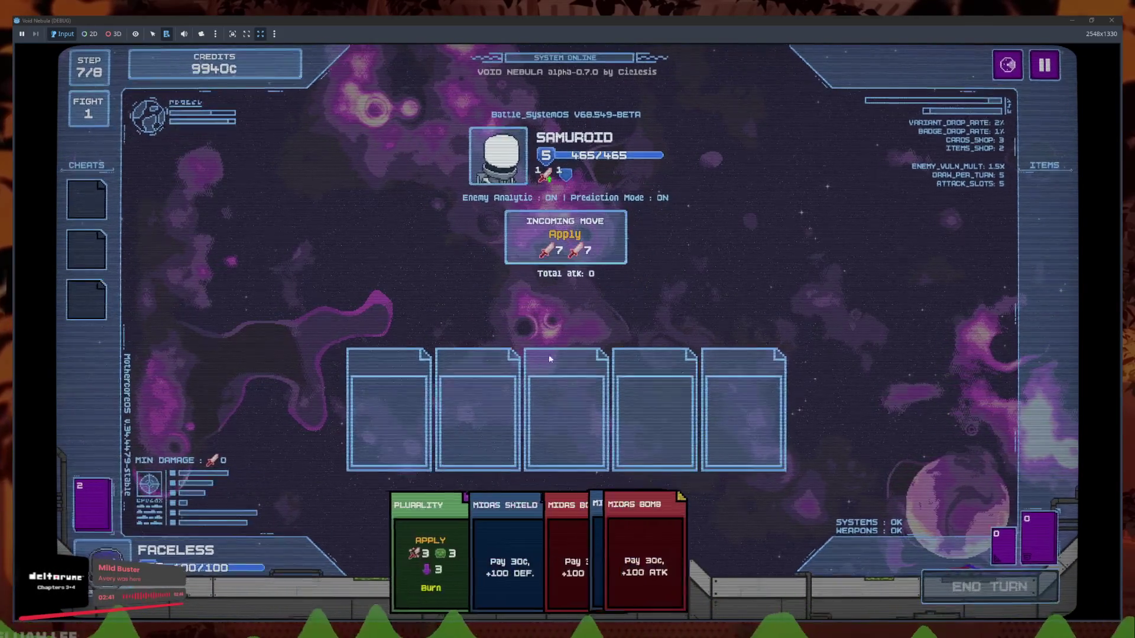
Play Plurality and end turns until Samuroid has 15 shield at 460 HP, then stop the game.
{"action": "left_click", "coordinate": [415, 539]}
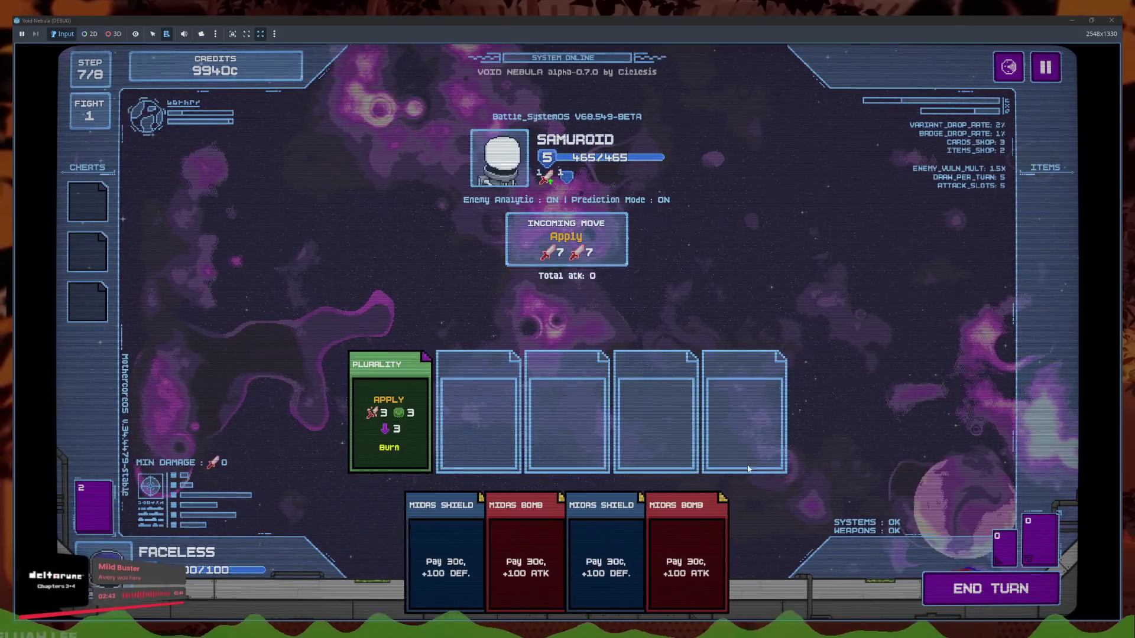
{"action": "left_click", "coordinate": [958, 588]}
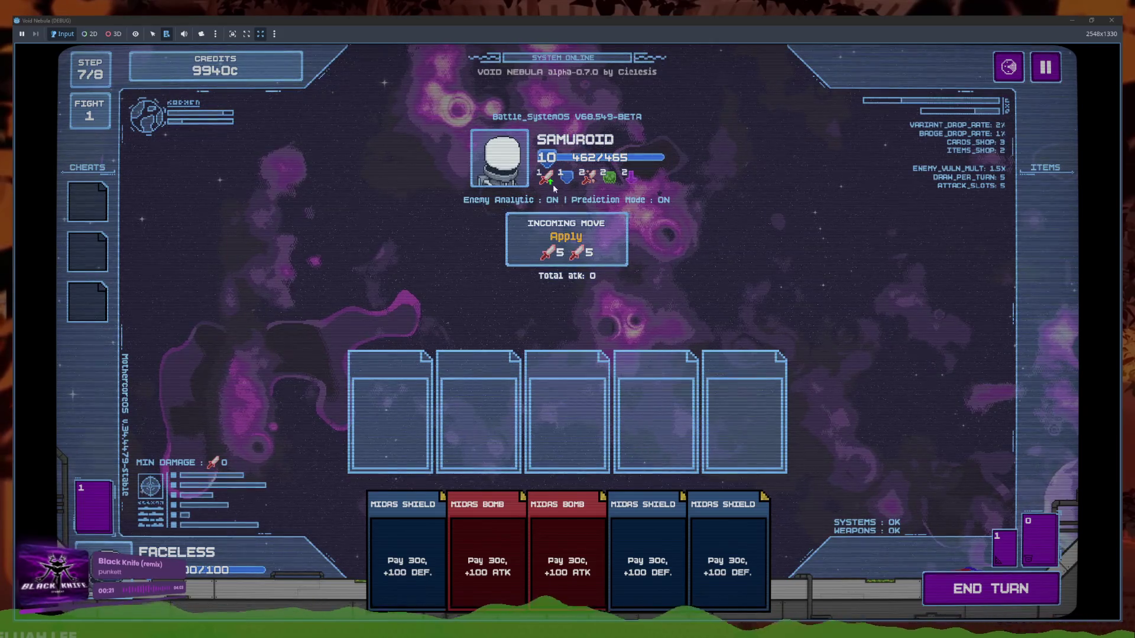
{"action": "mouse_move", "coordinate": [581, 258]}
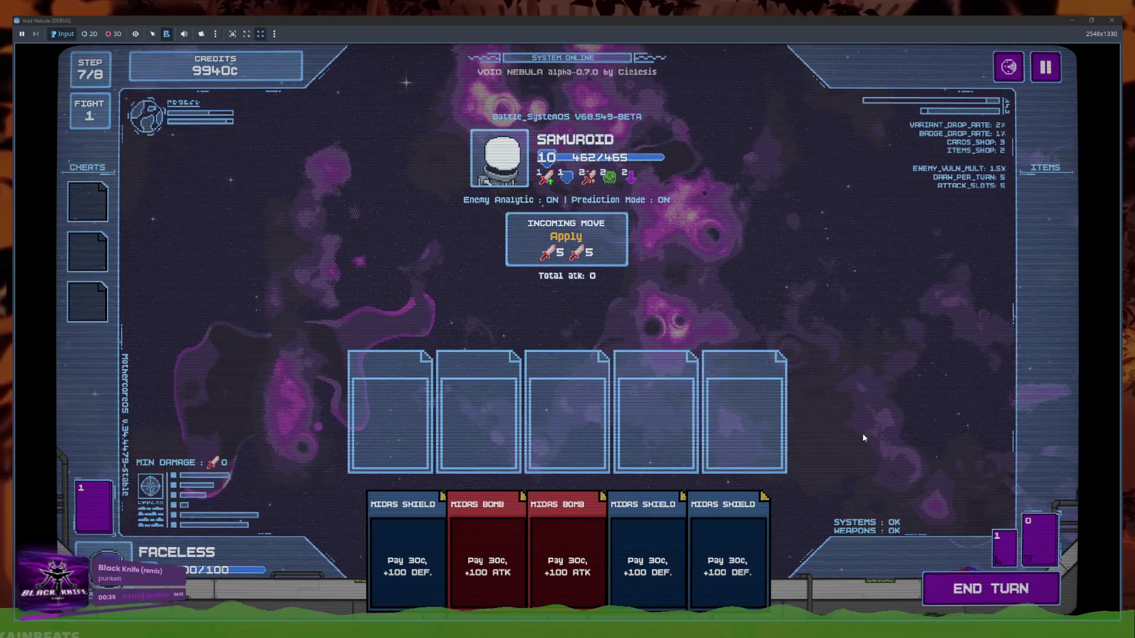
{"action": "key", "text": "space"}
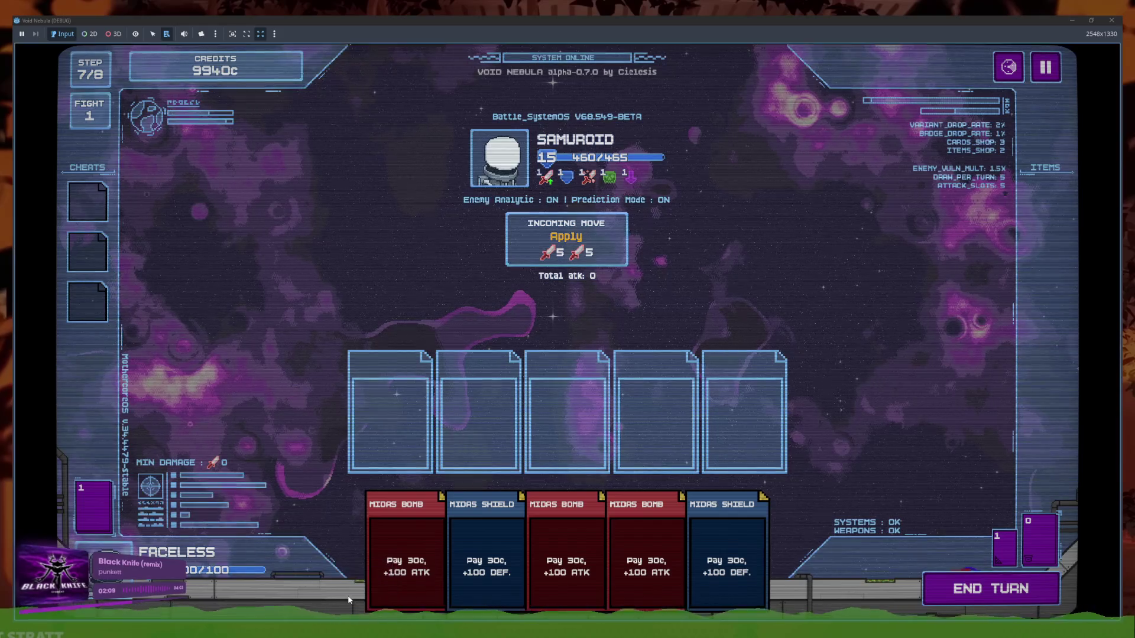
{"action": "key", "text": "F8"}
Try adding a third stat entry to the attack, then remove the unused empty slot.
{"action": "left_click", "coordinate": [1019, 352]}
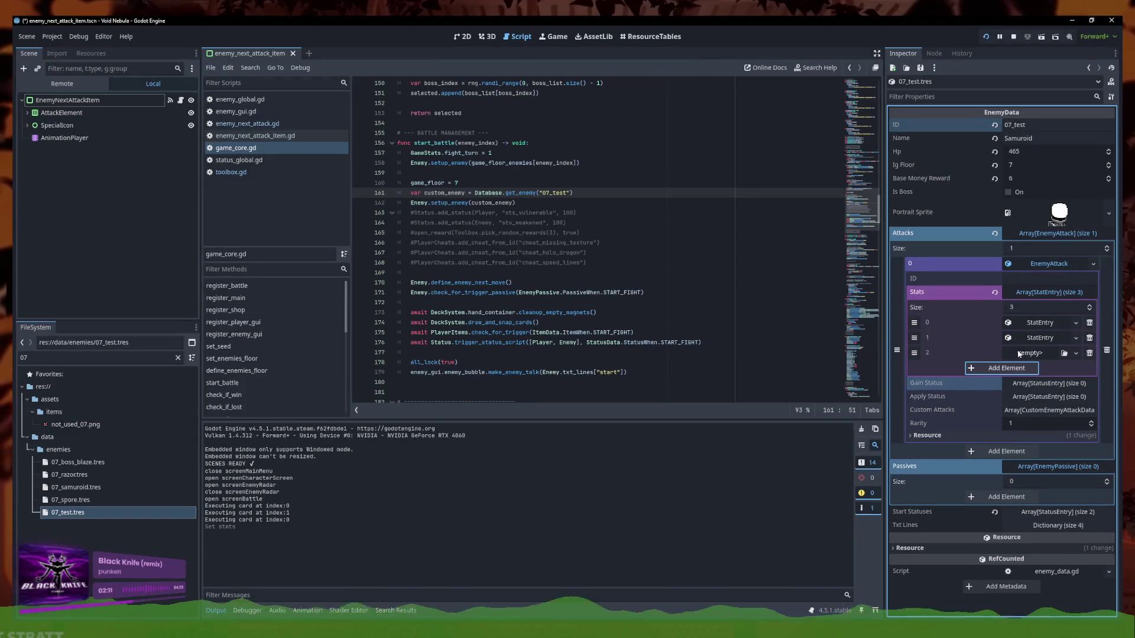
{"action": "left_click", "coordinate": [1075, 353]}
{"action": "left_click", "coordinate": [1056, 396]}
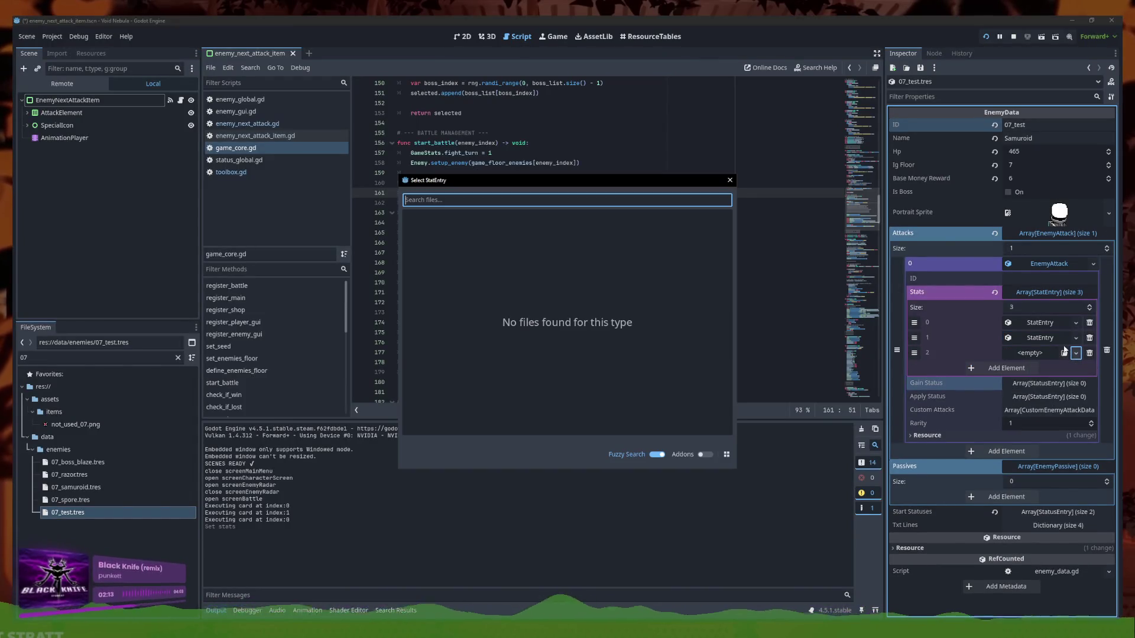
{"action": "left_click", "coordinate": [730, 179]}
{"action": "left_click", "coordinate": [1075, 354]}
{"action": "left_click", "coordinate": [1089, 353]}
Add a Custom Attacks element quick-loaded with the heat explosion resource.
{"action": "left_click", "coordinate": [1049, 395]}
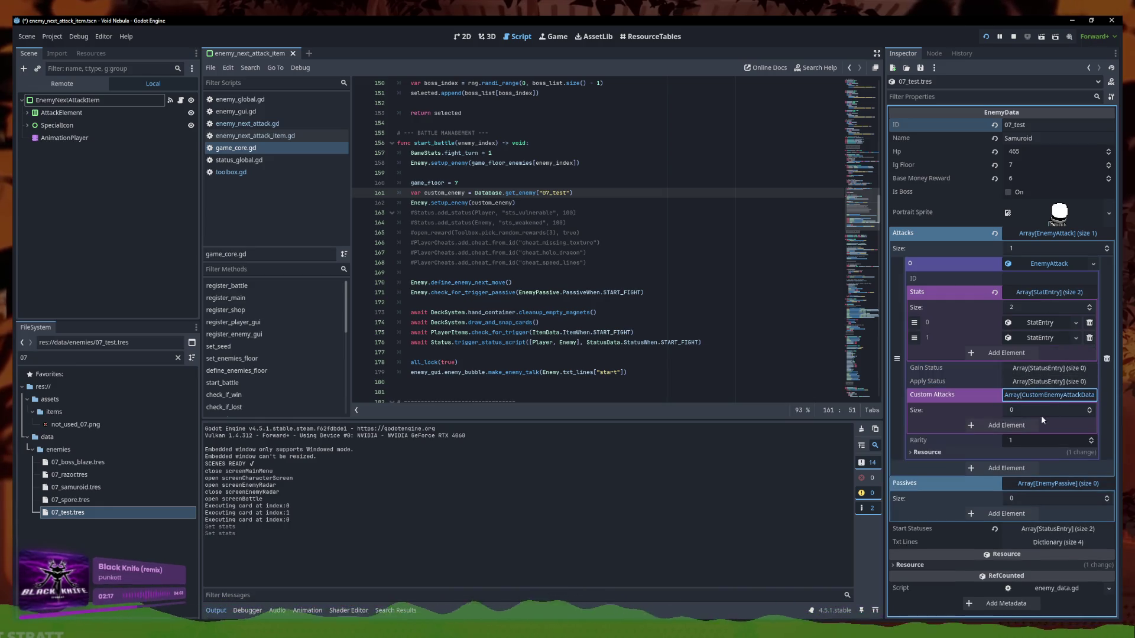
{"action": "left_click", "coordinate": [1044, 424]}
{"action": "left_click", "coordinate": [1069, 426]}
{"action": "left_click", "coordinate": [1047, 455]}
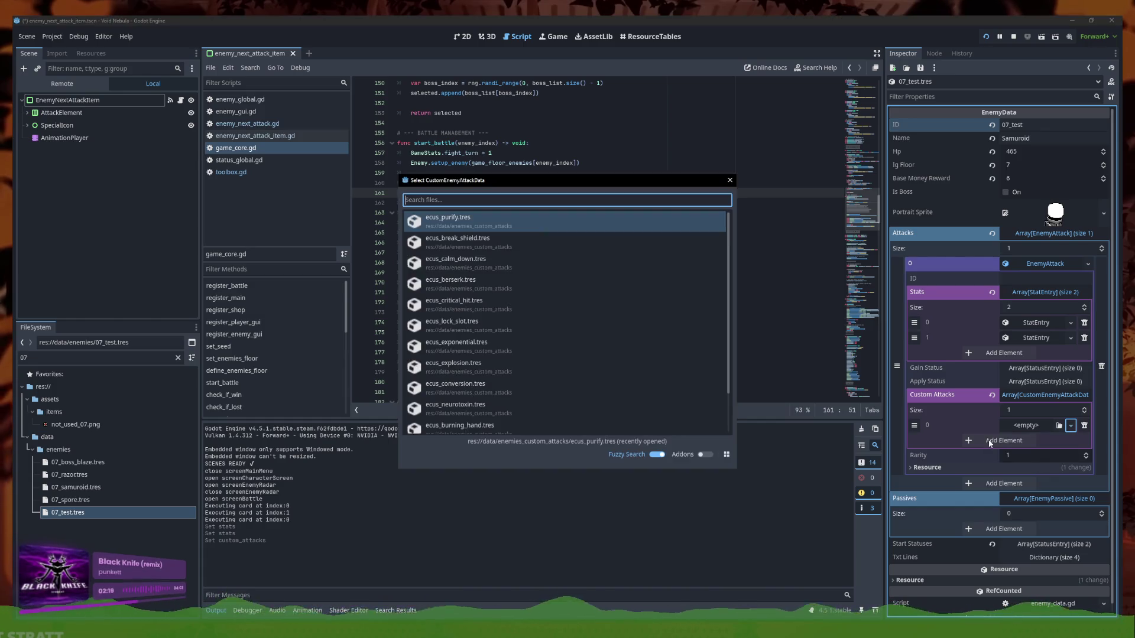
{"action": "type", "text": "heat"}
{"action": "key", "text": "Return"}
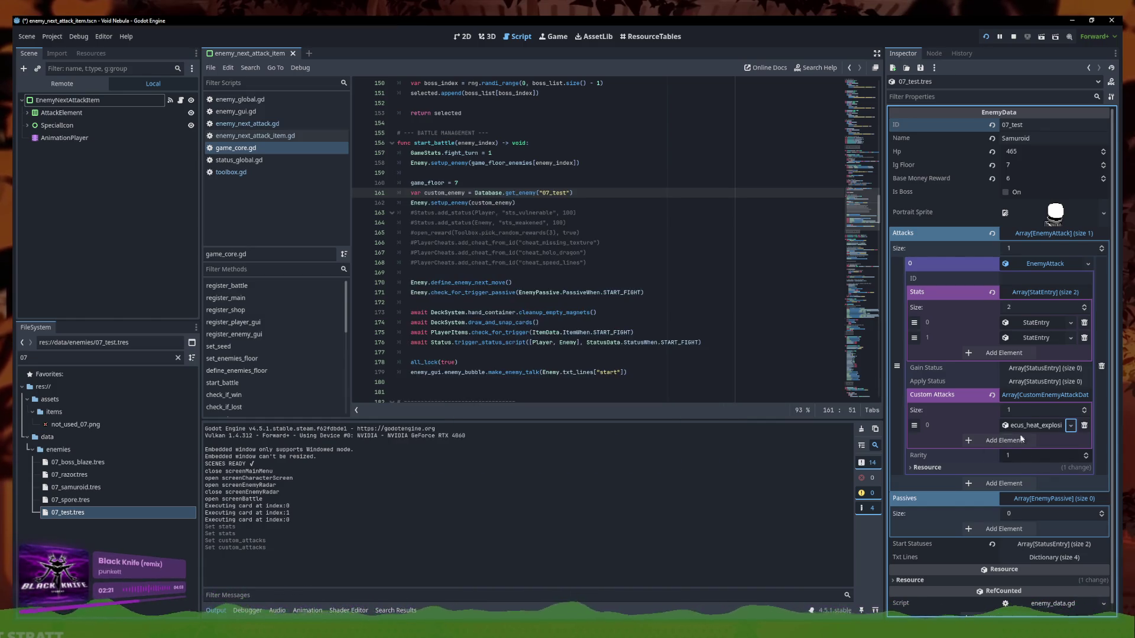
{"action": "left_click", "coordinate": [1029, 368]}
{"action": "left_click", "coordinate": [1028, 368]}
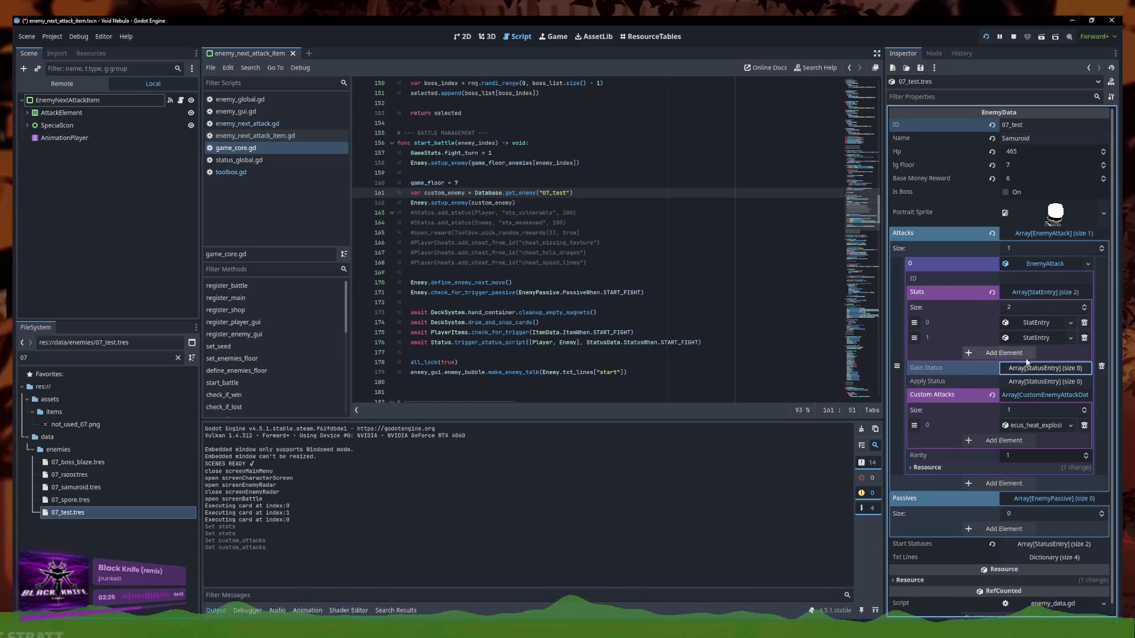
Add a third start status using sts_heat.tres with Amount 7, then relaunch the game.
{"action": "left_click", "coordinate": [1034, 544]}
{"action": "scroll", "coordinate": [1044, 578], "scroll_direction": "down", "scroll_amount": 2}
{"action": "left_click", "coordinate": [1053, 543]}
{"action": "left_click", "coordinate": [1055, 544]}
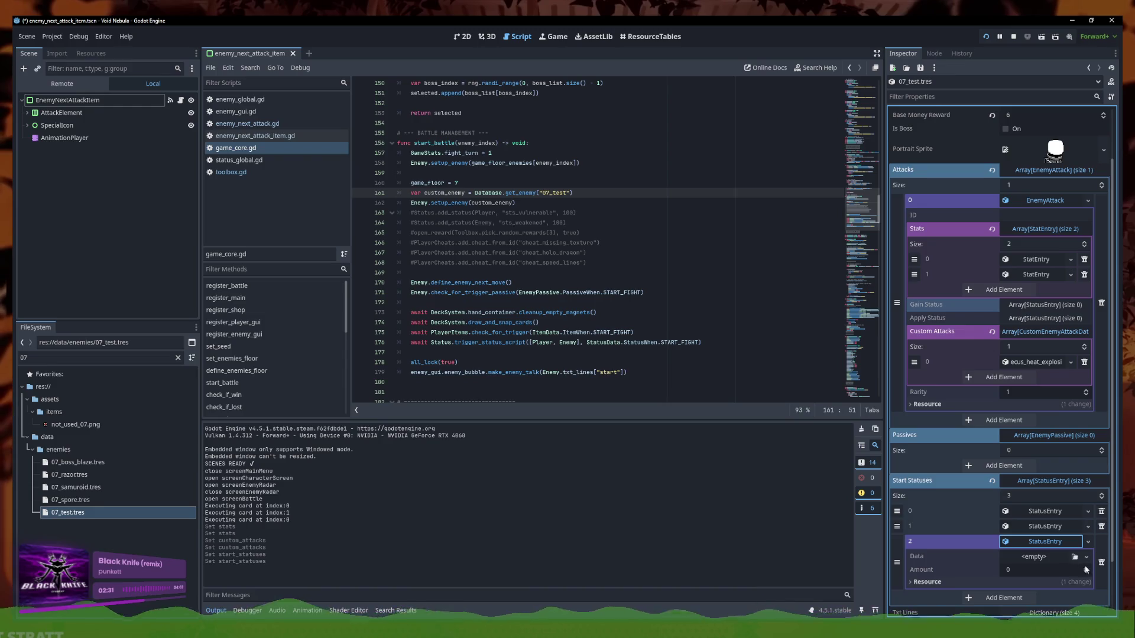
{"action": "left_click", "coordinate": [1075, 556]}
{"action": "type", "text": "heat"}
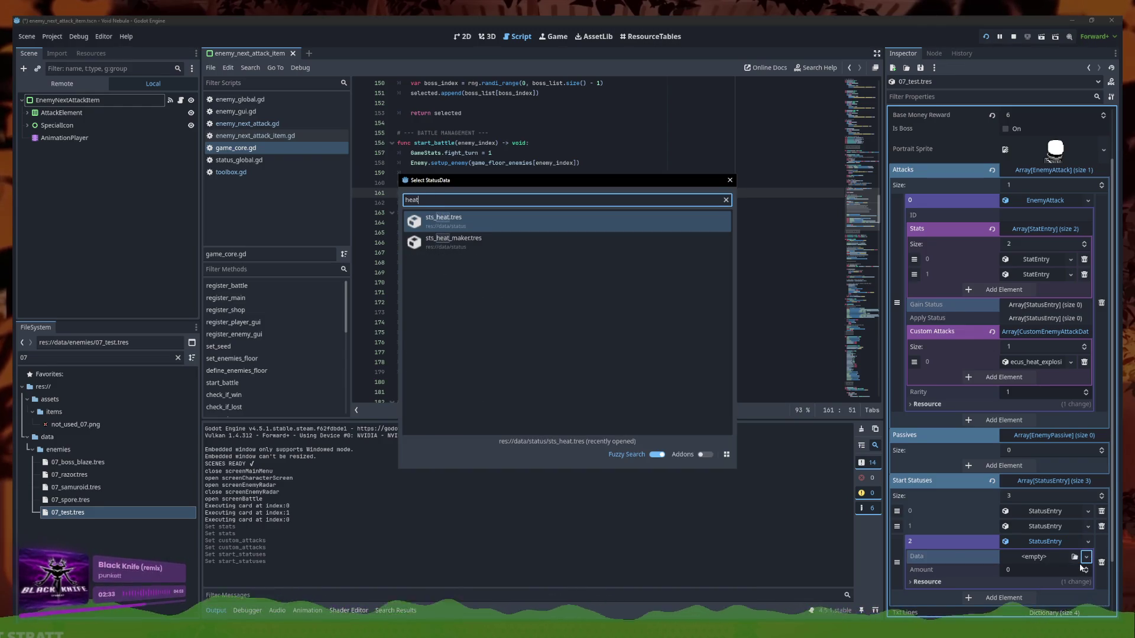
{"action": "key", "text": "Return"}
{"action": "left_click", "coordinate": [1062, 569]}
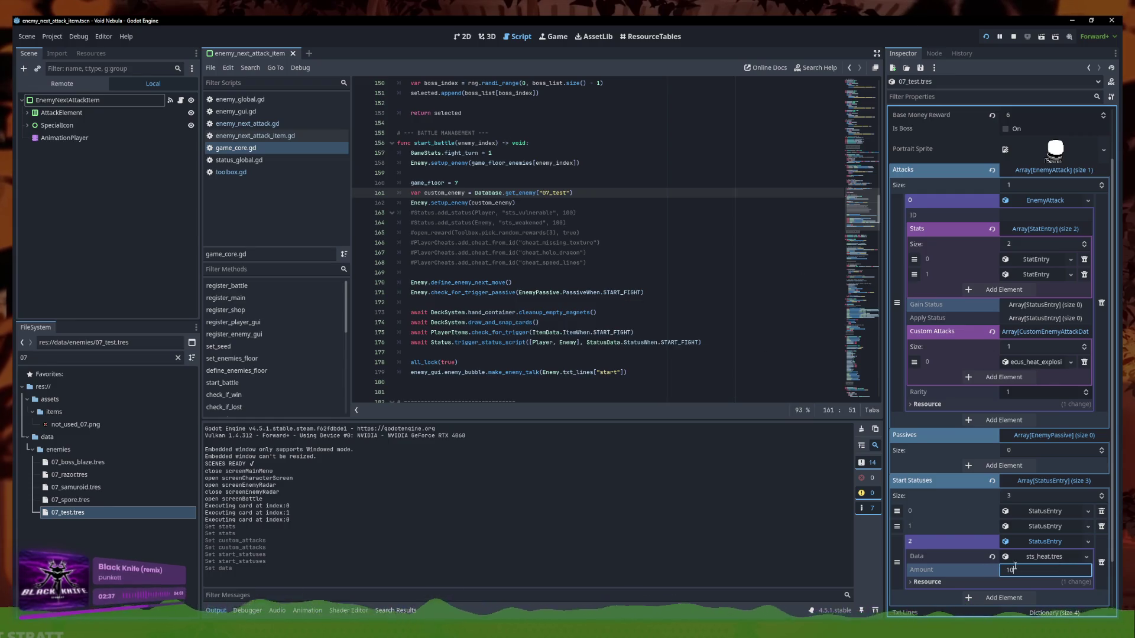
{"action": "type", "text": "7"}
{"action": "left_click", "coordinate": [621, 213]}
{"action": "left_click", "coordinate": [984, 37]}
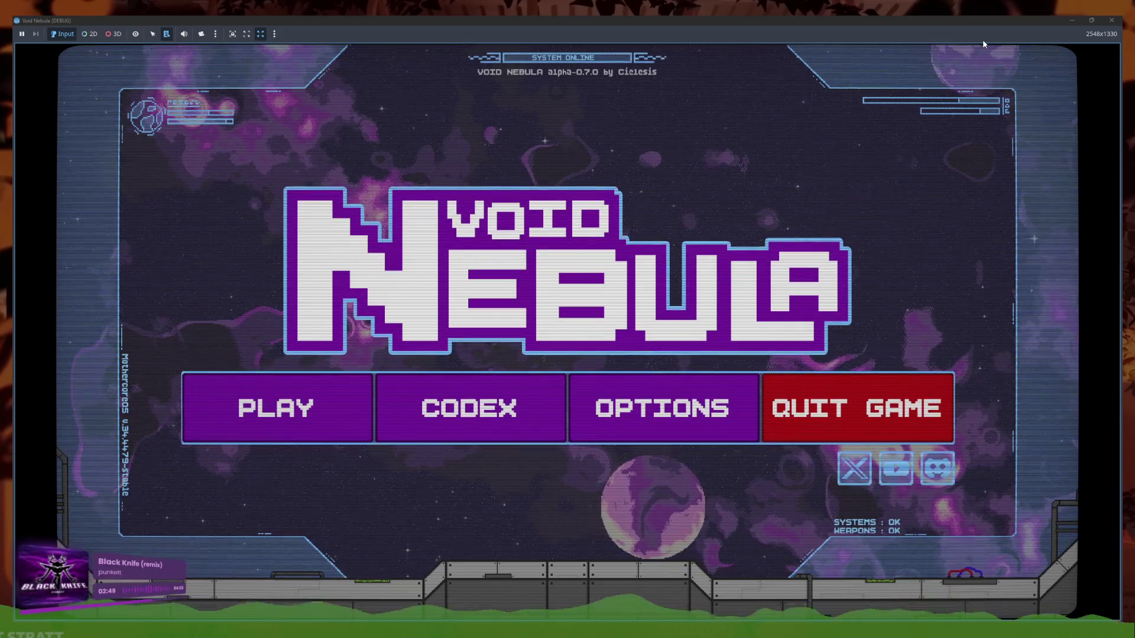
Start a Faceless run, play Midas Shield against Samuroid's 70-heat move, end the turn, and stop.
{"action": "key", "text": "Return"}
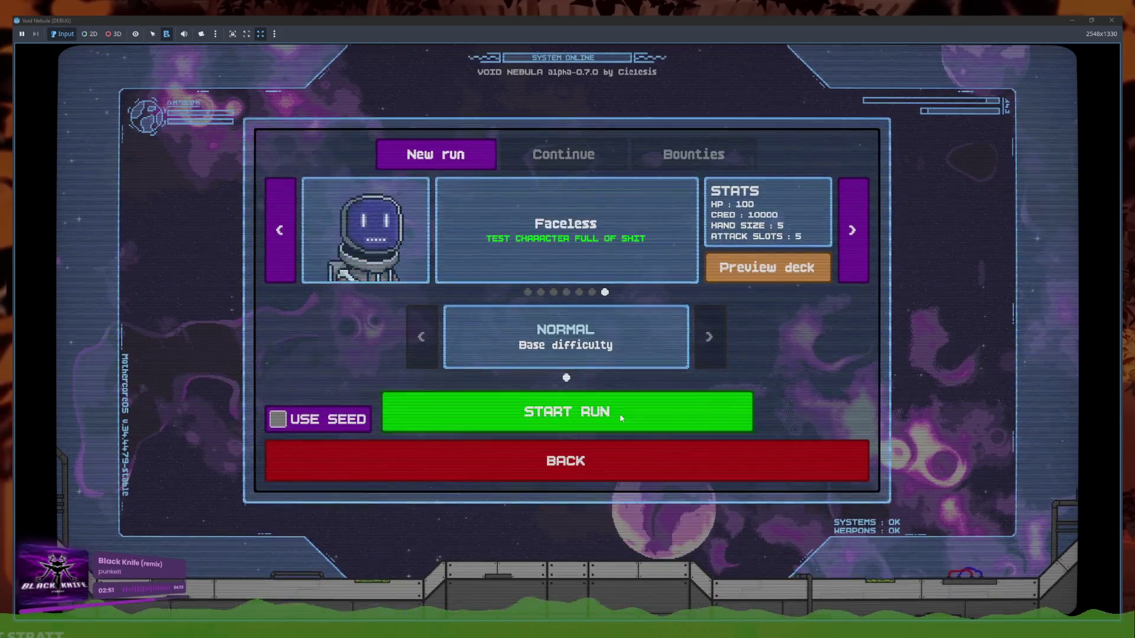
{"action": "left_click", "coordinate": [621, 417]}
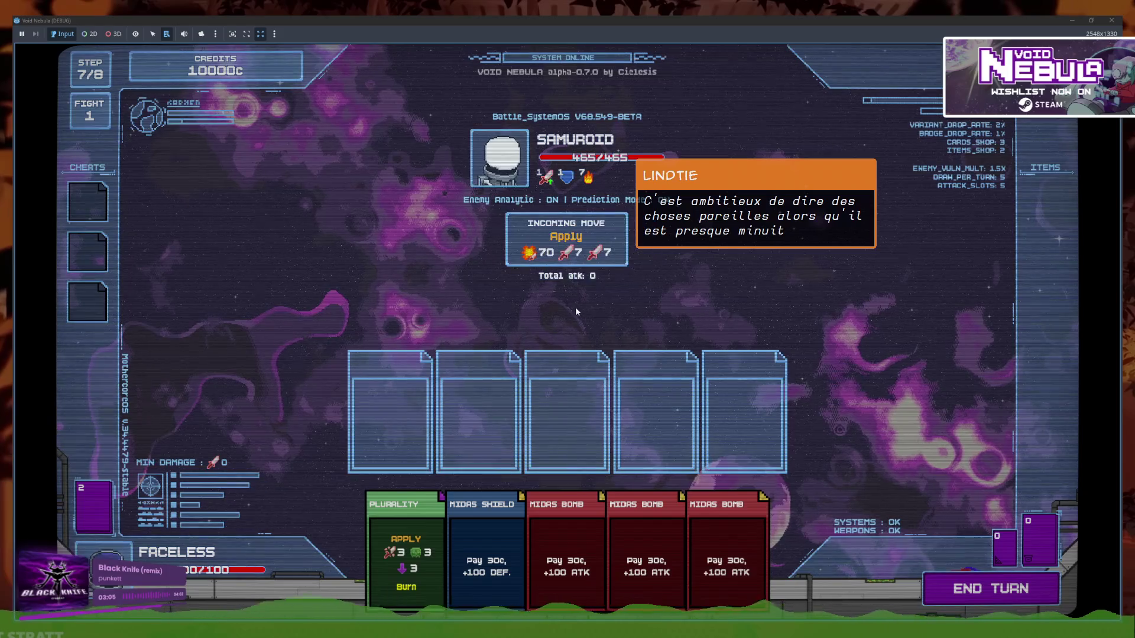
{"action": "mouse_move", "coordinate": [601, 258]}
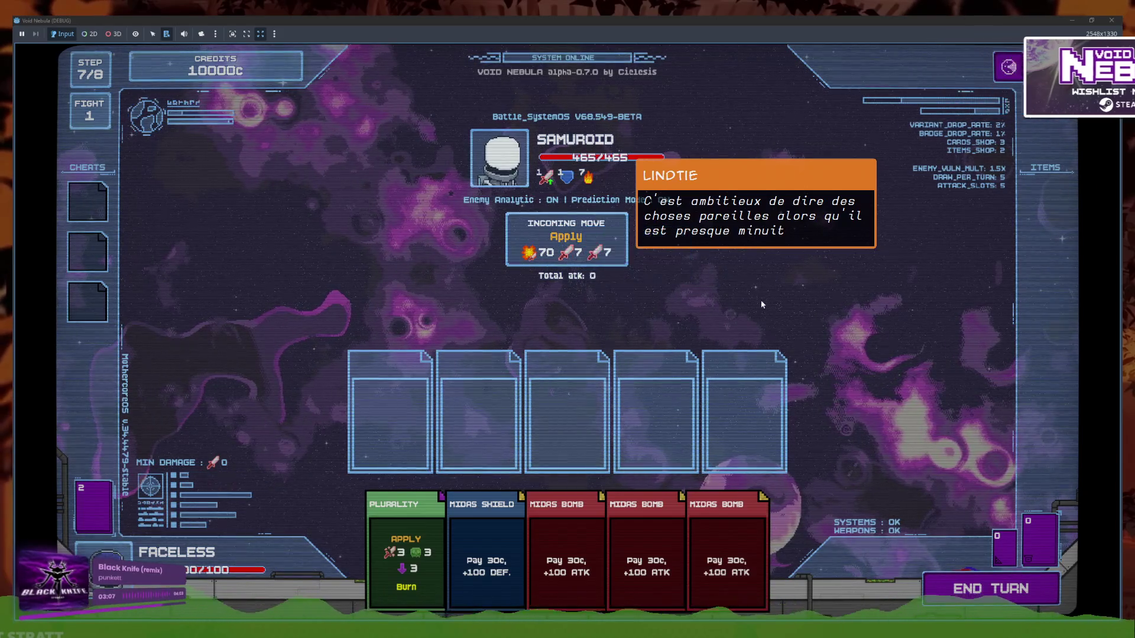
{"action": "mouse_move", "coordinate": [545, 177]}
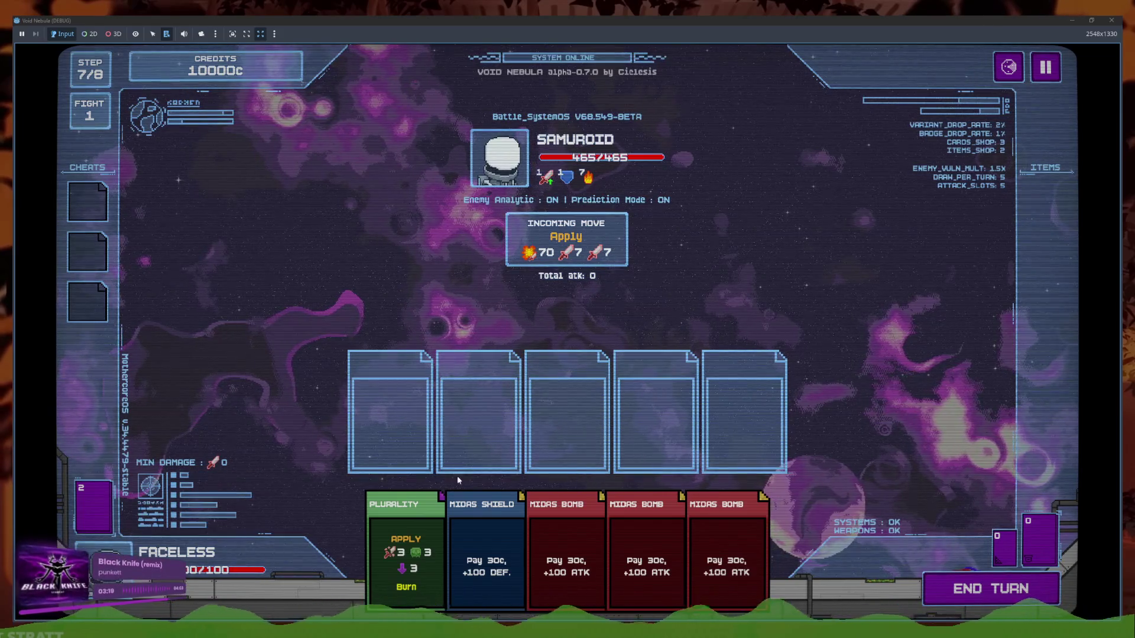
{"action": "left_click", "coordinate": [484, 556]}
{"action": "left_click", "coordinate": [931, 582]}
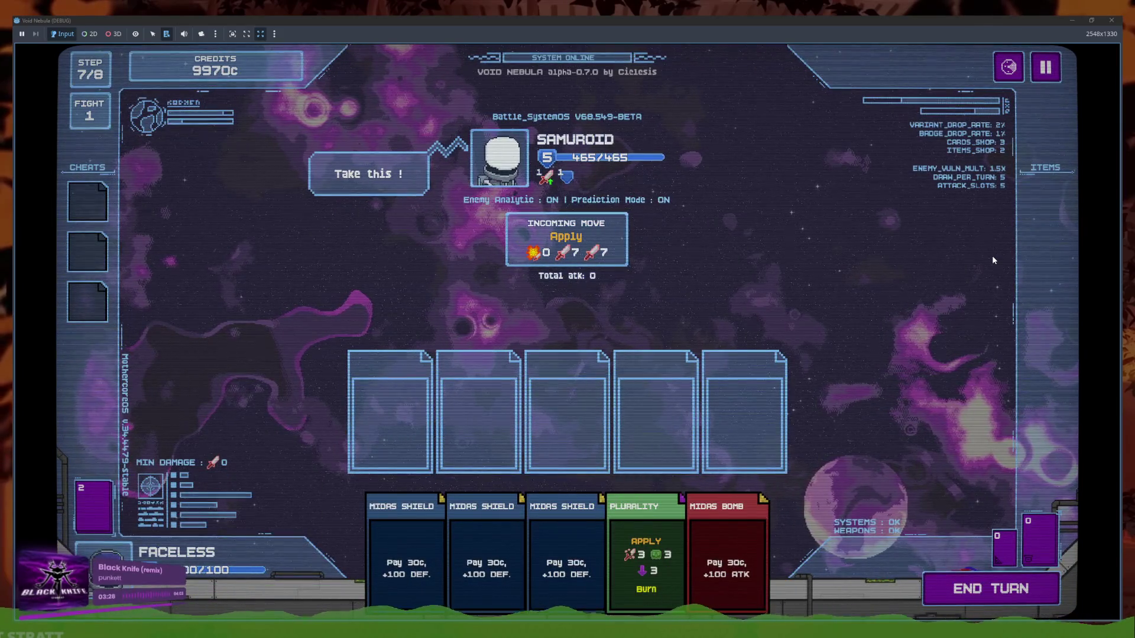
{"action": "key", "text": "alt+Tab"}
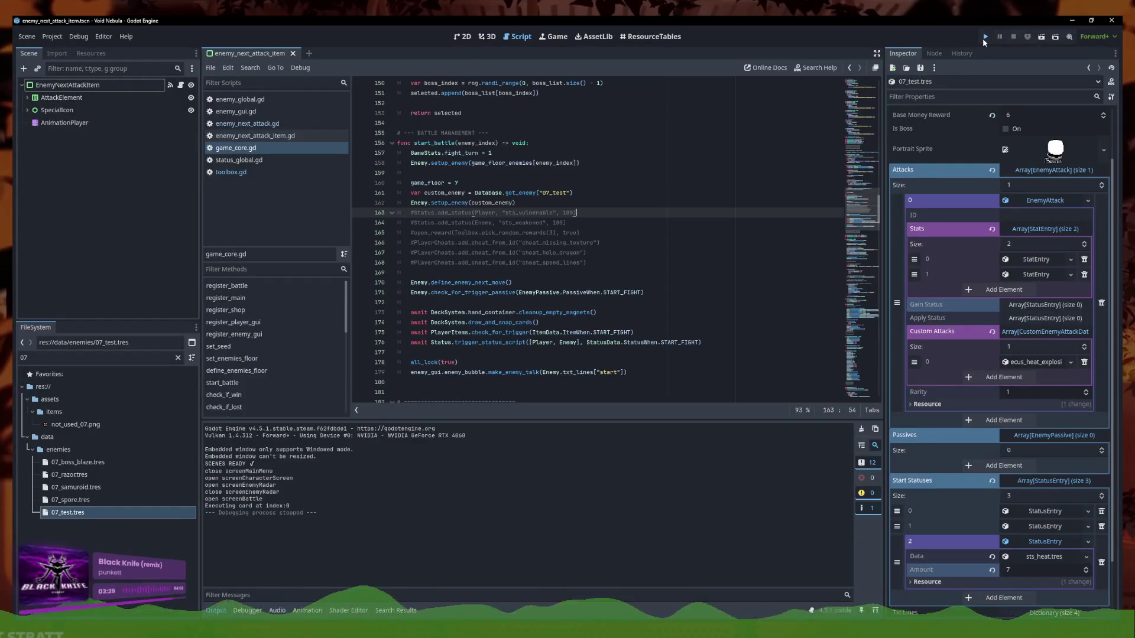
Relaunch the game and start a new run as Faceless.
{"action": "left_click", "coordinate": [982, 37]}
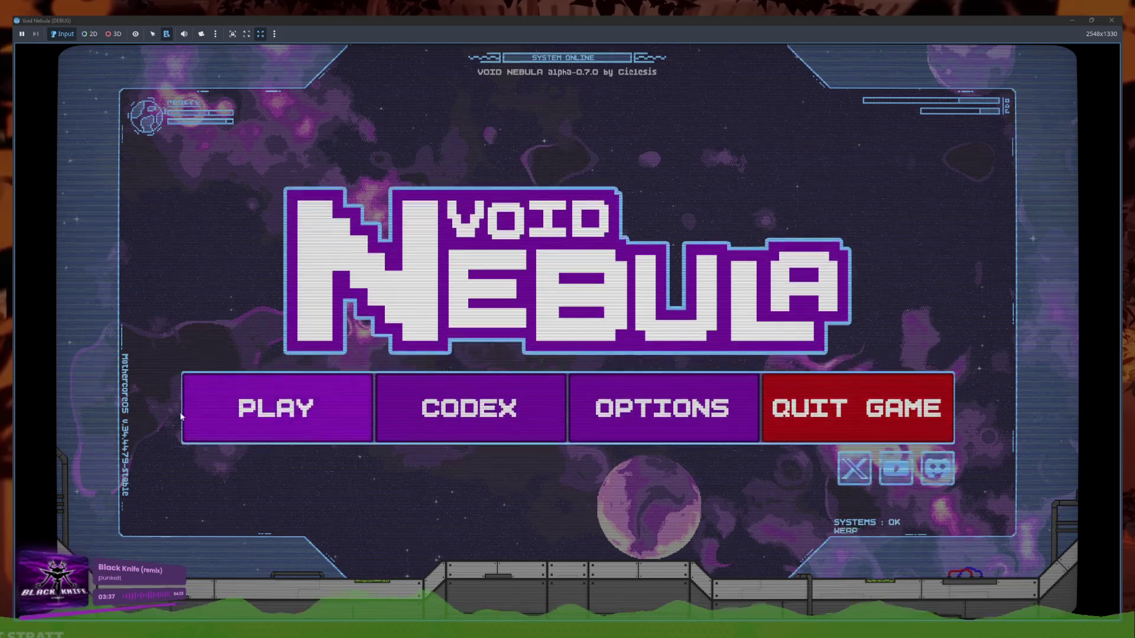
{"action": "left_click", "coordinate": [310, 390]}
{"action": "left_click", "coordinate": [611, 292]}
{"action": "left_click", "coordinate": [614, 408]}
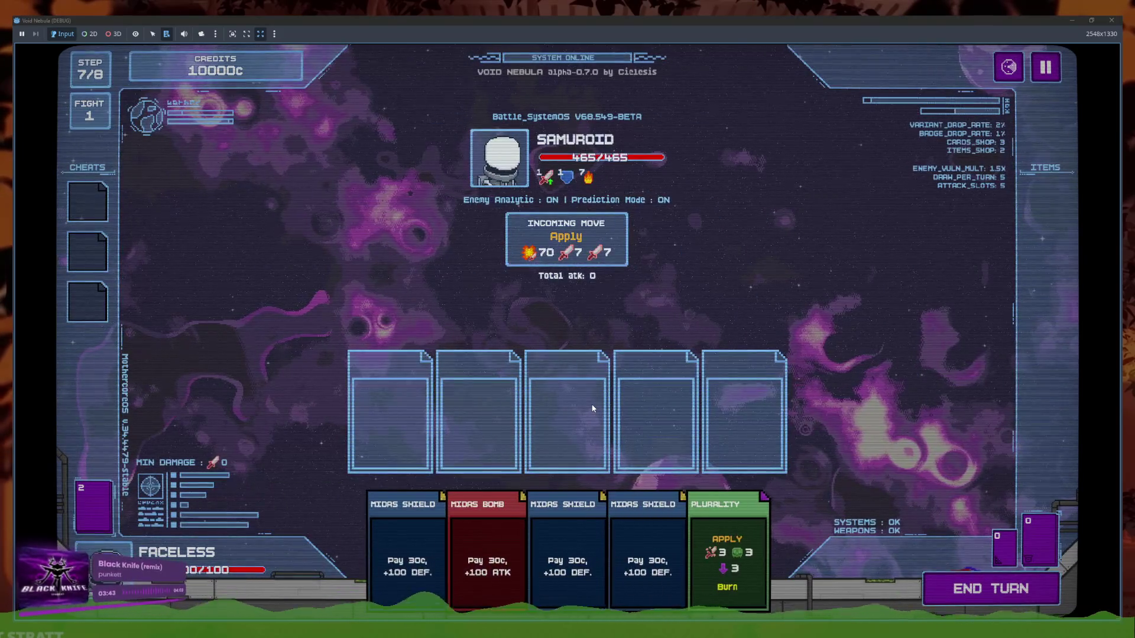
Play Plurality and three Midas Shields into the slots, then end the turn.
{"action": "left_click", "coordinate": [727, 549]}
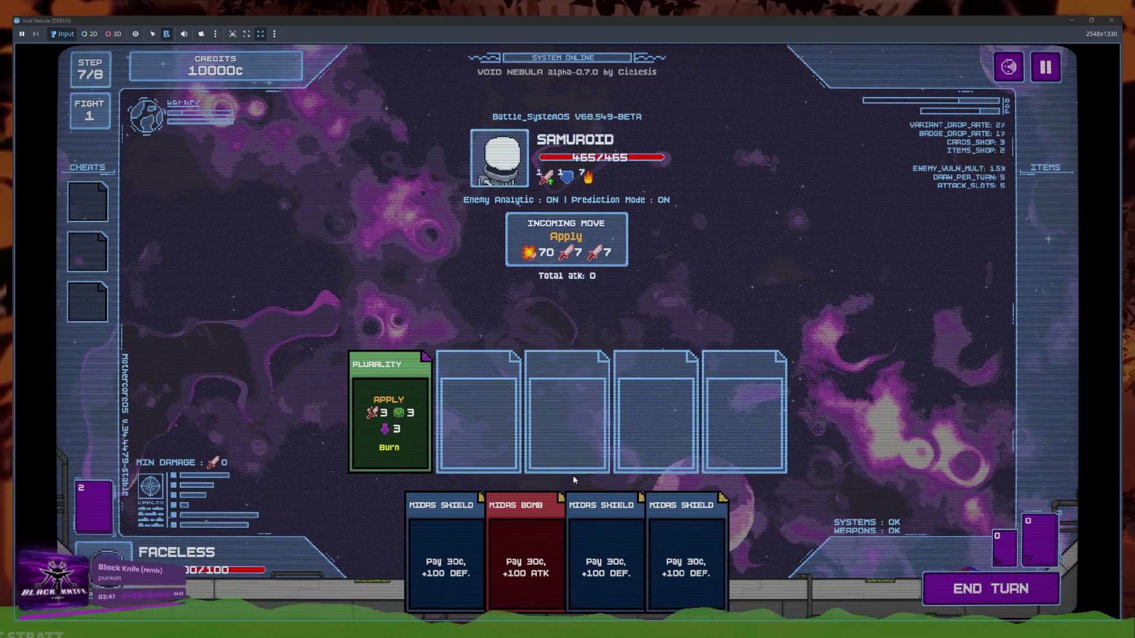
{"action": "left_click", "coordinate": [585, 514]}
{"action": "left_click", "coordinate": [644, 520]}
{"action": "left_click", "coordinate": [467, 532]}
{"action": "left_click", "coordinate": [981, 588]}
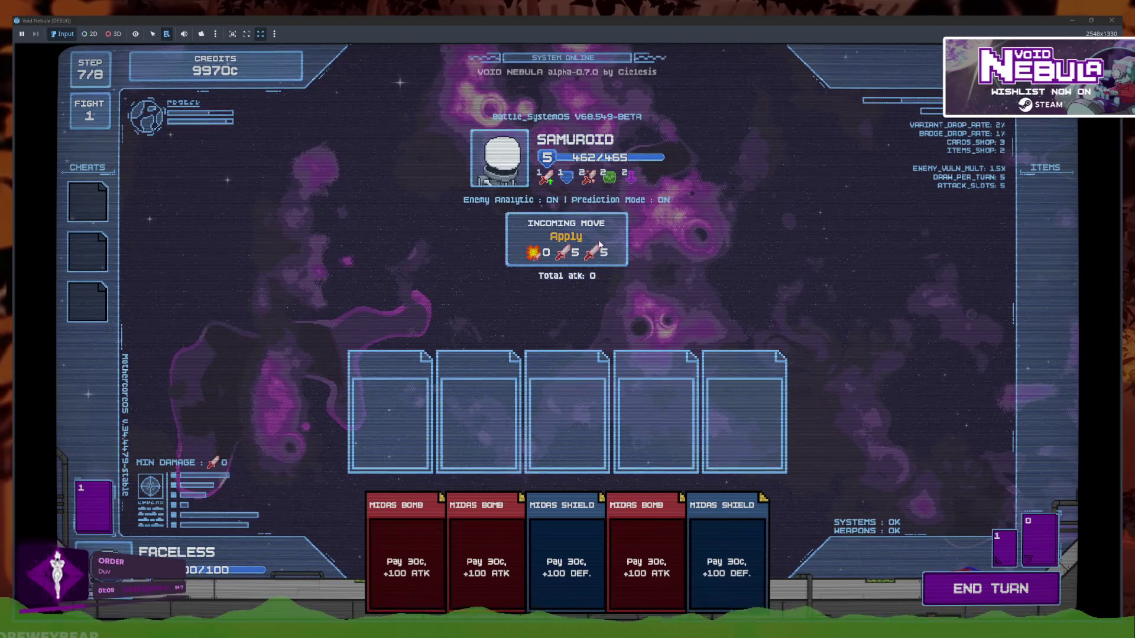
Read Samuroid's Apply move (0 heat, two 5-damage attacks), then minimize the game window.
{"action": "mouse_move", "coordinate": [598, 261]}
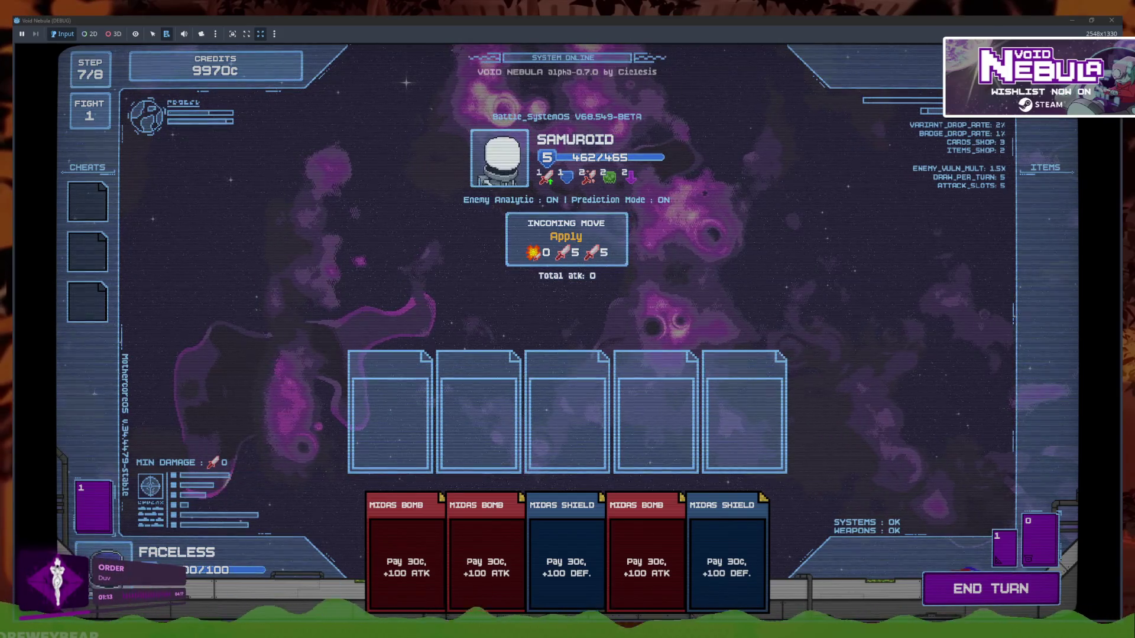
{"action": "left_click", "coordinate": [1073, 20]}
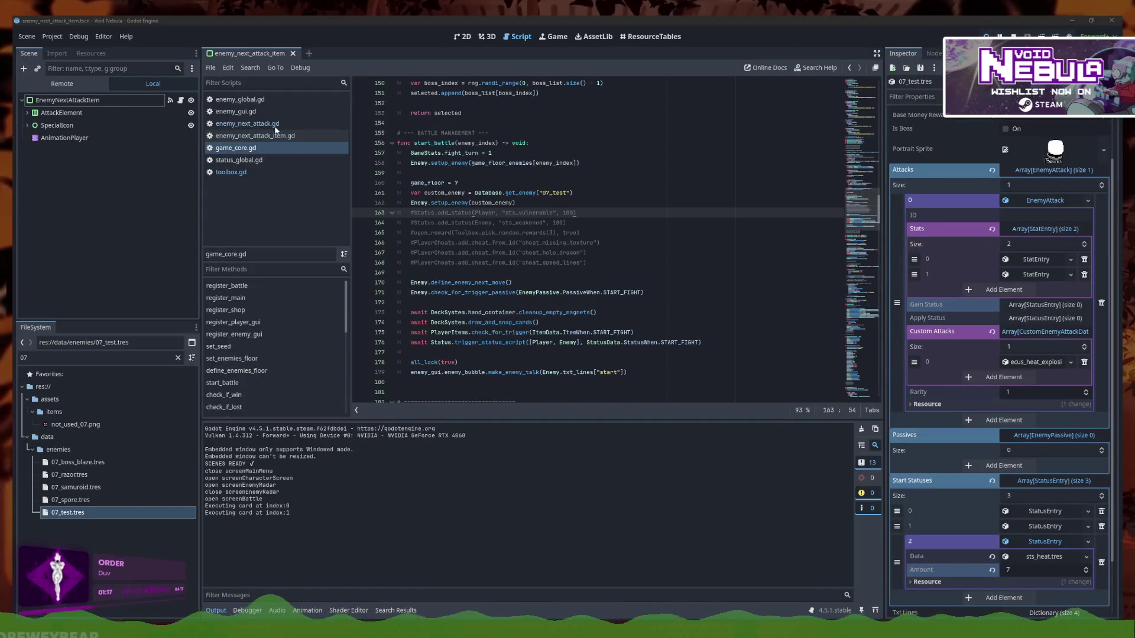
In toolbox.gd, comment out the vulnerable and weakened addition lines 151–152.
{"action": "left_click", "coordinate": [276, 126]}
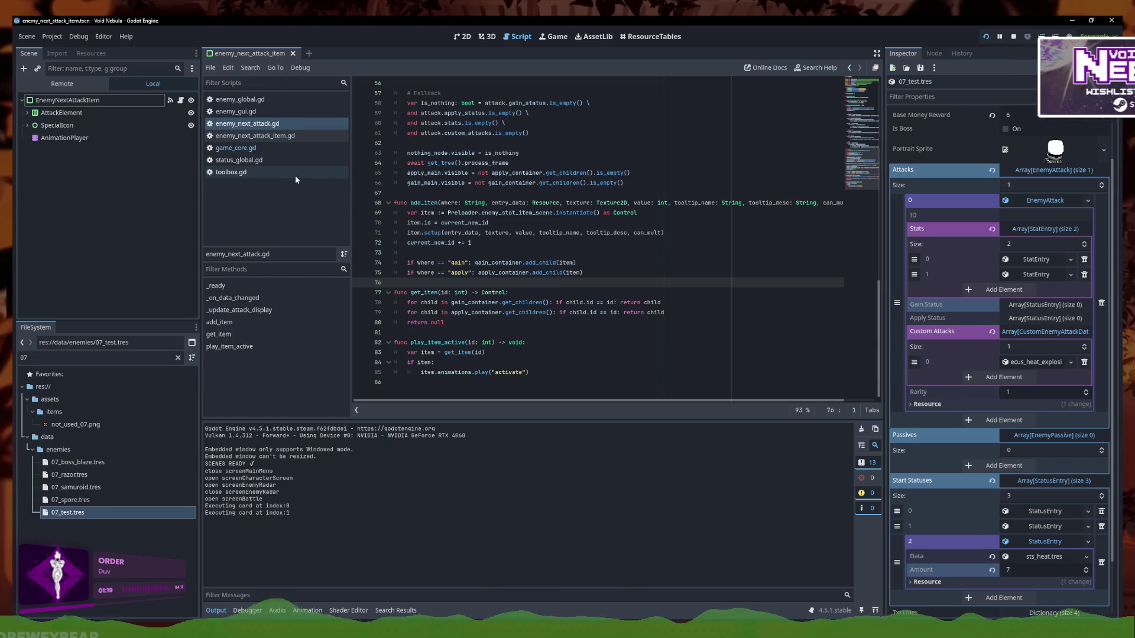
{"action": "left_click", "coordinate": [261, 146]}
{"action": "left_click", "coordinate": [261, 171]}
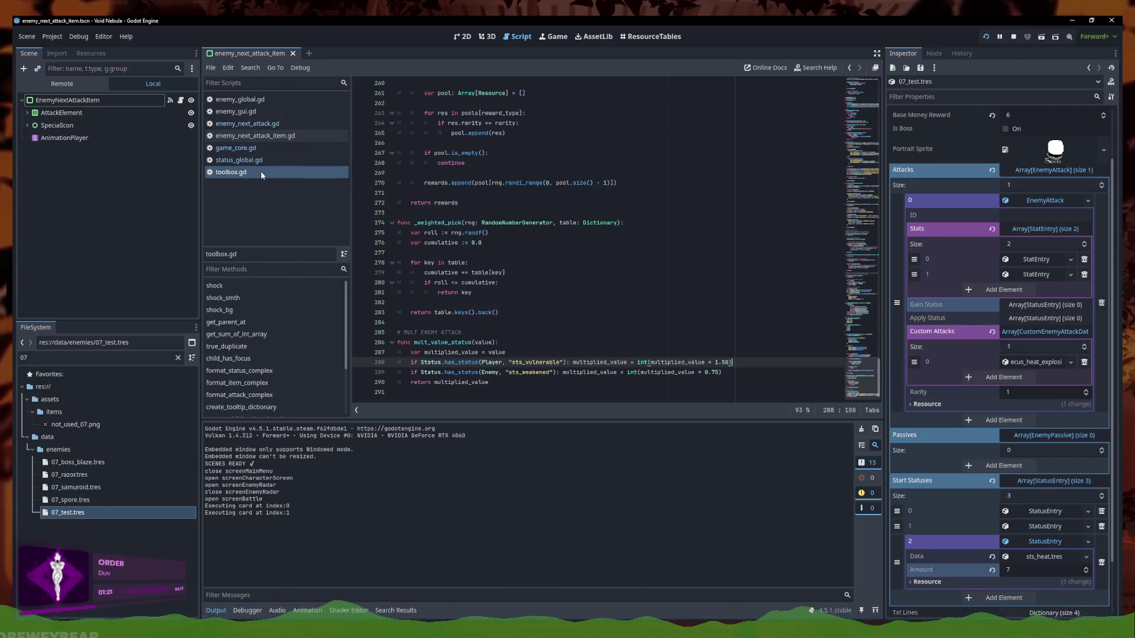
{"action": "left_click", "coordinate": [766, 372]}
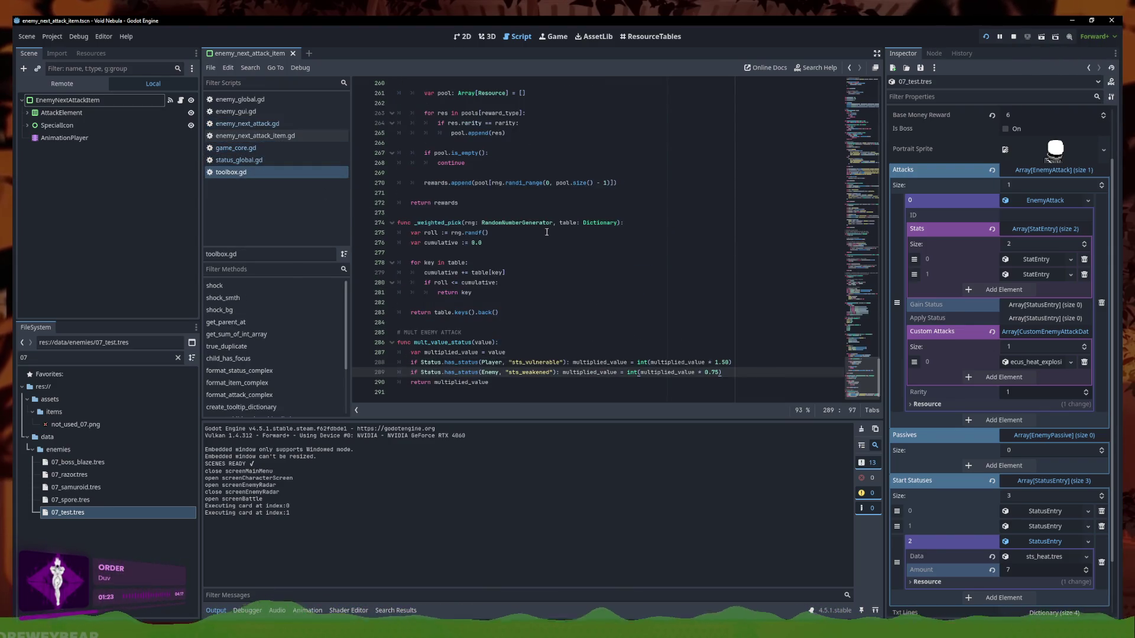
{"action": "left_click_drag", "start_coordinate": [755, 370], "coordinate": [374, 362]}
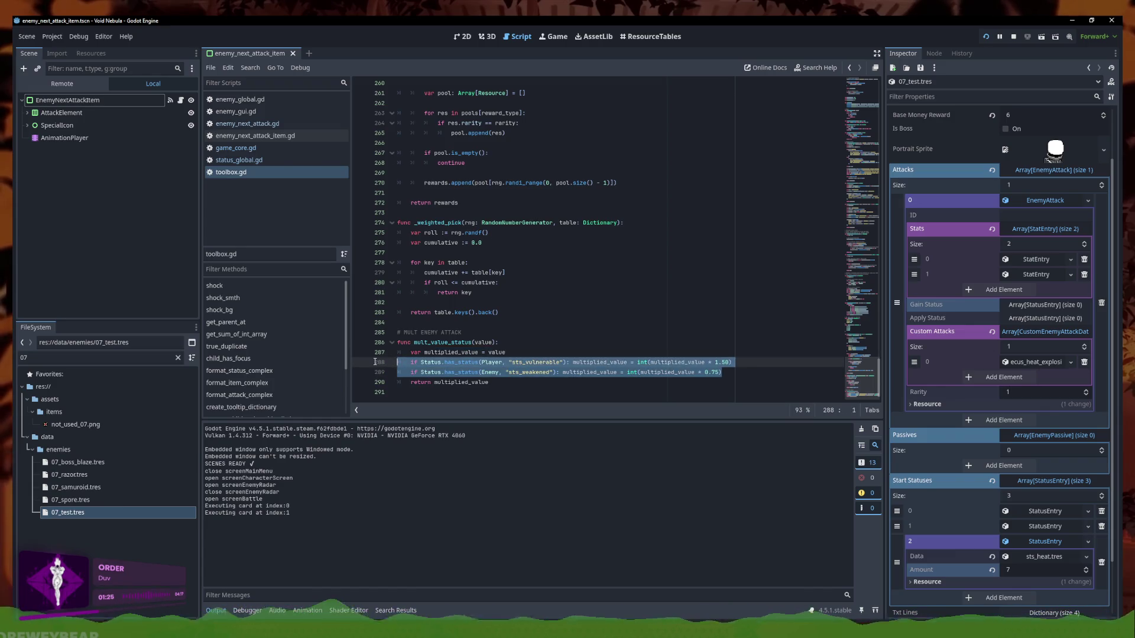
{"action": "scroll", "coordinate": [529, 360], "scroll_direction": "up", "scroll_amount": 15}
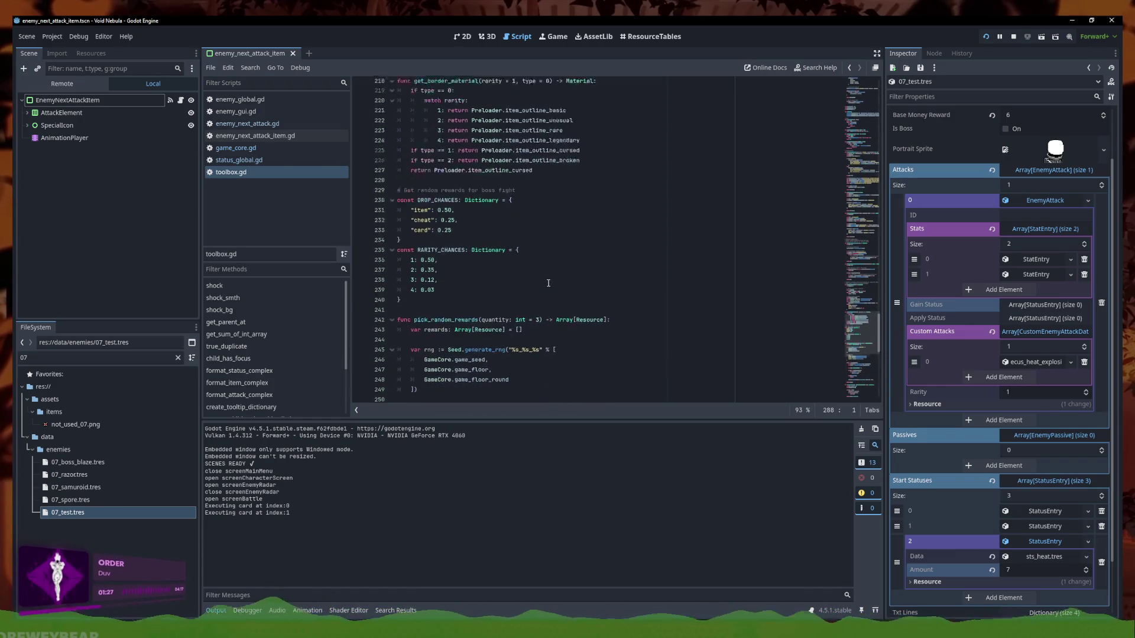
{"action": "scroll", "coordinate": [524, 271], "scroll_direction": "up", "scroll_amount": 10}
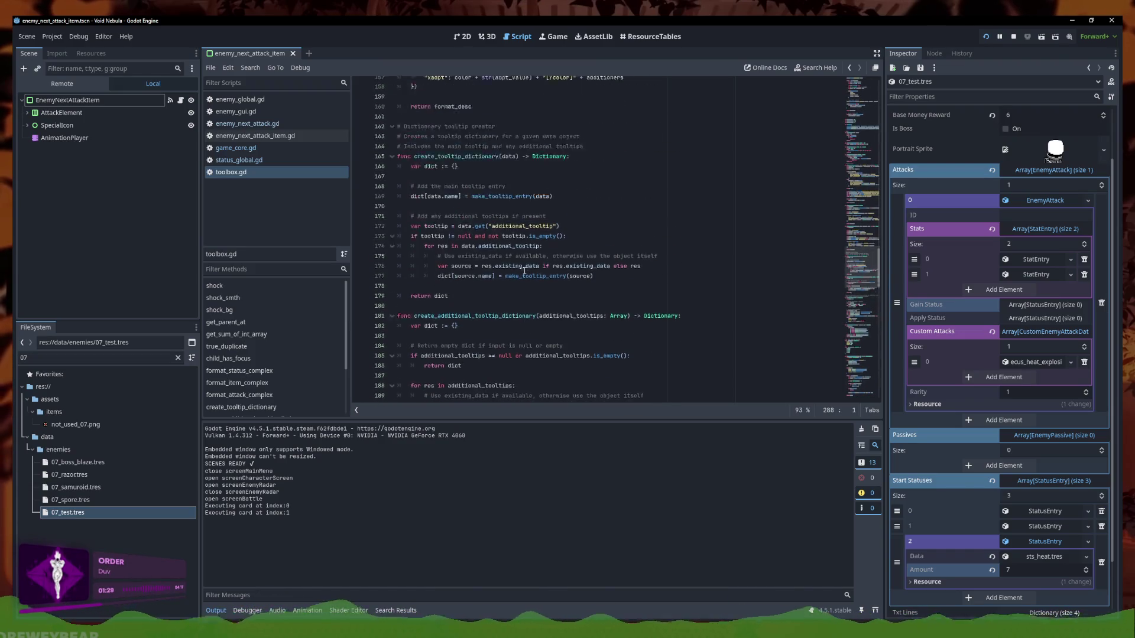
{"action": "scroll", "coordinate": [517, 263], "scroll_direction": "up", "scroll_amount": 1}
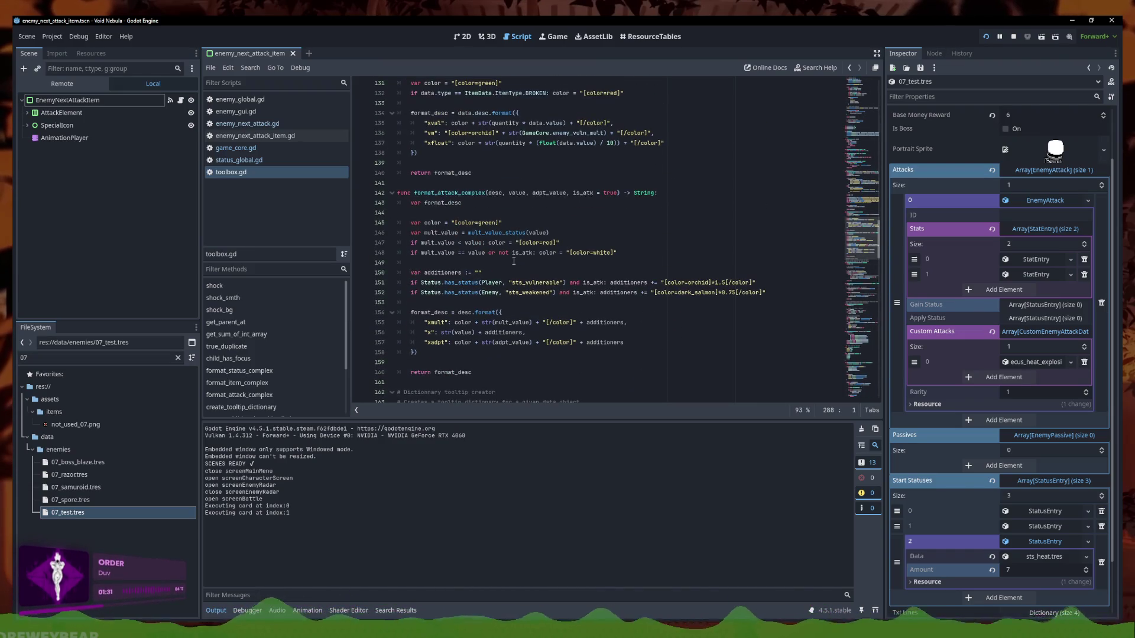
{"action": "left_click_drag", "start_coordinate": [798, 293], "coordinate": [385, 279]}
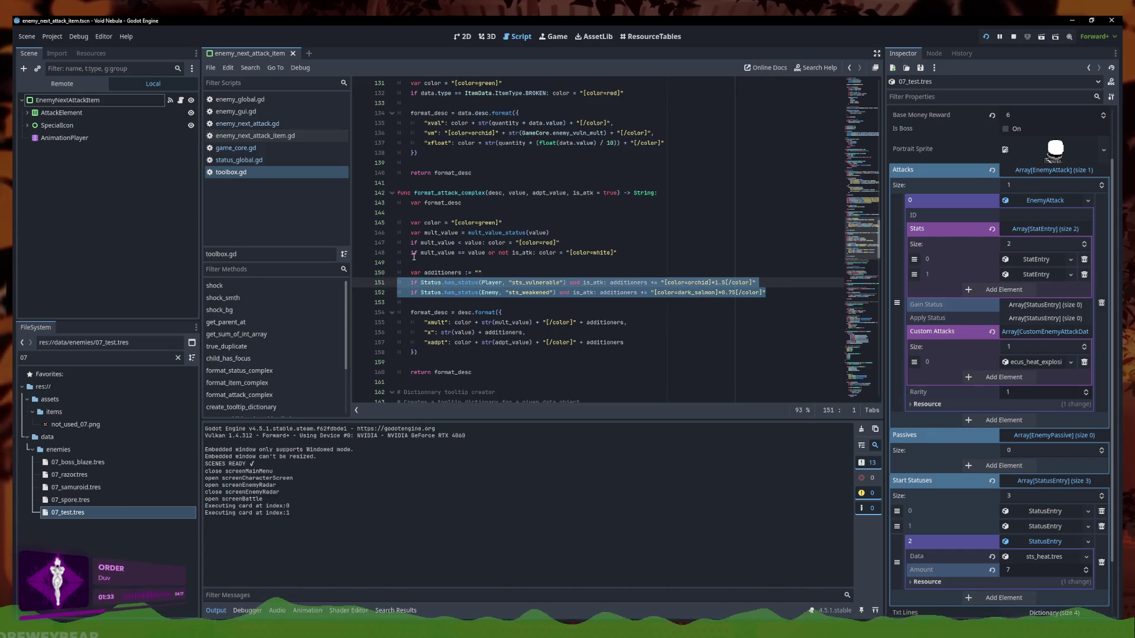
{"action": "key", "text": "ctrl+k"}
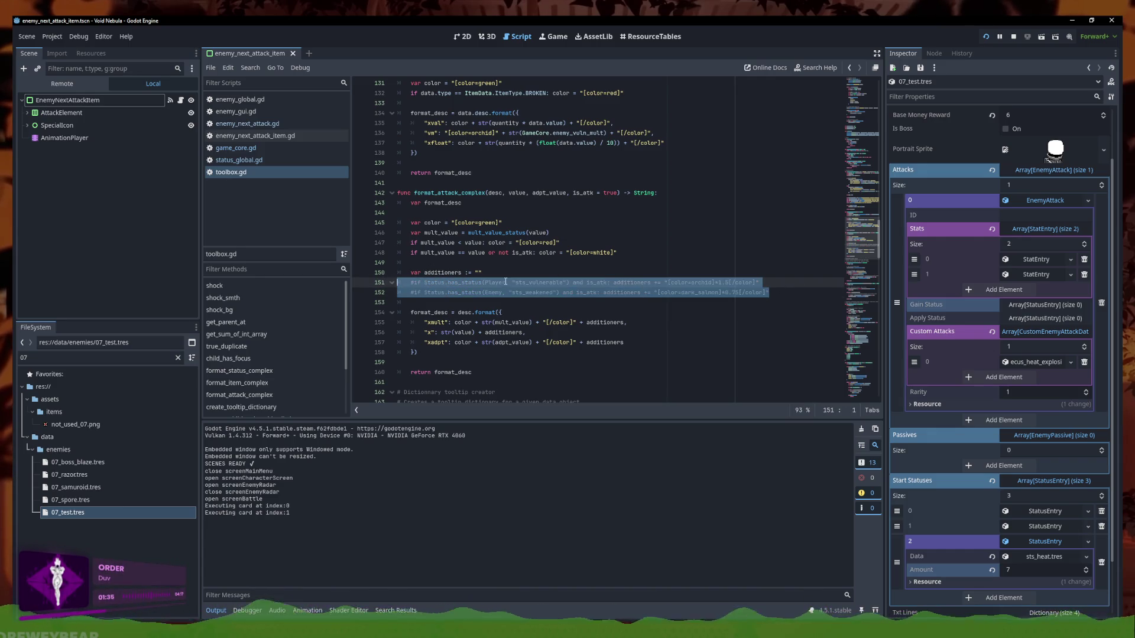
{"action": "left_click", "coordinate": [503, 282]}
Comment out the mult_value lines 146–148, then uncomment them again to fix the error.
{"action": "left_click", "coordinate": [499, 272]}
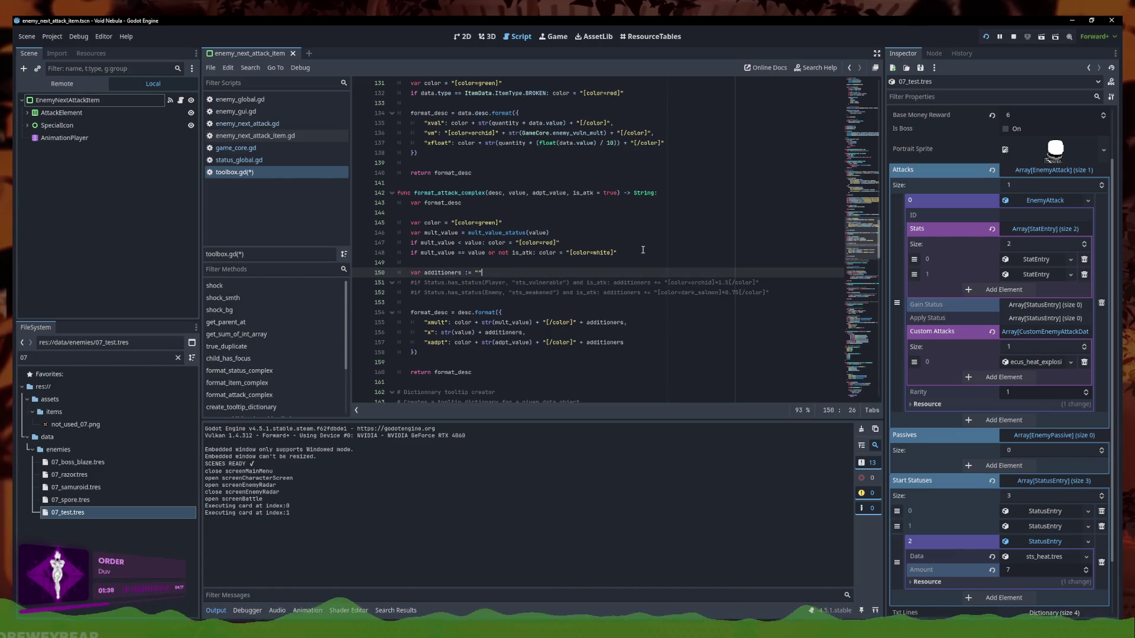
{"action": "left_click", "coordinate": [577, 234]}
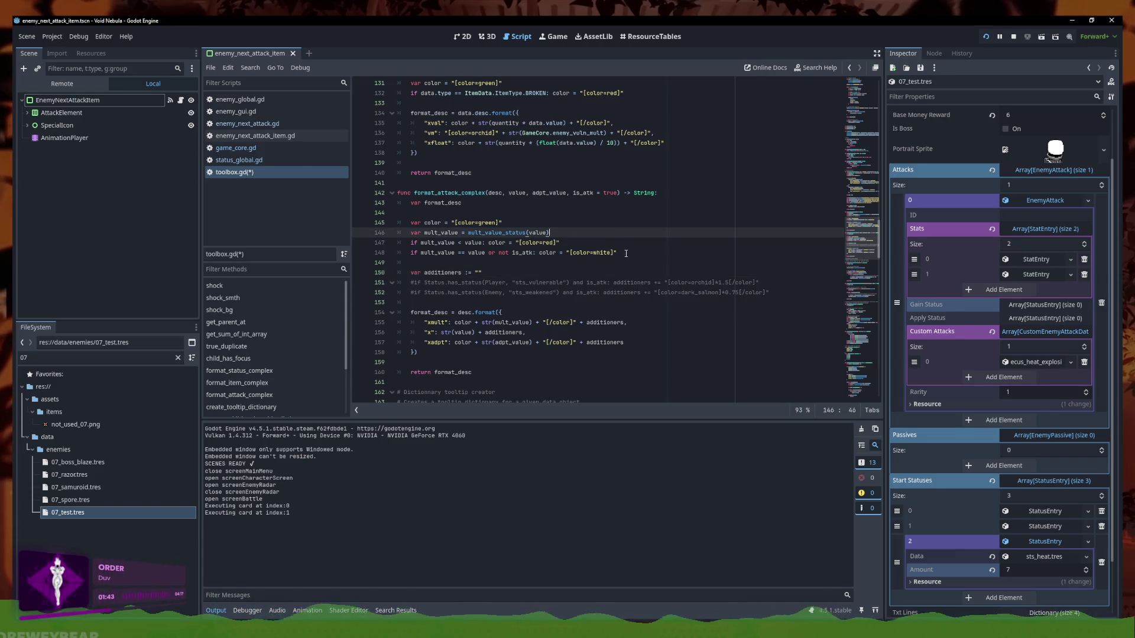
{"action": "mouse_move", "coordinate": [626, 254]}
{"action": "left_mouse_down"}
{"action": "mouse_move", "coordinate": [381, 232]}
{"action": "mouse_move", "coordinate": [455, 243]}
{"action": "left_mouse_up"}
{"action": "key", "text": "ctrl+k"}
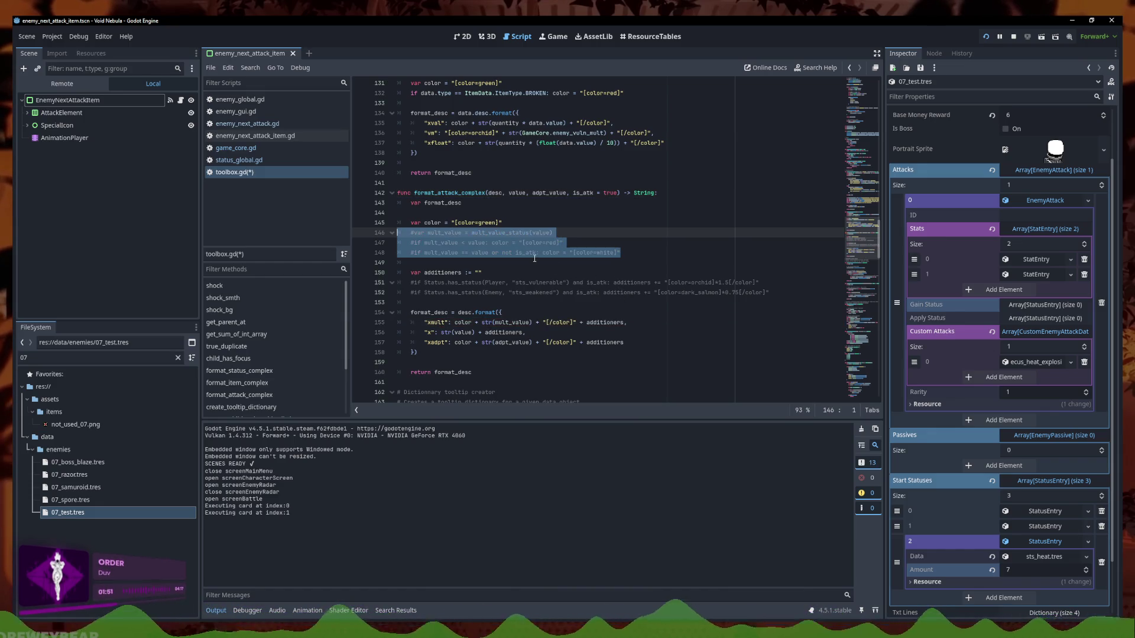
{"action": "left_click", "coordinate": [496, 242]}
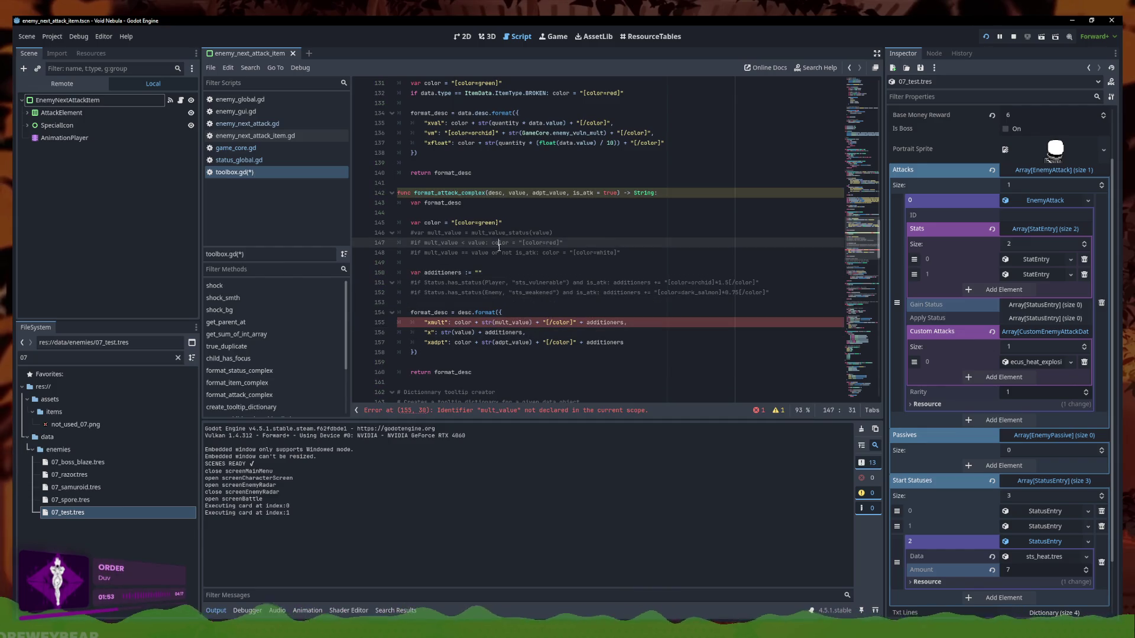
{"action": "left_click_drag", "start_coordinate": [659, 253], "coordinate": [396, 222]}
{"action": "left_click", "coordinate": [600, 263]}
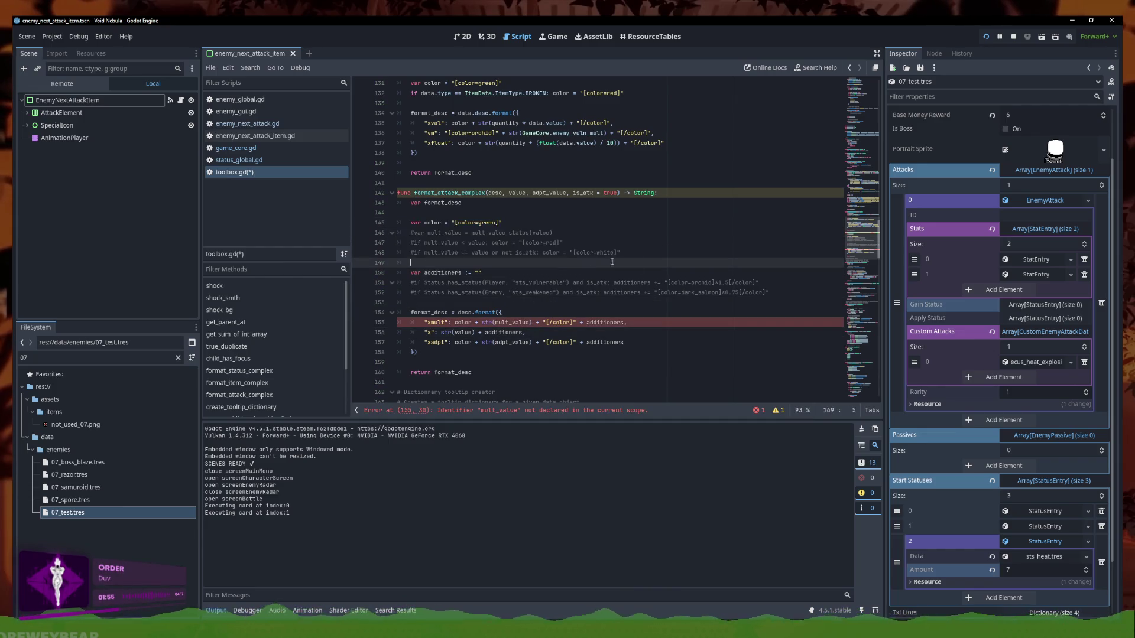
{"action": "left_click_drag", "start_coordinate": [665, 255], "coordinate": [399, 232]}
{"action": "key", "text": "ctrl+k"}
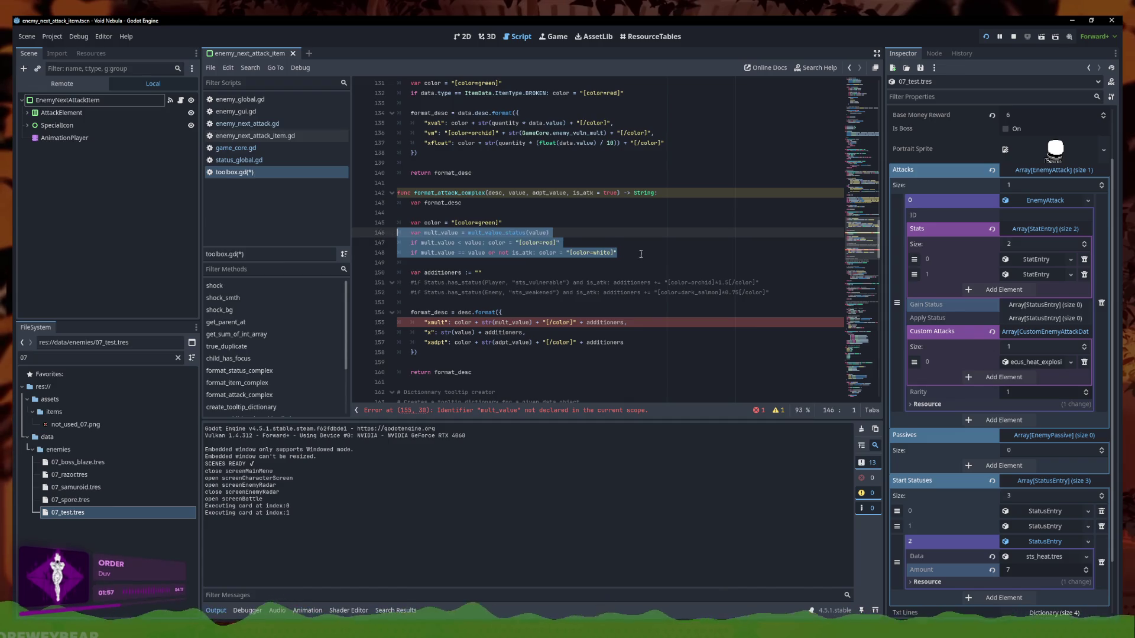
Add 'mult_value = value' as a new line after line 148 and save toolbox.gd.
{"action": "left_click", "coordinate": [641, 252]}
{"action": "key", "text": "Return"}
{"action": "type", "text": "mult_value = val"}
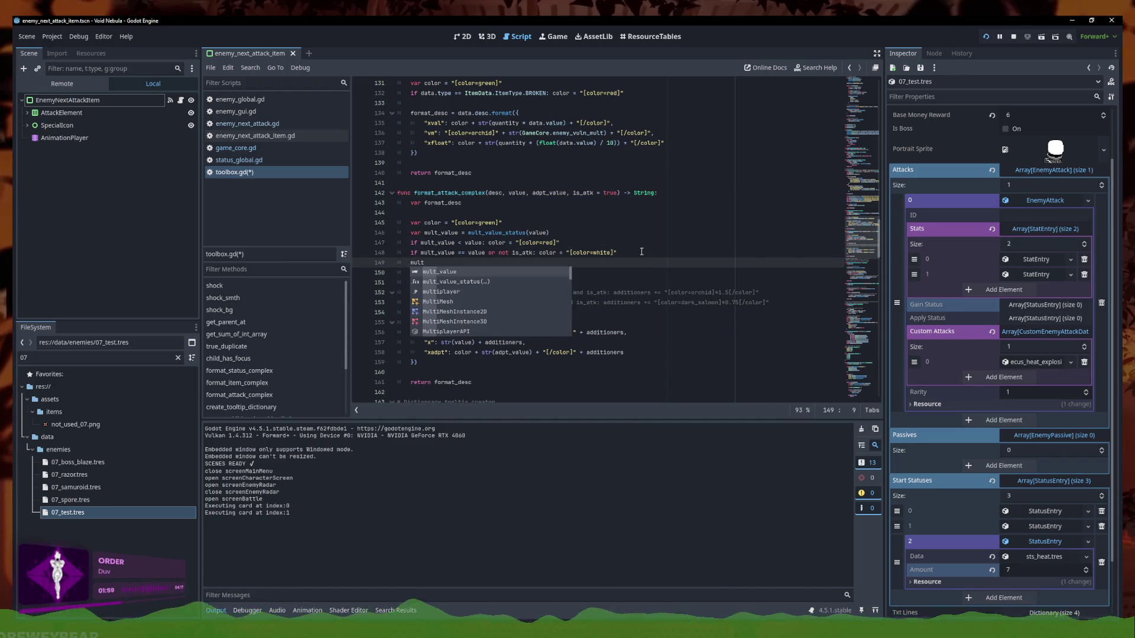
{"action": "type", "text": "ue"}
{"action": "key", "text": "ctrl+s"}
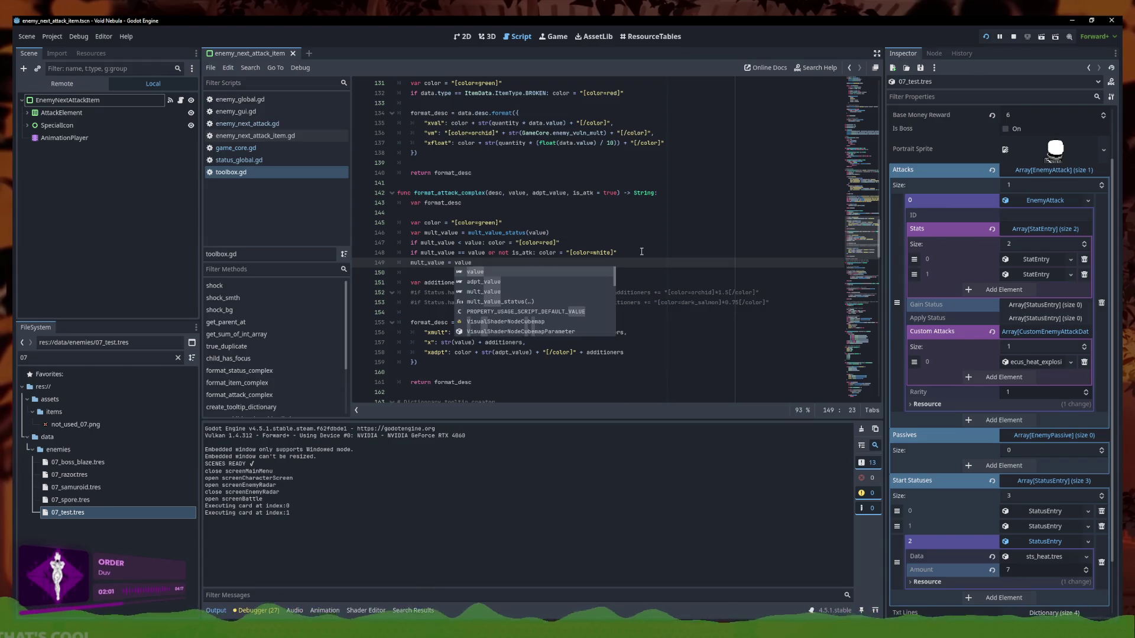
{"action": "left_click", "coordinate": [481, 283]}
{"action": "left_click_drag", "start_coordinate": [471, 263], "coordinate": [454, 263]}
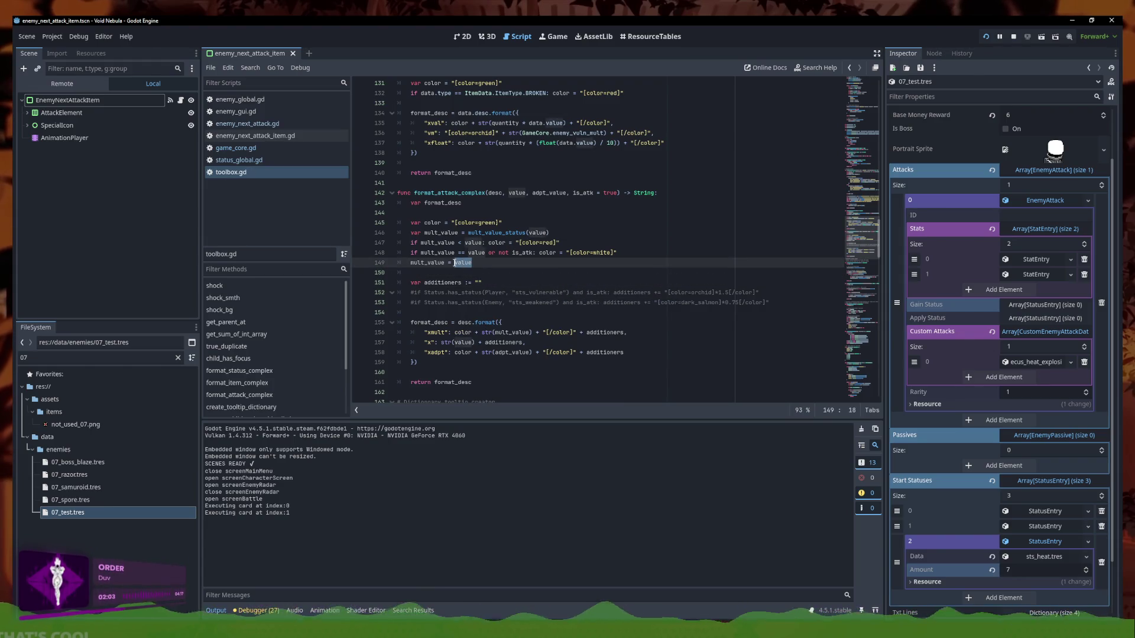
{"action": "left_click", "coordinate": [612, 276]}
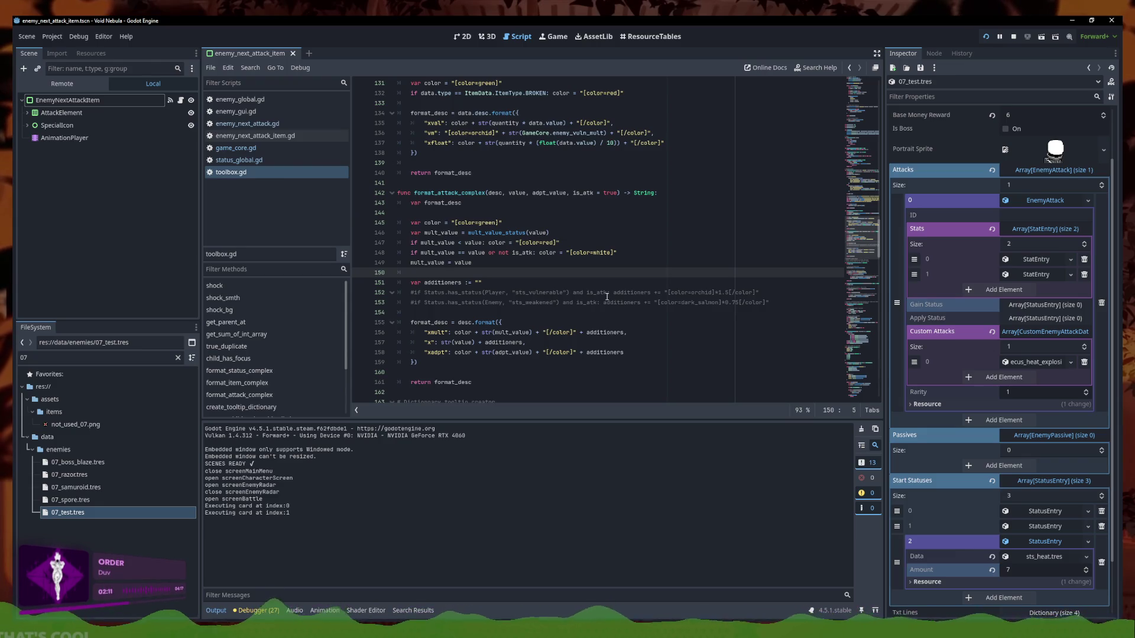
Run the project and start a new run as Faceless instead of Kali.
{"action": "left_click", "coordinate": [985, 37]}
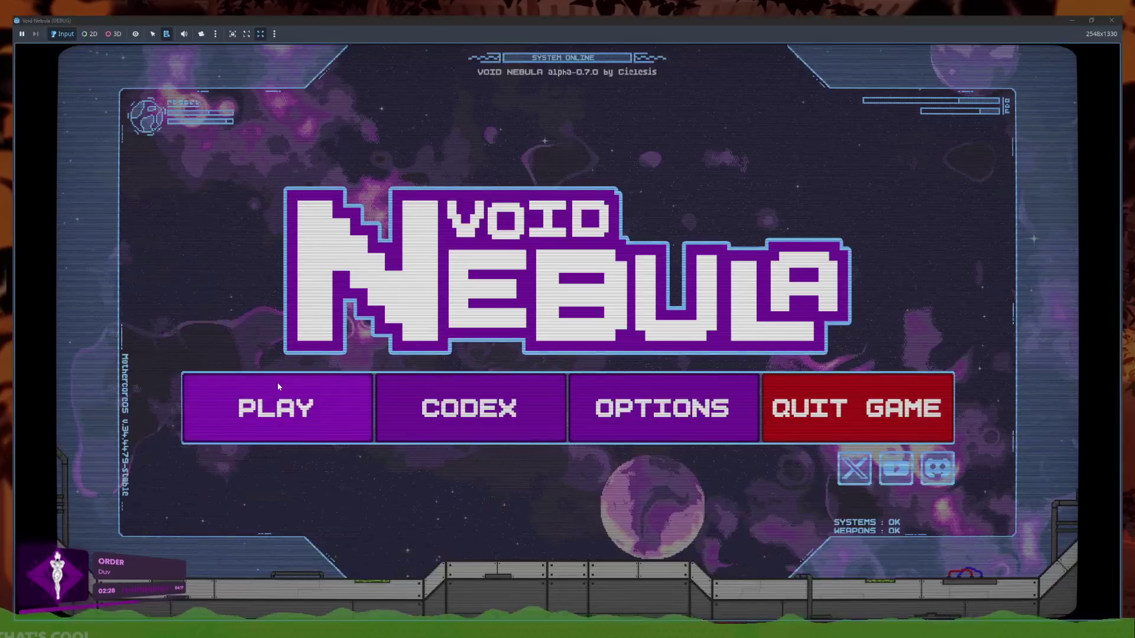
{"action": "left_click", "coordinate": [278, 382]}
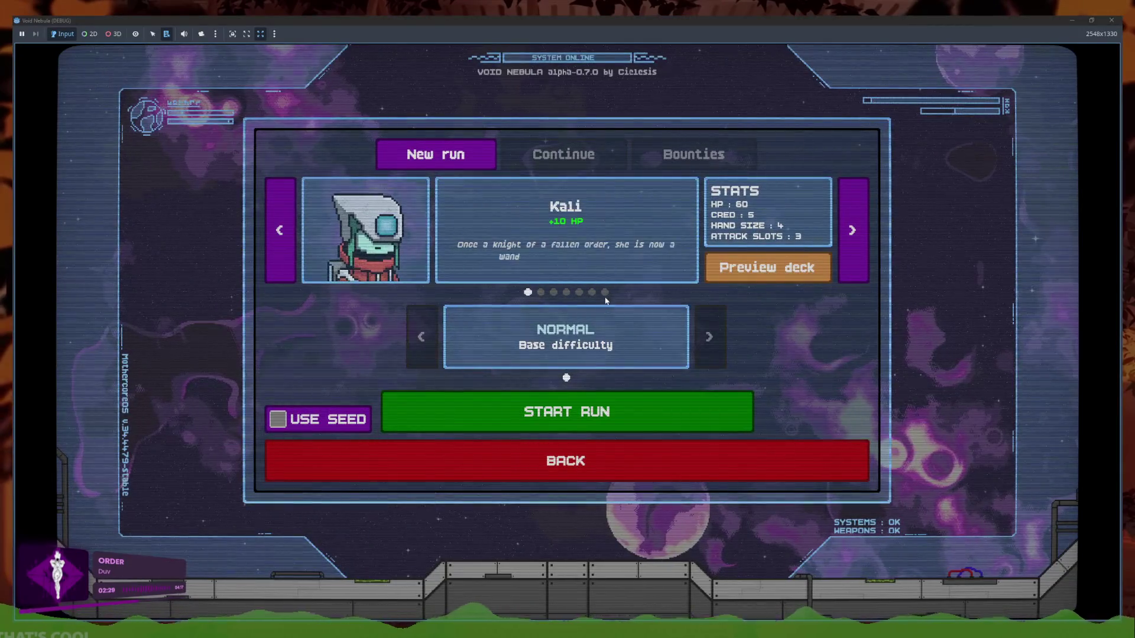
{"action": "key", "text": "Left"}
{"action": "left_click", "coordinate": [619, 399]}
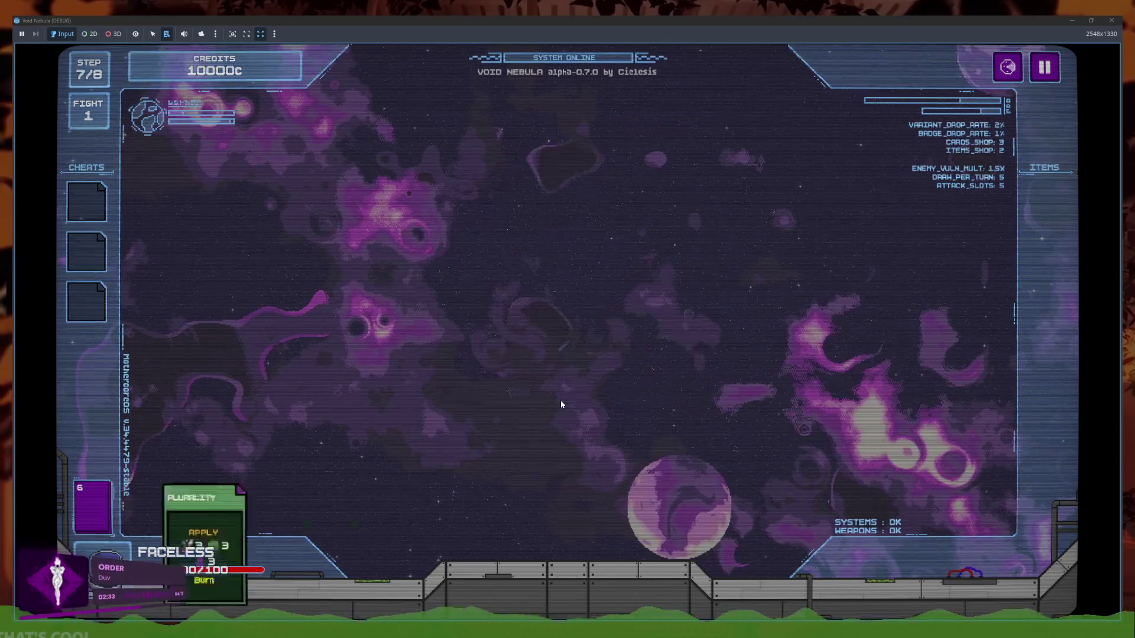
Place three Midas Shield cards into the attack slots and commit them.
{"action": "left_click", "coordinate": [645, 562]}
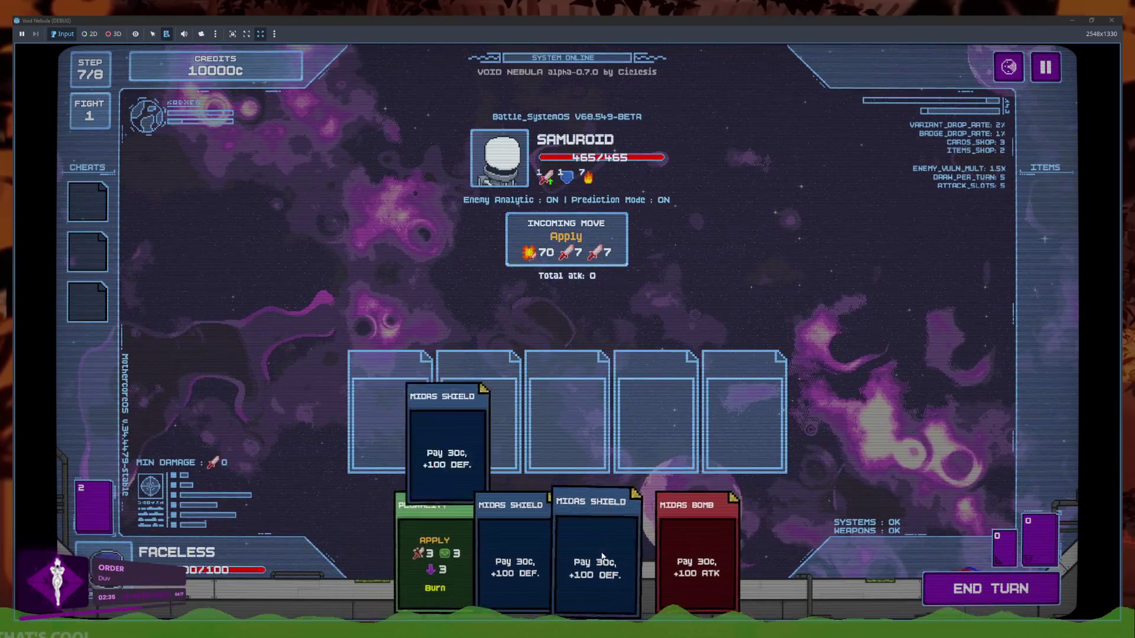
{"action": "left_click", "coordinate": [565, 562]}
{"action": "left_click", "coordinate": [574, 552]}
{"action": "left_click", "coordinate": [578, 439]}
{"action": "left_click", "coordinate": [571, 551]}
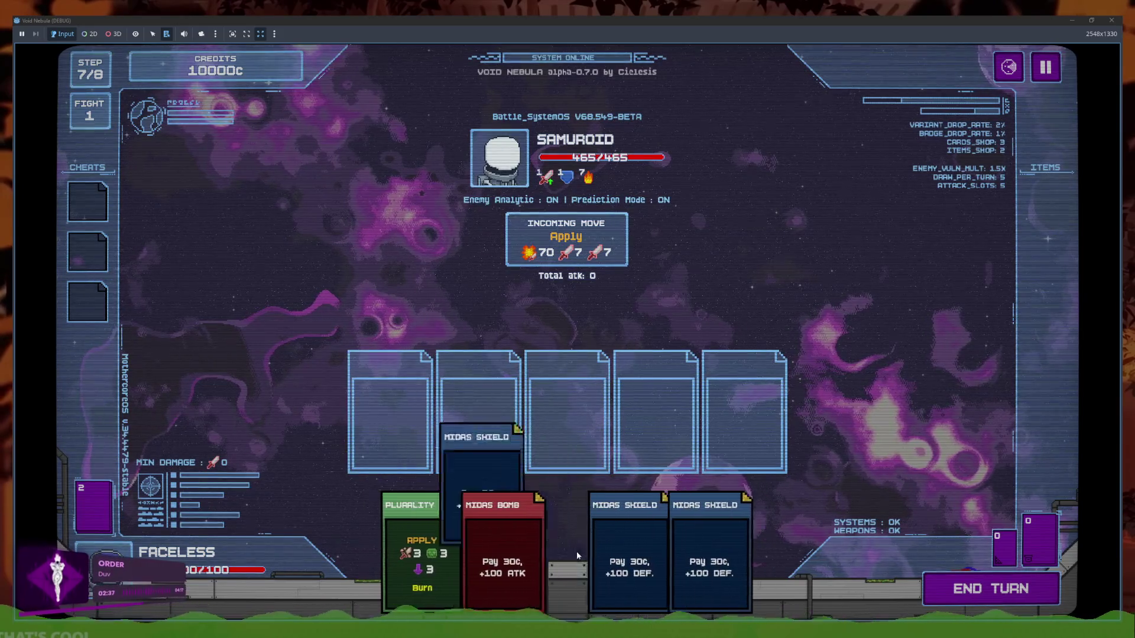
{"action": "left_click", "coordinate": [629, 550]}
{"action": "left_click", "coordinate": [717, 550]}
{"action": "left_click", "coordinate": [981, 591]}
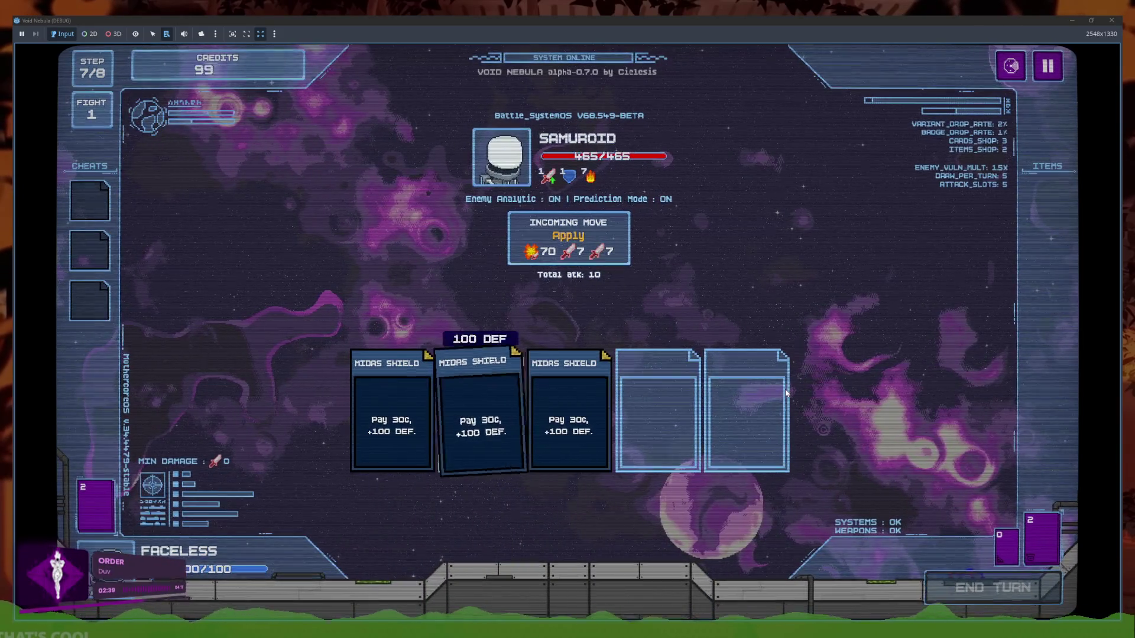